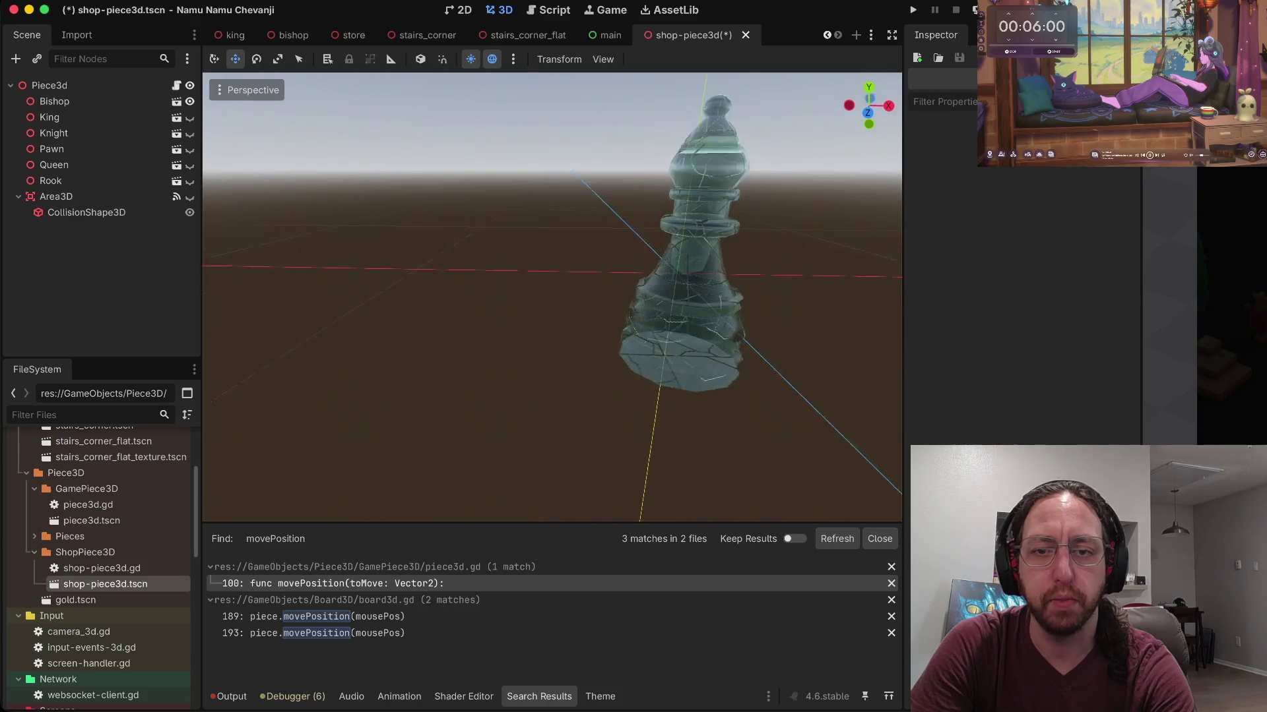
# Step: Zoom the viewport around the bishop model, then save shop-piece3d.tscn
pyautogui.scroll(5, 553, 297)
pyautogui.scroll(-5, 552, 297)
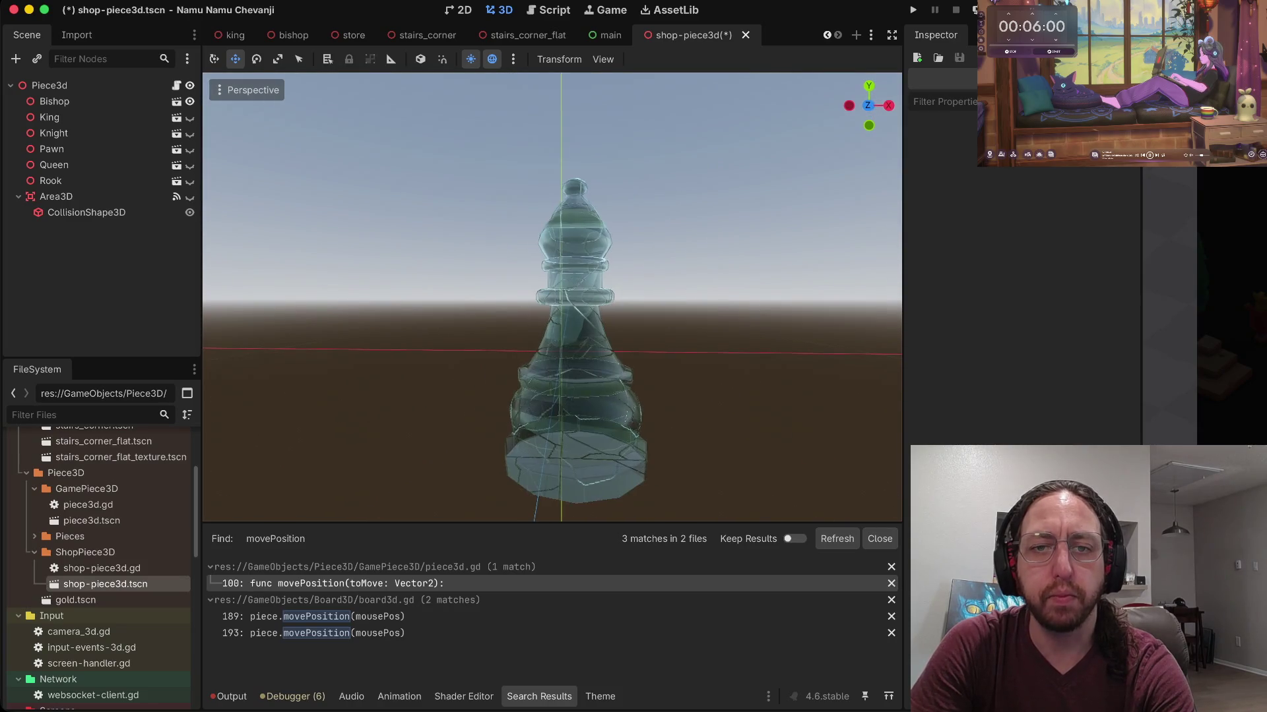
pyautogui.scroll(2, 552, 297)
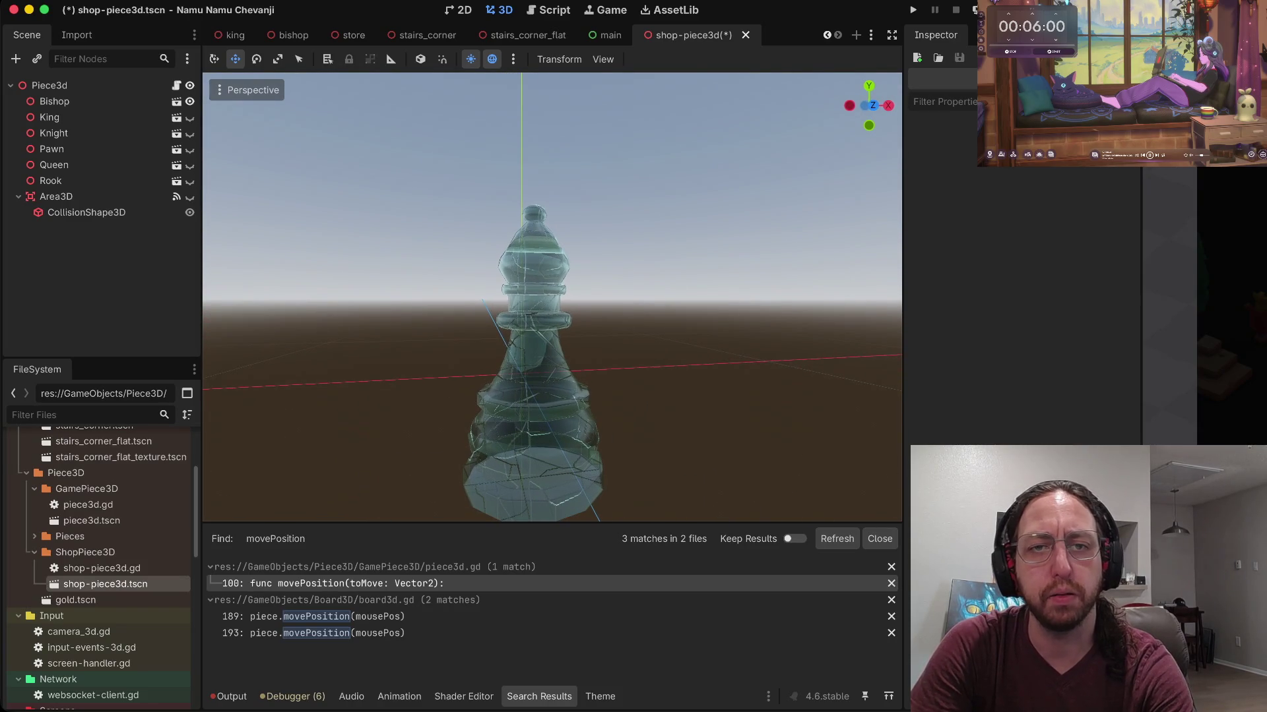
pyautogui.hotkey('ctrl', 's')
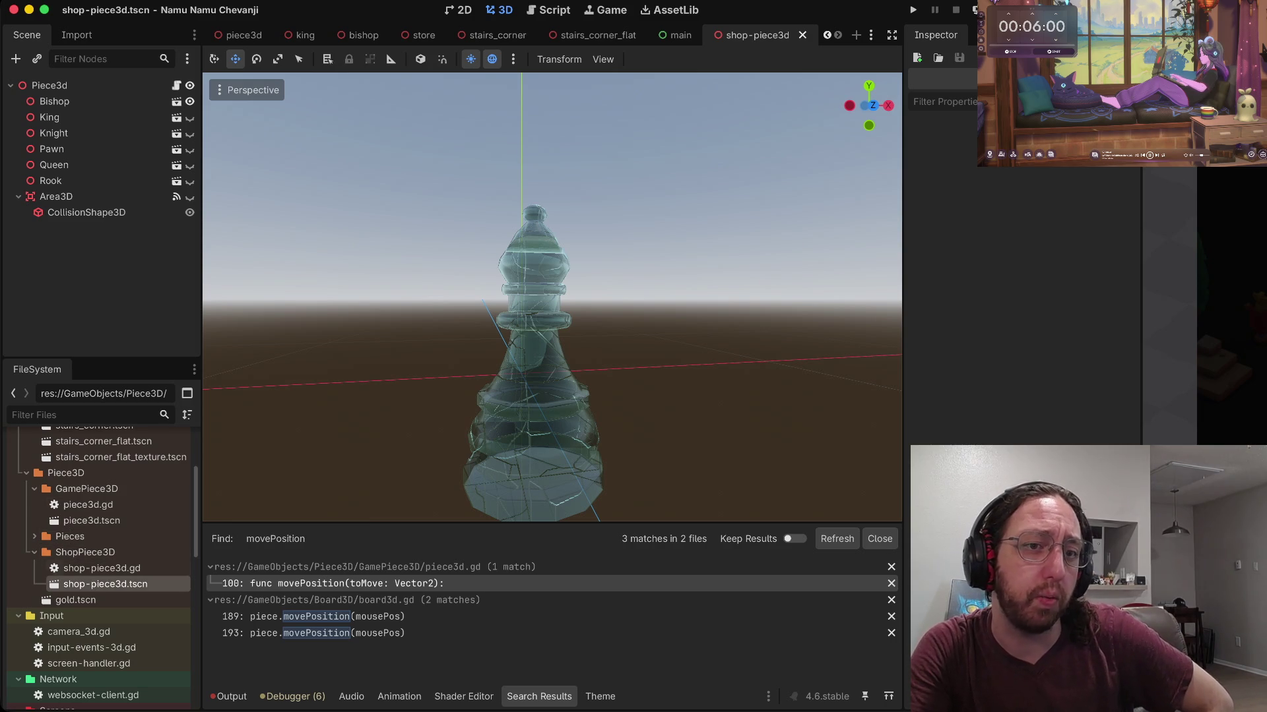
# Step: Rename the scene's root node to ShopPiece3D
pyautogui.click(138, 86)
pyautogui.rightClick(140, 85)
pyautogui.press('Escape')
pyautogui.press('Return')
pyautogui.write('ShopP')
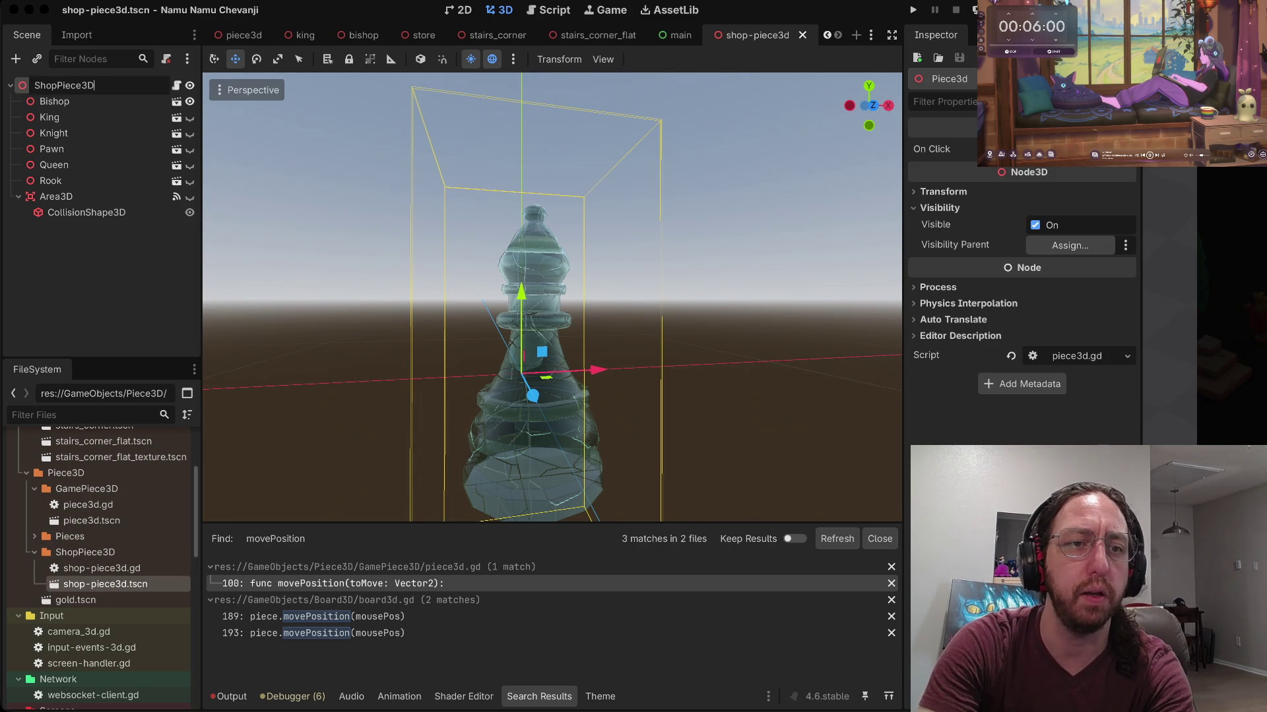
pyautogui.press('Return')
pyautogui.press('Return')
pyautogui.rightClick(163, 83)
pyautogui.press('Escape')
# Step: Detach the piece3d.gd script from ShopPiece3D and begin attaching a new script
pyautogui.rightClick(108, 86)
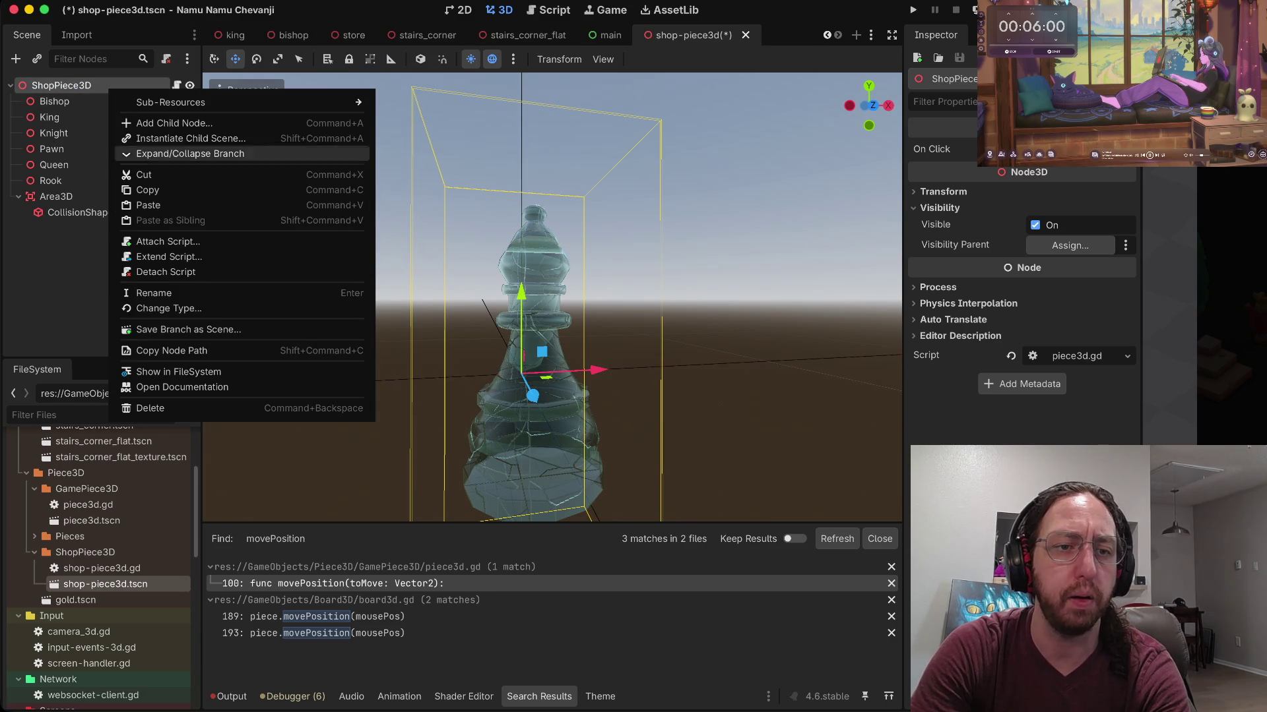
pyautogui.click(152, 271)
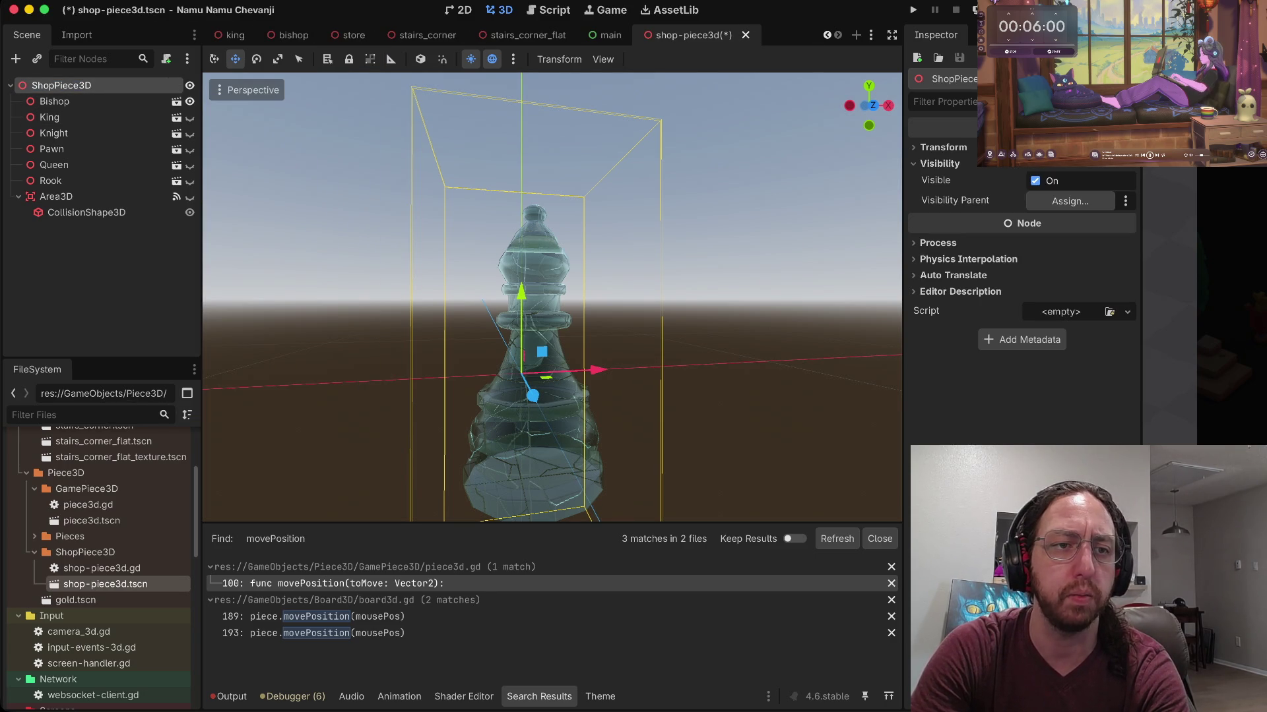
pyautogui.rightClick(100, 85)
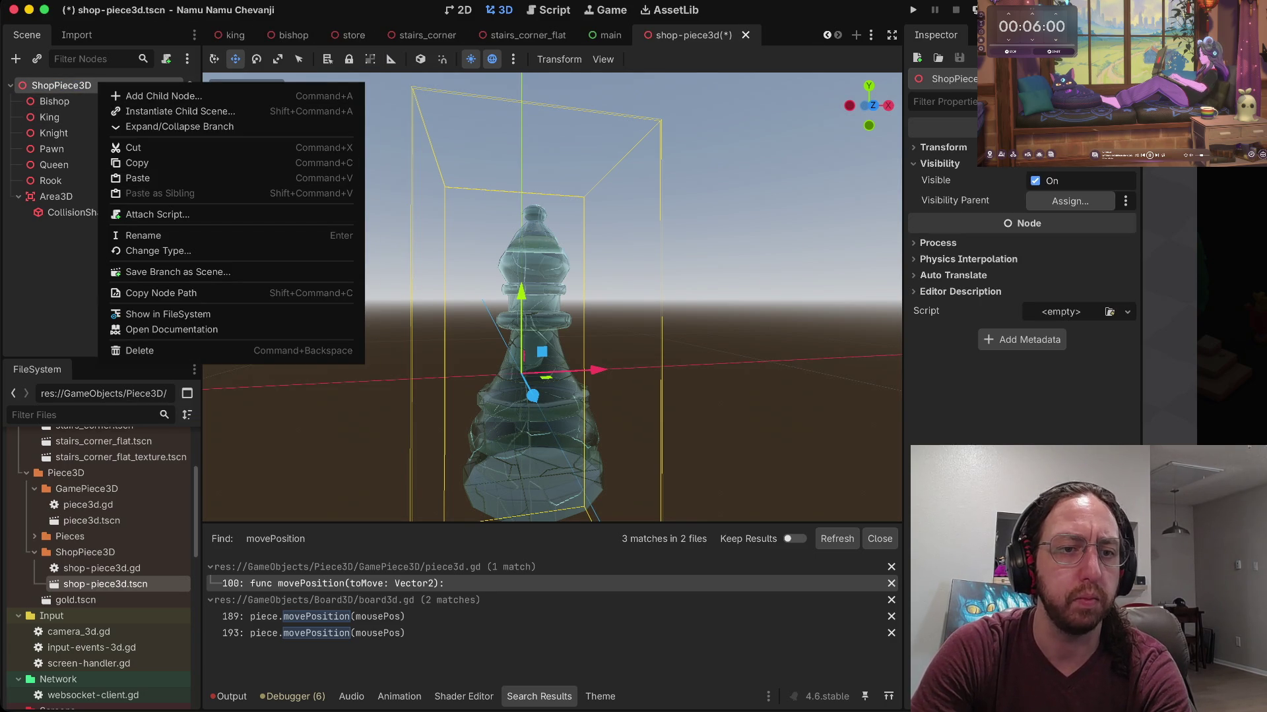
pyautogui.click(157, 215)
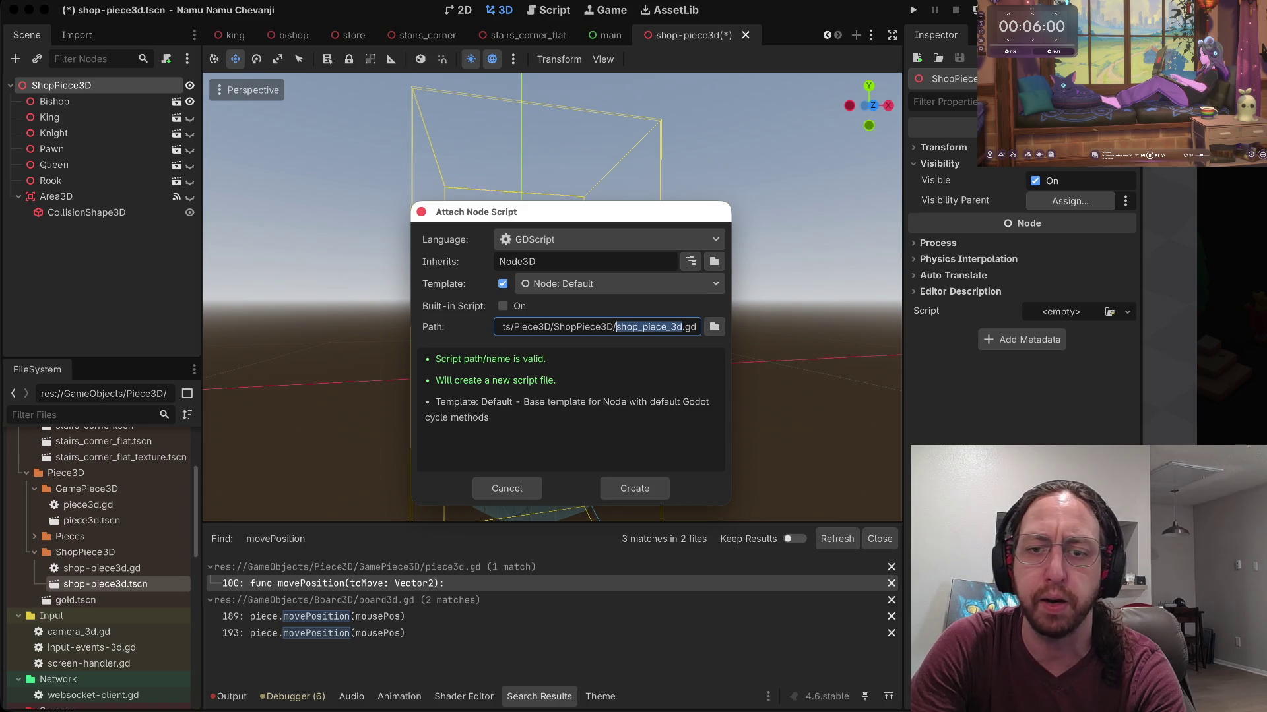
# Step: Create shop_piece_3d.gd as a GDScript using the Node: Default template
pyautogui.click(634, 489)
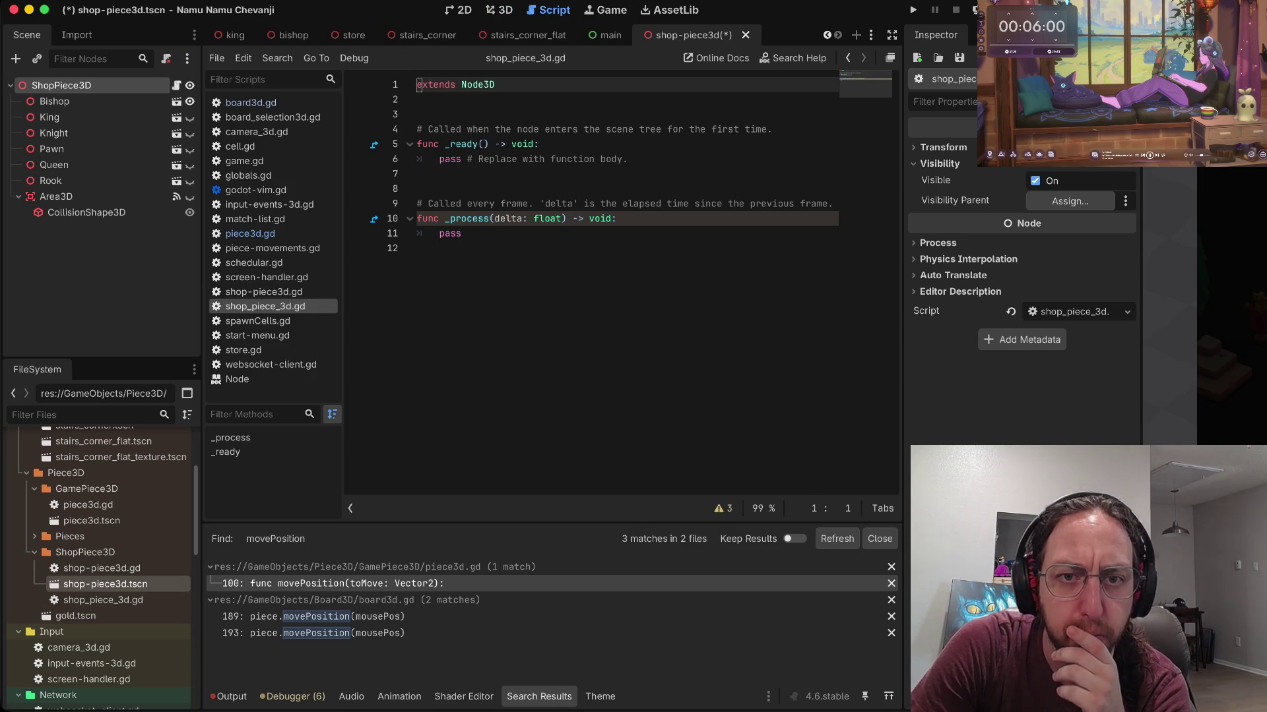
# Step: Delete the two template comment lines from shop_piece_3d.gd, then close the shop piece scene
pyautogui.click(525, 129)
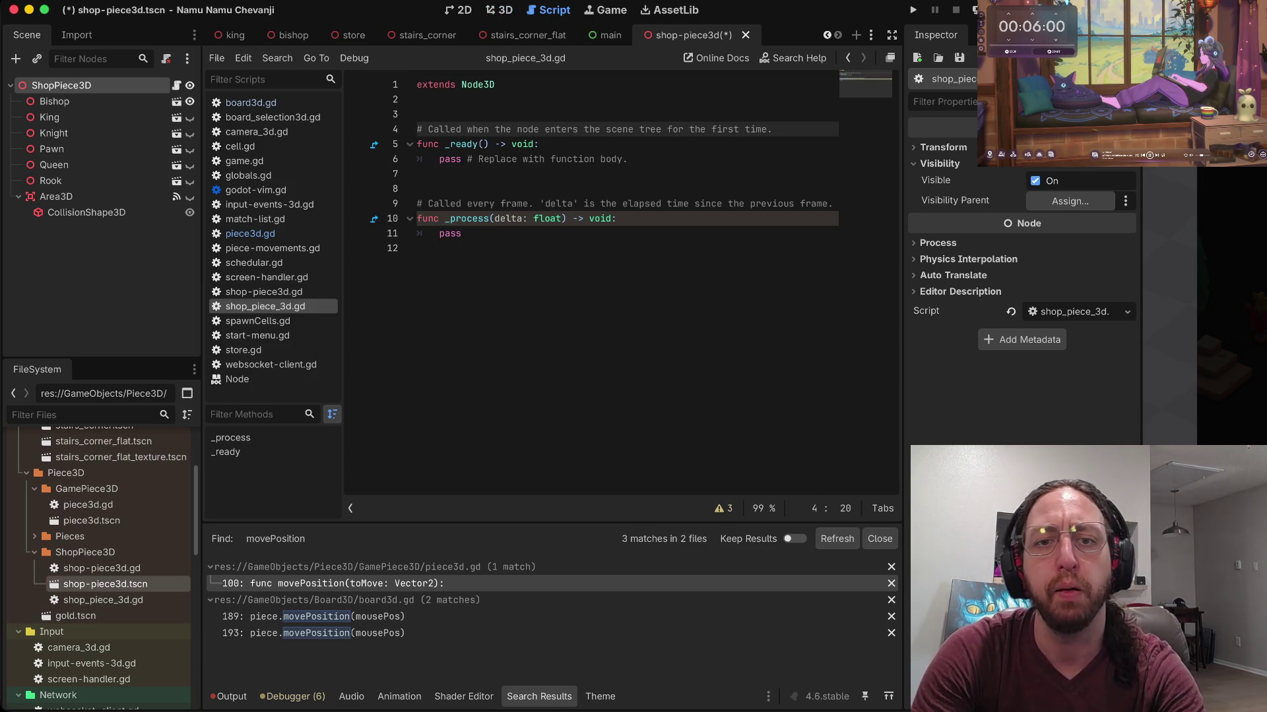
pyautogui.press('d')
pyautogui.press('d')
pyautogui.press('j')
pyautogui.press('j')
pyautogui.press('j')
pyautogui.press('j')
pyautogui.press('d')
pyautogui.press('d')
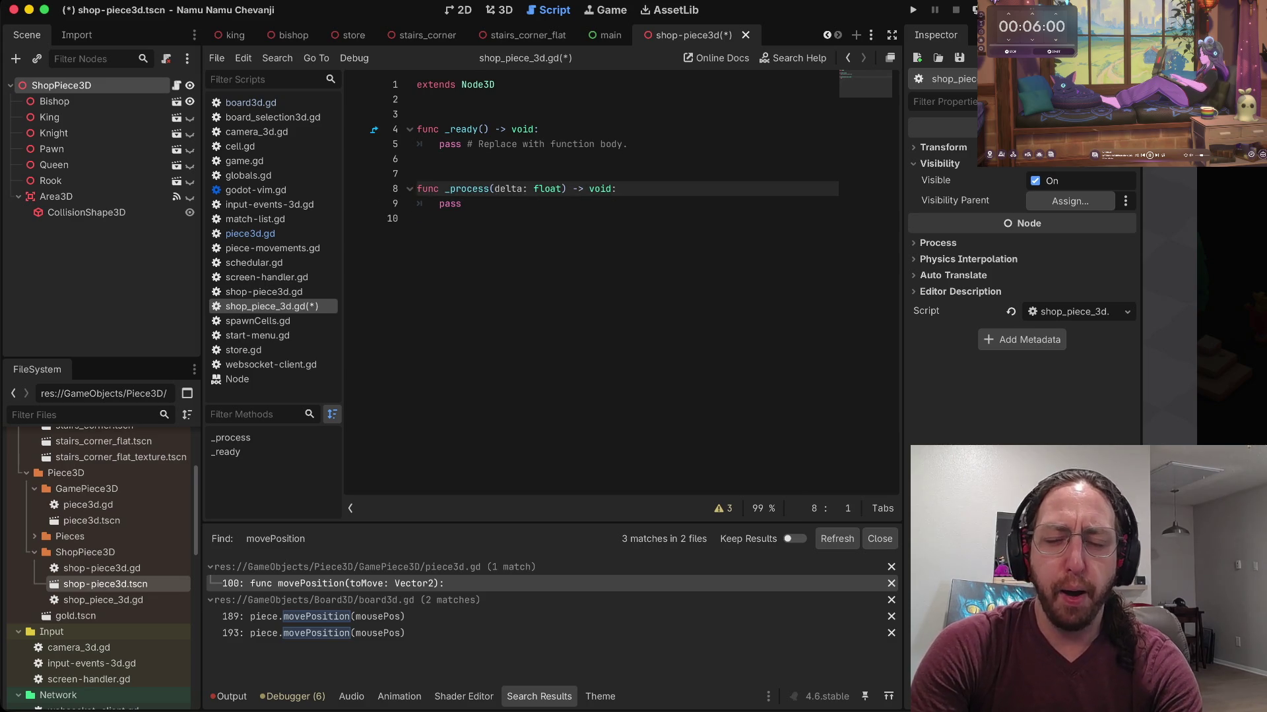
pyautogui.press('k')
pyautogui.press('k')
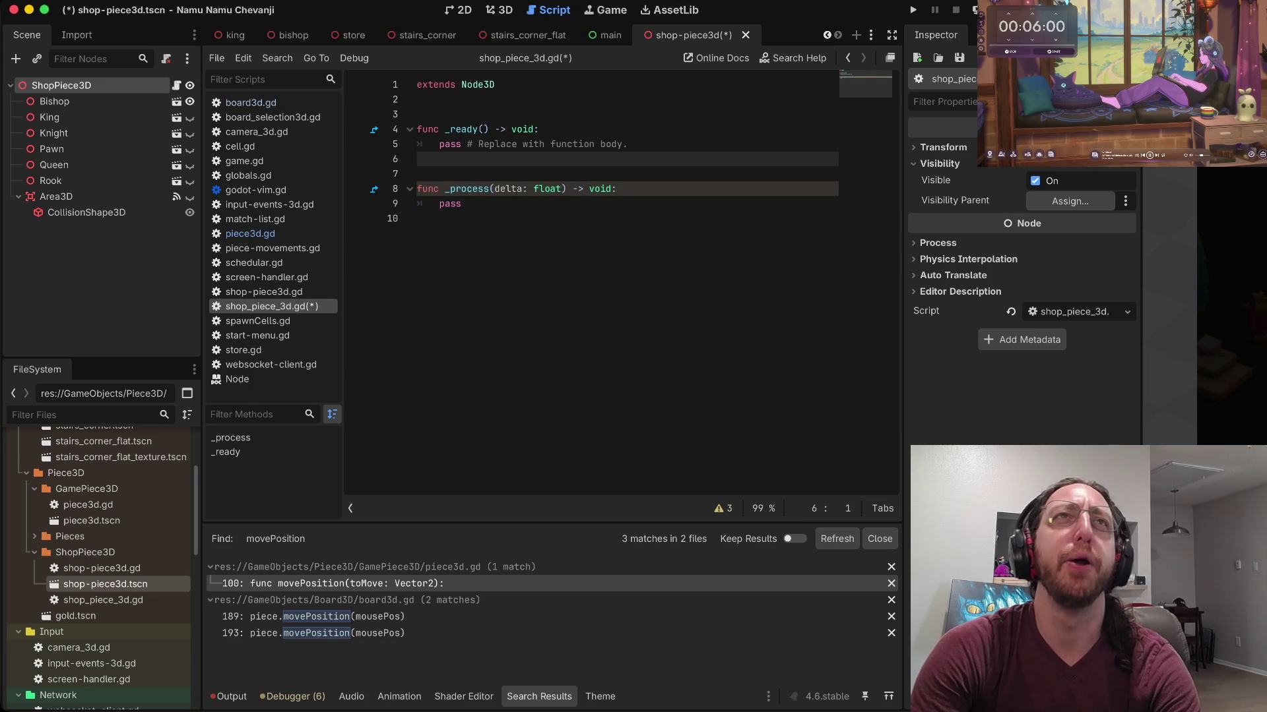
pyautogui.press('j')
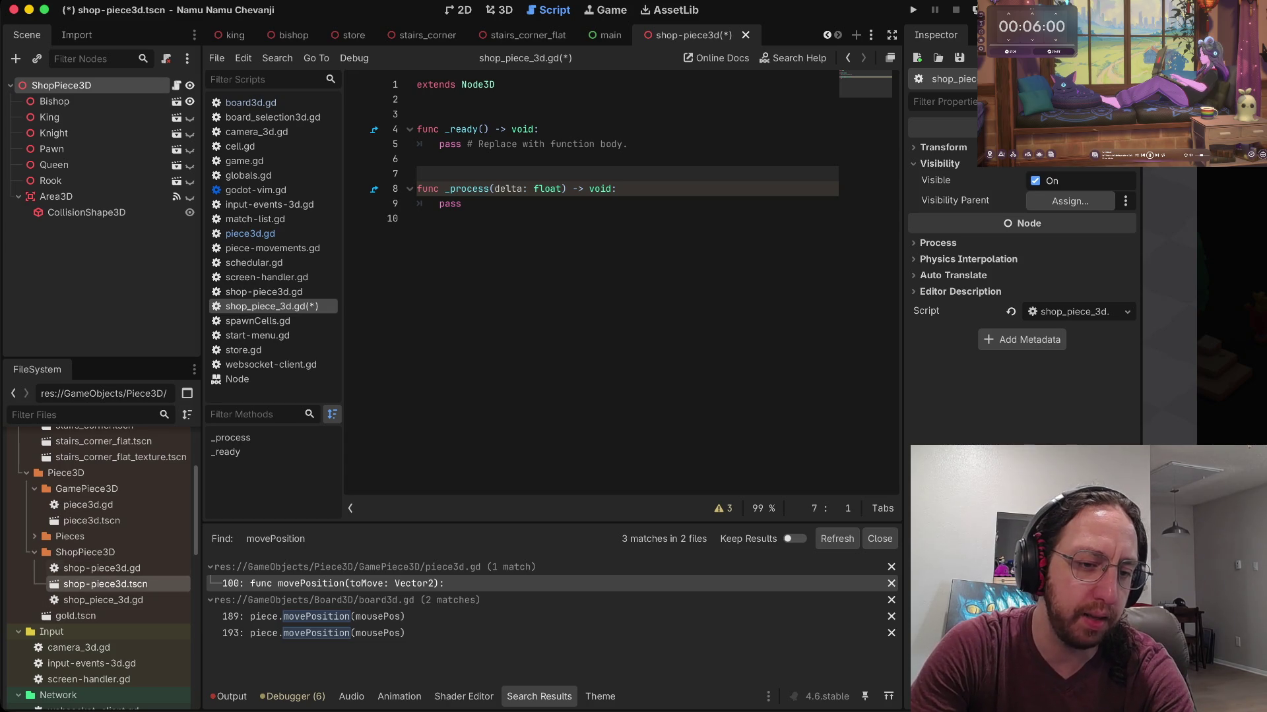
pyautogui.click(125, 600)
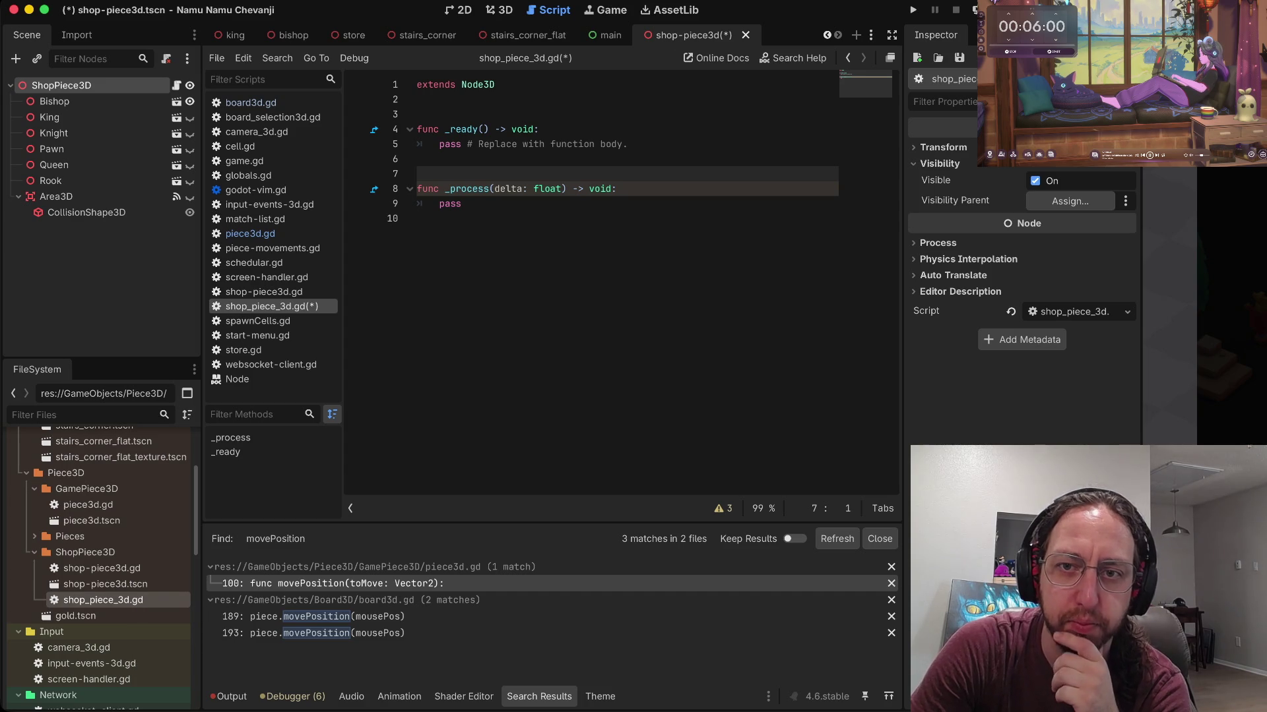
pyautogui.press('super+shift+w')
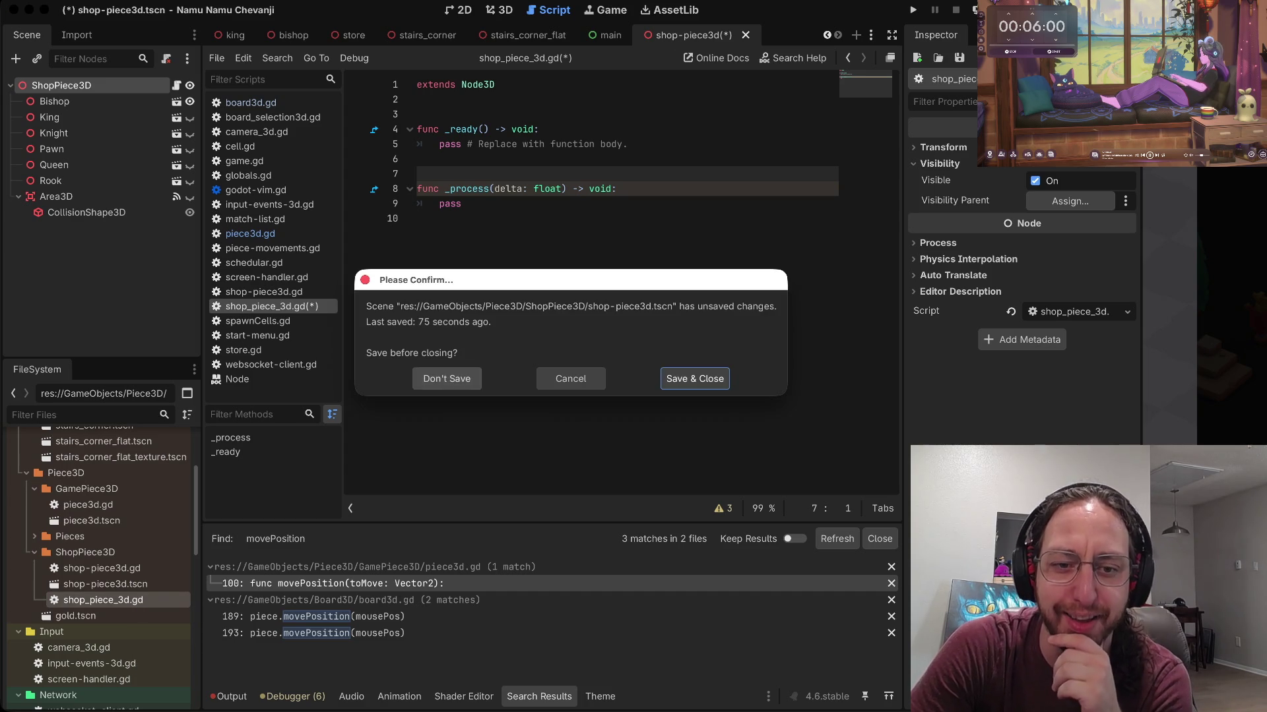
# Step: Close the scene without saving and delete shop_piece_3d.gd from the project
pyautogui.click(447, 378)
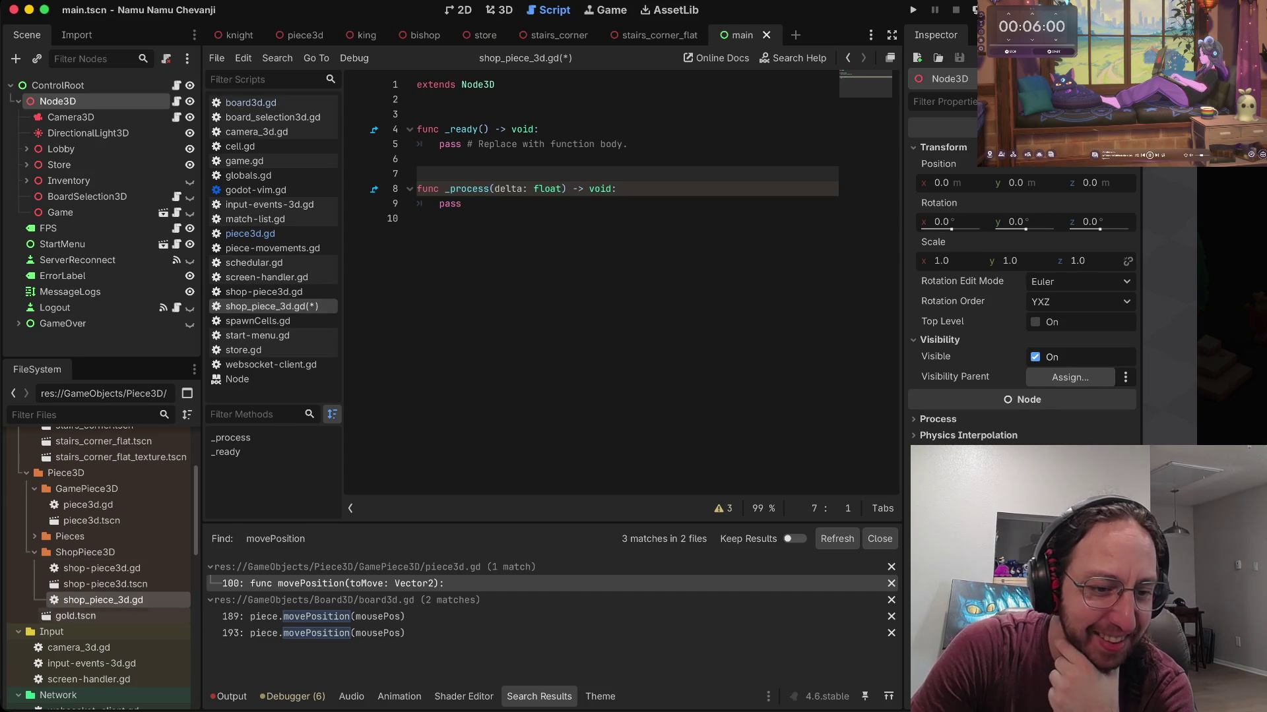
pyautogui.rightClick(124, 600)
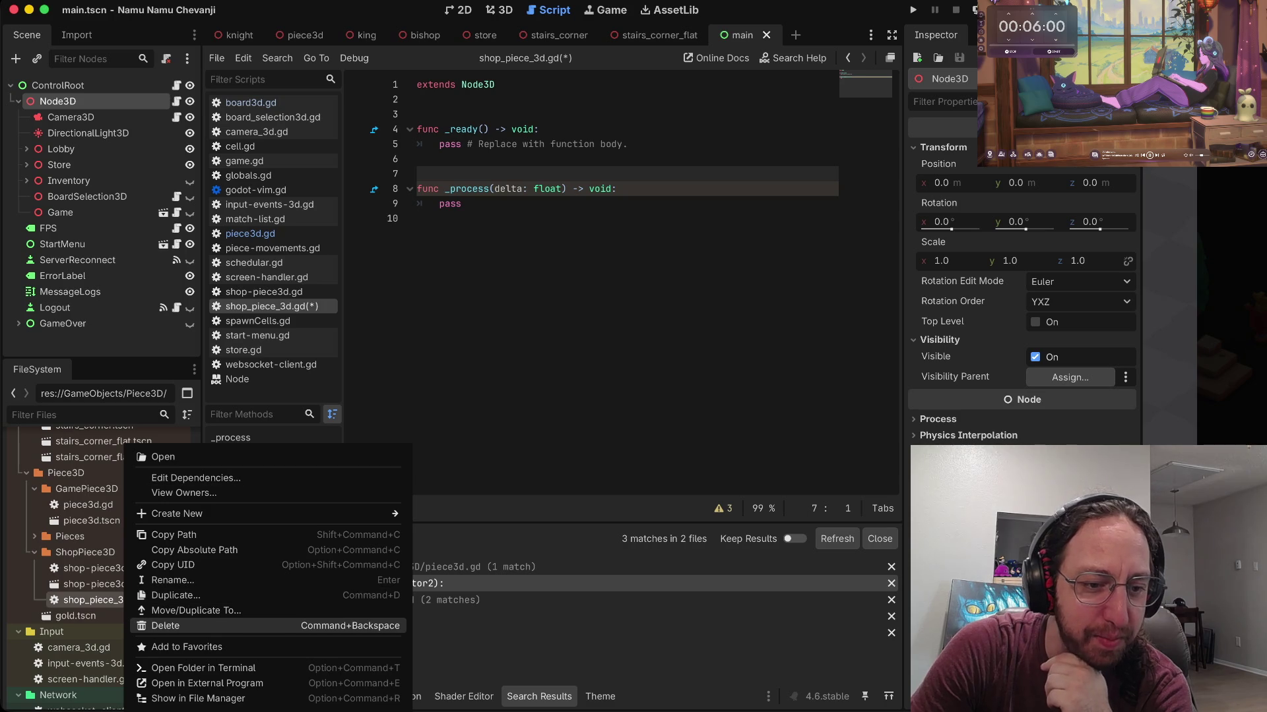
pyautogui.click(165, 625)
pyautogui.click(671, 406)
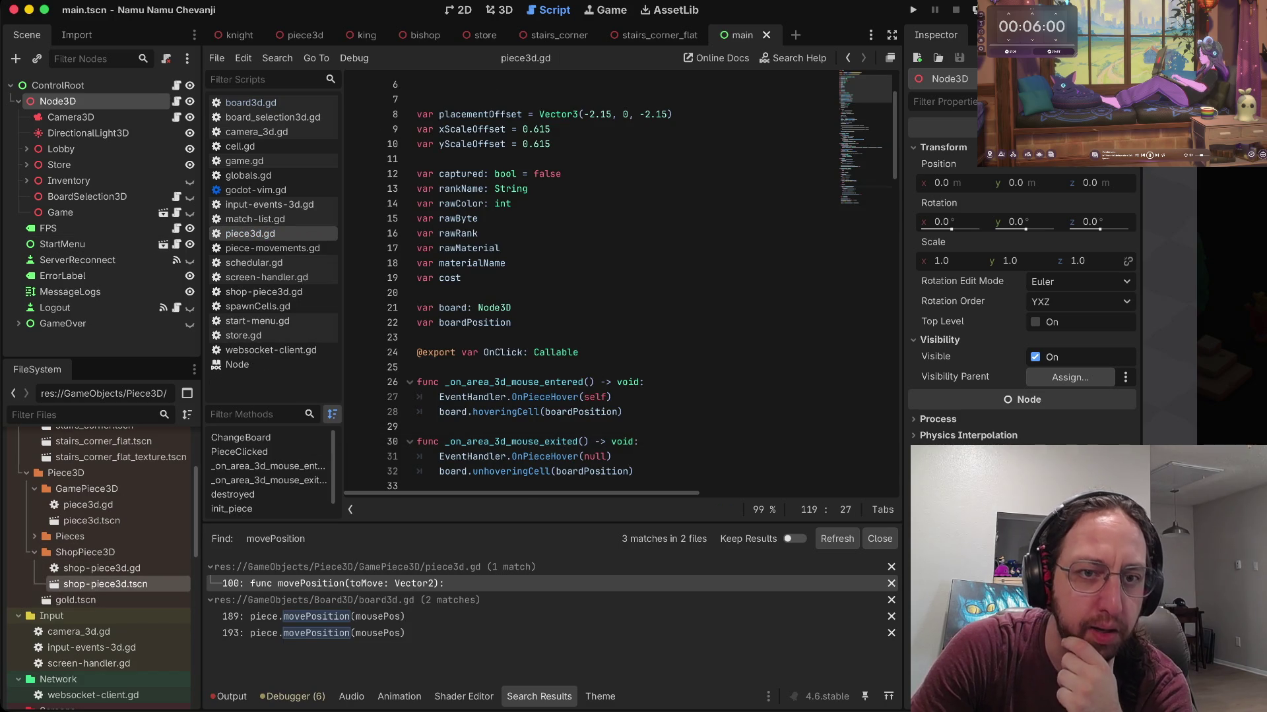
# Step: Reopen shop-piece3d.tscn and rename its root node to ShopPiece3D
pyautogui.doubleClick(105, 583)
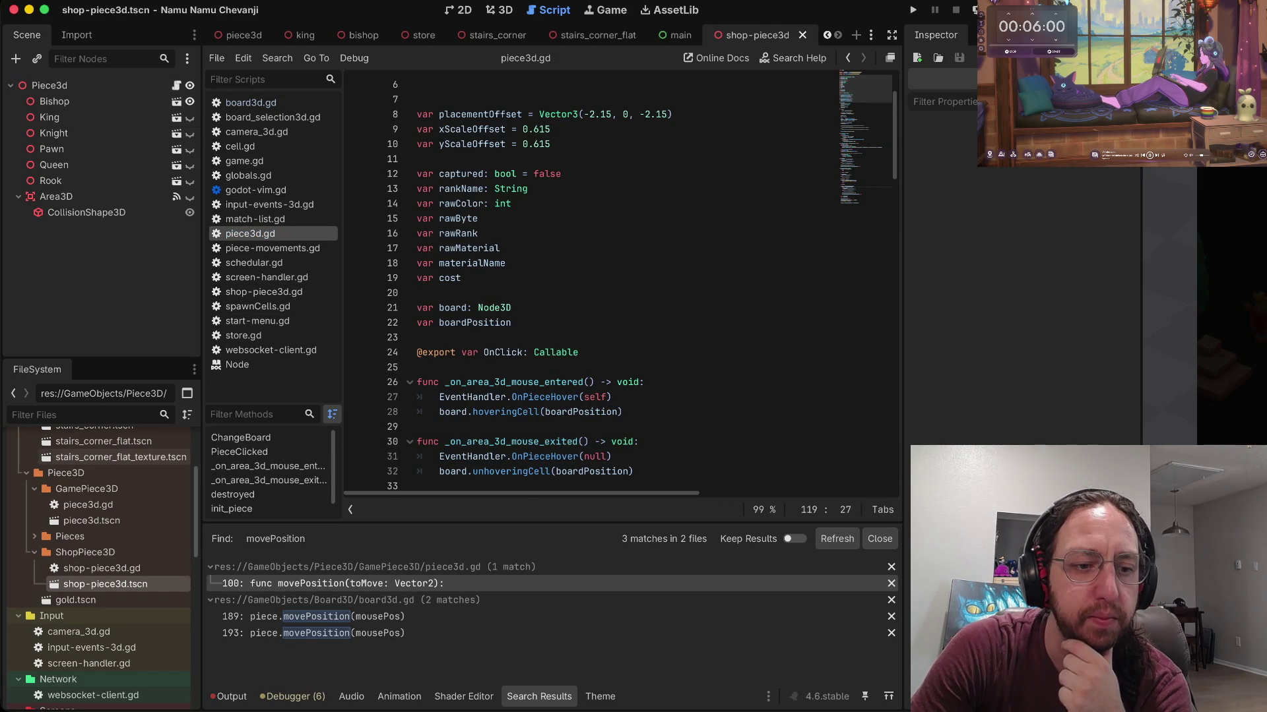
pyautogui.doubleClick(99, 568)
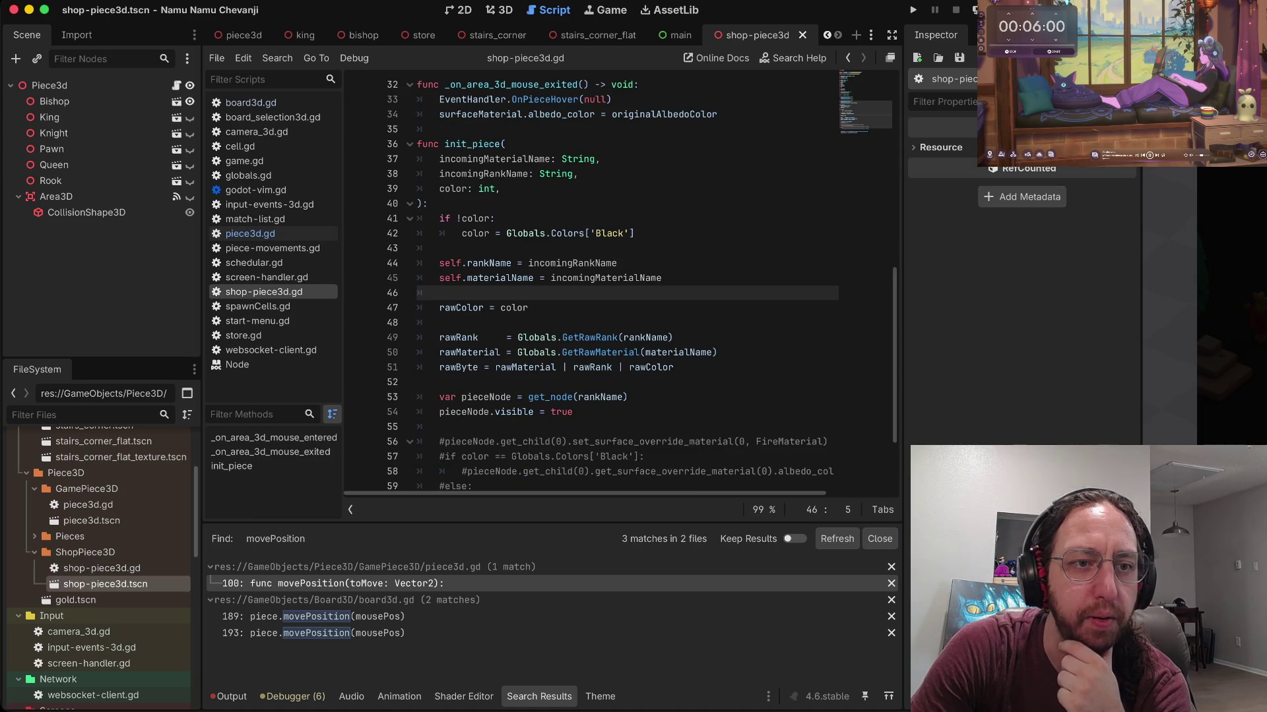
pyautogui.doubleClick(91, 521)
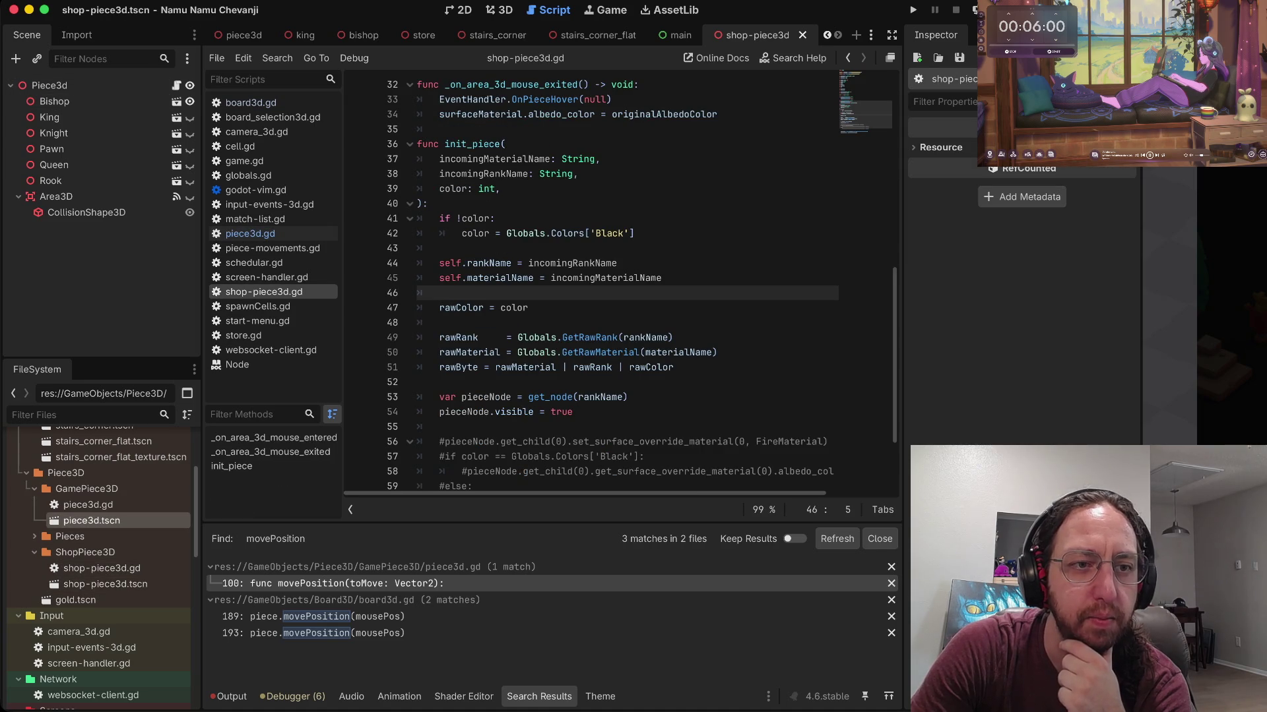
pyautogui.doubleClick(106, 584)
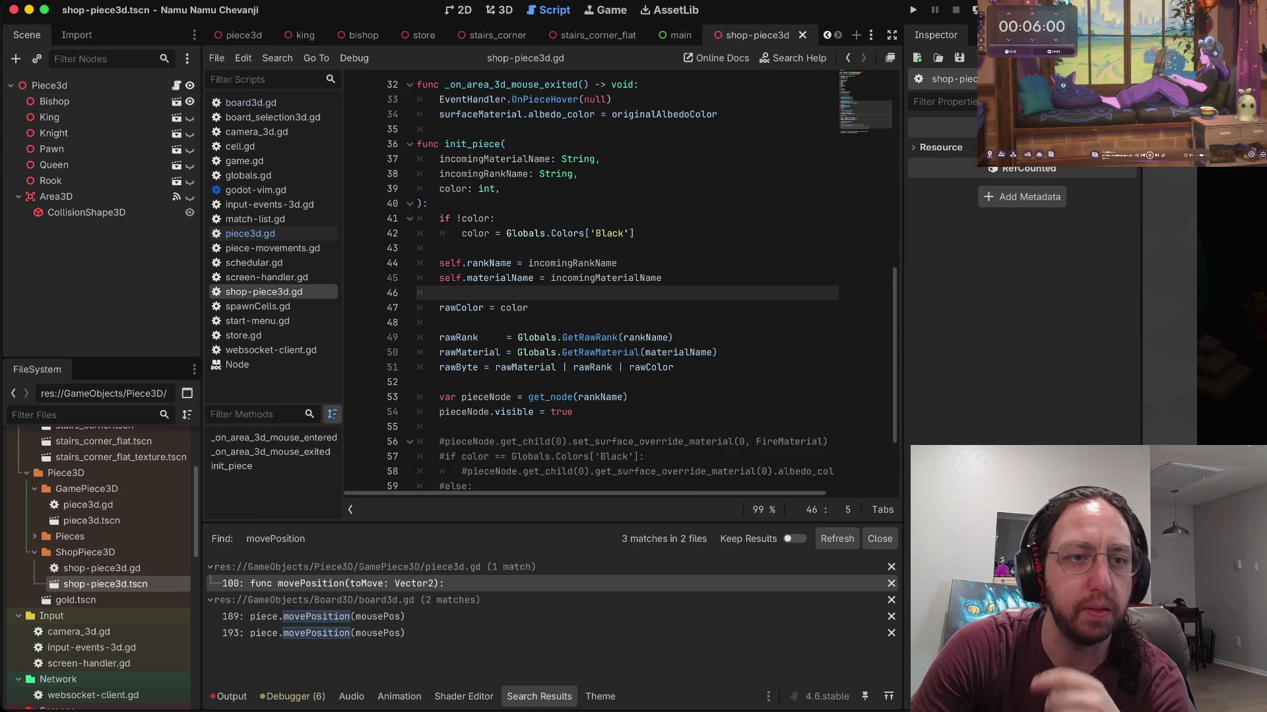
pyautogui.doubleClick(49, 85)
pyautogui.write('S')
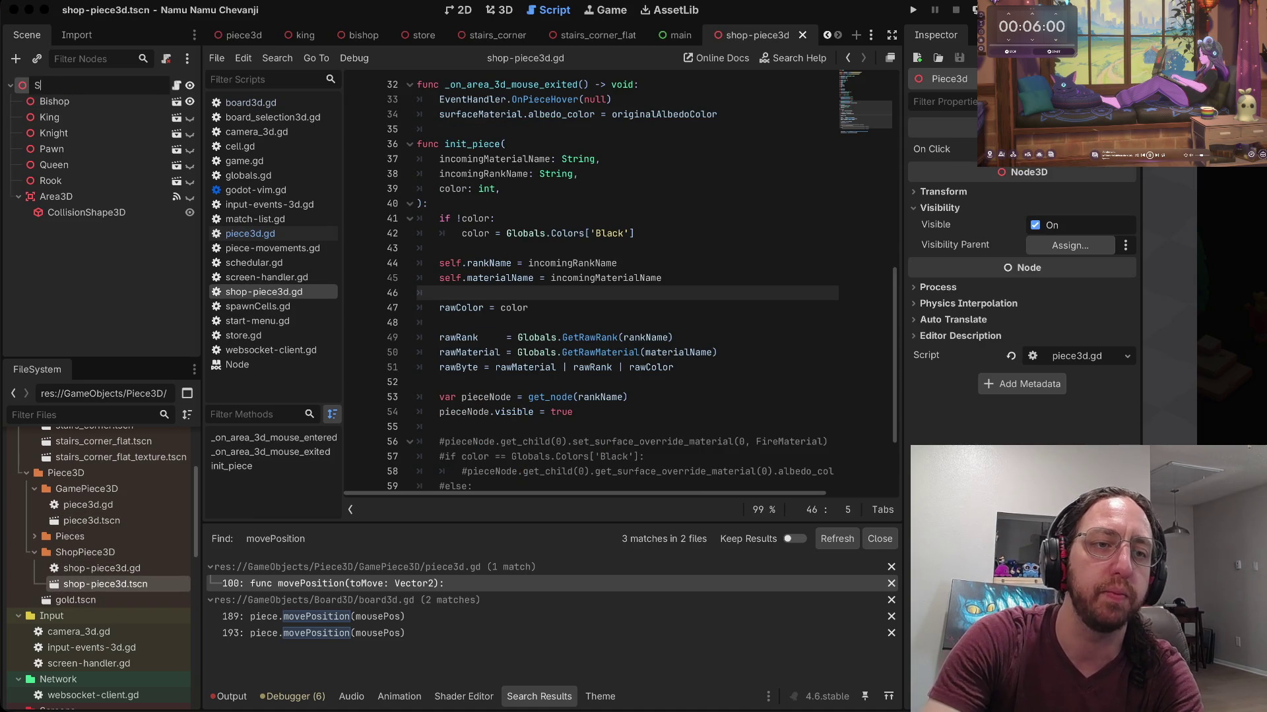
pyautogui.write('hopPiece3D')
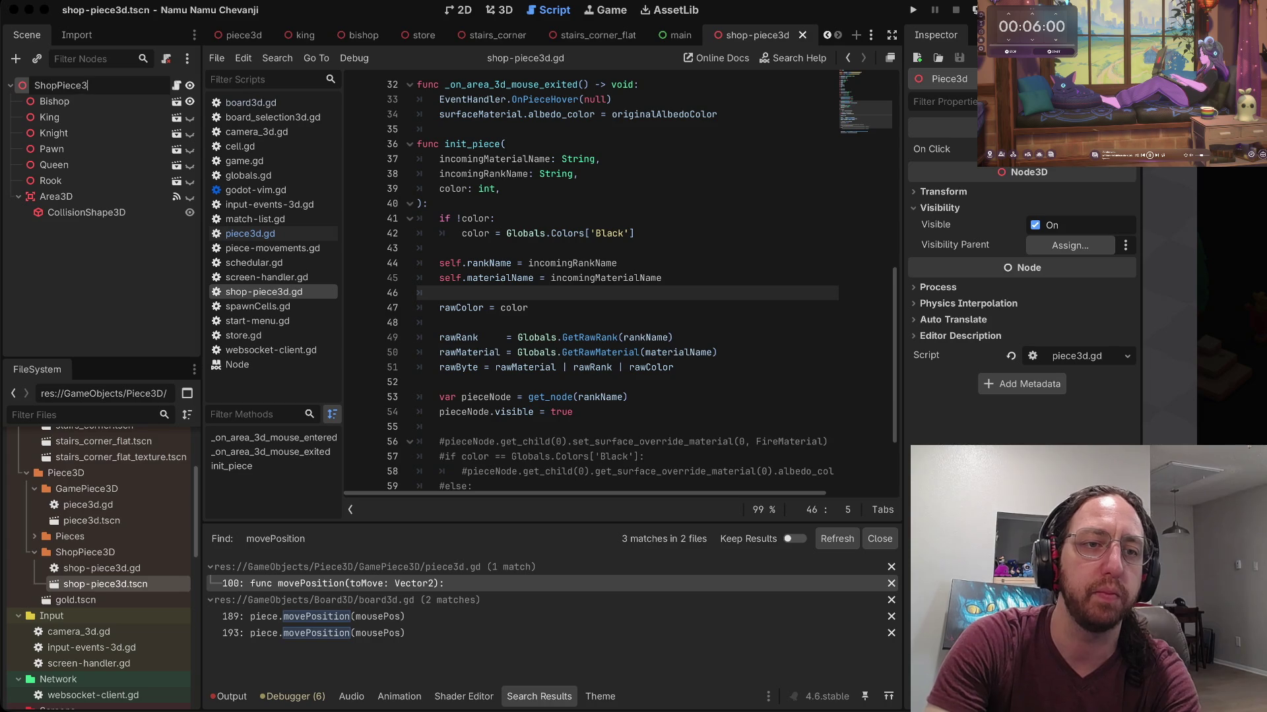
pyautogui.press('Return')
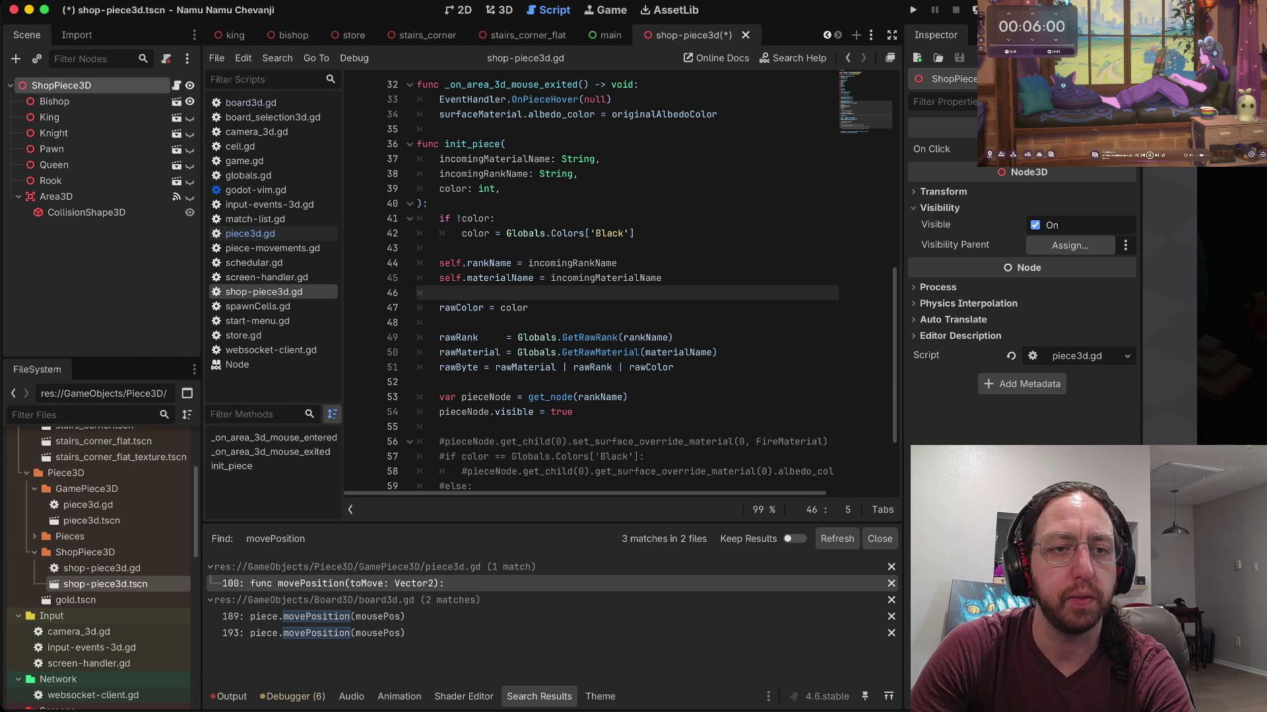
# Step: Replace the root's piece3d.gd script with shop-piece3d.gd, save the scene, and run the game
pyautogui.rightClick(125, 90)
pyautogui.click(184, 276)
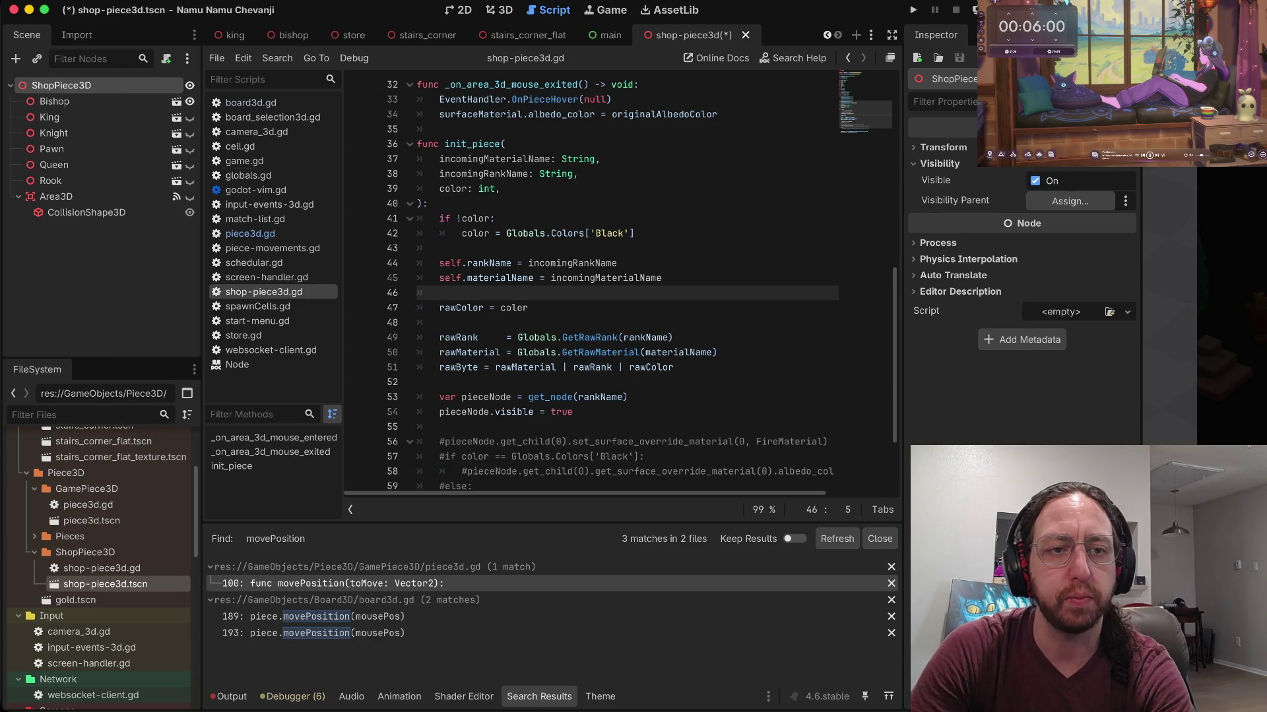
pyautogui.moveTo(95, 568); pyautogui.dragTo(87, 86)
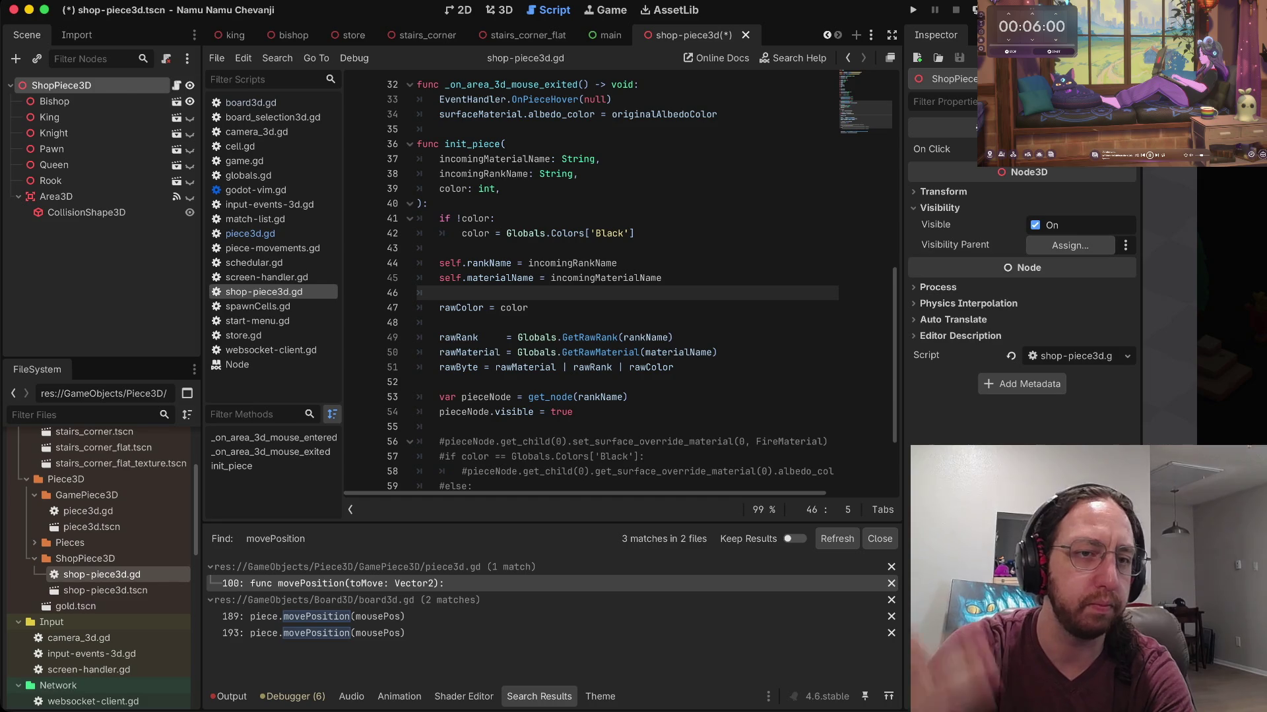
pyautogui.hotkey('ctrl', 's')
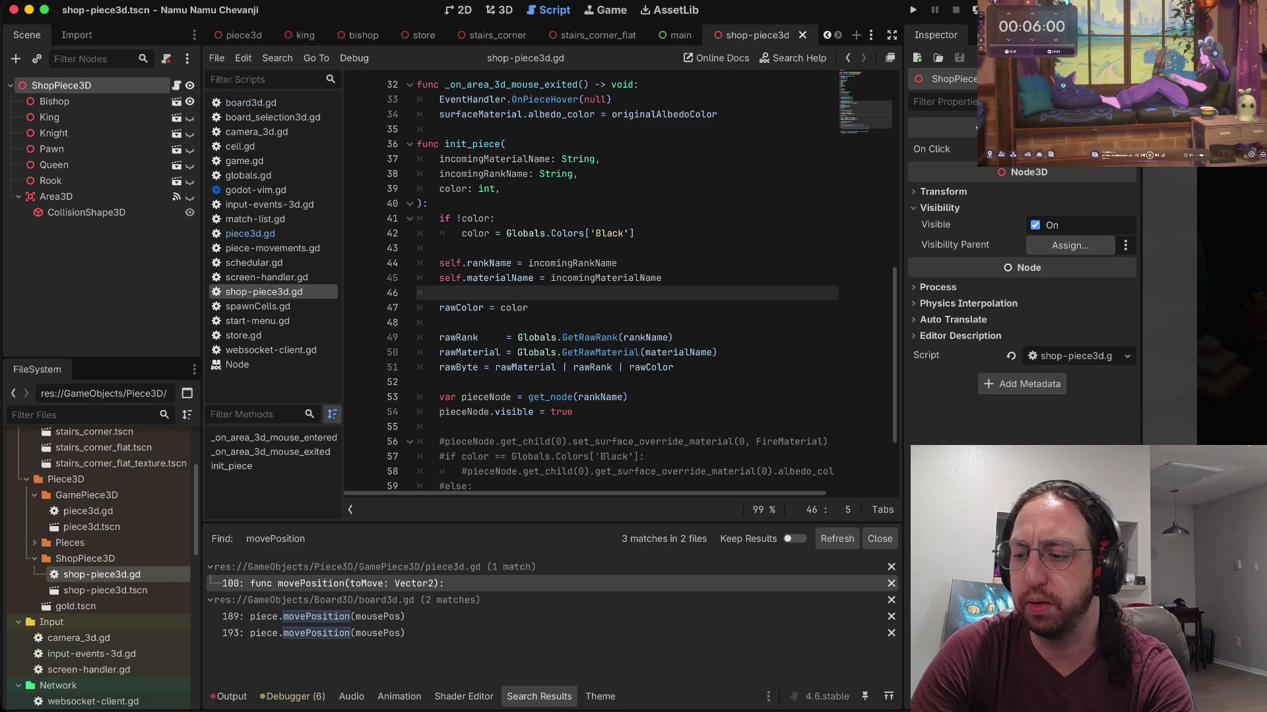
pyautogui.press('super+b')
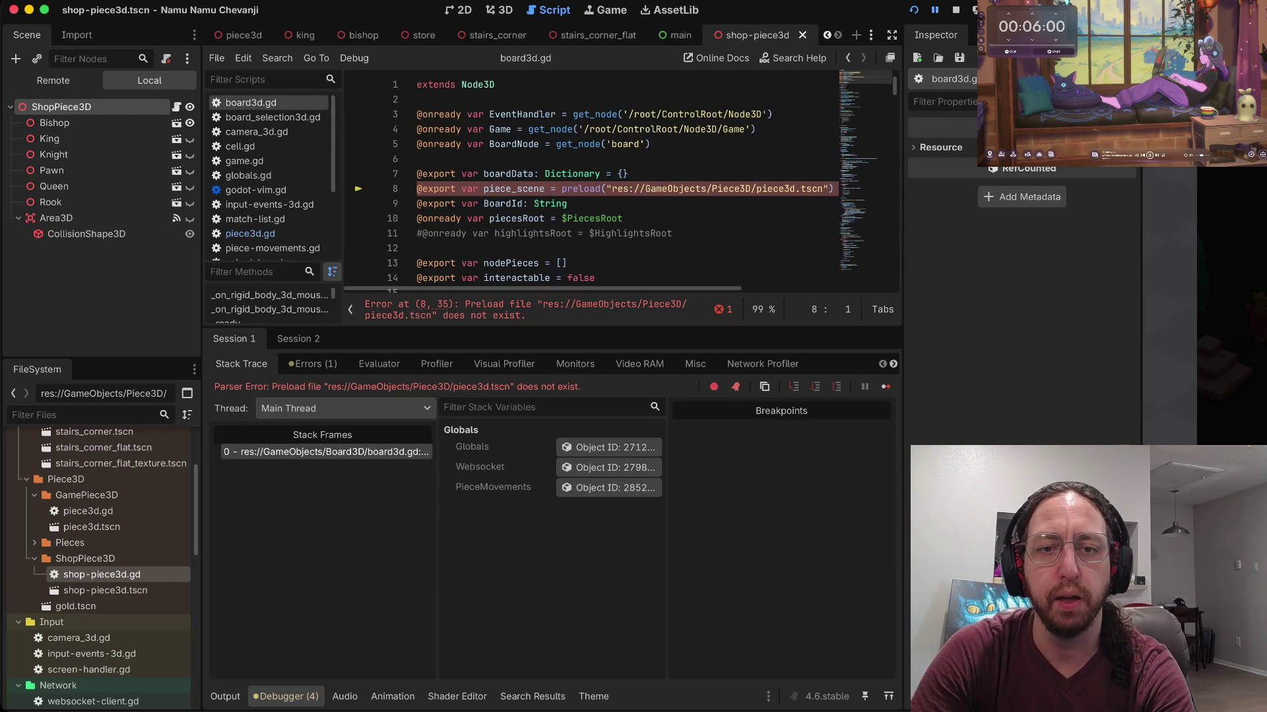
# Step: Change the board3d.gd piece preload folder to GamePiece3D, save, and rerun the game
pyautogui.click(710, 189)
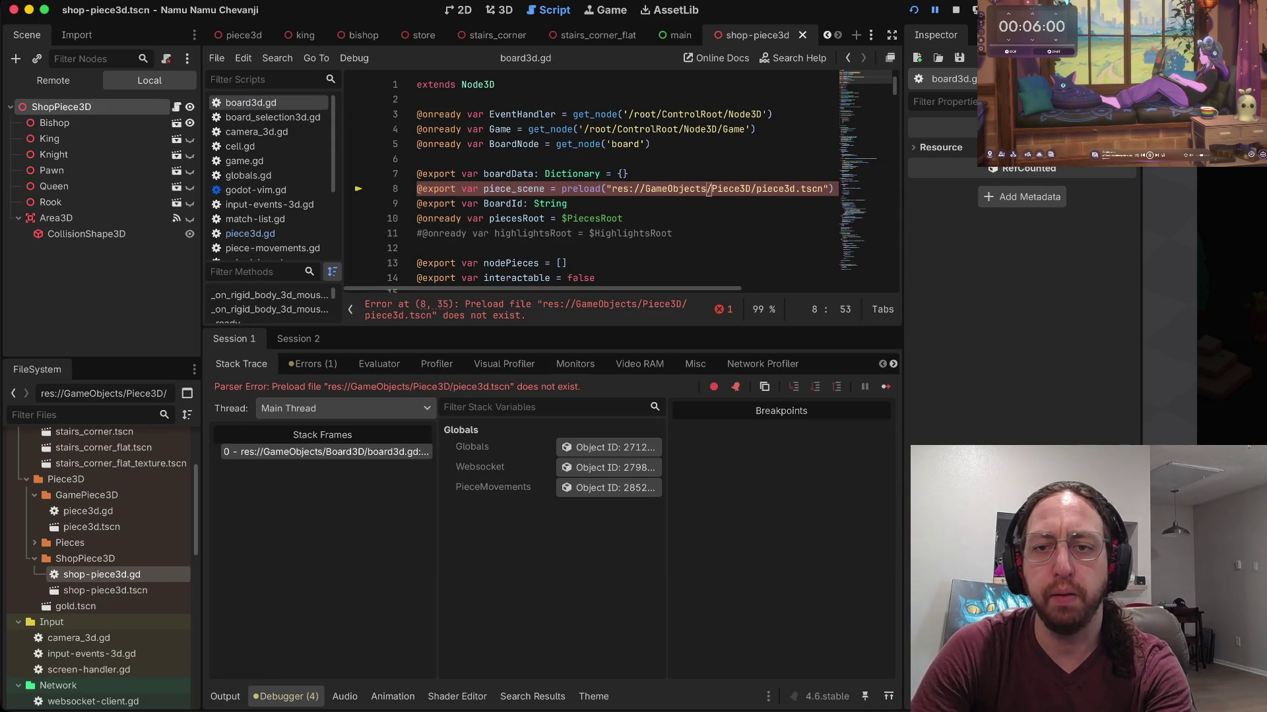
pyautogui.write('Game')
pyautogui.click(779, 189)
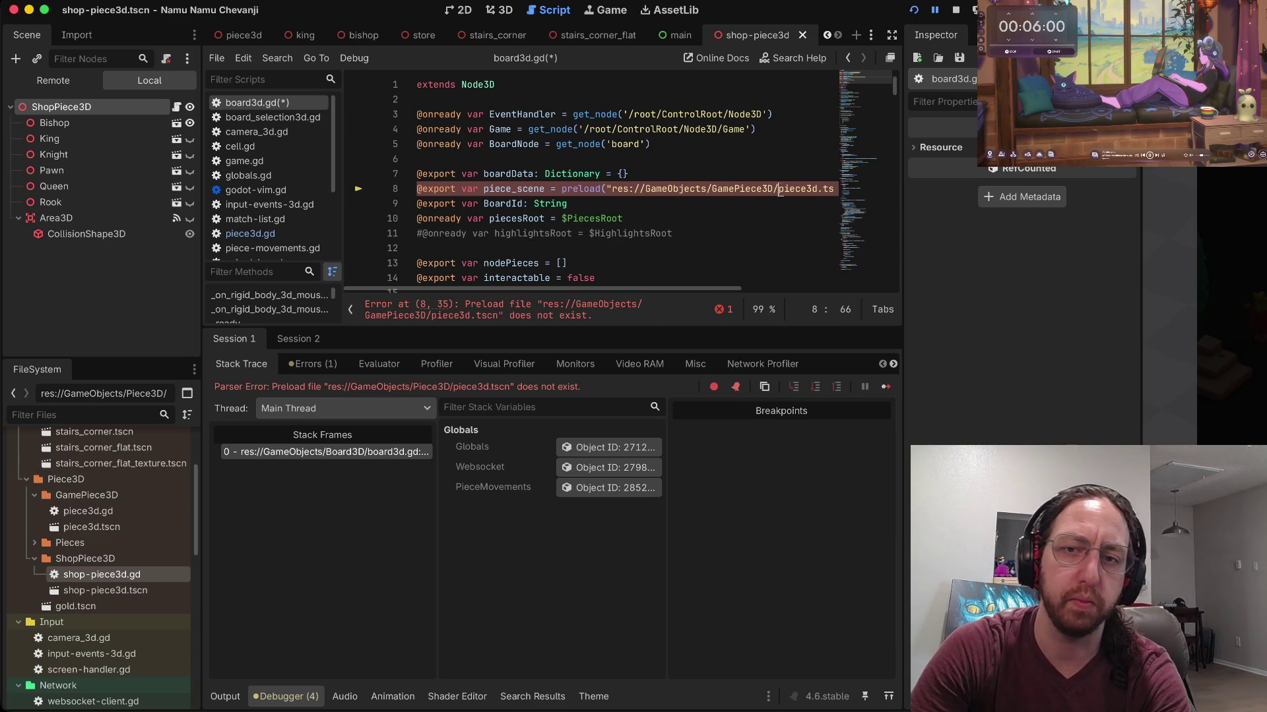
pyautogui.hotkey('ctrl', 's')
pyautogui.press('super+b')
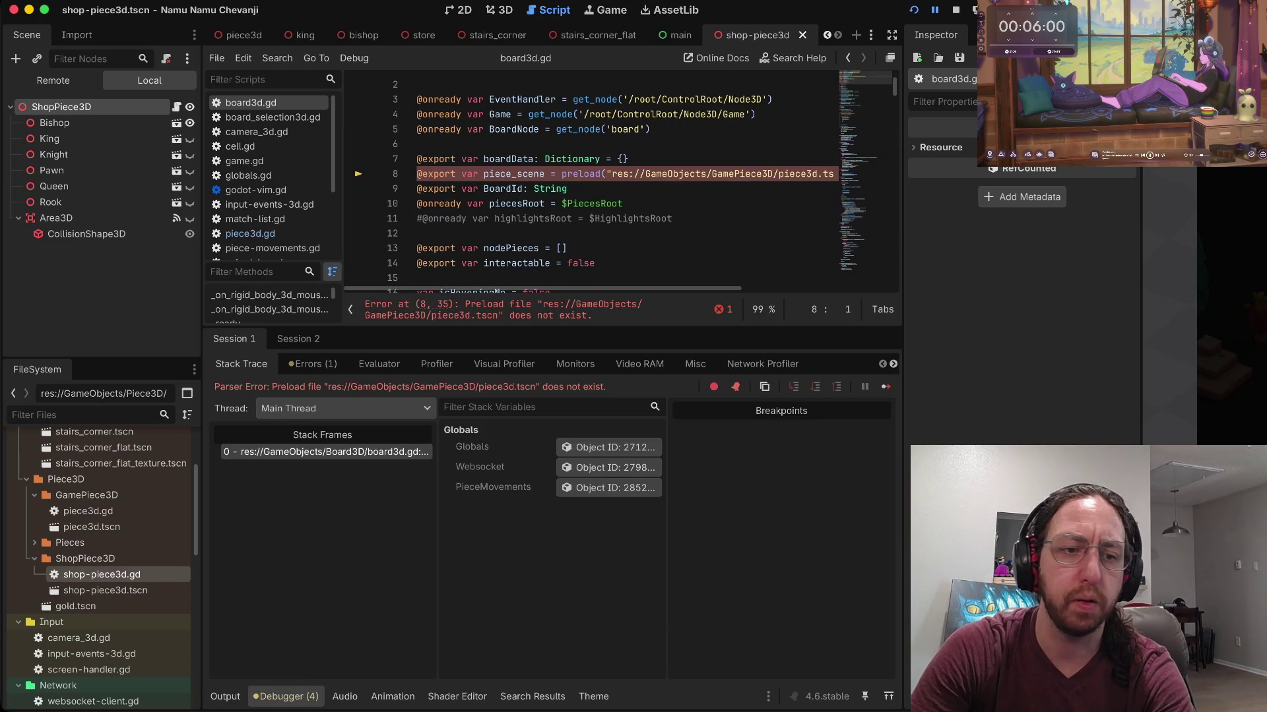
# Step: Correct the preload to GameObjects/Piece3D/GamePiece3D/piece3d.tscn, save, and search the project for 'GameObjects/'
pyautogui.click(713, 174)
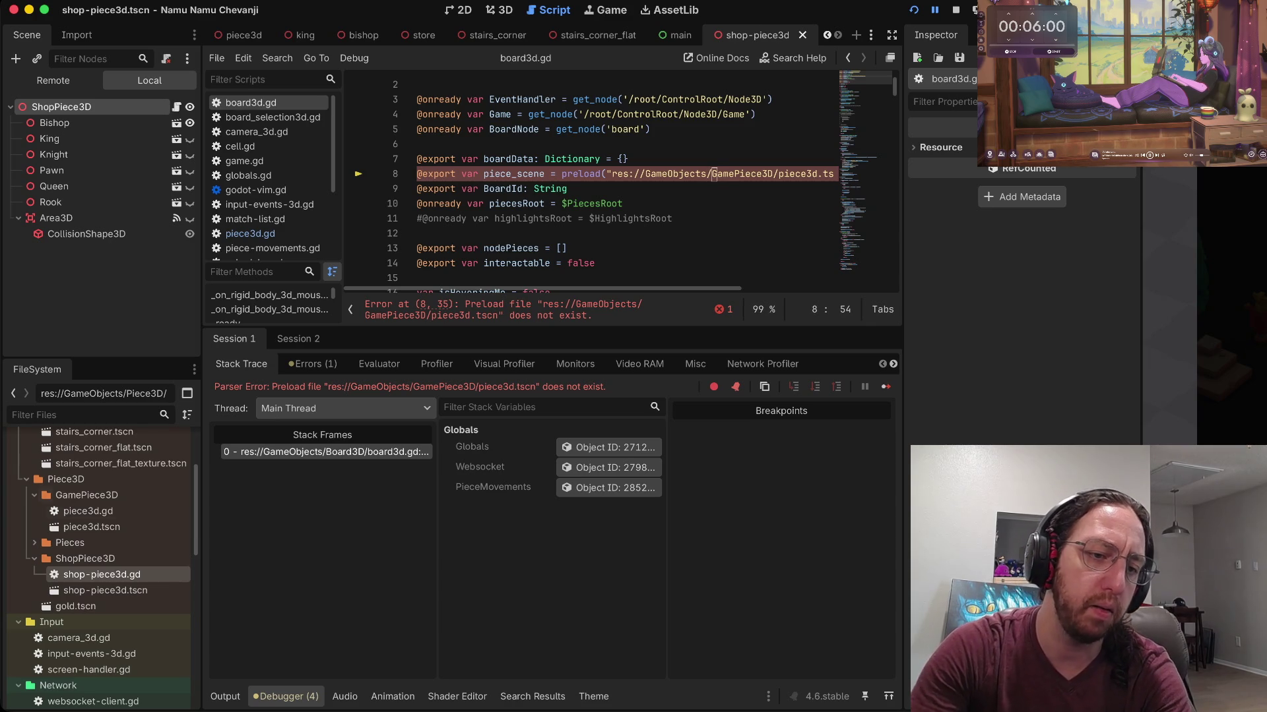
pyautogui.click(34, 495)
pyautogui.click(35, 527)
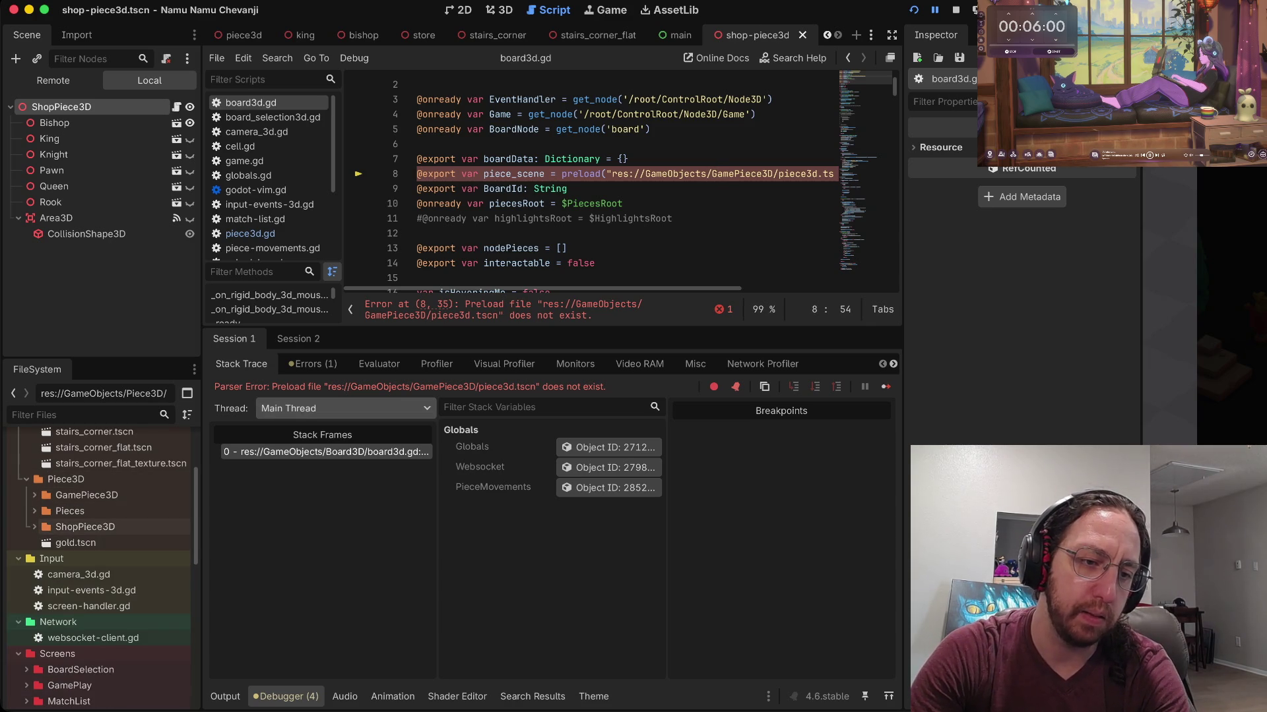
pyautogui.scroll(3, 66, 455)
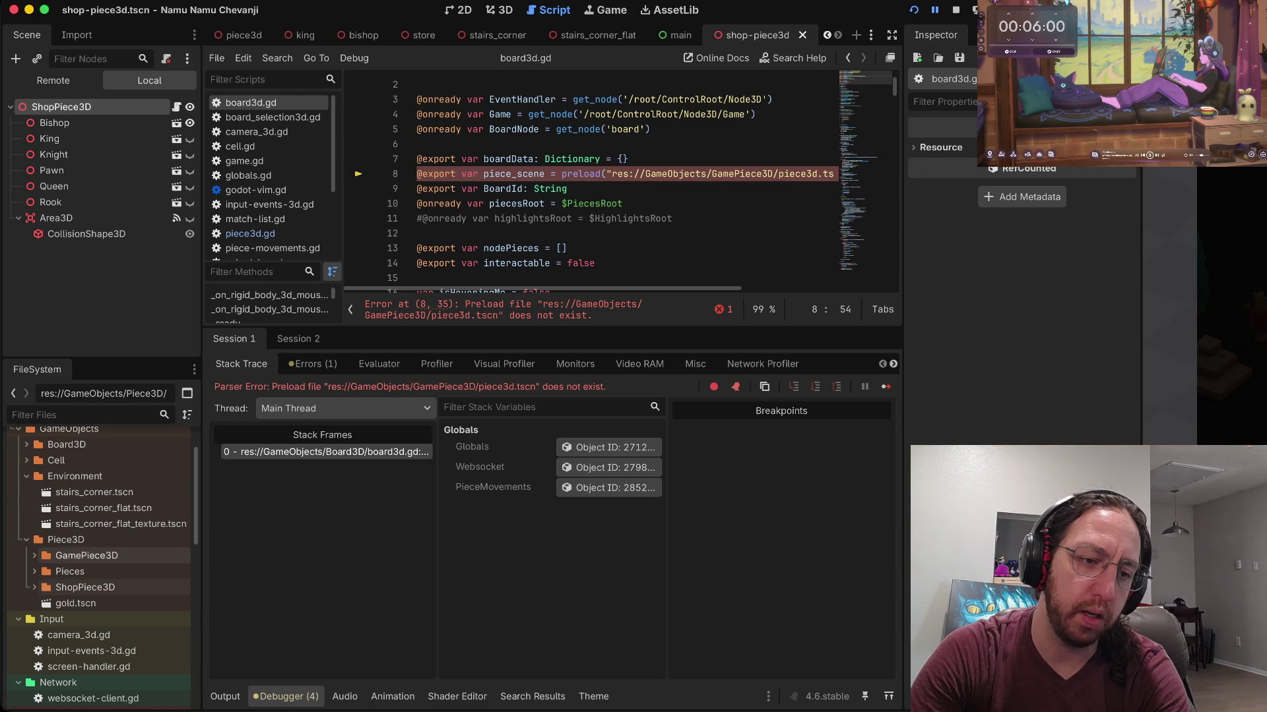
pyautogui.click(27, 476)
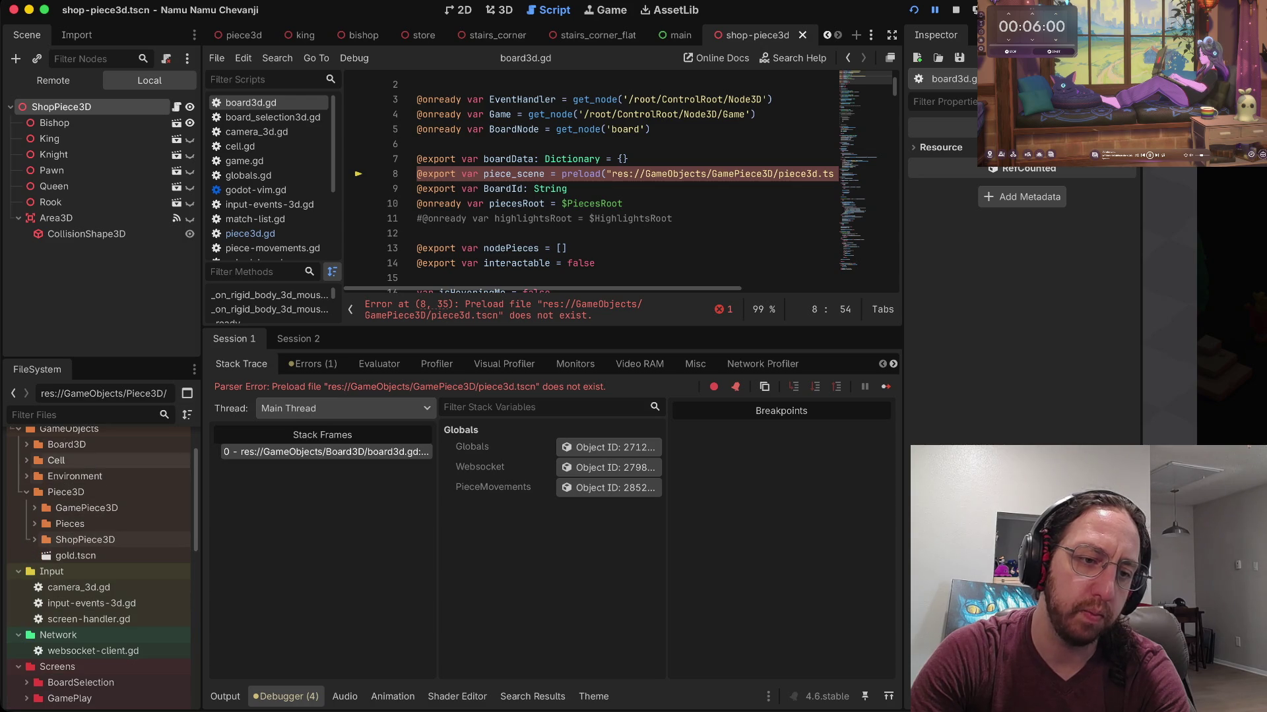
pyautogui.scroll(2, 65, 504)
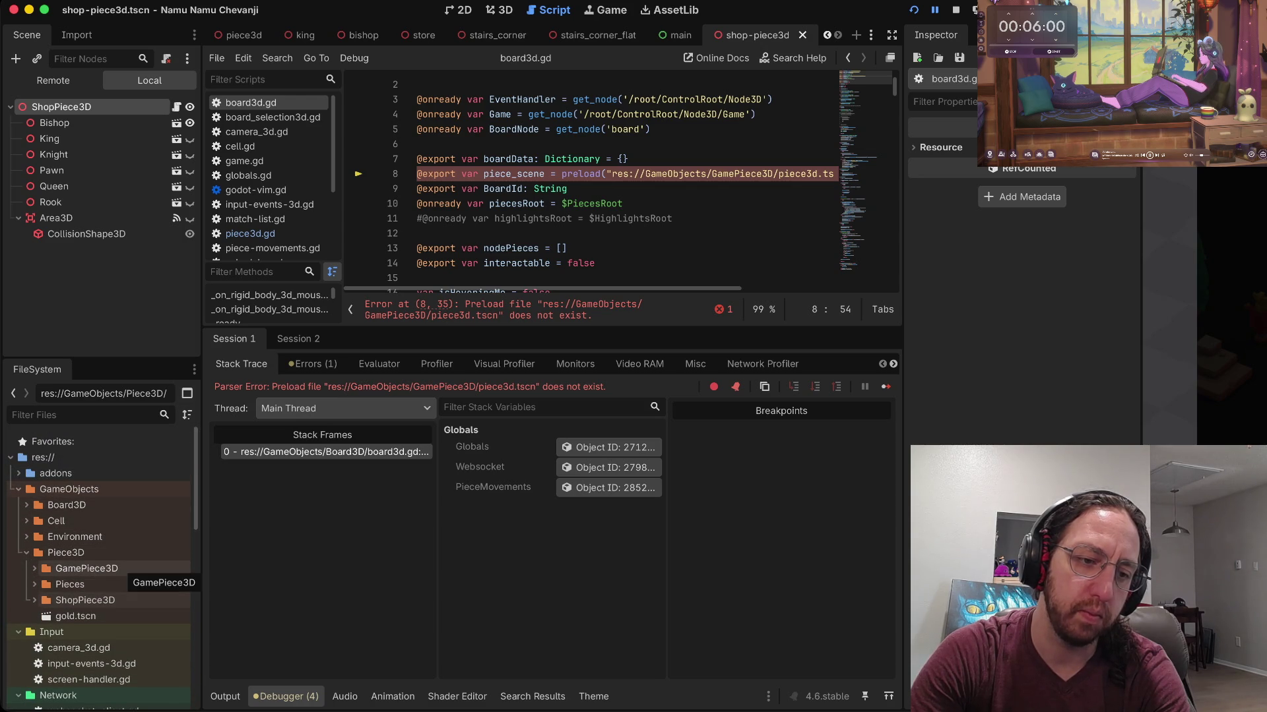
pyautogui.write('iPiece3D/')
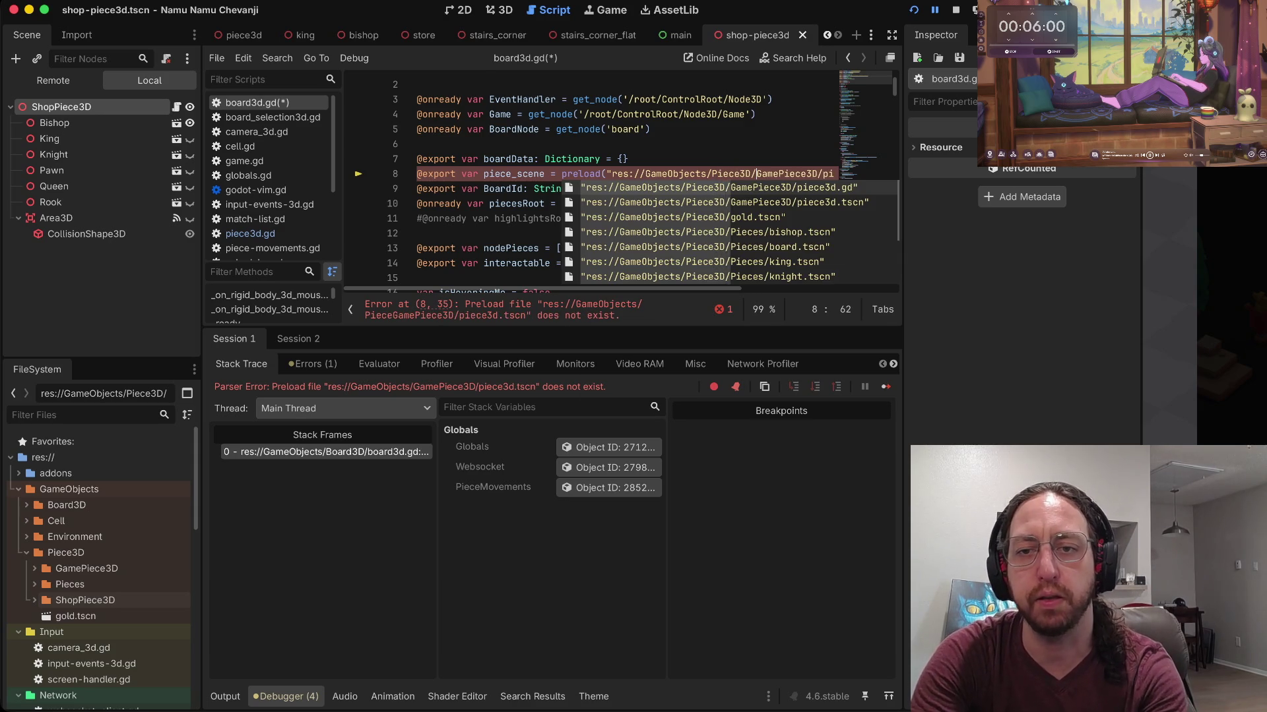
pyautogui.press('Escape')
pyautogui.hotkey('ctrl', 's')
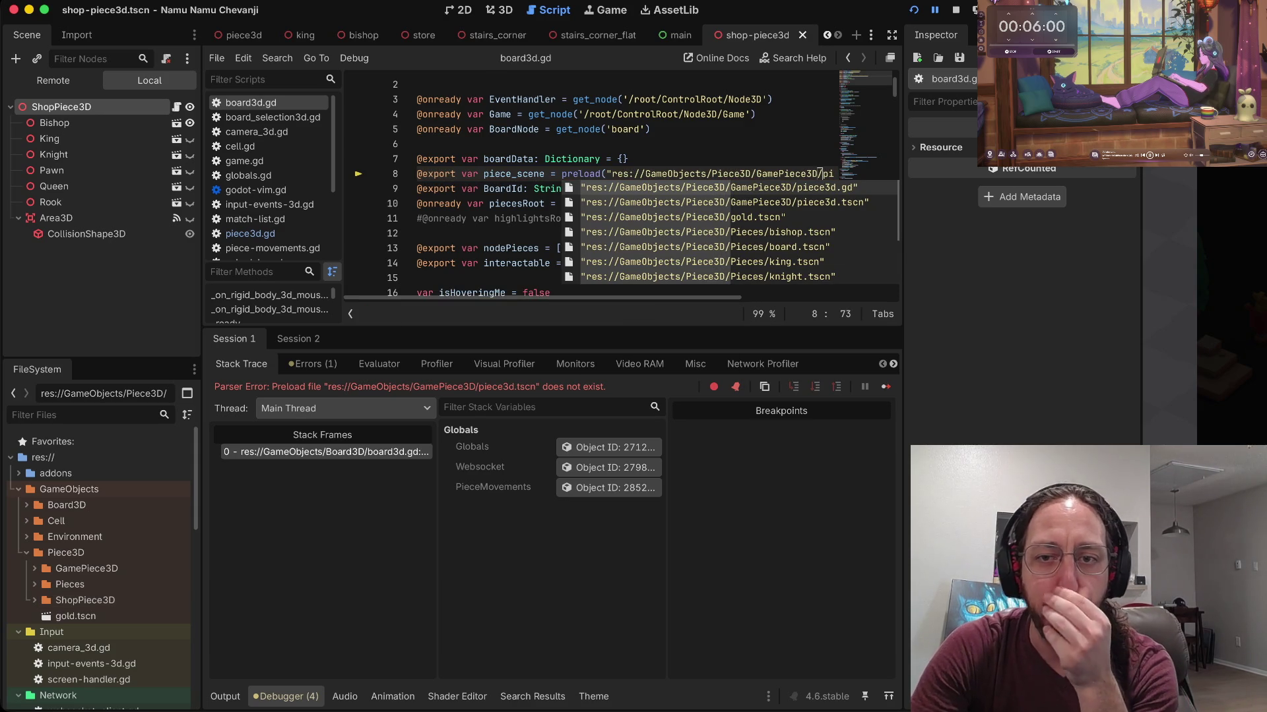
pyautogui.hotkey('ctrl', 'shift', 'f')
pyautogui.write('GameObjects/')
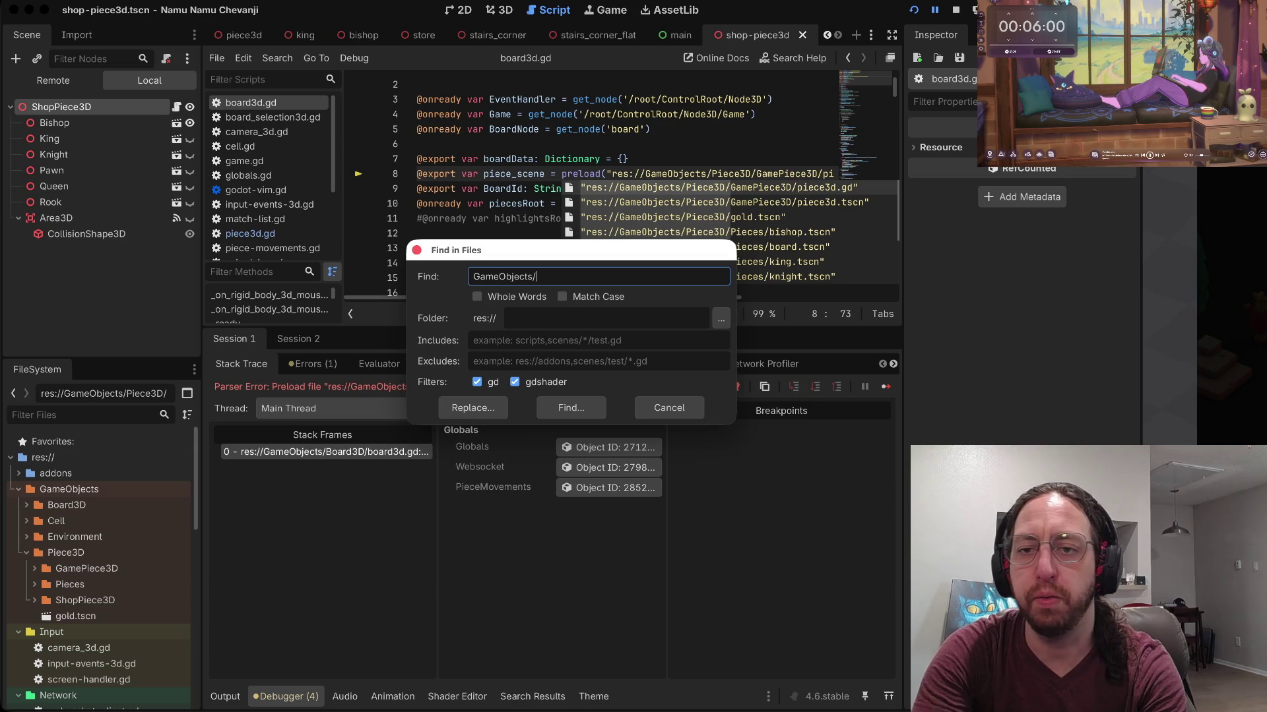
# Step: Search all files for 'GameObjects/piece3d' and open the store.gd match on line 3
pyautogui.press('BackSpace')
pyautogui.write('piec')
pyautogui.write('e3d')
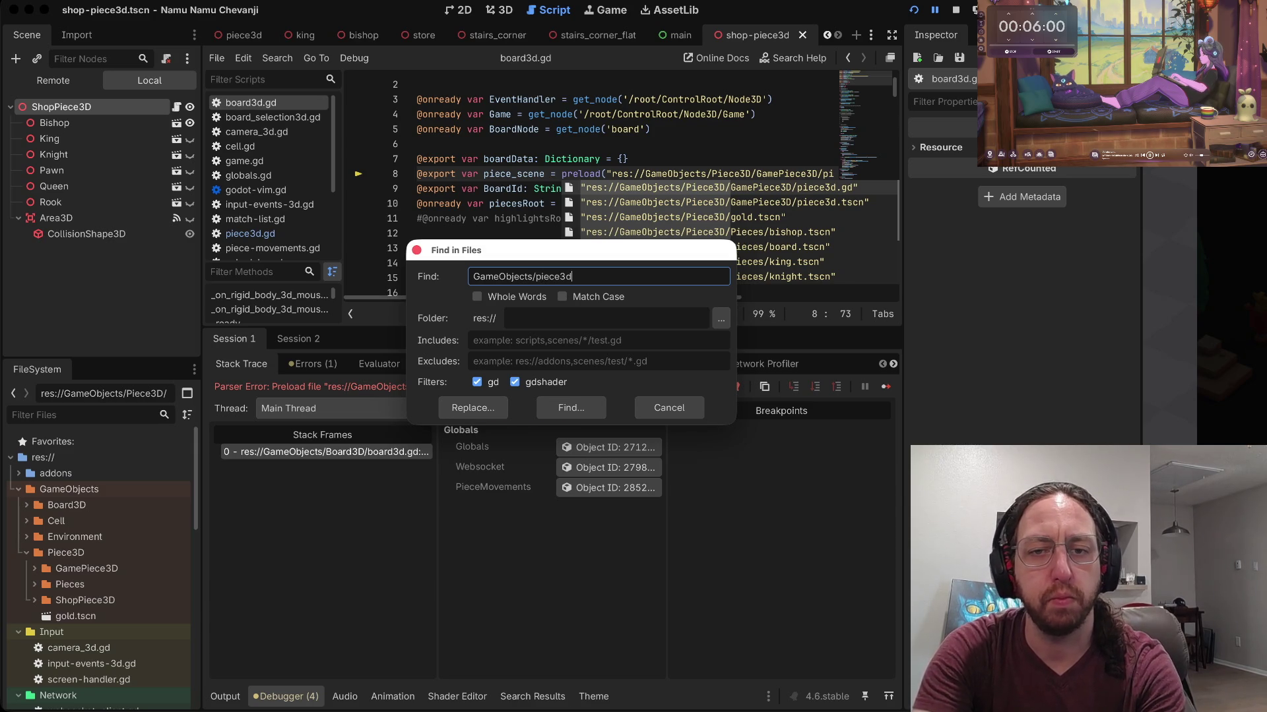
pyautogui.press('Return')
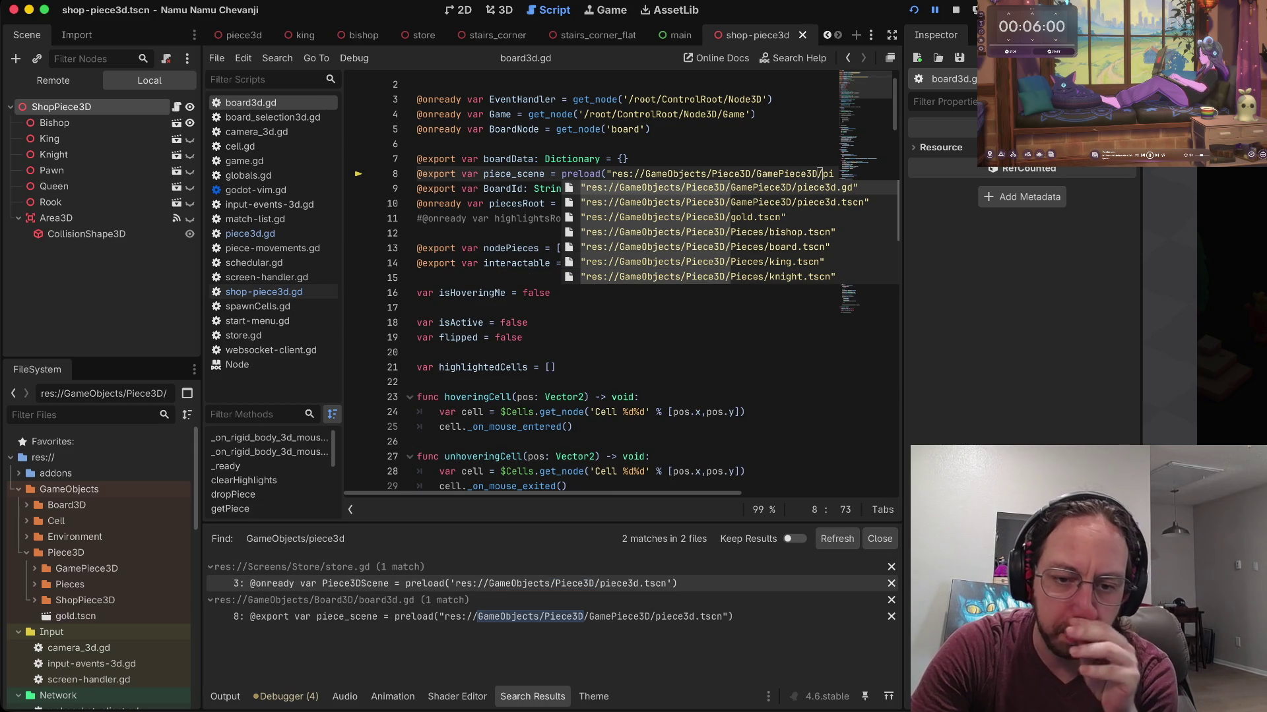
pyautogui.click(482, 616)
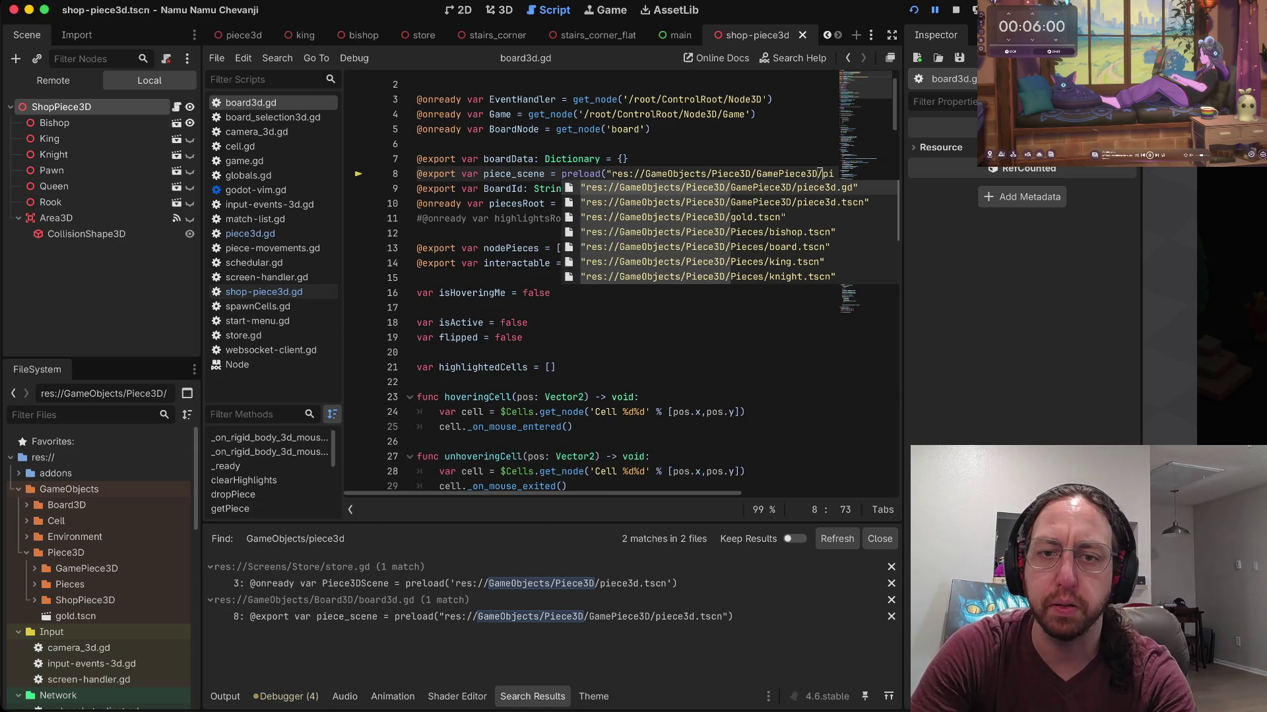
pyautogui.click(417, 189)
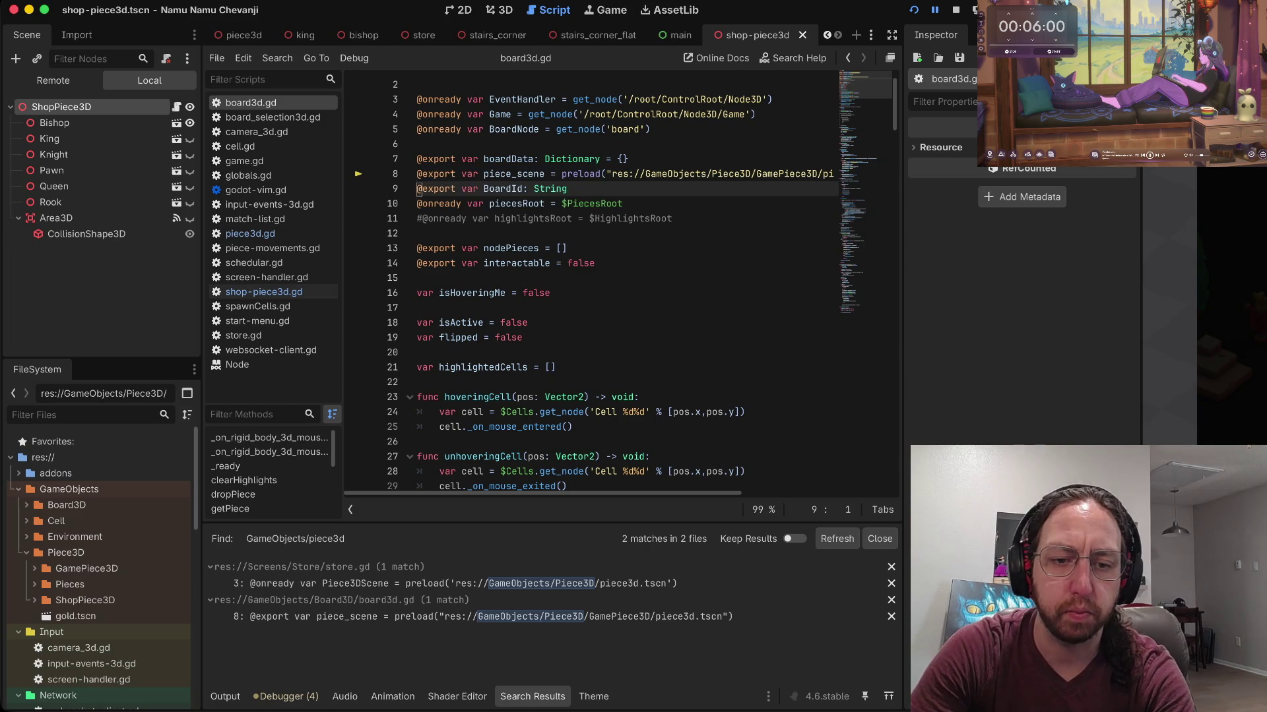
pyautogui.click(481, 616)
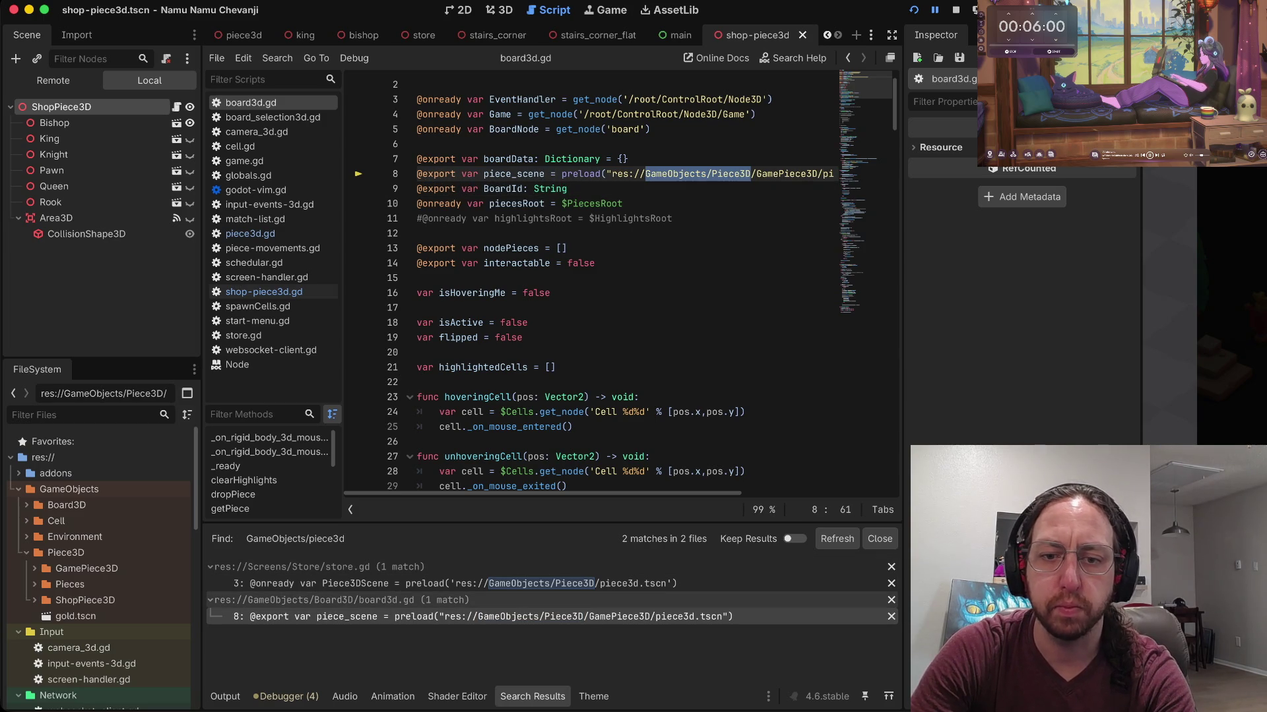
pyautogui.click(418, 308)
pyautogui.click(461, 583)
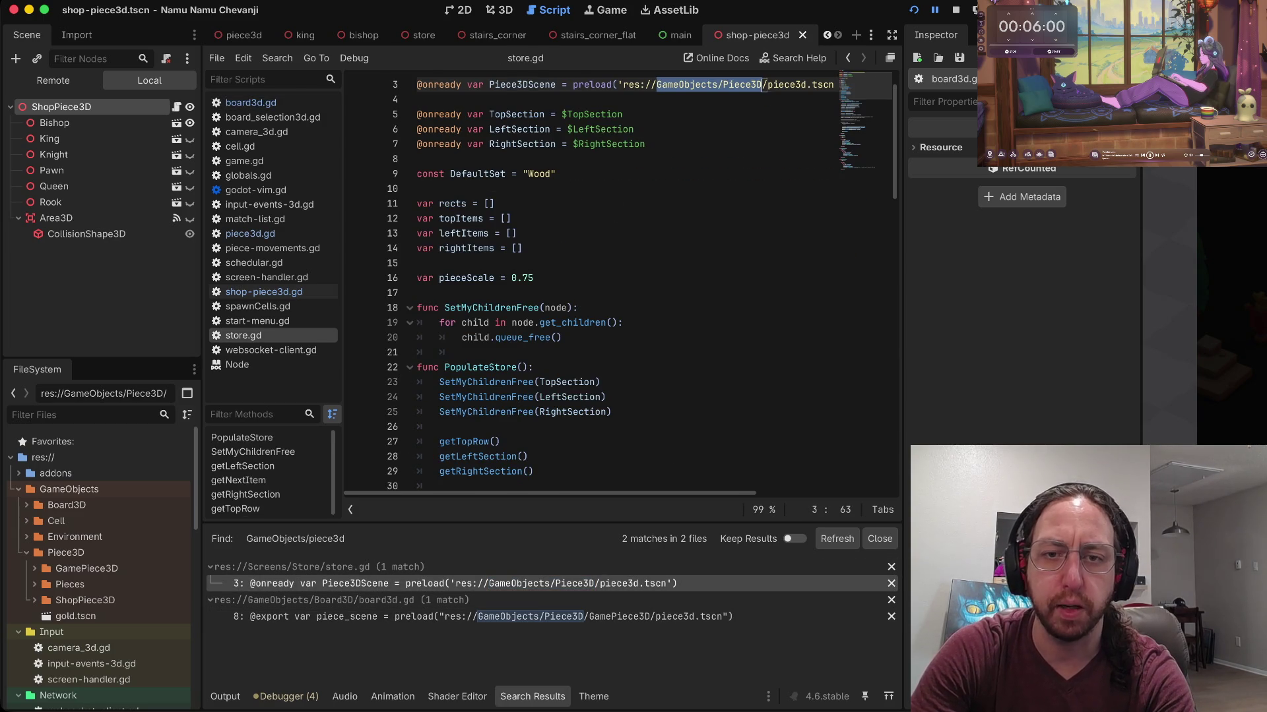
# Step: Paste the board's preload line into store.gd as Piece3DScene, replacing the old onready line, and save
pyautogui.hotkey('ctrl', 'v')
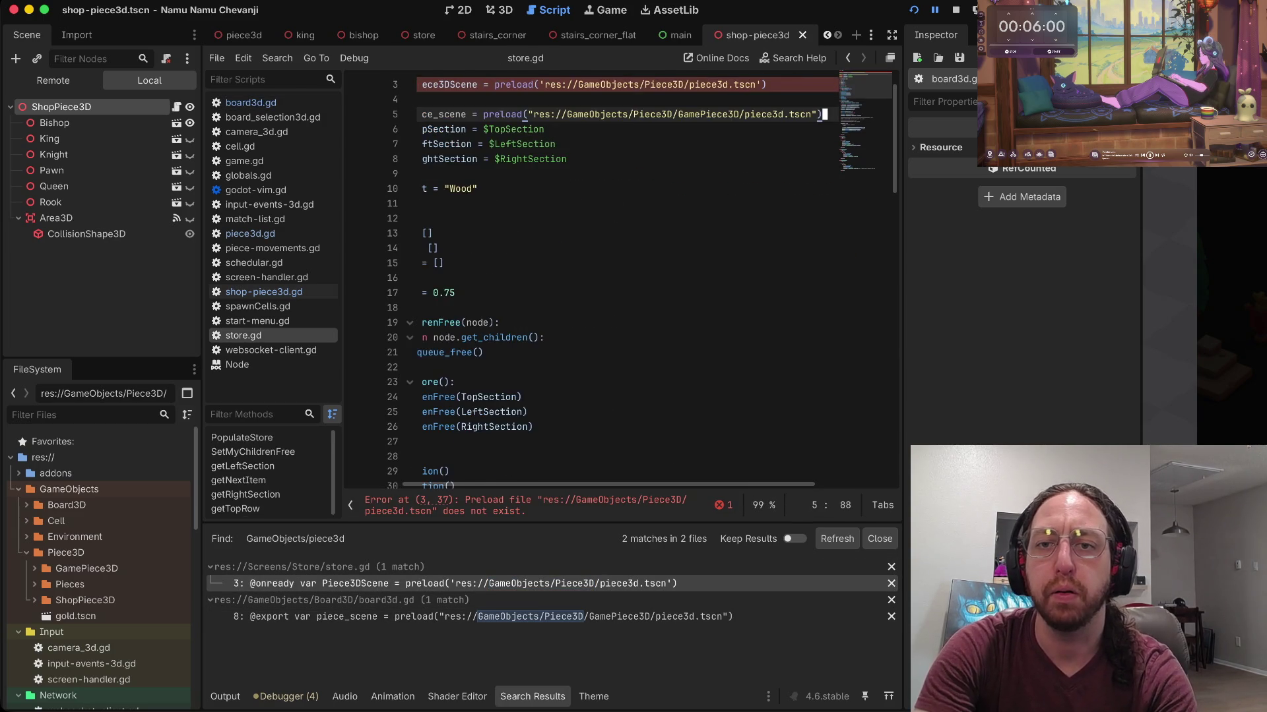
pyautogui.press('j')
pyautogui.press('j')
pyautogui.press('w')
pyautogui.press('w')
pyautogui.write('dwiPiece3D')
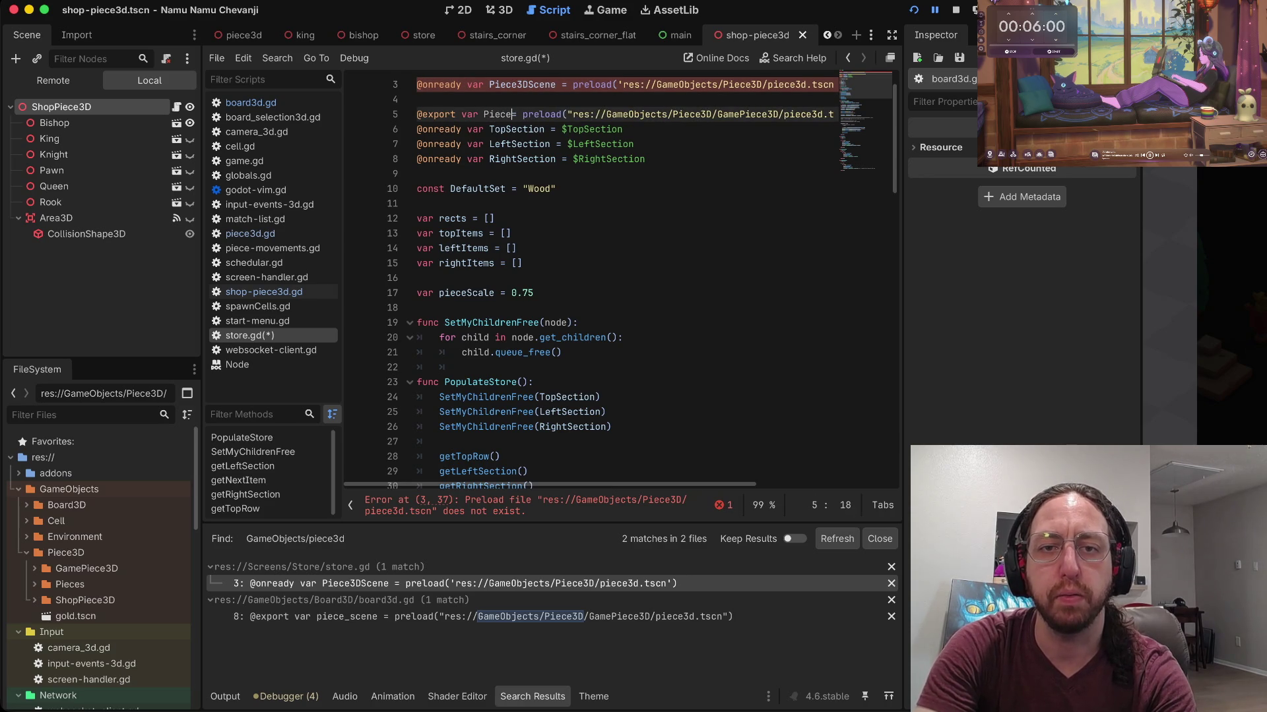
pyautogui.write('Scene')
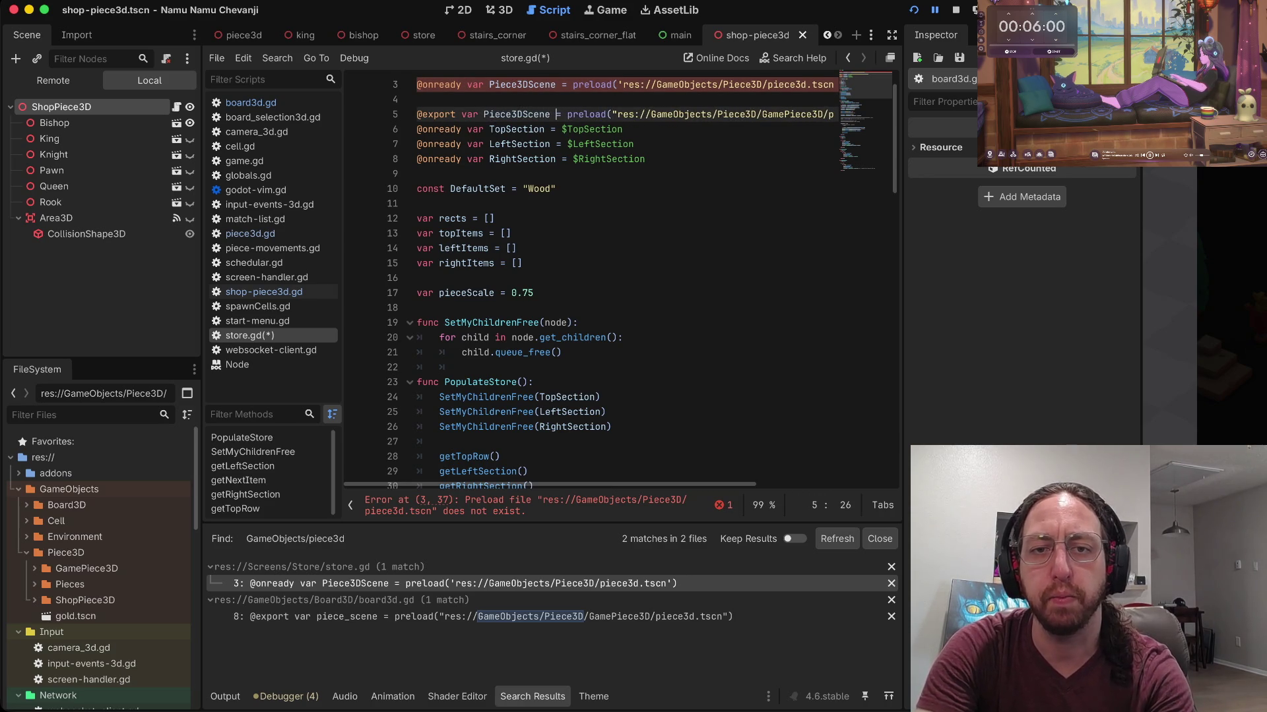
pyautogui.press('Escape')
pyautogui.press('k')
pyautogui.press('k')
pyautogui.press('d')
pyautogui.press('d')
pyautogui.press('d')
pyautogui.press('d')
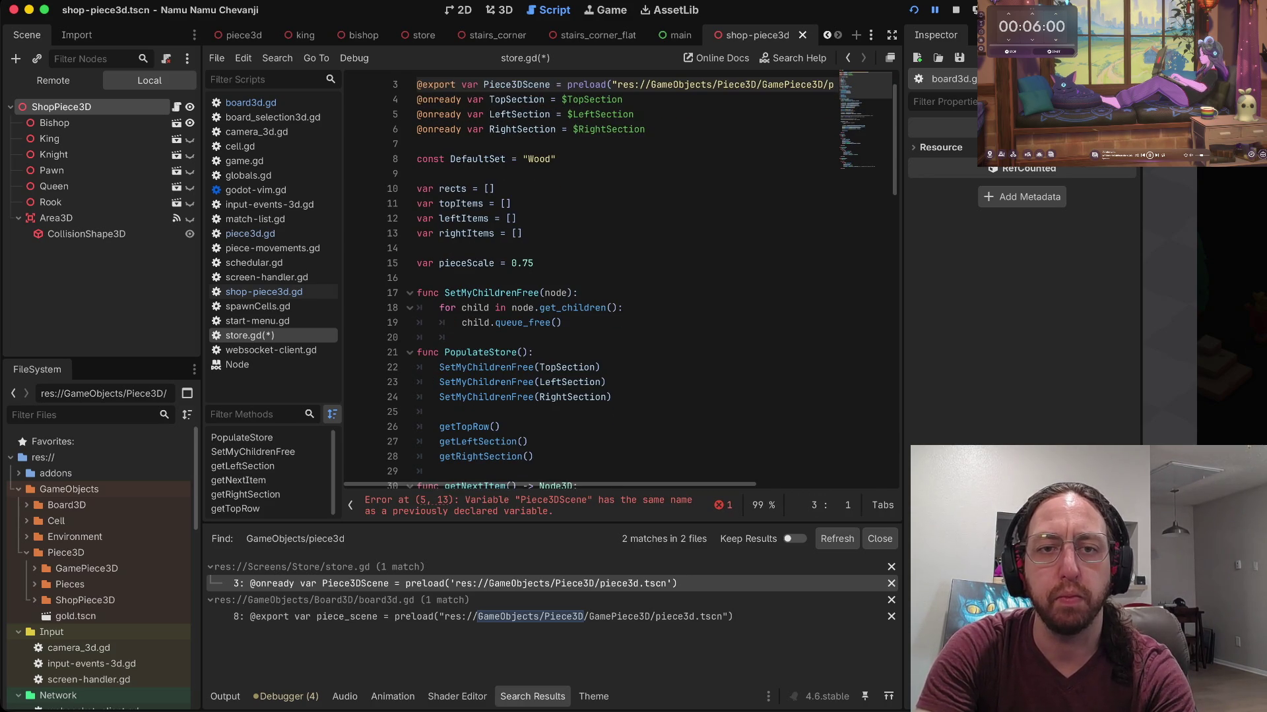
pyautogui.press('o')
pyautogui.press('Escape')
pyautogui.hotkey('ctrl', 's')
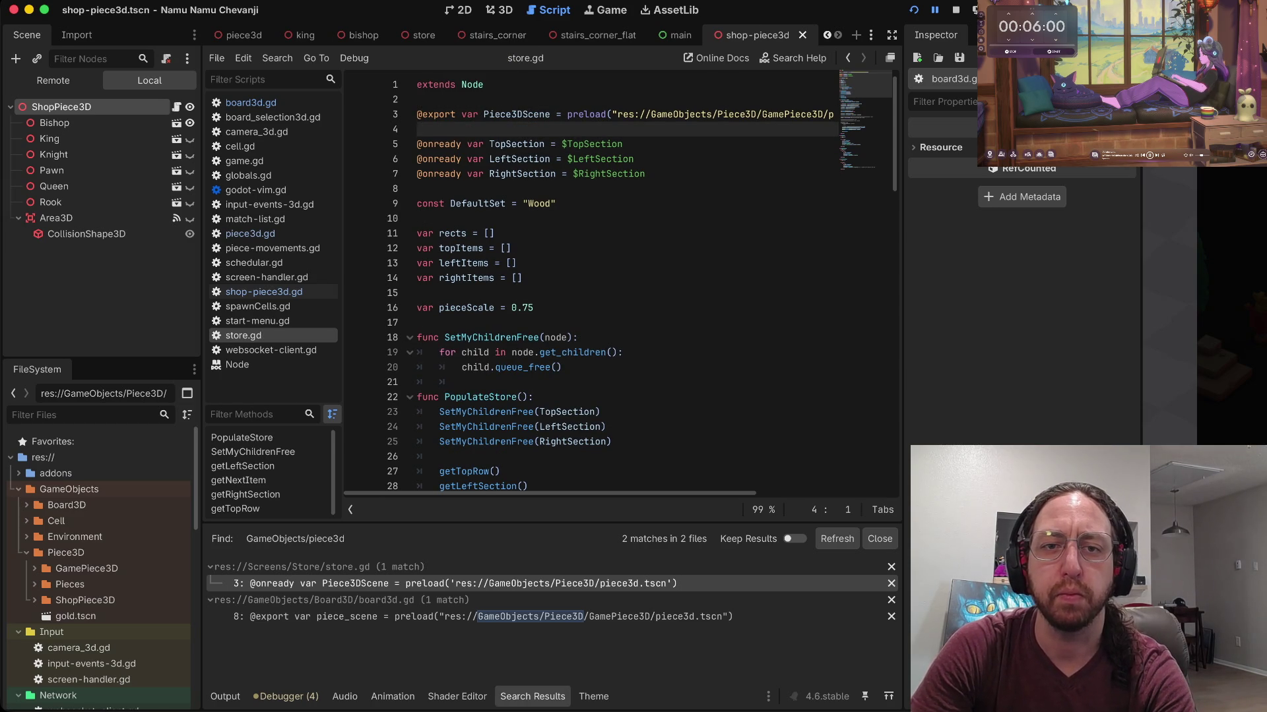
# Step: Review where Piece3DScene is used, briefly comment out the item instantiate and scale lines, then undo
pyautogui.press('k')
pyautogui.press('w')
pyautogui.press('w')
pyautogui.press('w')
pyautogui.press('*')
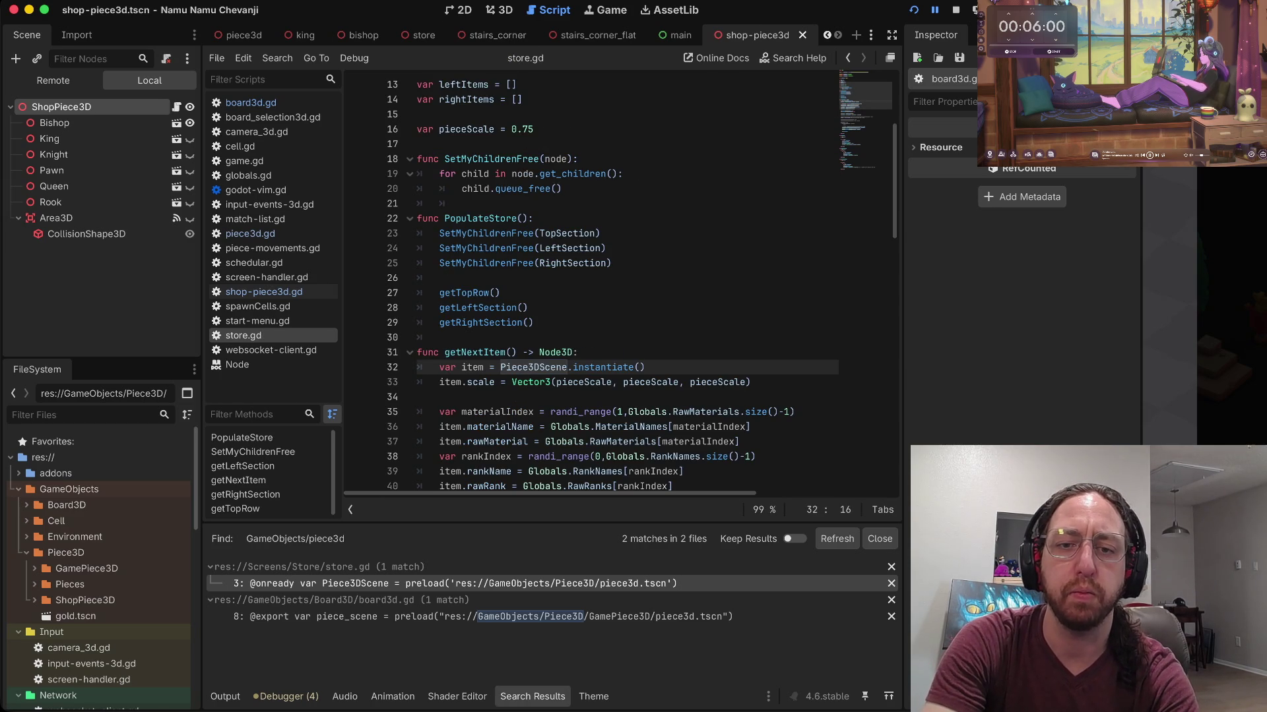
pyautogui.press('n')
pyautogui.press('$')
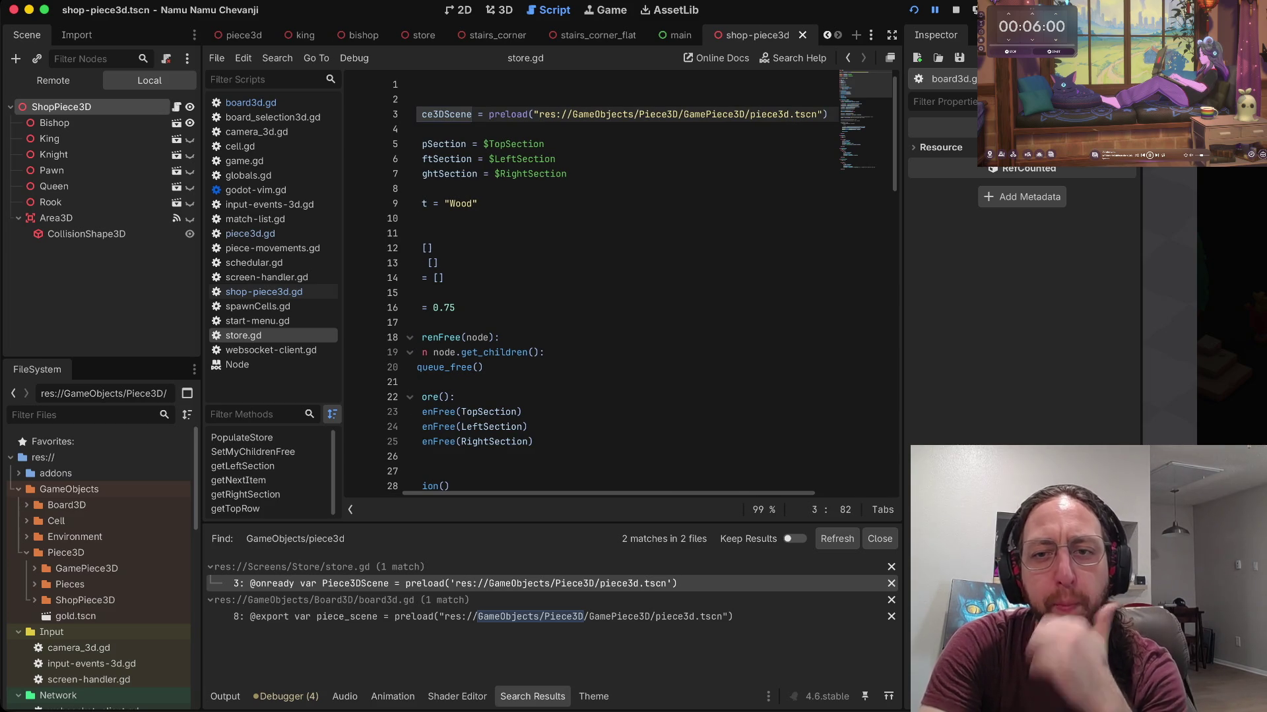
pyautogui.press('0')
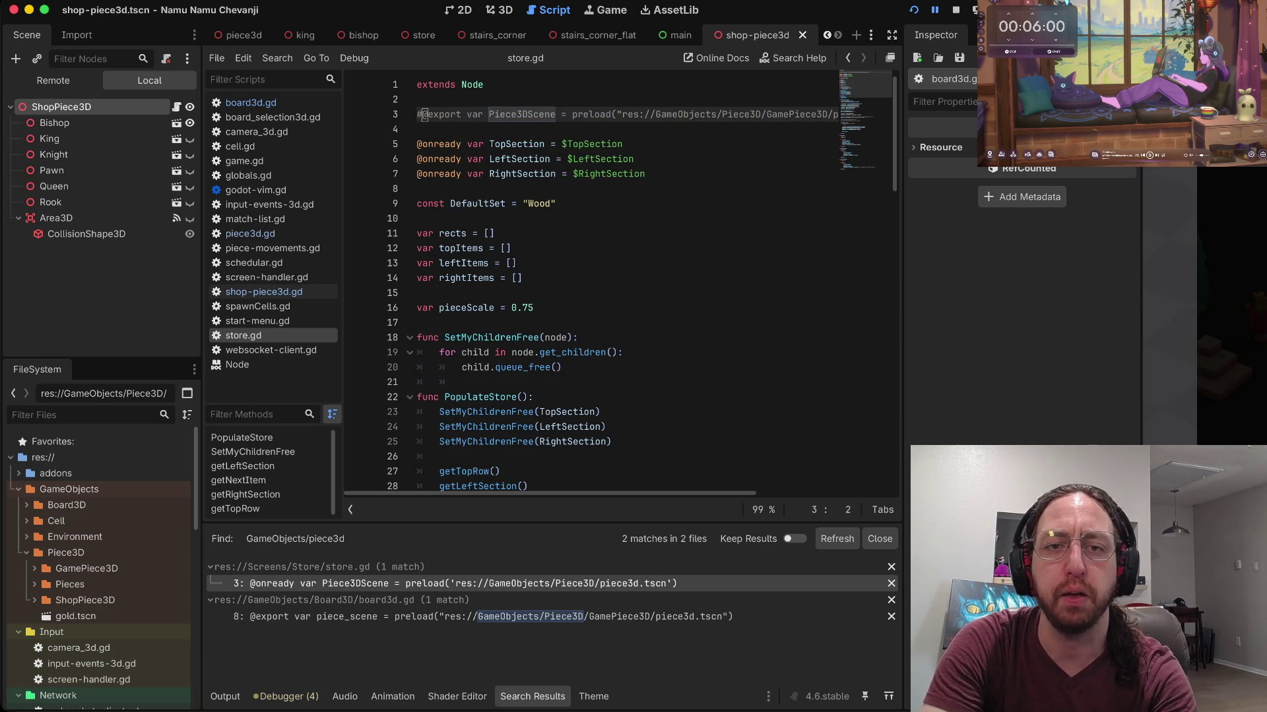
pyautogui.press('n')
pyautogui.press('^')
pyautogui.press('j')
pyautogui.press('Up')
pyautogui.press('Up')
pyautogui.hotkey('ctrl', 'k')
pyautogui.press('Down')
pyautogui.write('#')
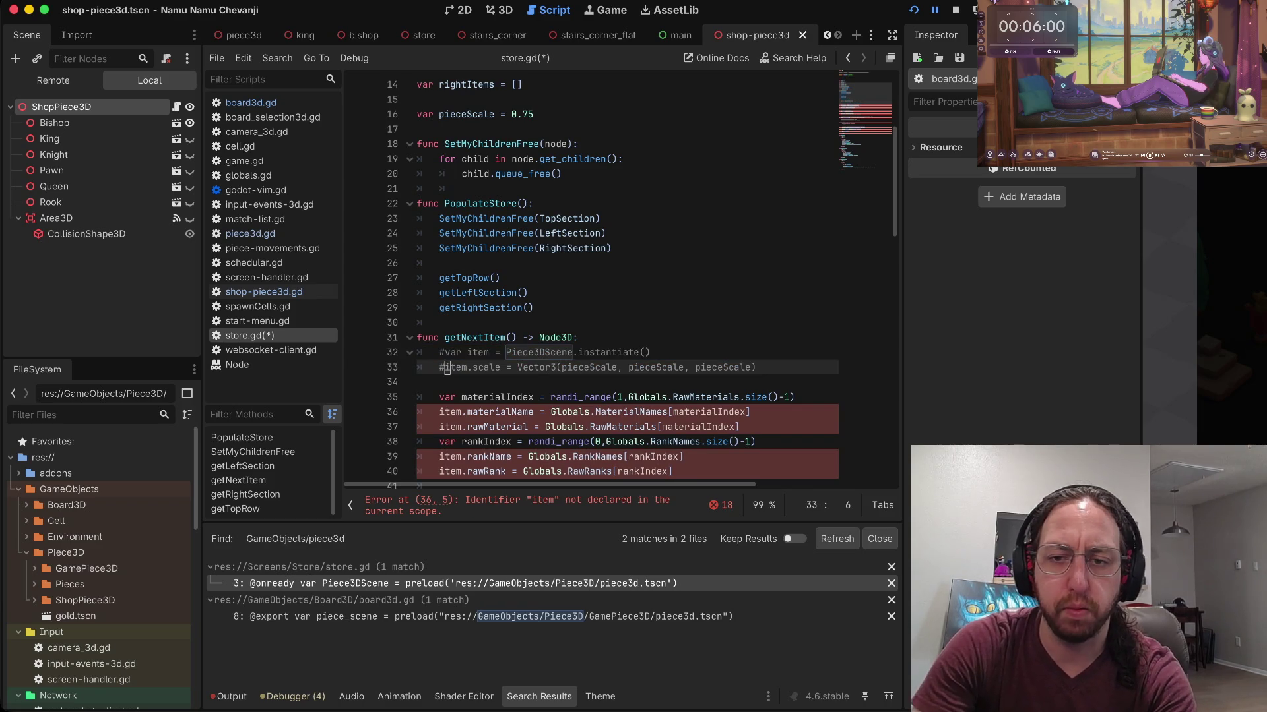
pyautogui.scroll(-3, 623, 277)
pyautogui.hotkey('ctrl', 'z')
pyautogui.hotkey('ctrl', 'z')
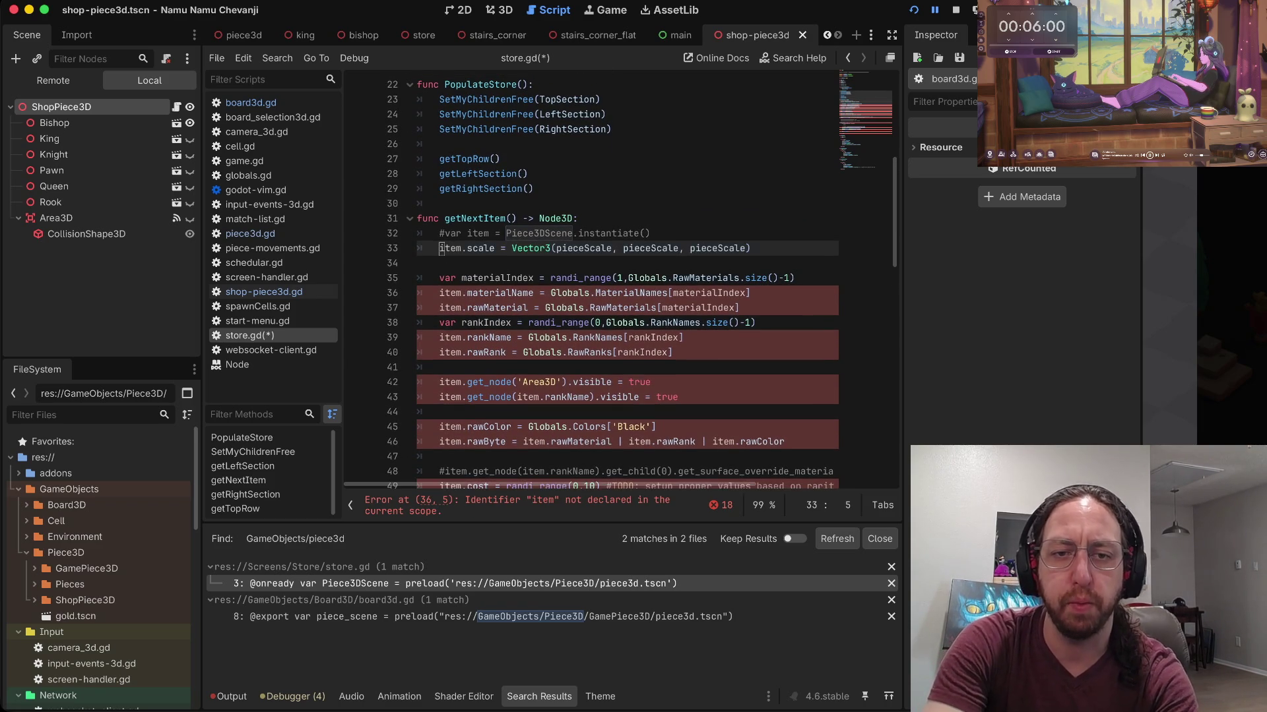
# Step: Point the Piece3DScene preload to GameObjects/Piece3D/ShopPiece3D/shop-piece3d.tscn and save store.gd
pyautogui.press('3')
pyautogui.hotkey('shift', 'g')
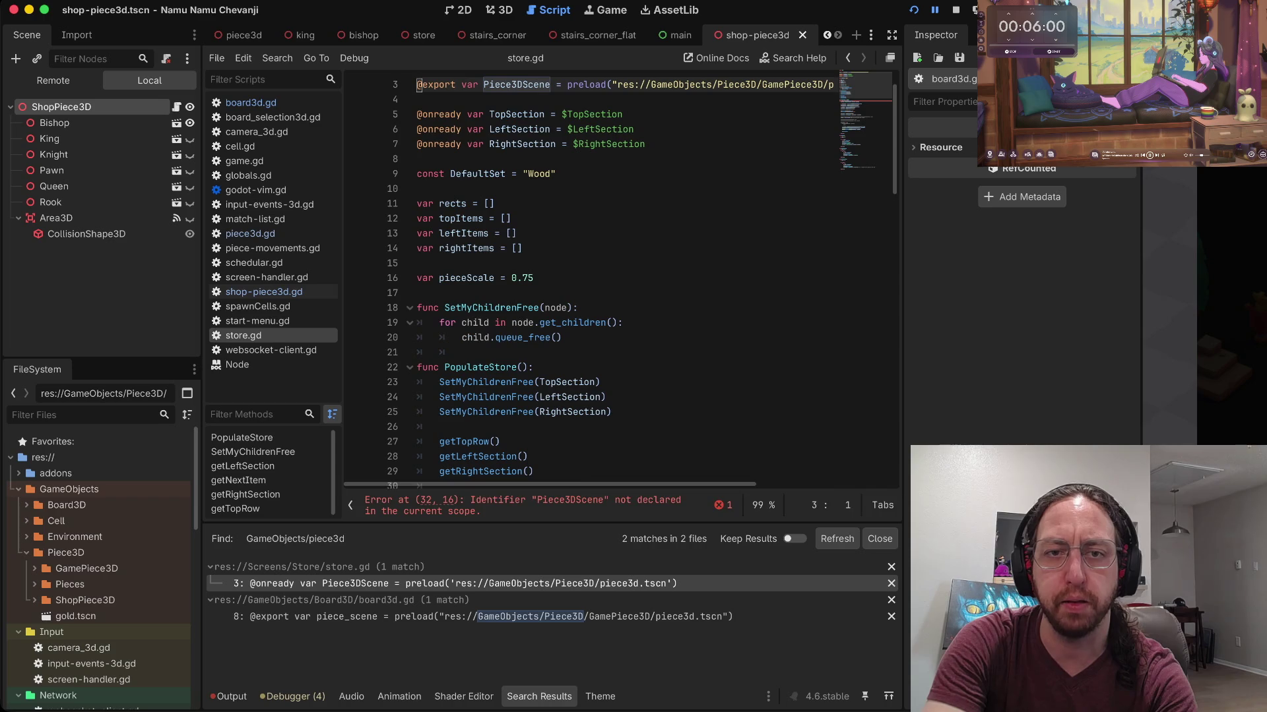
pyautogui.press('End')
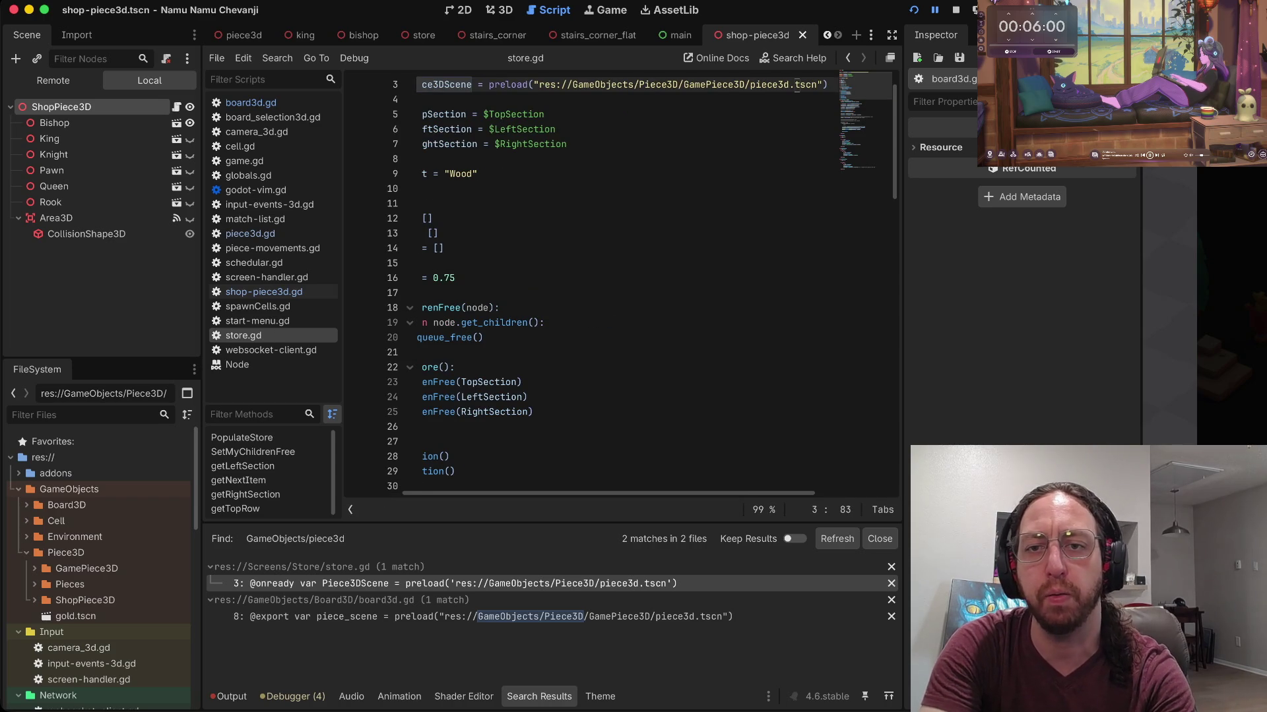
pyautogui.press('d')
pyautogui.press('b')
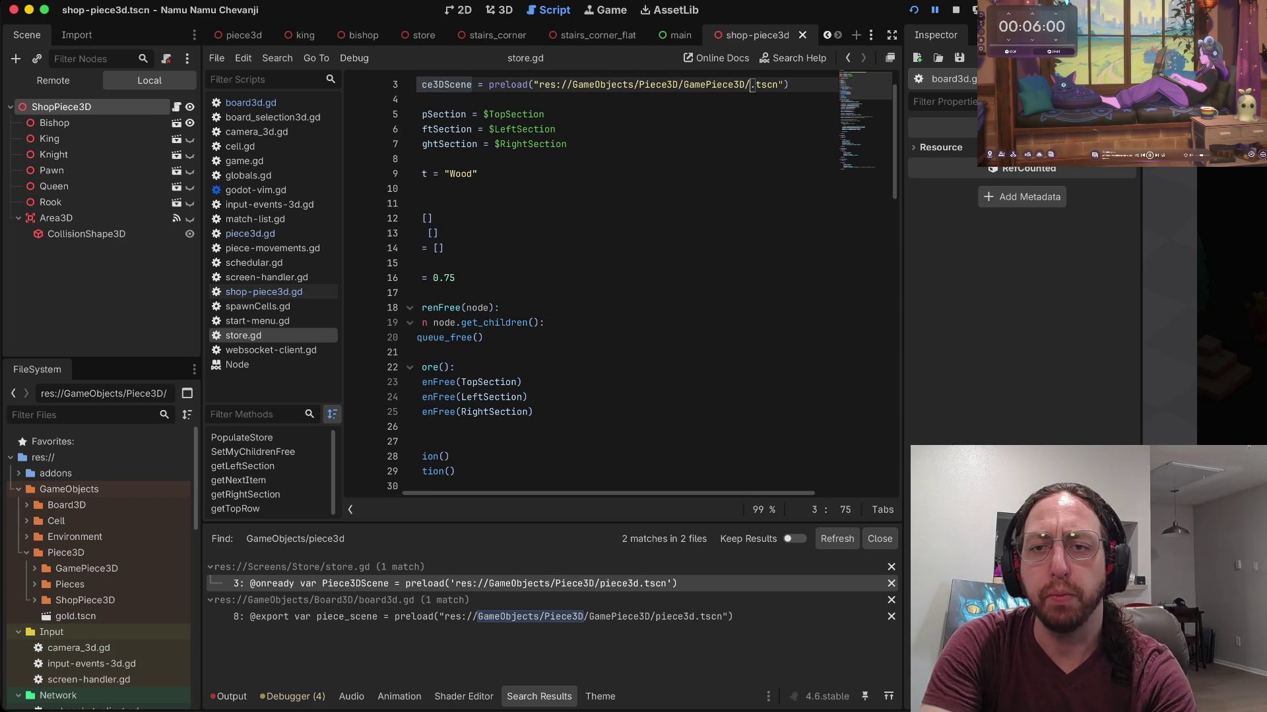
pyautogui.write('dbdbiShopPiec')
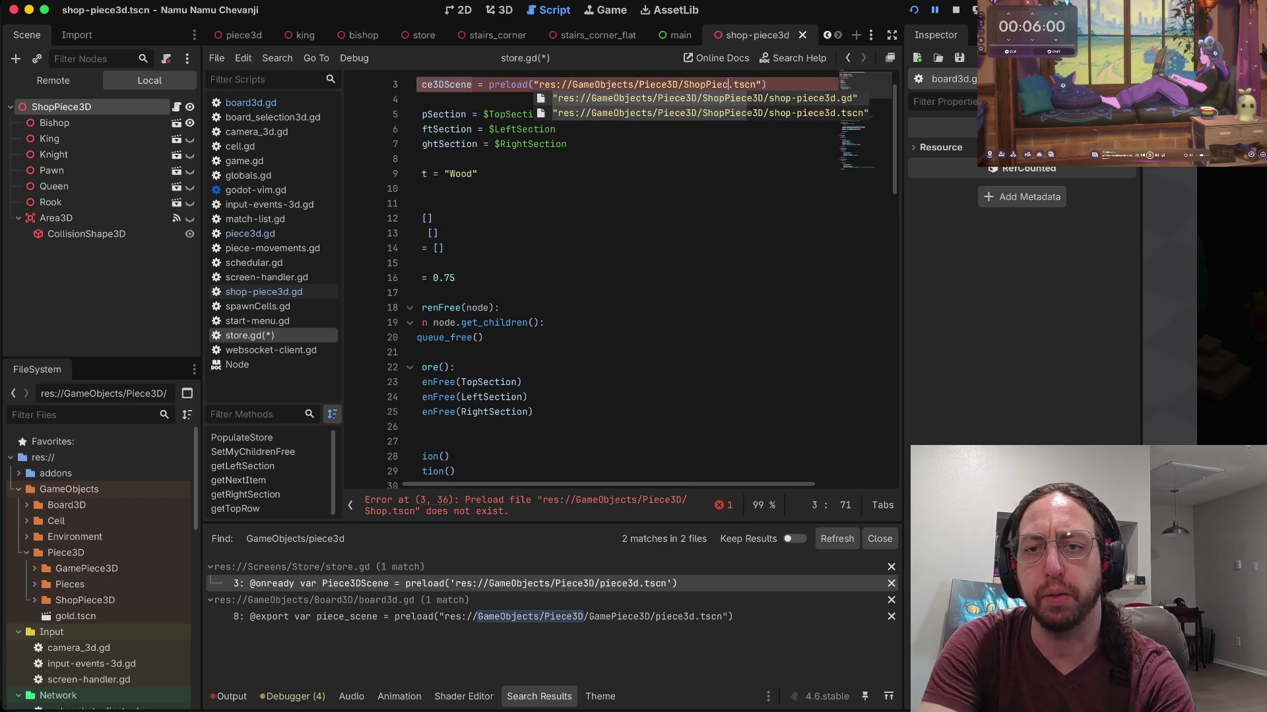
pyautogui.press('Down')
pyautogui.press('Return')
pyautogui.hotkey('ctrl', 's')
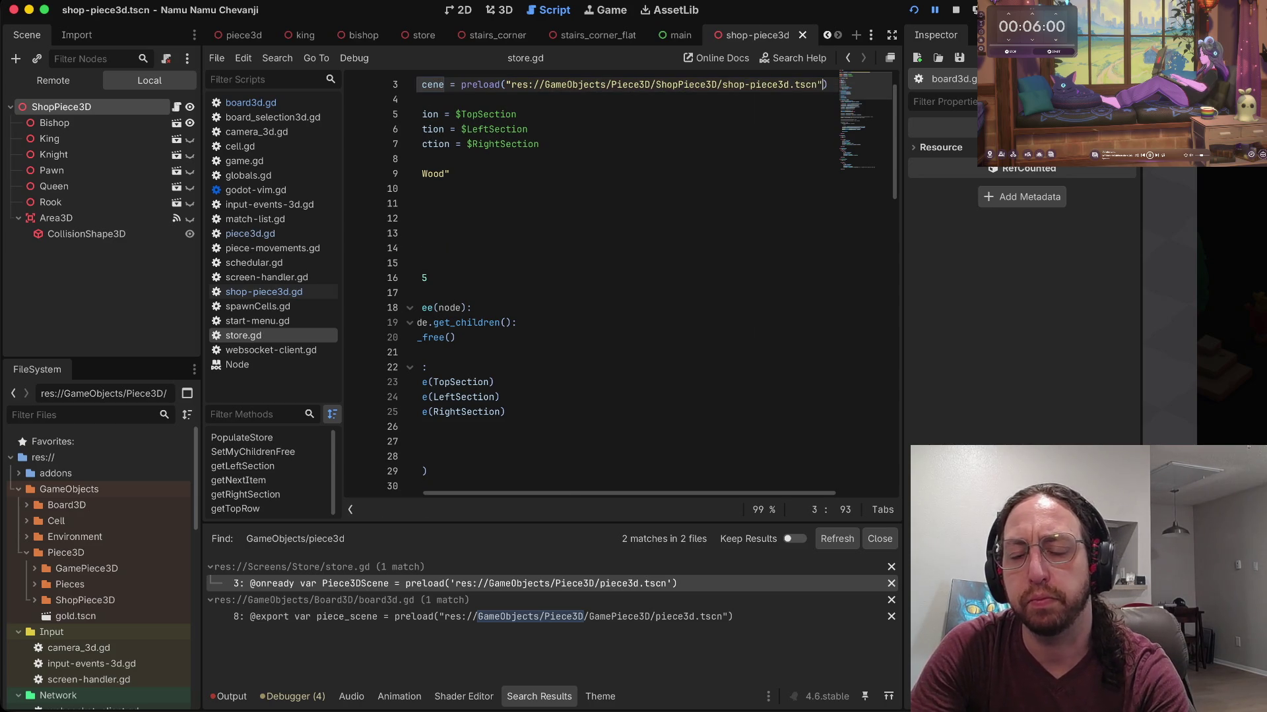
pyautogui.scroll(-13, 639, 282)
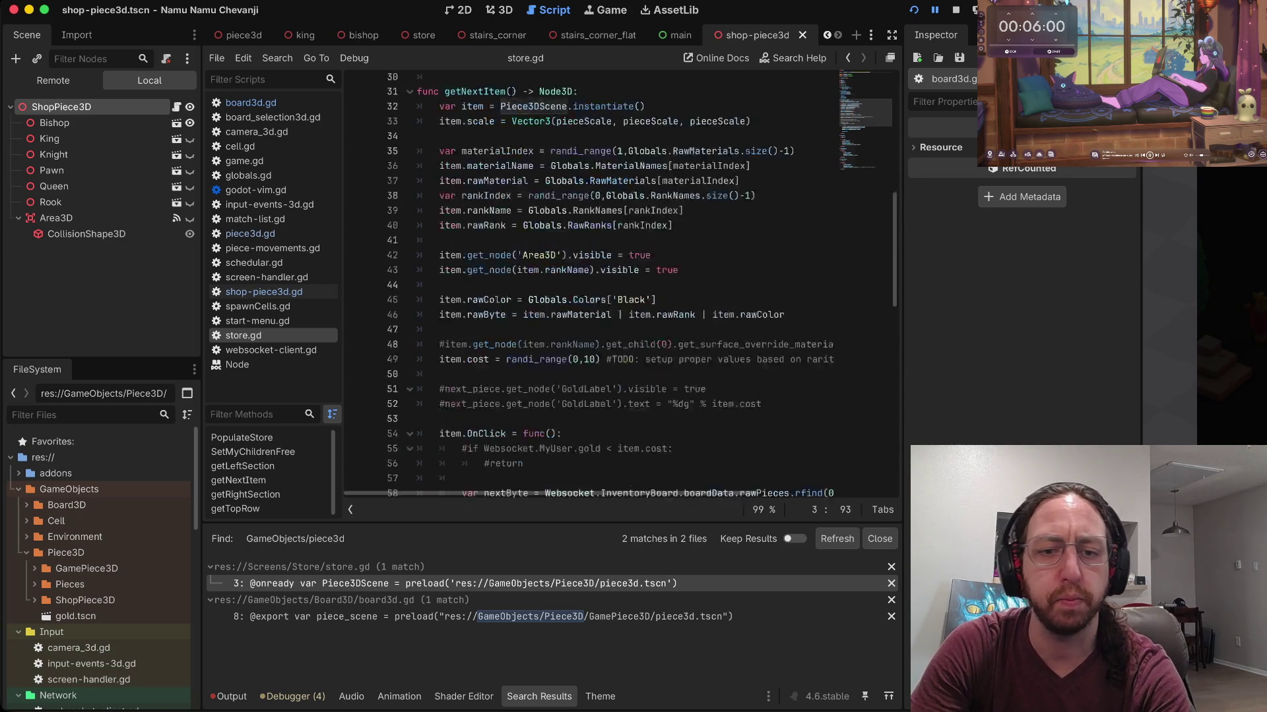
pyautogui.scroll(14, 624, 277)
pyautogui.hotkey('ctrl', 's')
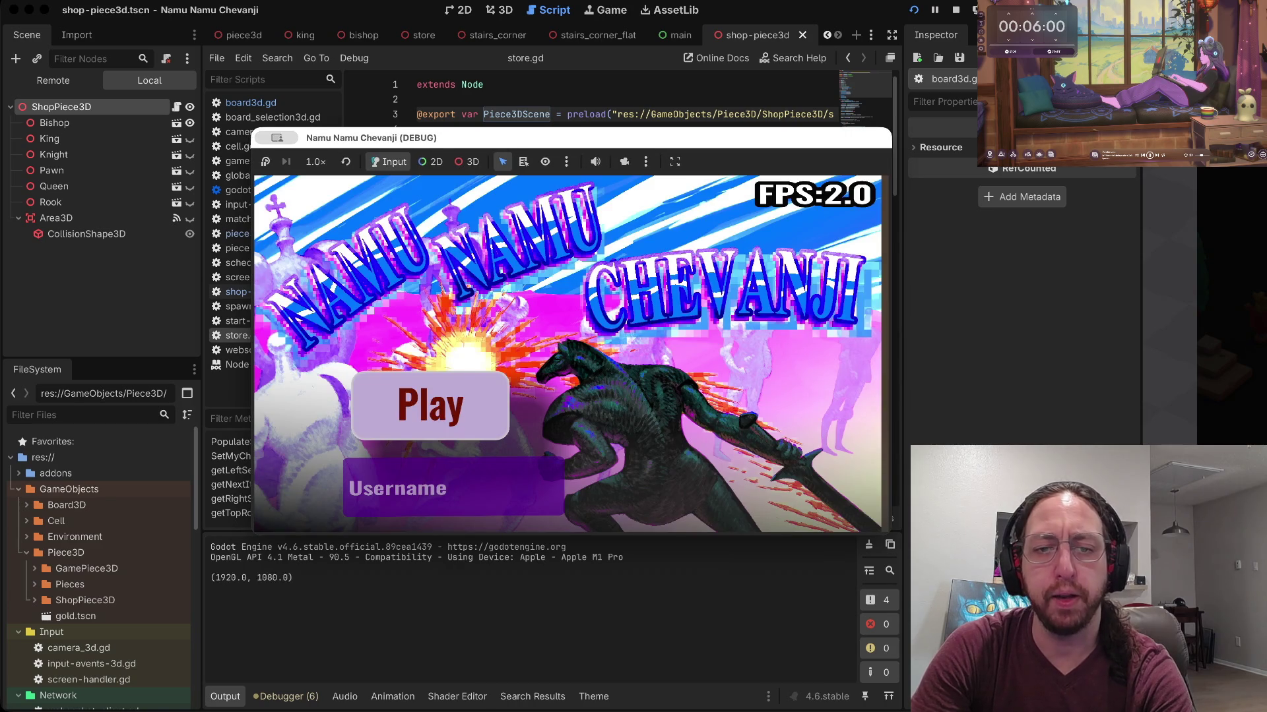
pyautogui.write('a')
# Step: Play past the title screen to view the stone stairs scene, then stop the running game
pyautogui.click(431, 405)
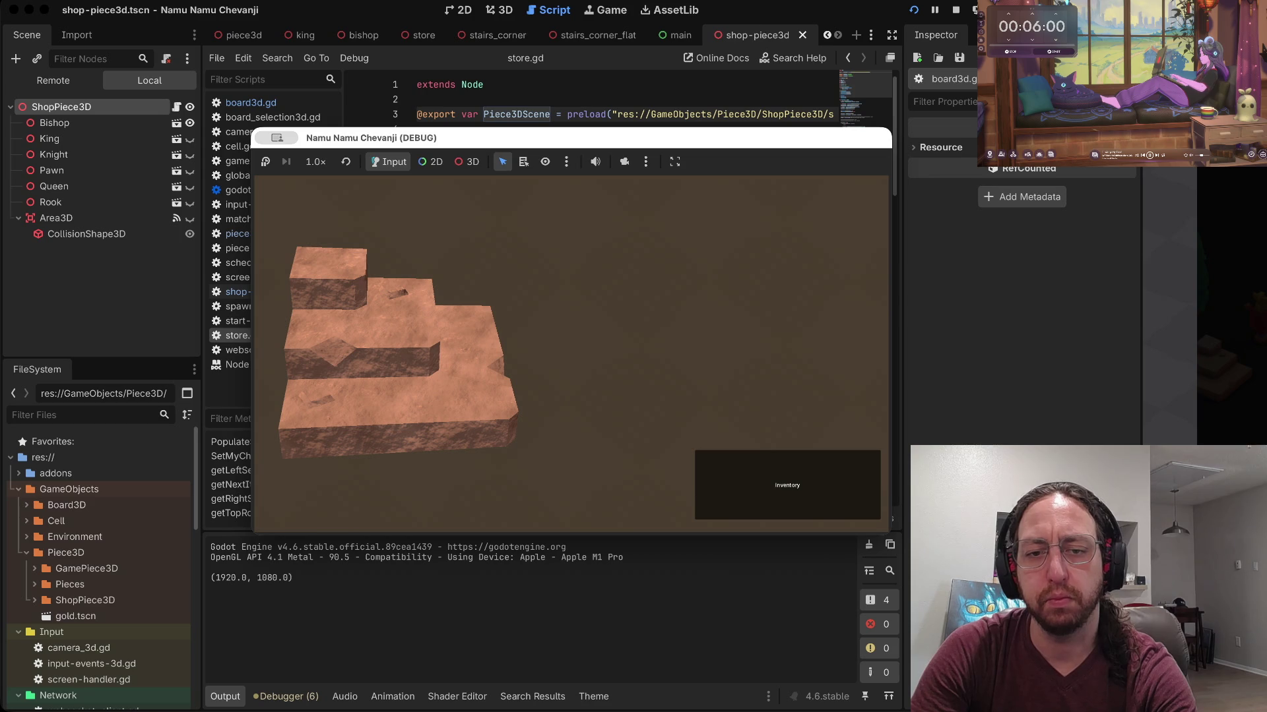
pyautogui.click(417, 99)
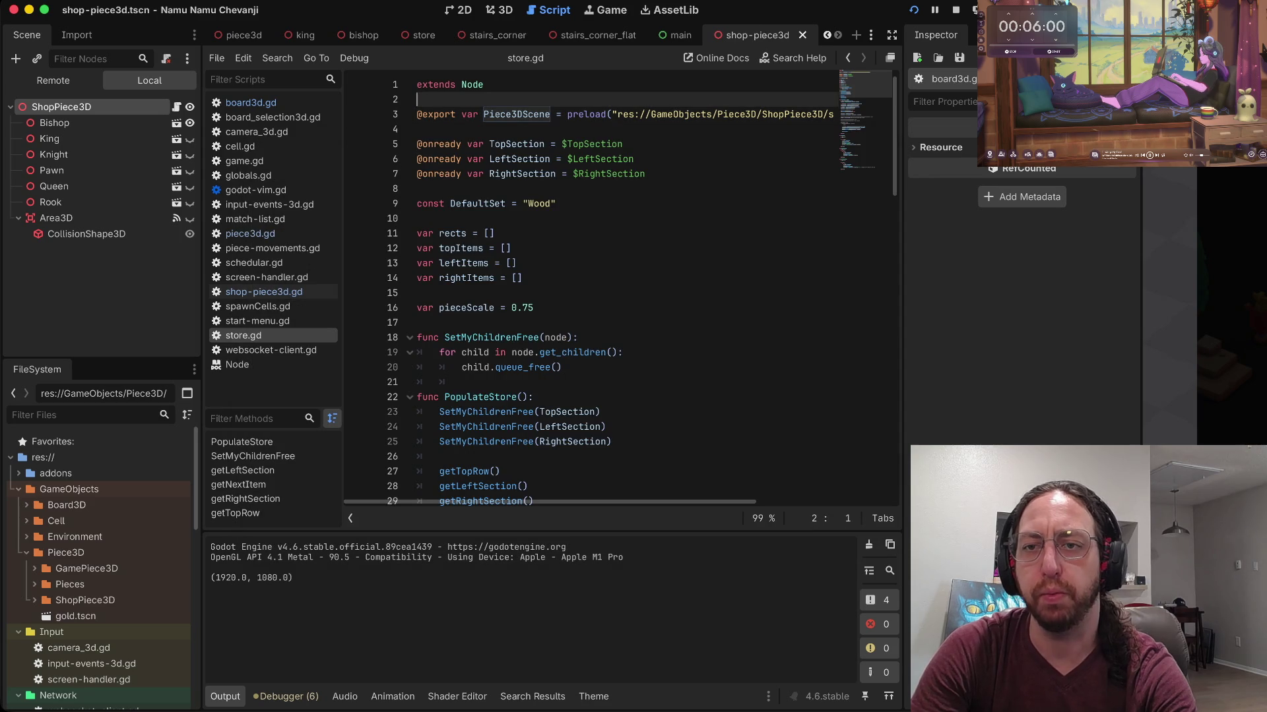
pyautogui.click(511, 249)
pyautogui.press('super+s')
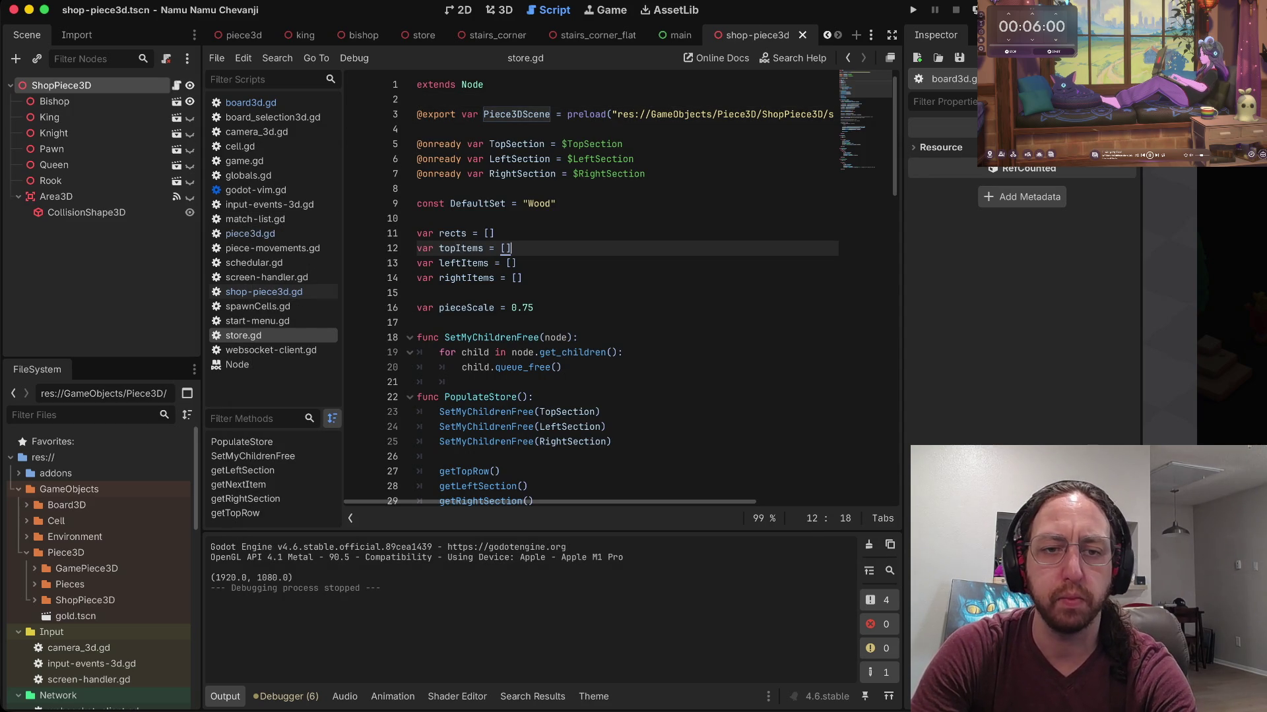
pyautogui.hotkey('ctrl', 'Right')
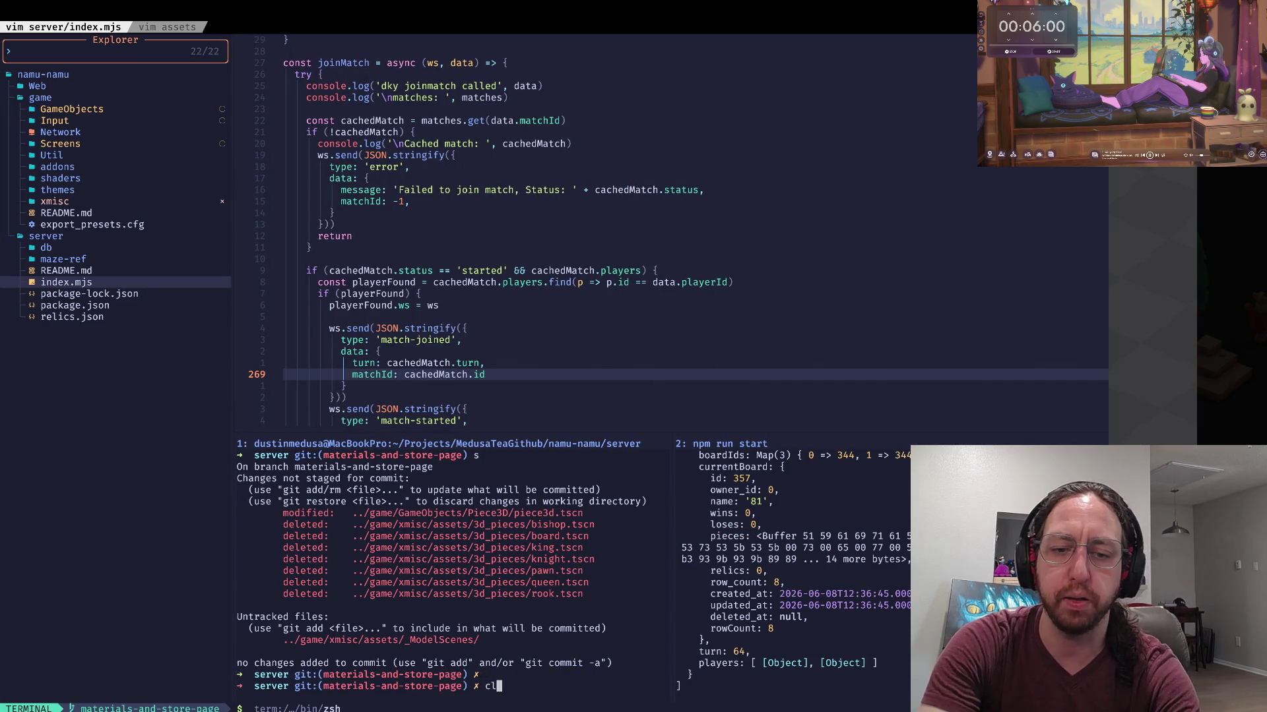
# Step: Check git status and commit all the shop and piece-file changes
pyautogui.hotkey('ctrl', 'l')
pyautogui.write('a')
pyautogui.press('Return')
pyautogui.write('gst')
pyautogui.press('Return')
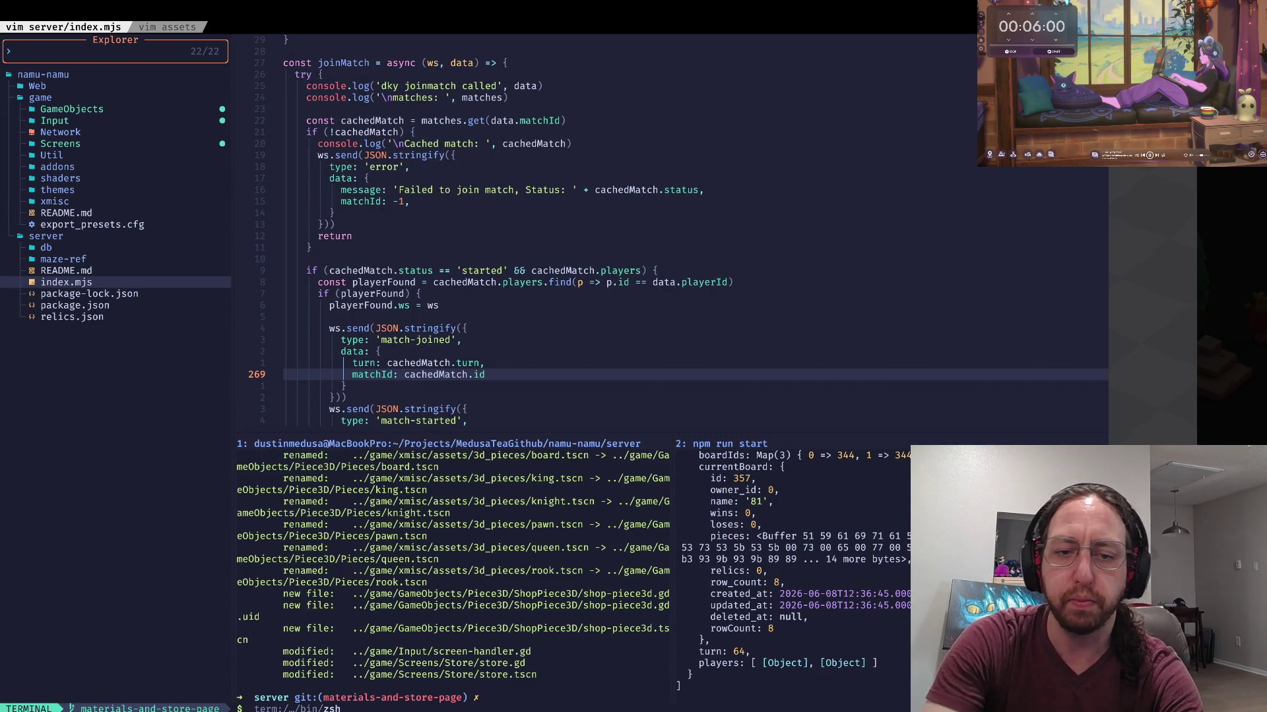
pyautogui.scroll(5, 453, 567)
pyautogui.scroll(-2, 453, 568)
pyautogui.press('u')
pyautogui.click(243, 571)
pyautogui.press('i')
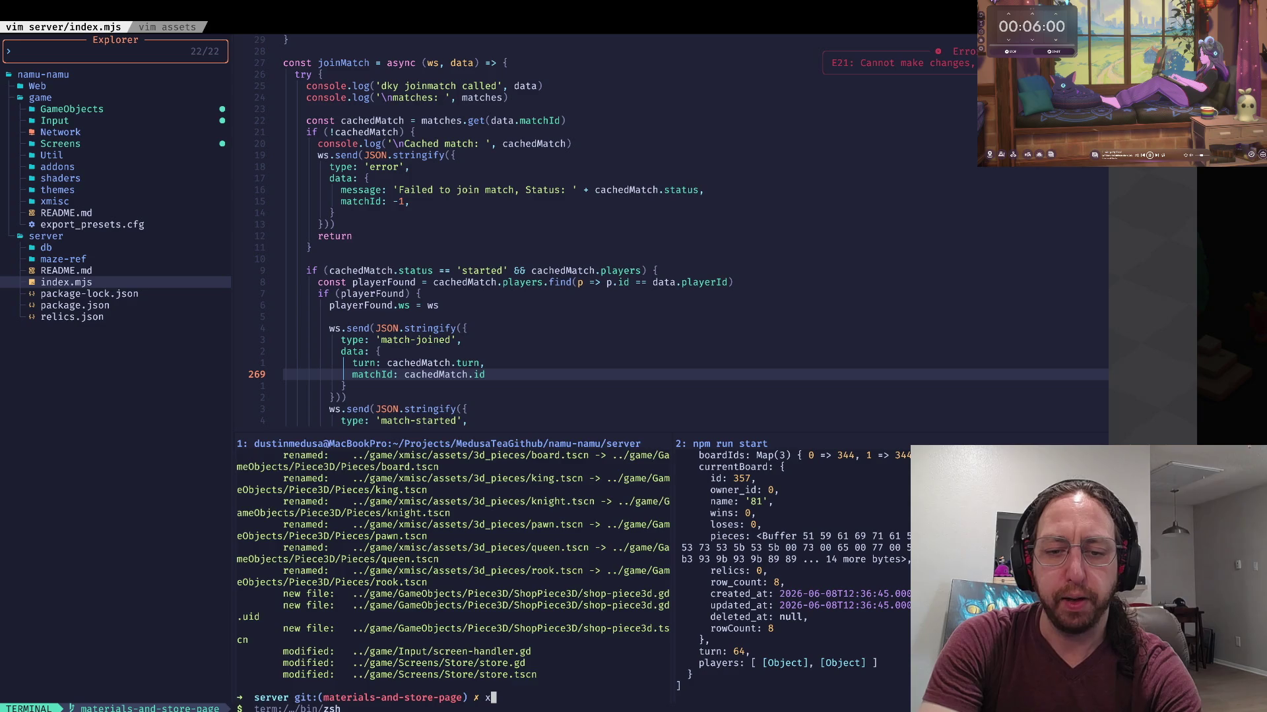
pyautogui.press('Return')
# Step: Push materials-and-store-page to origin with --set-upstream so tracking is set
pyautogui.write('git push')
pyautogui.press('Return')
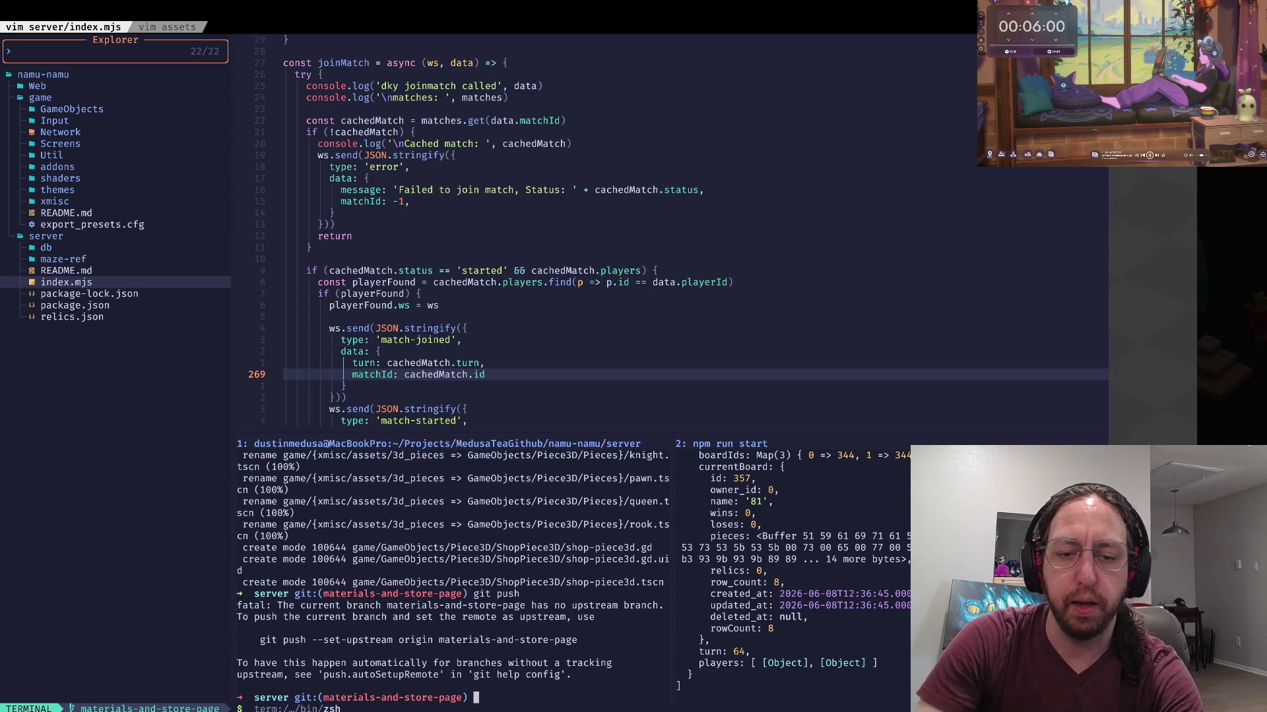
pyautogui.tripleClick(370, 640)
pyautogui.write('git push --set-upstream origin materials-and-store-page')
pyautogui.press('Return')
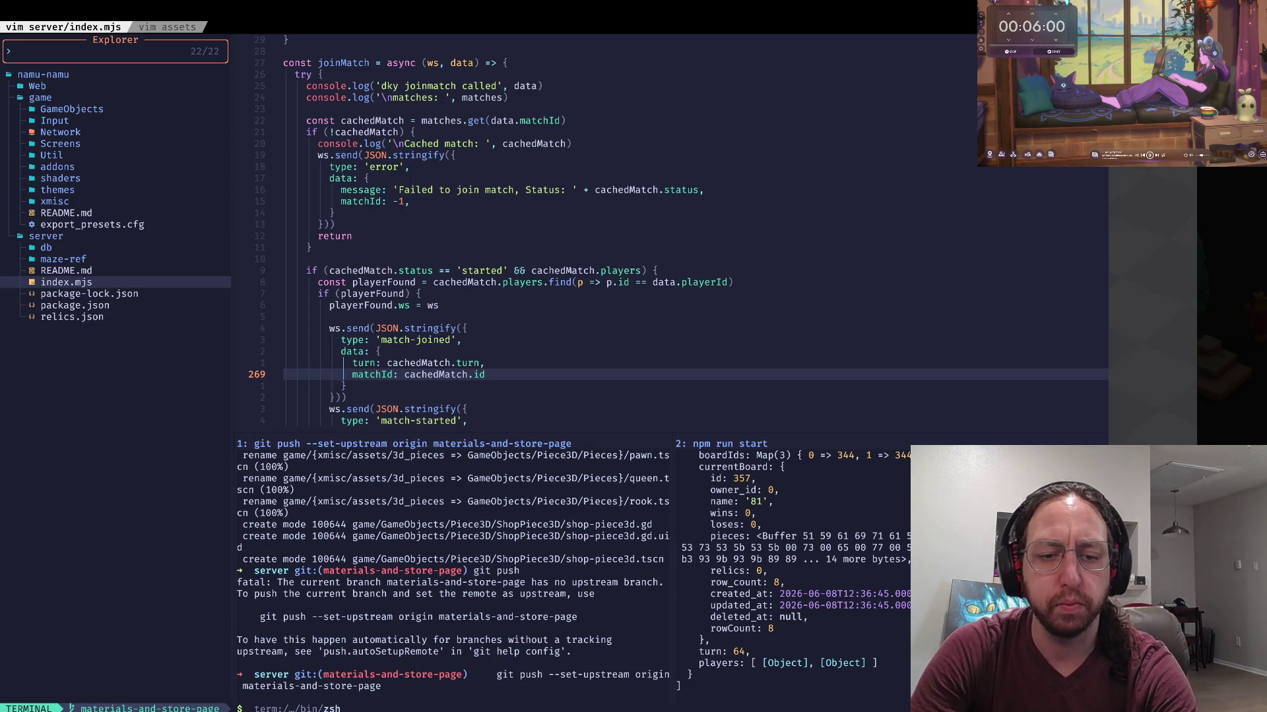
pyautogui.hotkey('alt', 'l')
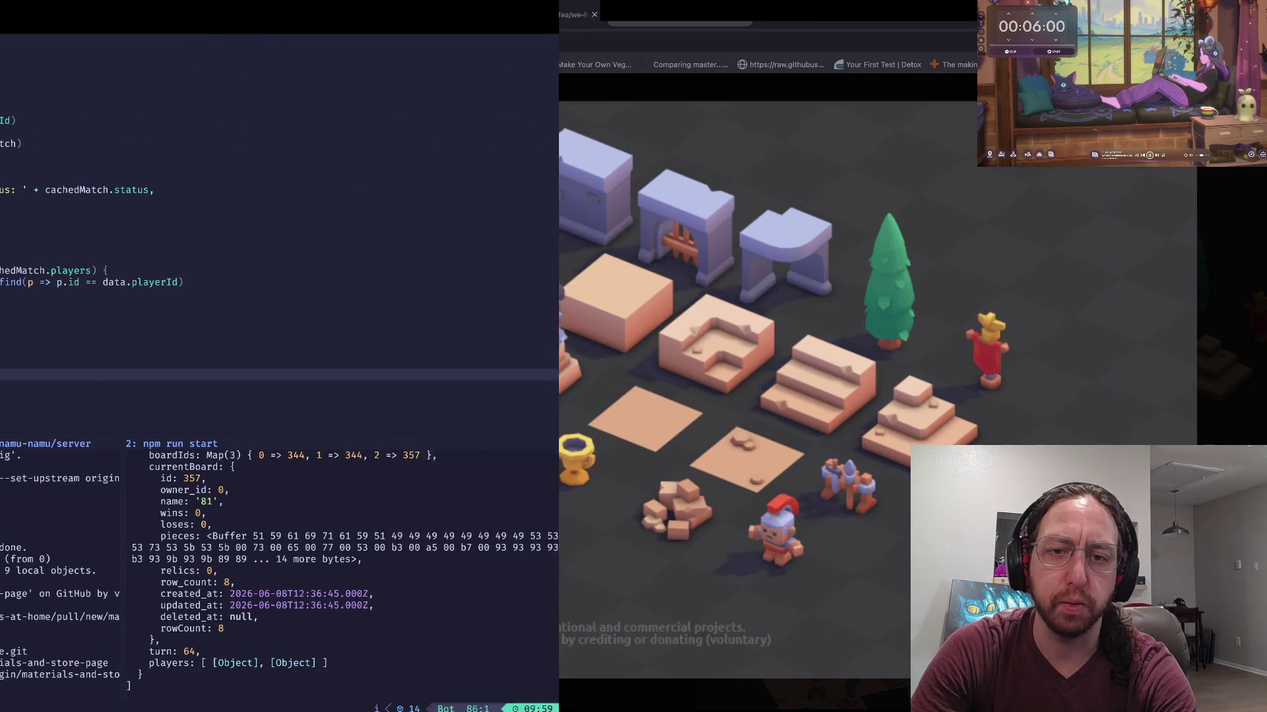
# Step: Create pull request 'wip' (#41) merging materials-and-store-page into main
pyautogui.hotkey('ctrl', 'shift', 'Tab')
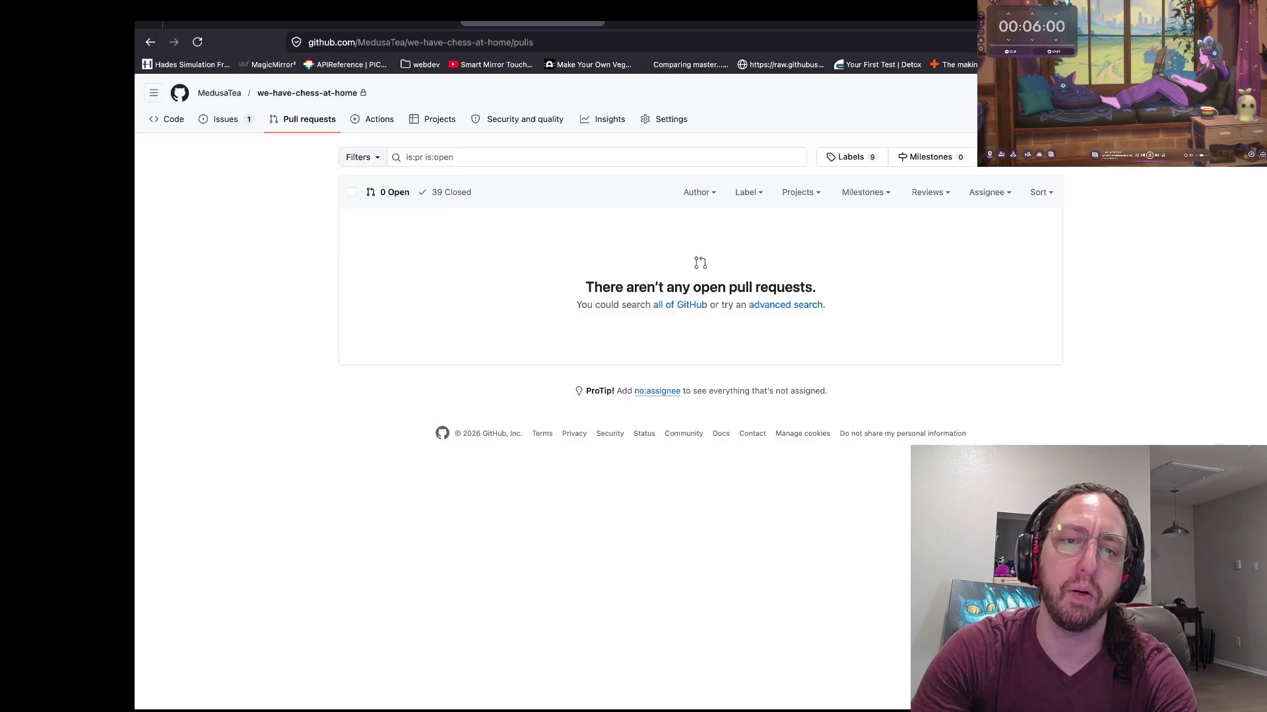
pyautogui.click(964, 161)
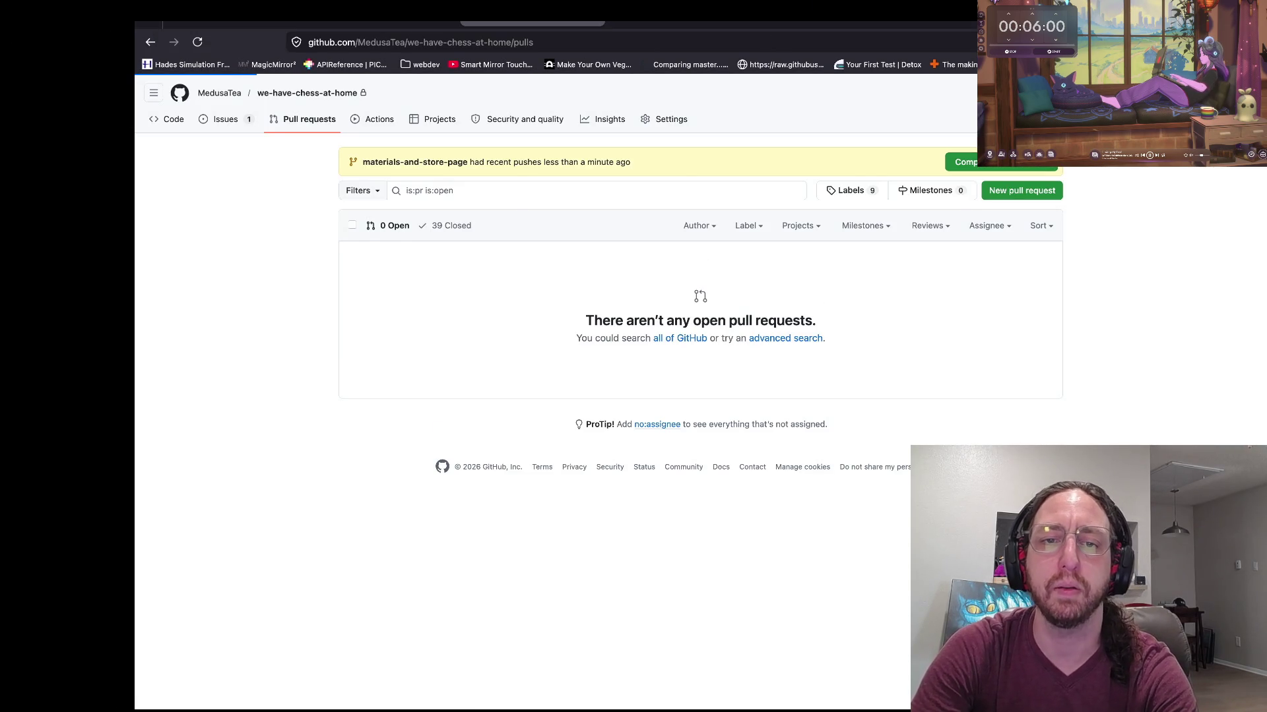
pyautogui.press('Return')
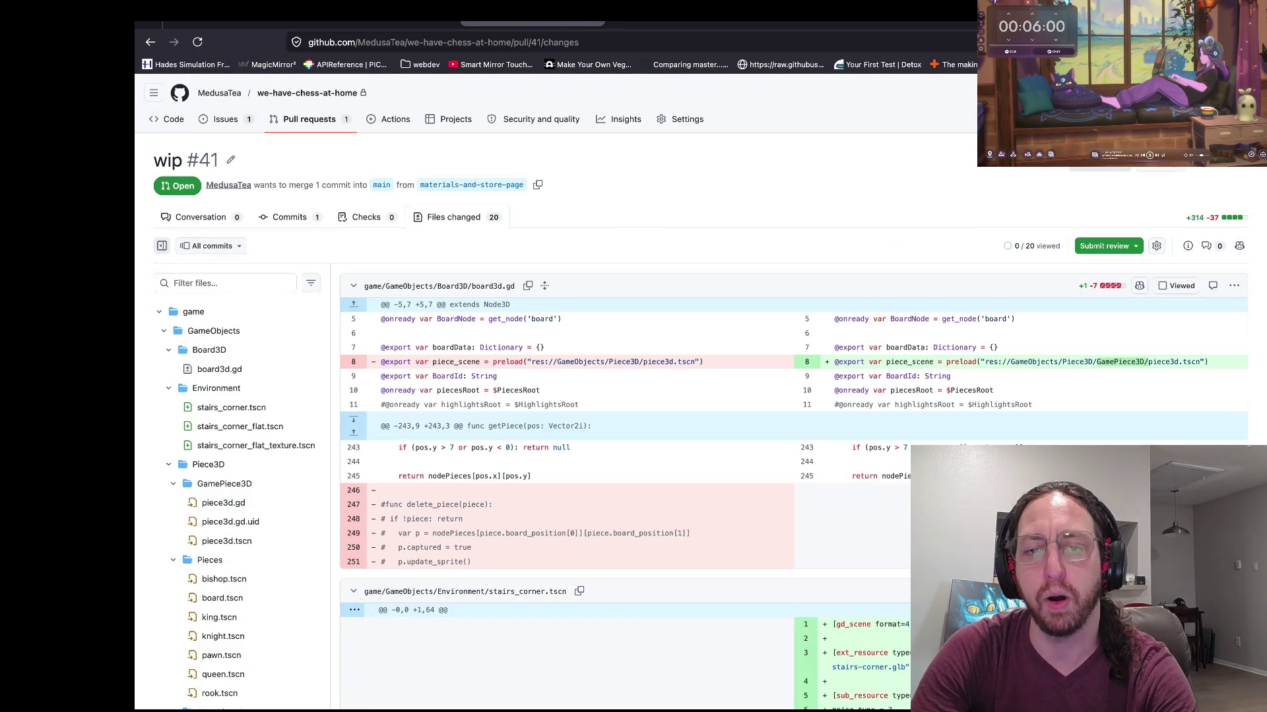
# Step: Scroll through the pull request's changed files, then return to its Conversation
pyautogui.scroll(-20, 369, 251)
pyautogui.scroll(-20, 370, 251)
pyautogui.scroll(-15, 702, 409)
pyautogui.scroll(10, 791, 423)
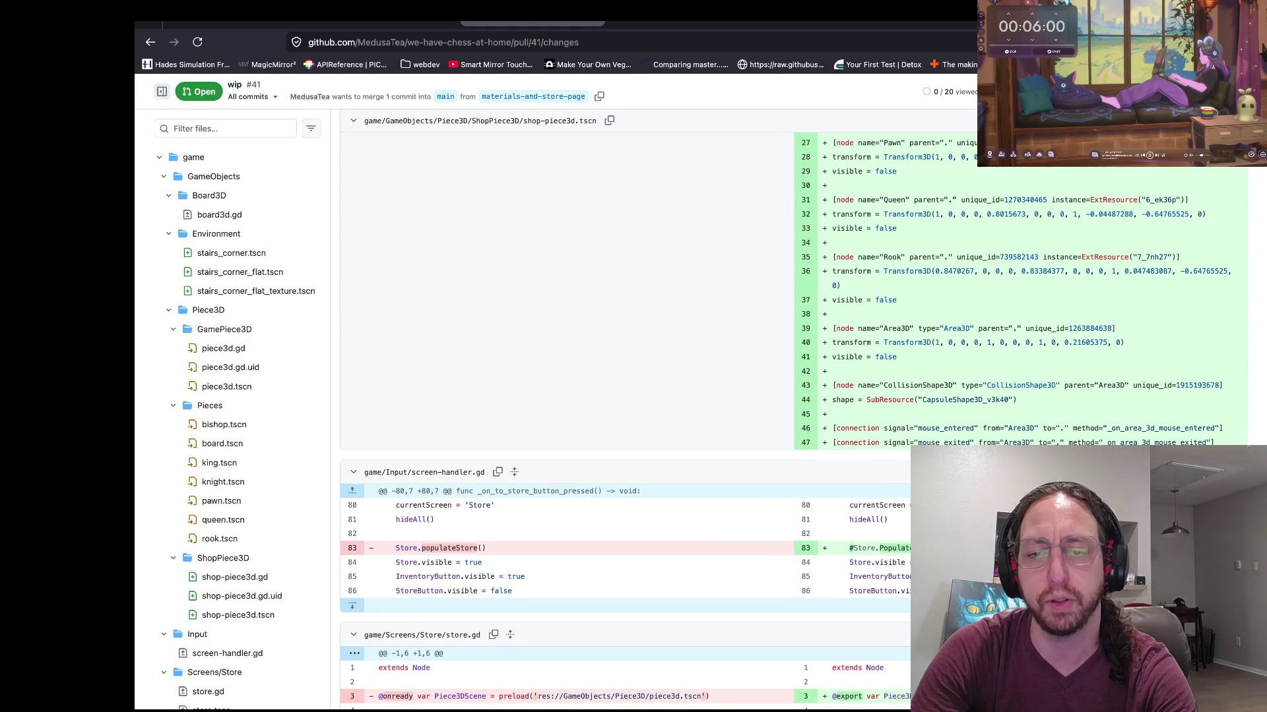
pyautogui.scroll(15, 792, 409)
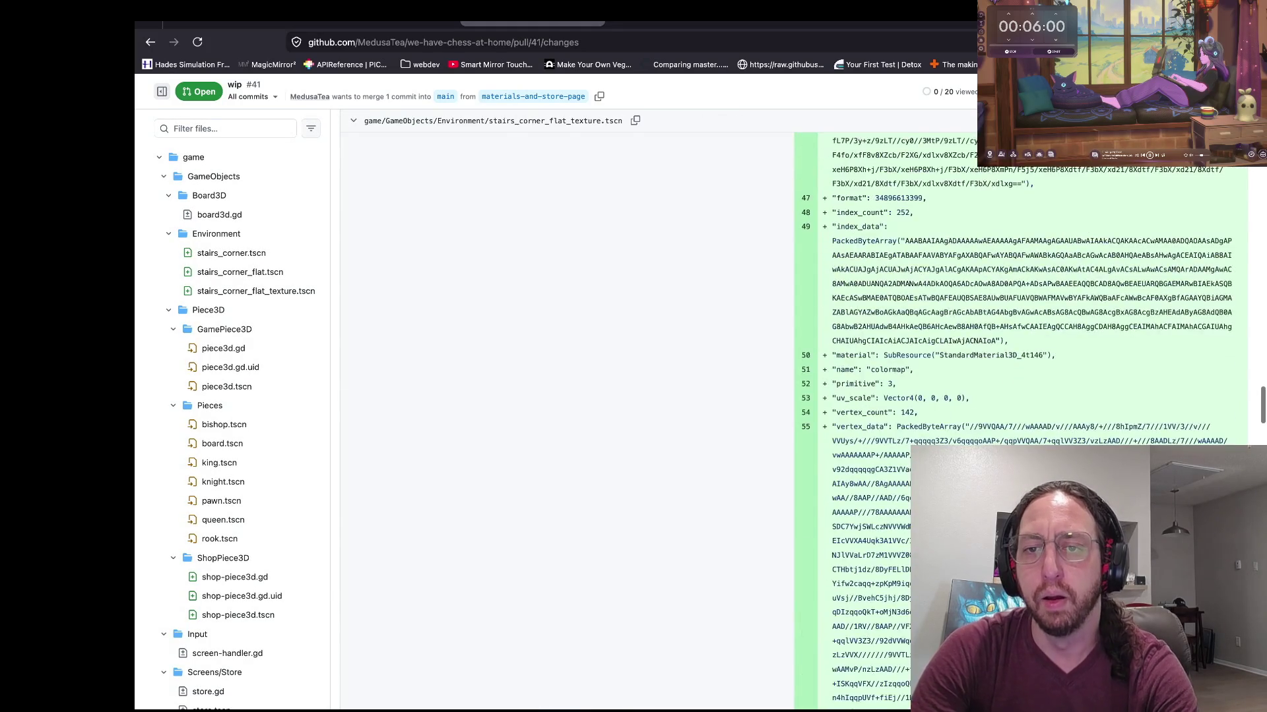
pyautogui.scroll(15, 792, 409)
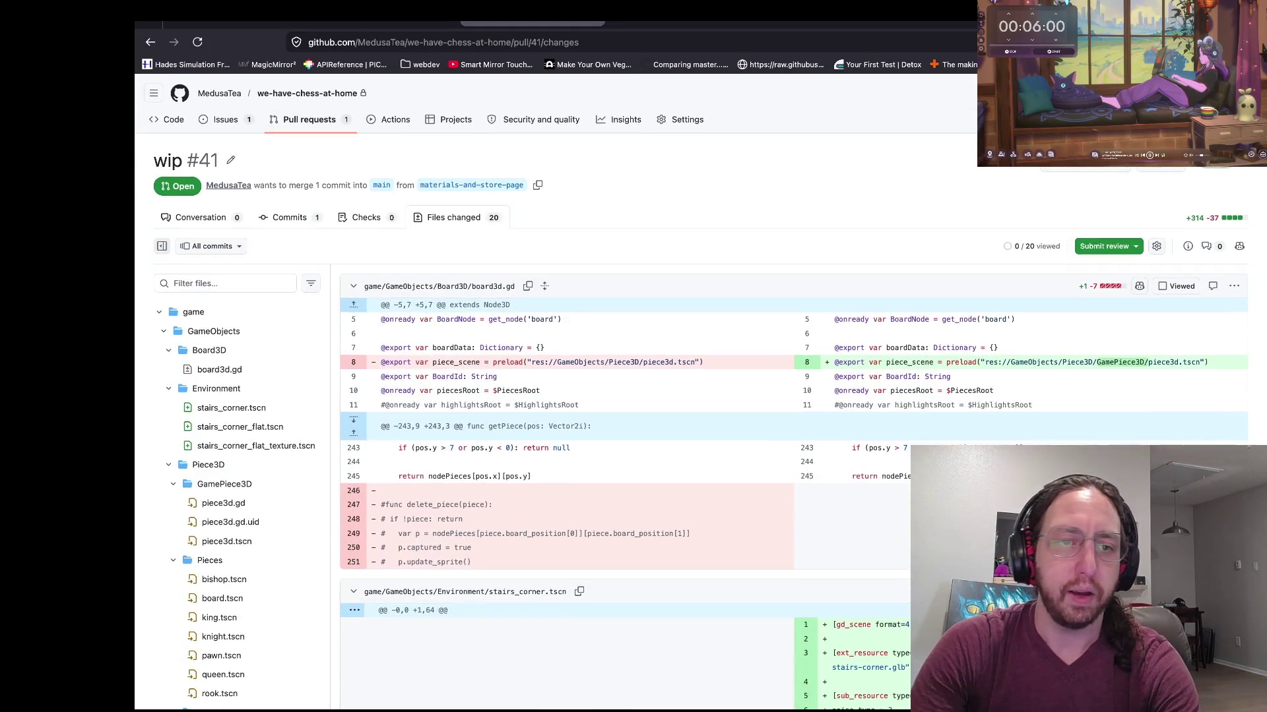
pyautogui.click(201, 217)
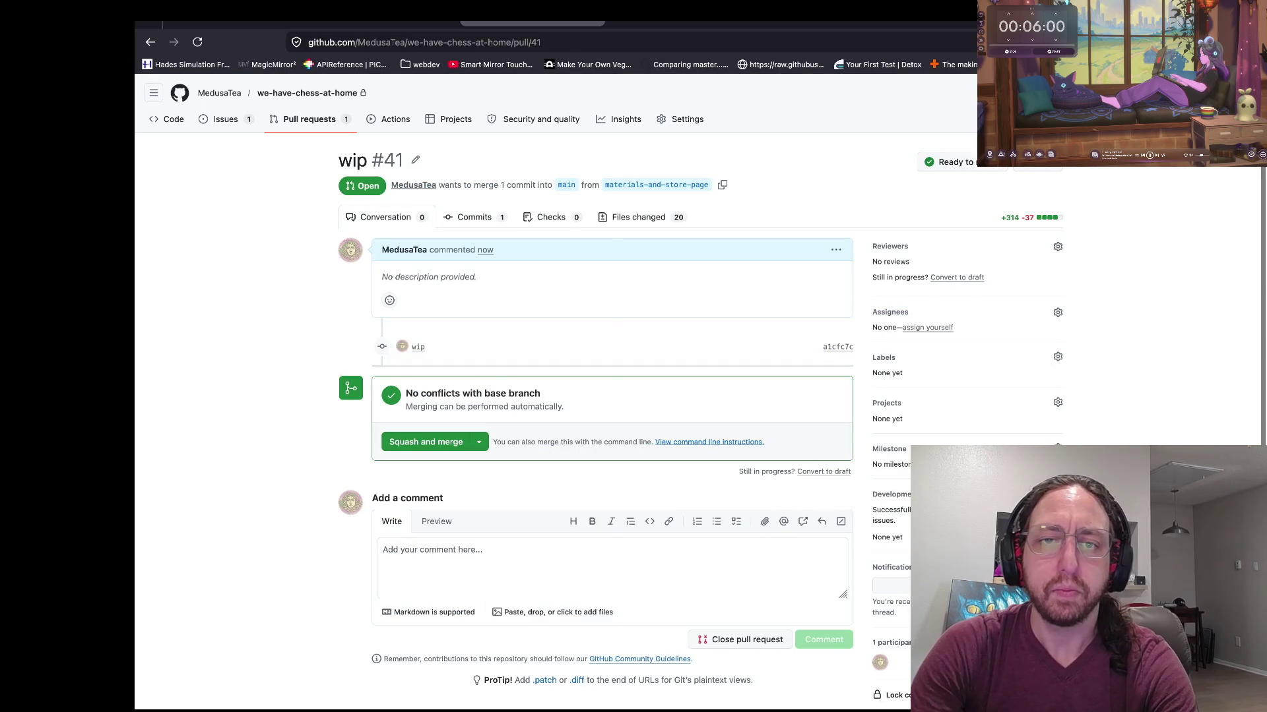
# Step: Clear the terminal pane and return to the Godot editor
pyautogui.press('super+Tab')
pyautogui.write('clear')
pyautogui.press('Return')
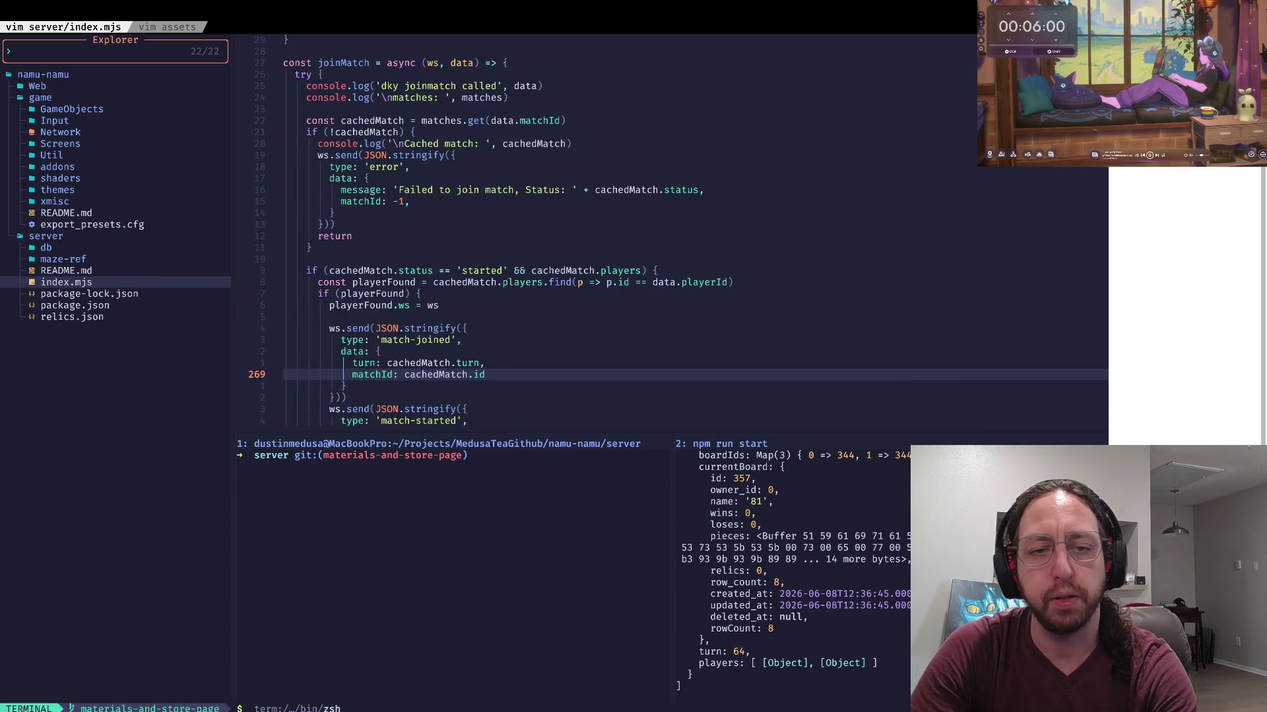
pyautogui.press('super+Tab')
pyautogui.press('super+Tab')
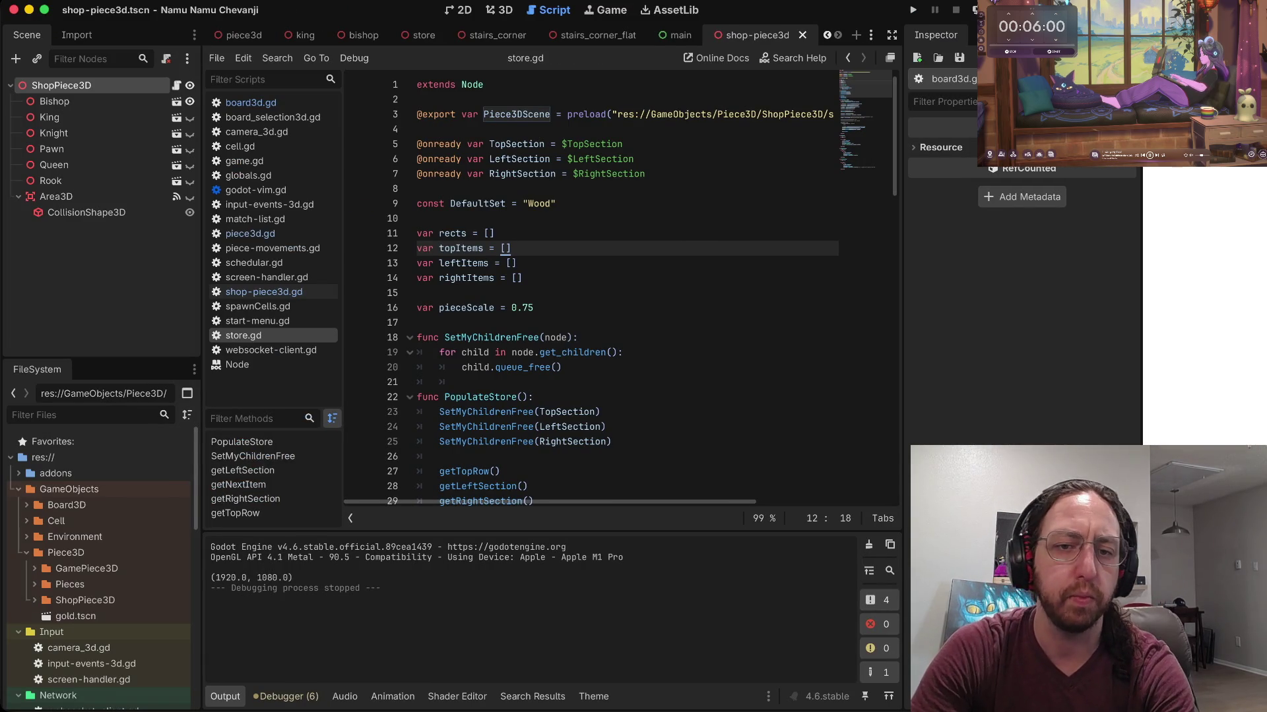
# Step: Review the pieceScale code and glance at the debugger and output log panels
pyautogui.click(534, 307)
pyautogui.scroll(-8, 521, 297)
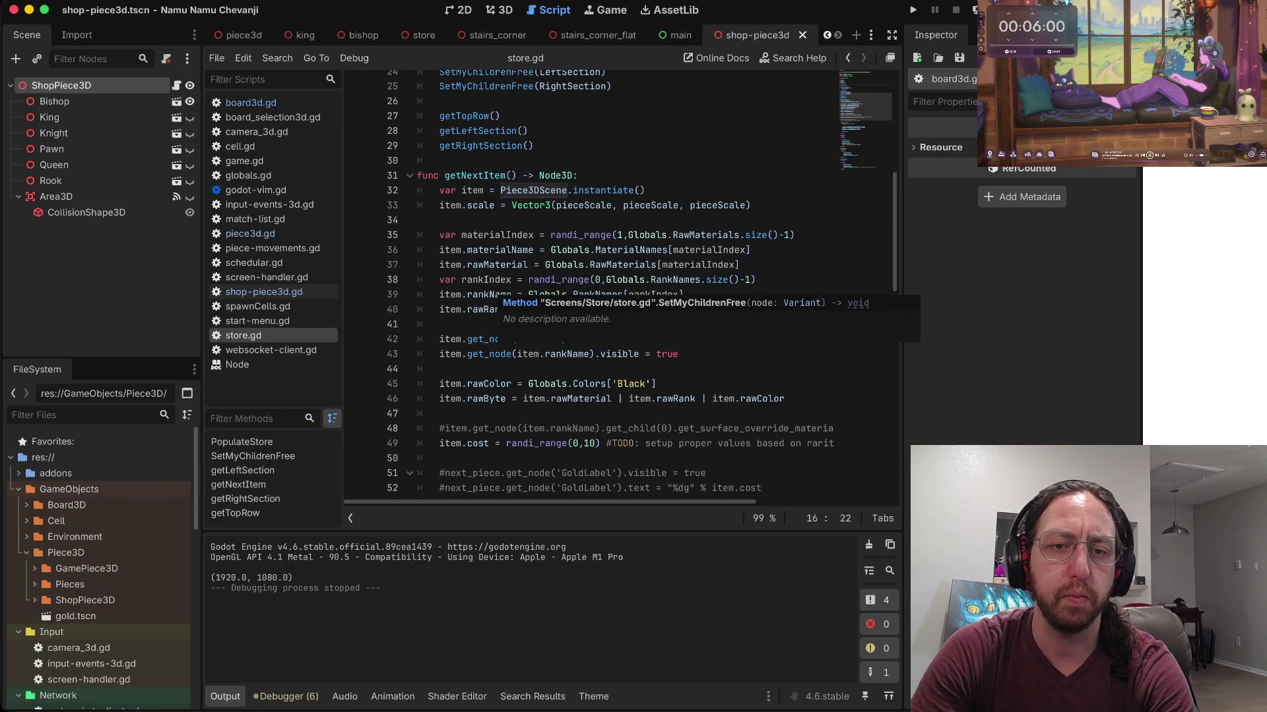
pyautogui.scroll(-1, 521, 297)
pyautogui.scroll(1, 588, 191)
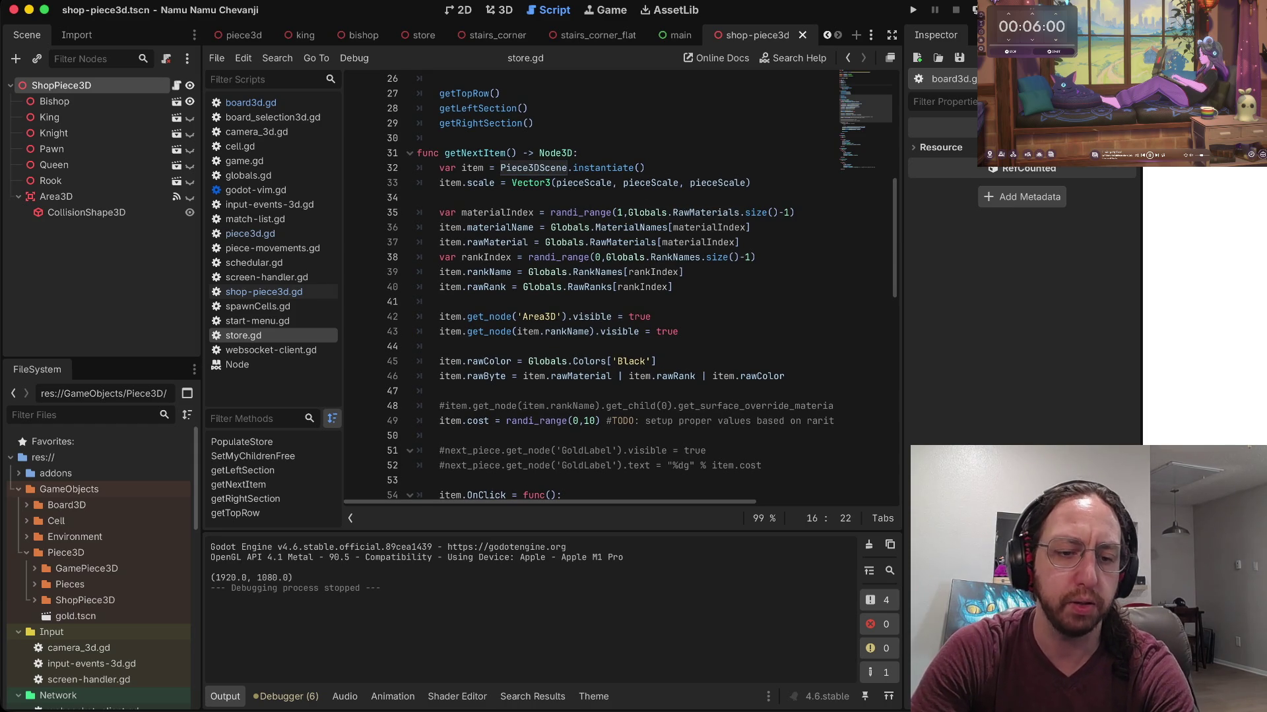
pyautogui.click(285, 697)
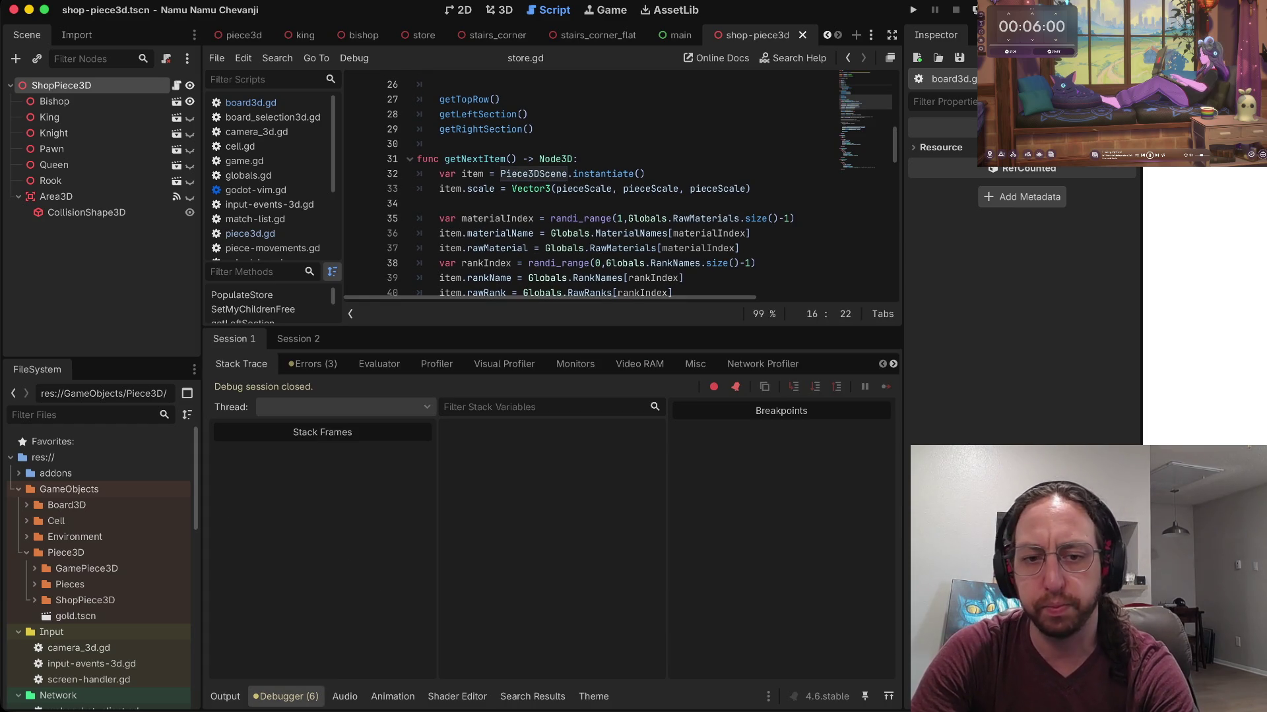
pyautogui.click(225, 696)
pyautogui.scroll(-5, 99, 555)
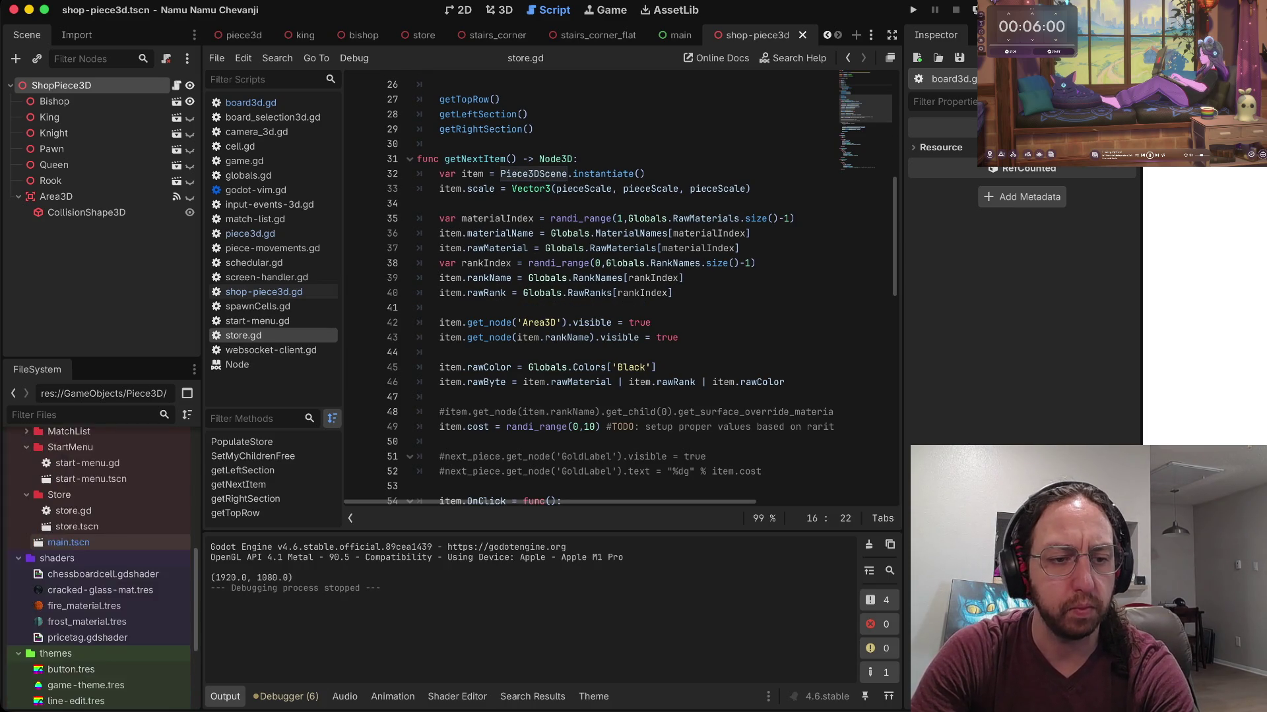
pyautogui.scroll(-5, 99, 554)
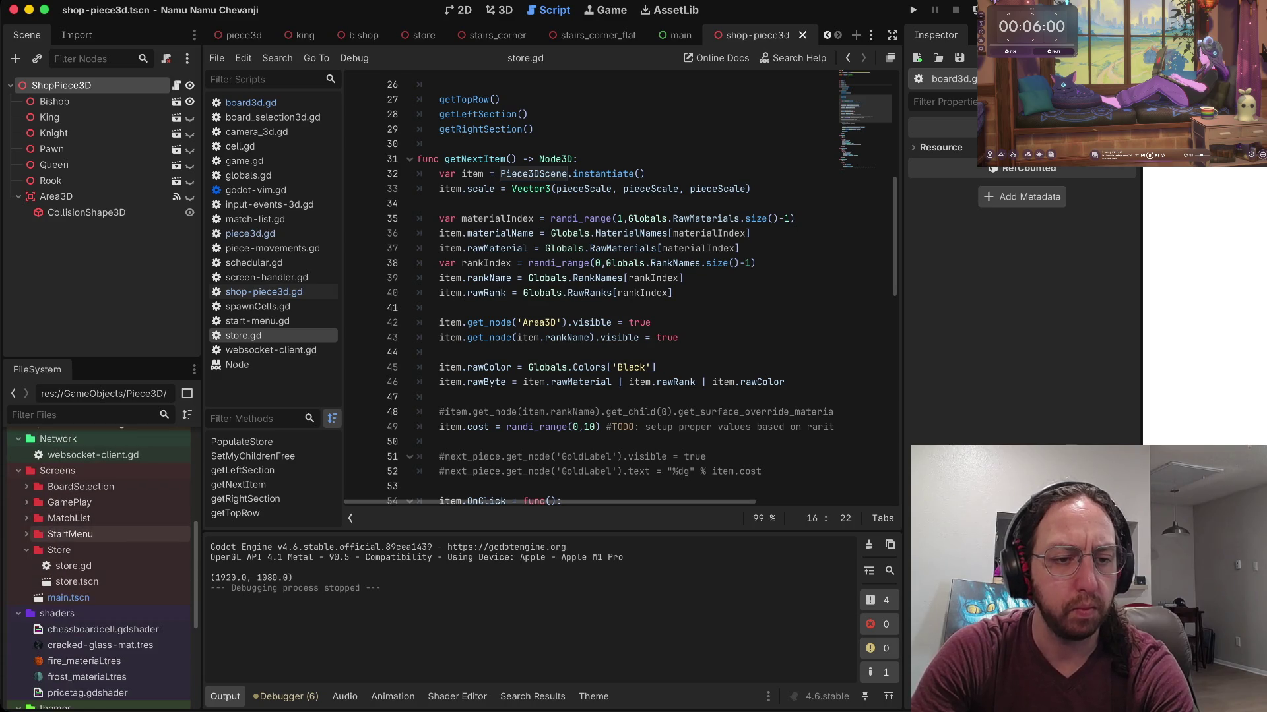
# Step: Check the Area3D visibility line, then open store.tscn and select its root Node3D
pyautogui.click(585, 322)
pyautogui.scroll(6, 584, 323)
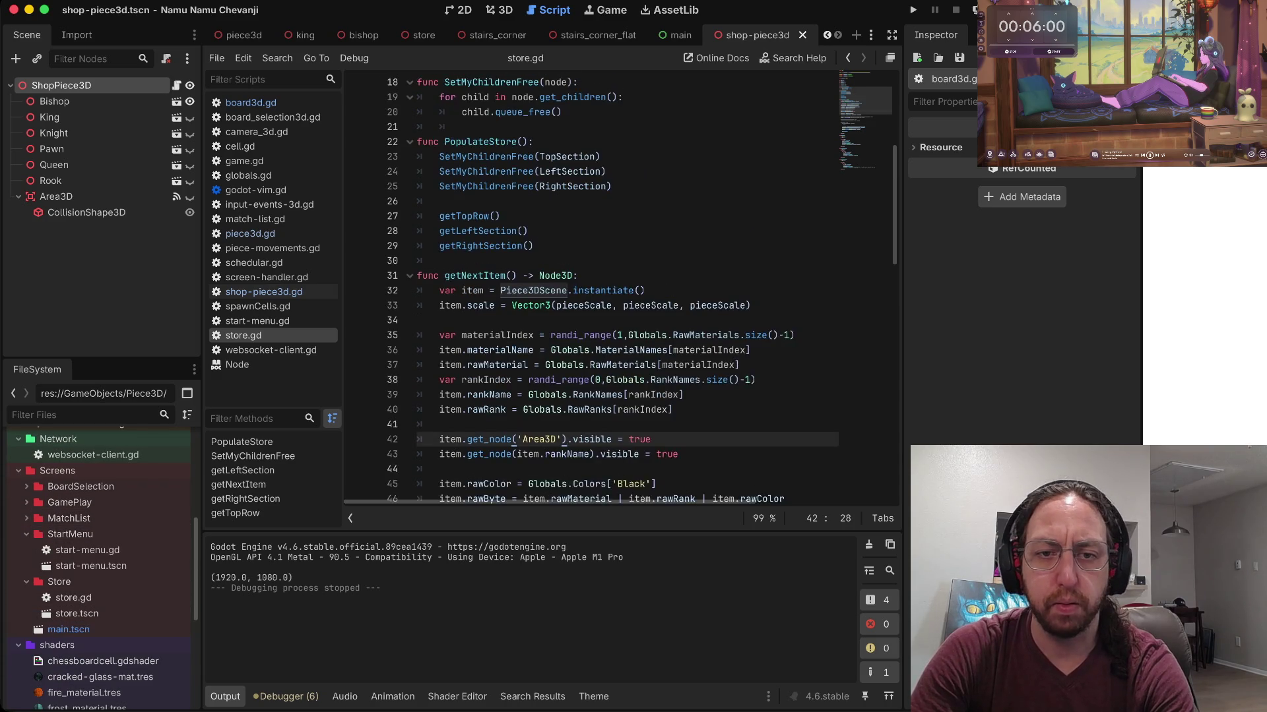
pyautogui.scroll(3, 585, 323)
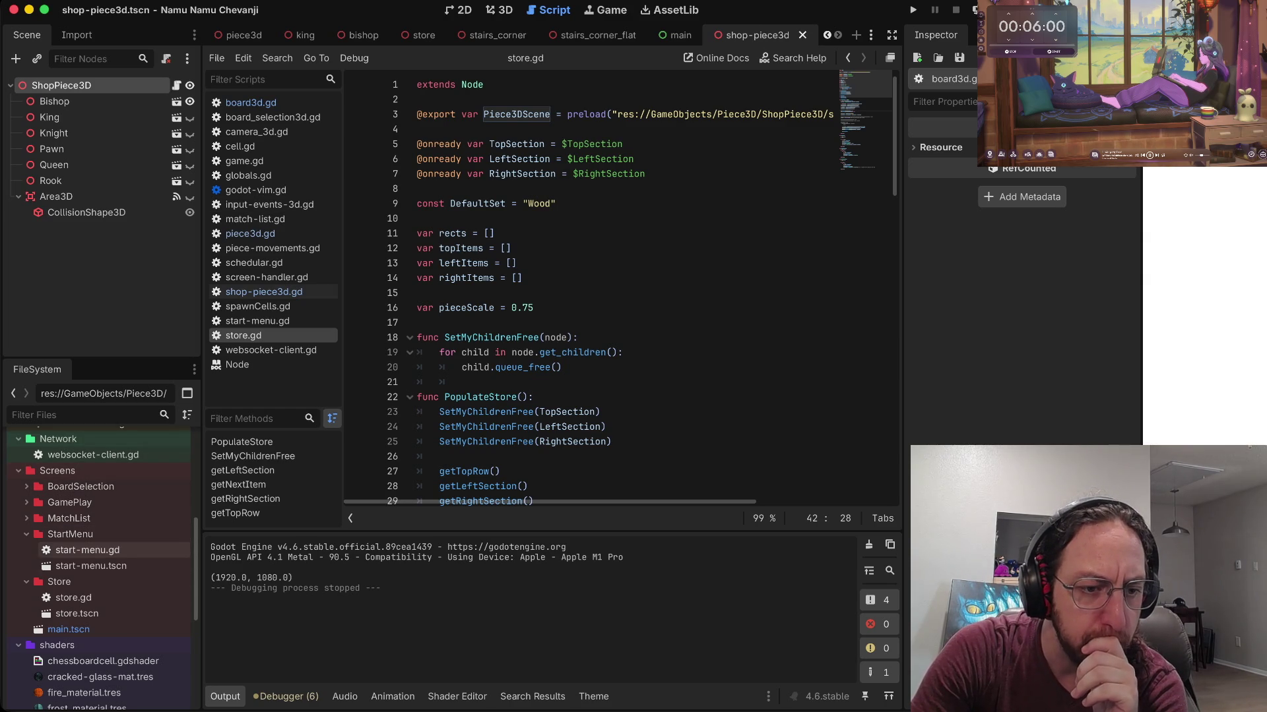
pyautogui.doubleClick(76, 613)
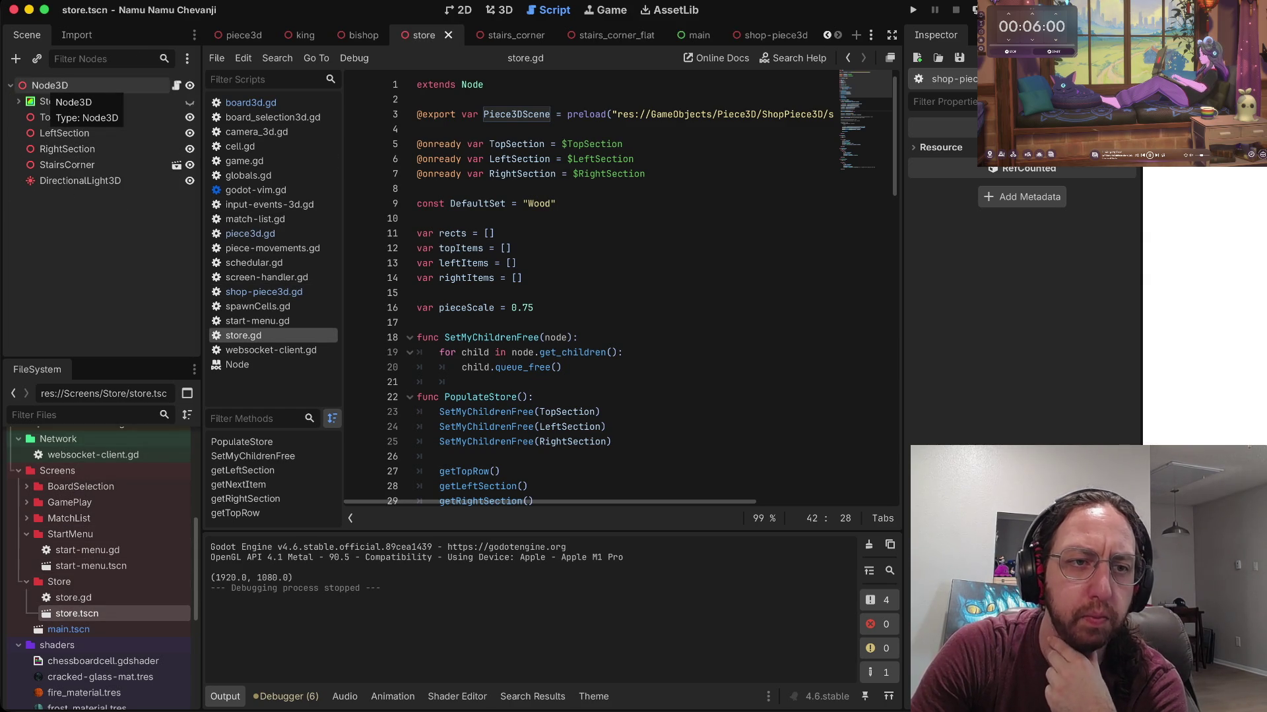
pyautogui.click(50, 85)
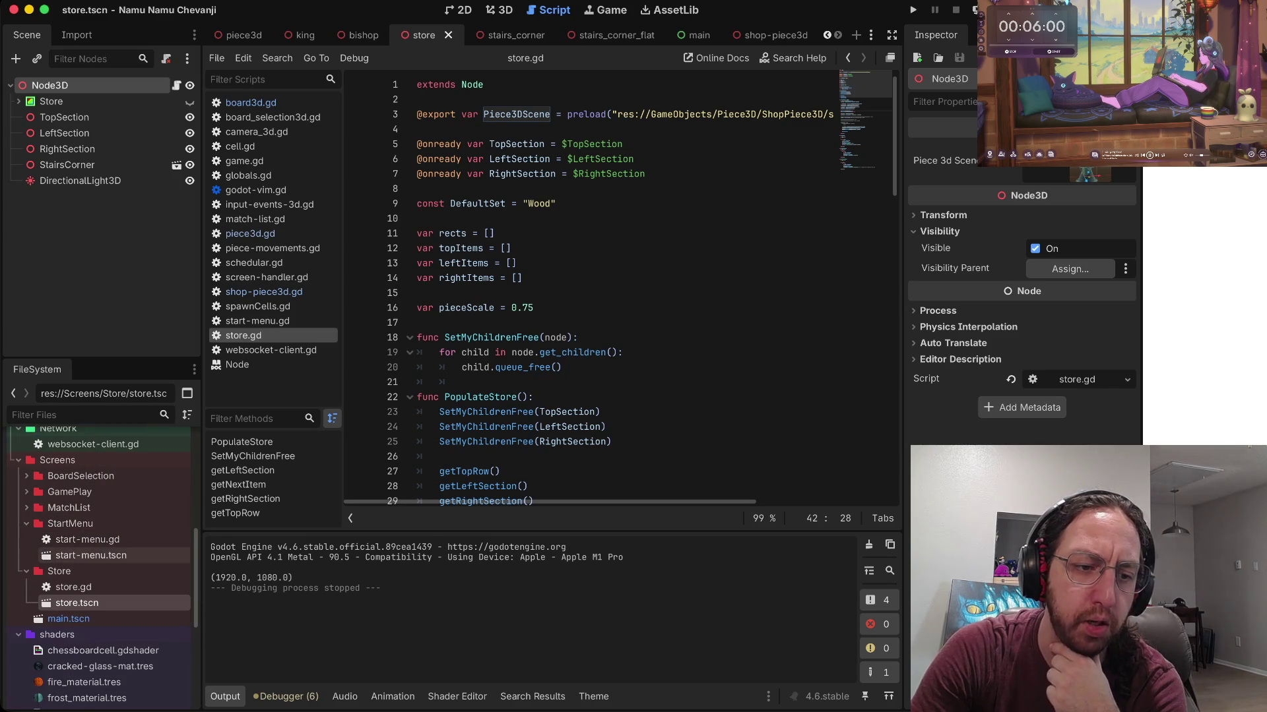
# Step: Rename the Store folder to Shop in the FileSystem dock
pyautogui.click(59, 571)
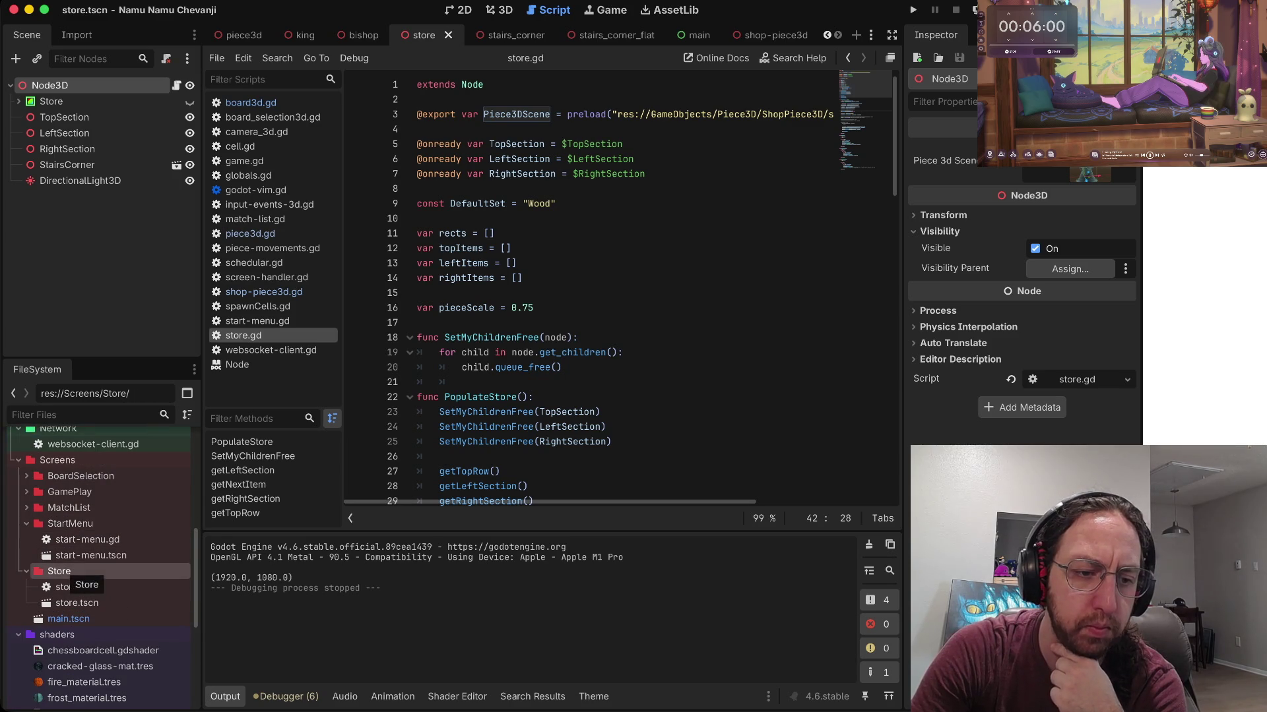
pyautogui.rightClick(69, 571)
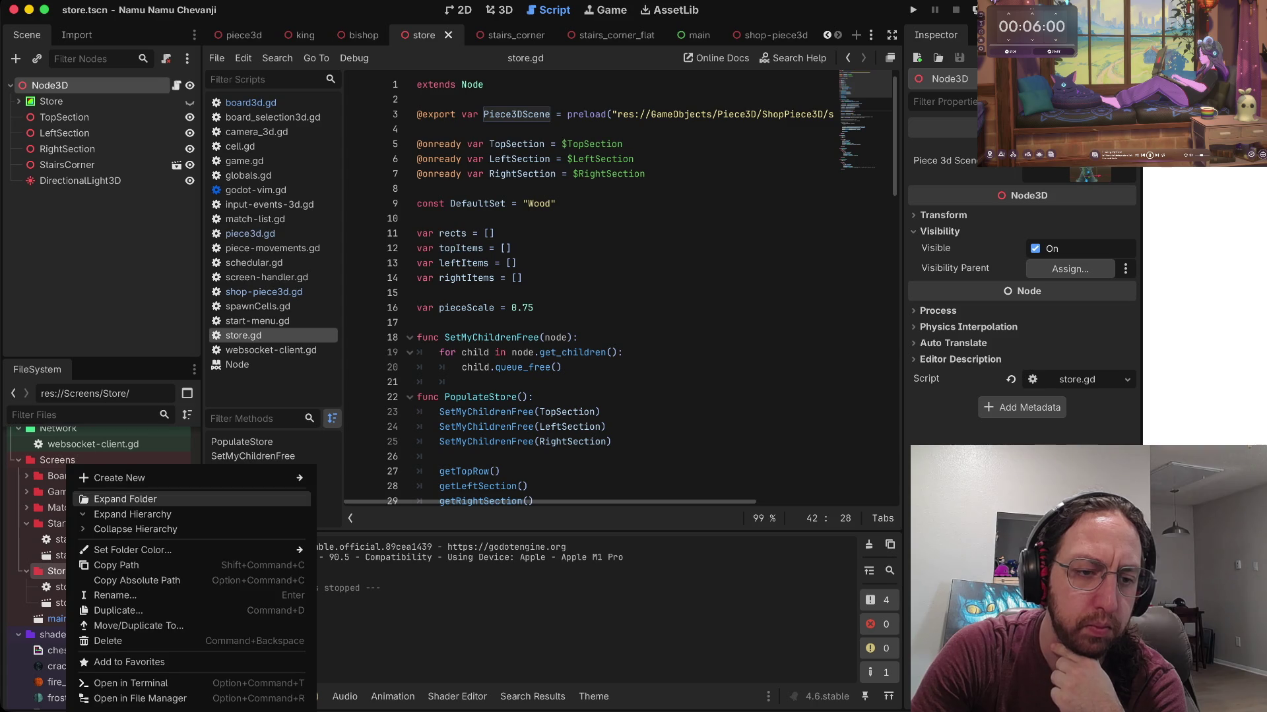
pyautogui.click(115, 596)
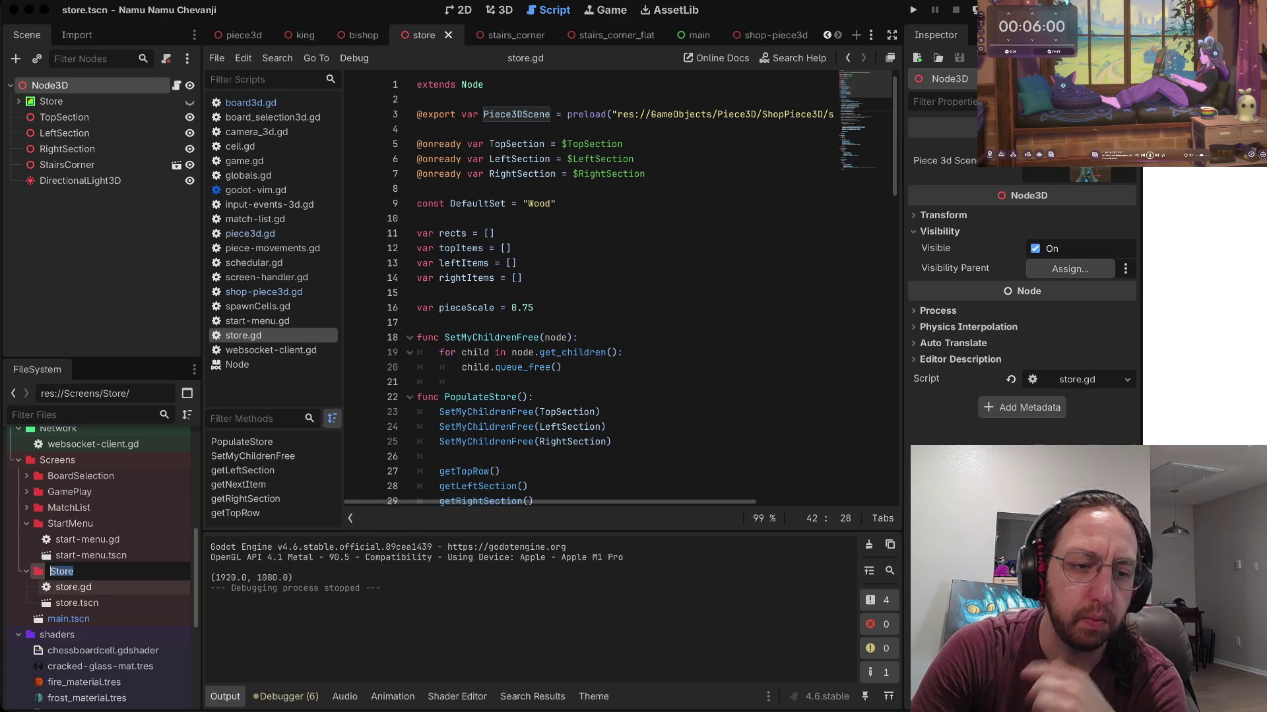
pyautogui.write('Shop')
pyautogui.press('Return')
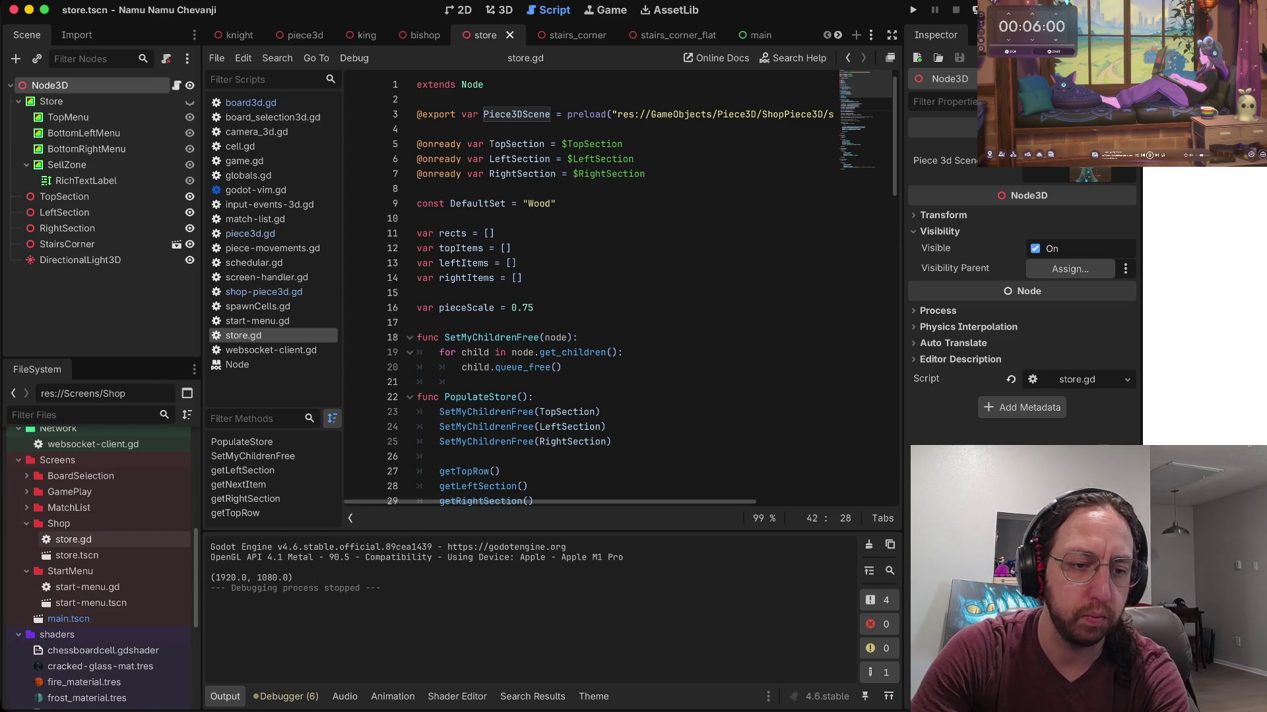
# Step: Rename store.gd to shop.gd and store.tscn to shop.tscn
pyautogui.rightClick(73, 540)
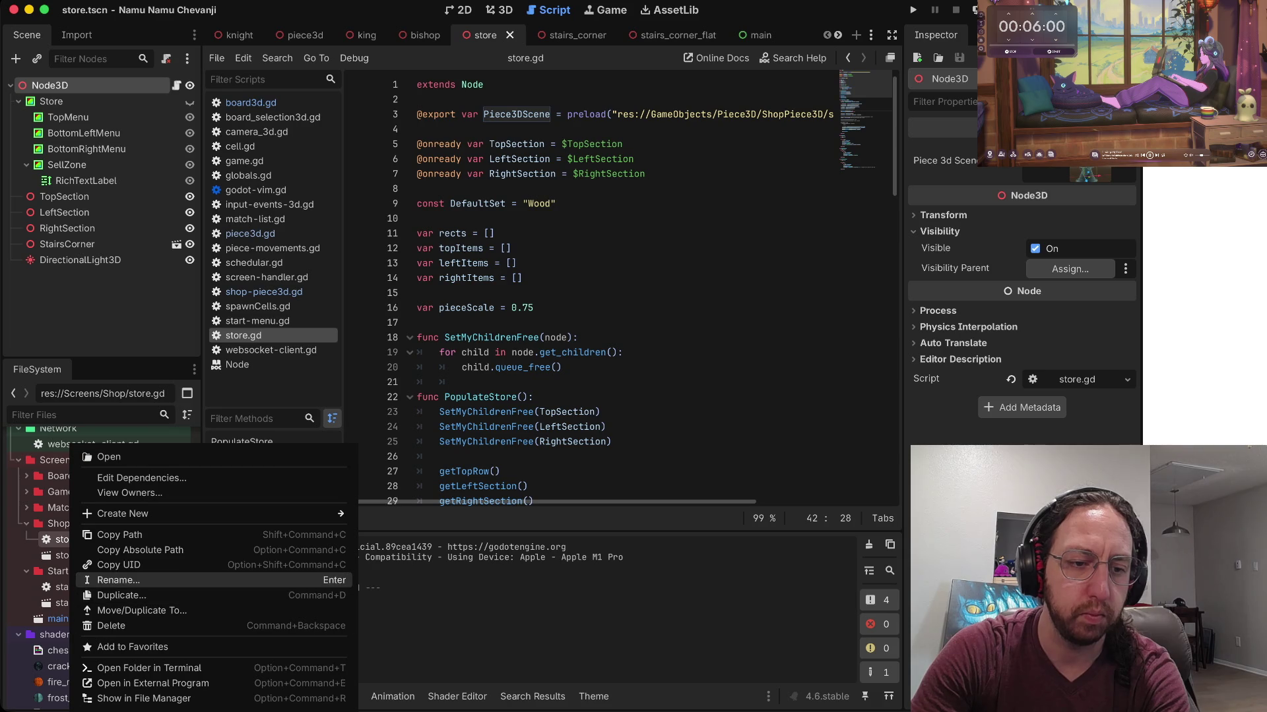
pyautogui.click(116, 581)
pyautogui.write('Shop')
pyautogui.press('Return')
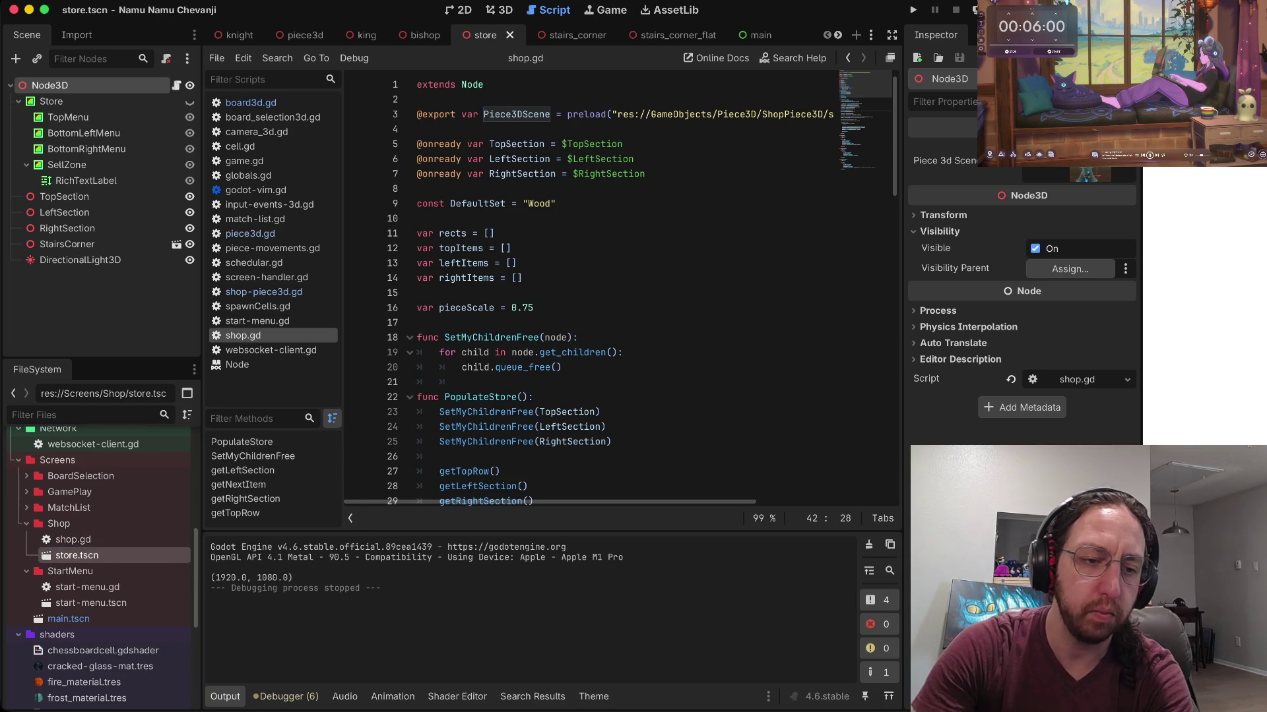
pyautogui.rightClick(73, 556)
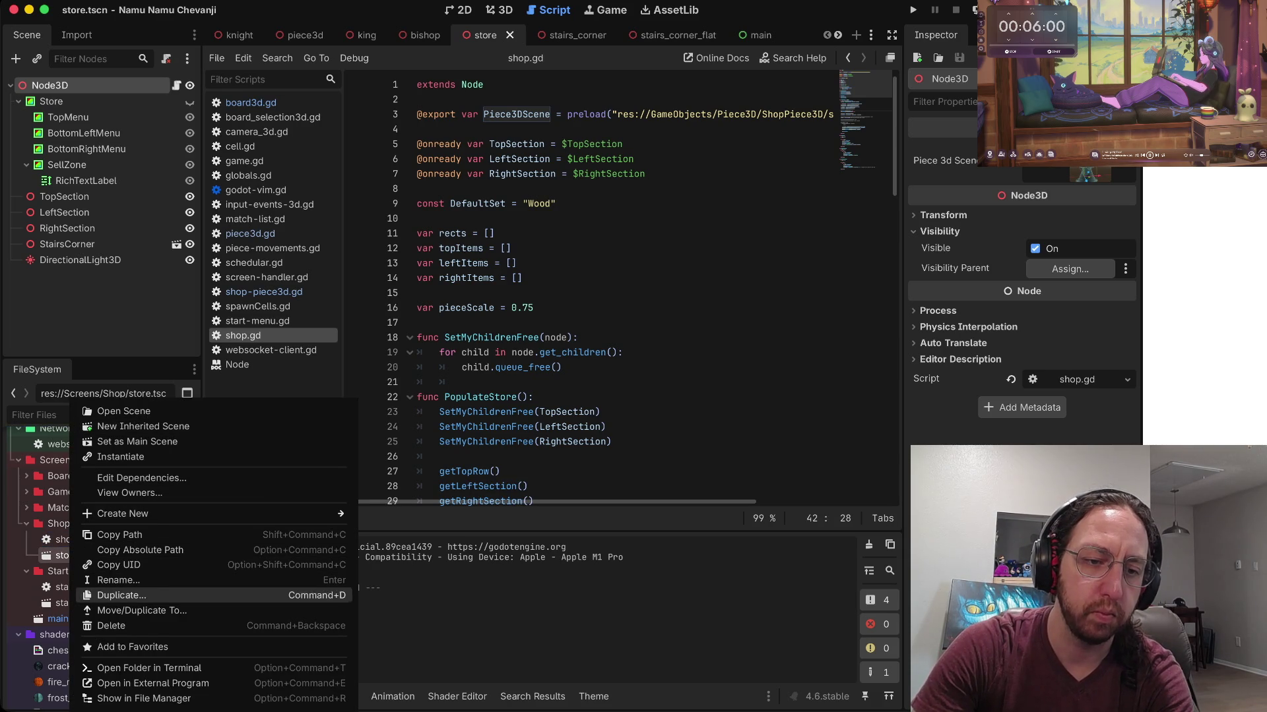
pyautogui.click(119, 580)
pyautogui.write('shop.tscn')
pyautogui.press('Return')
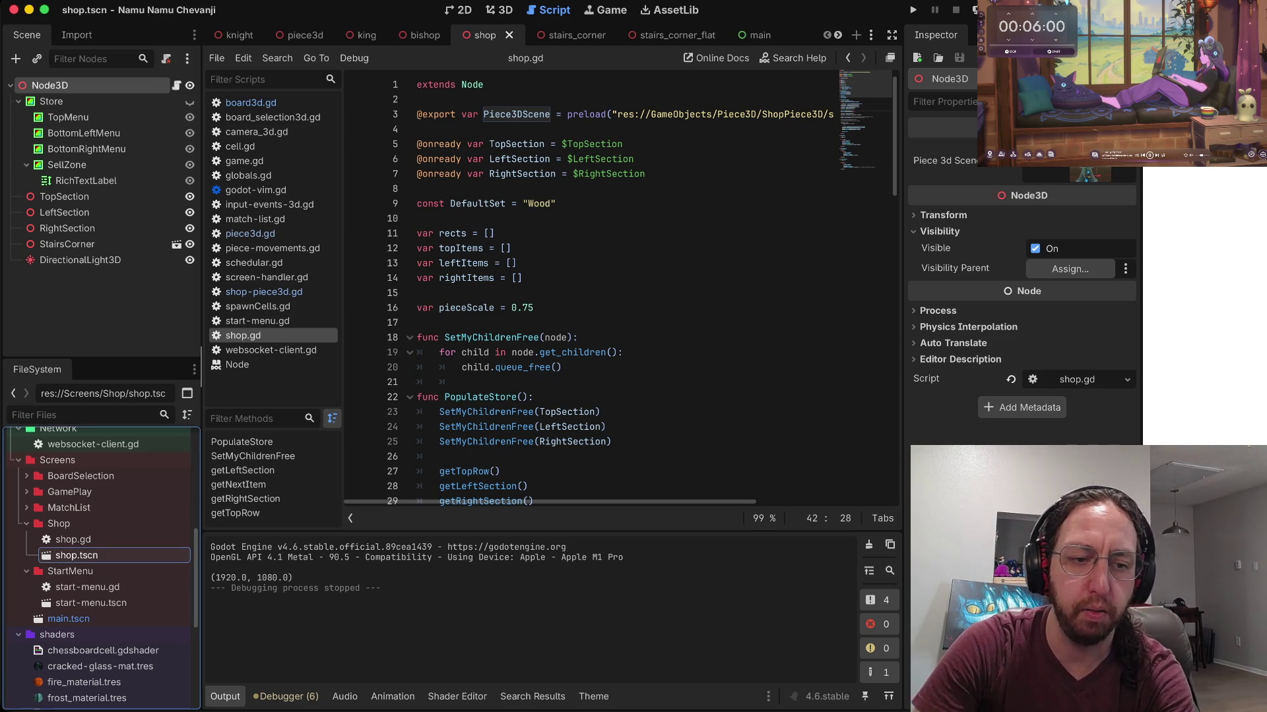
pyautogui.press('super+Tab')
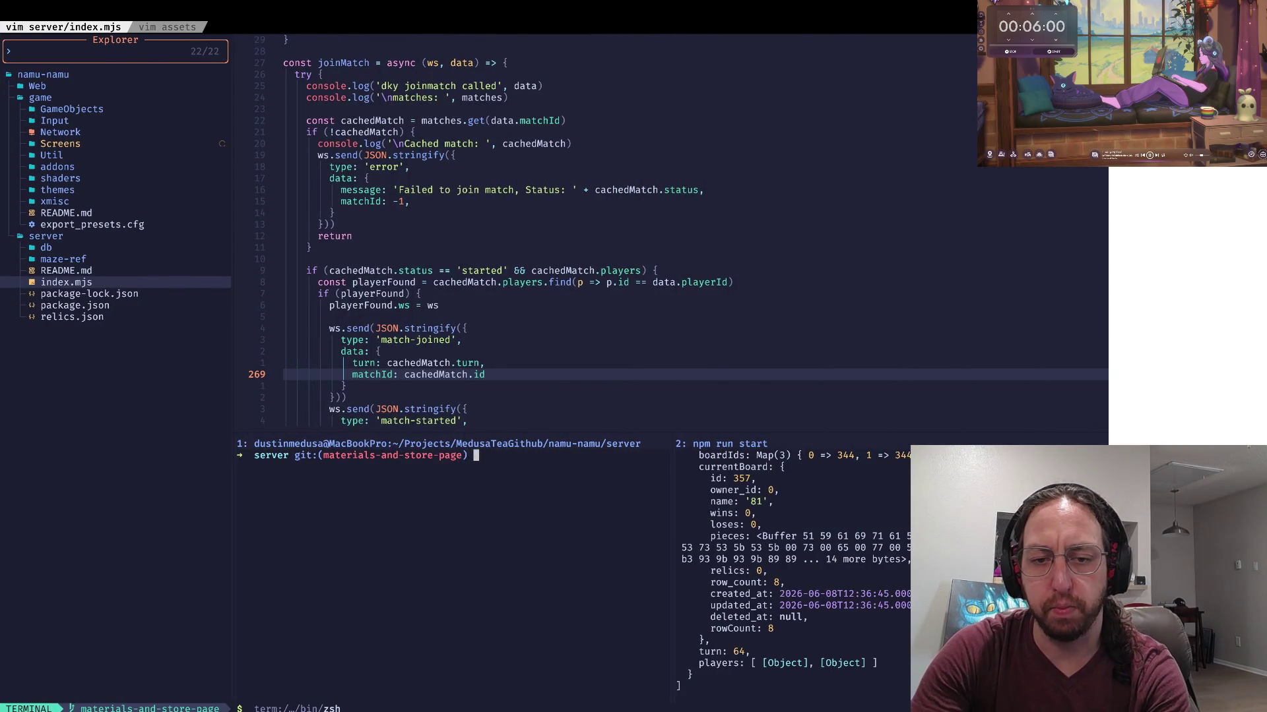
# Step: Run git status to list the rename changes
pyautogui.write('s')
pyautogui.press('Return')
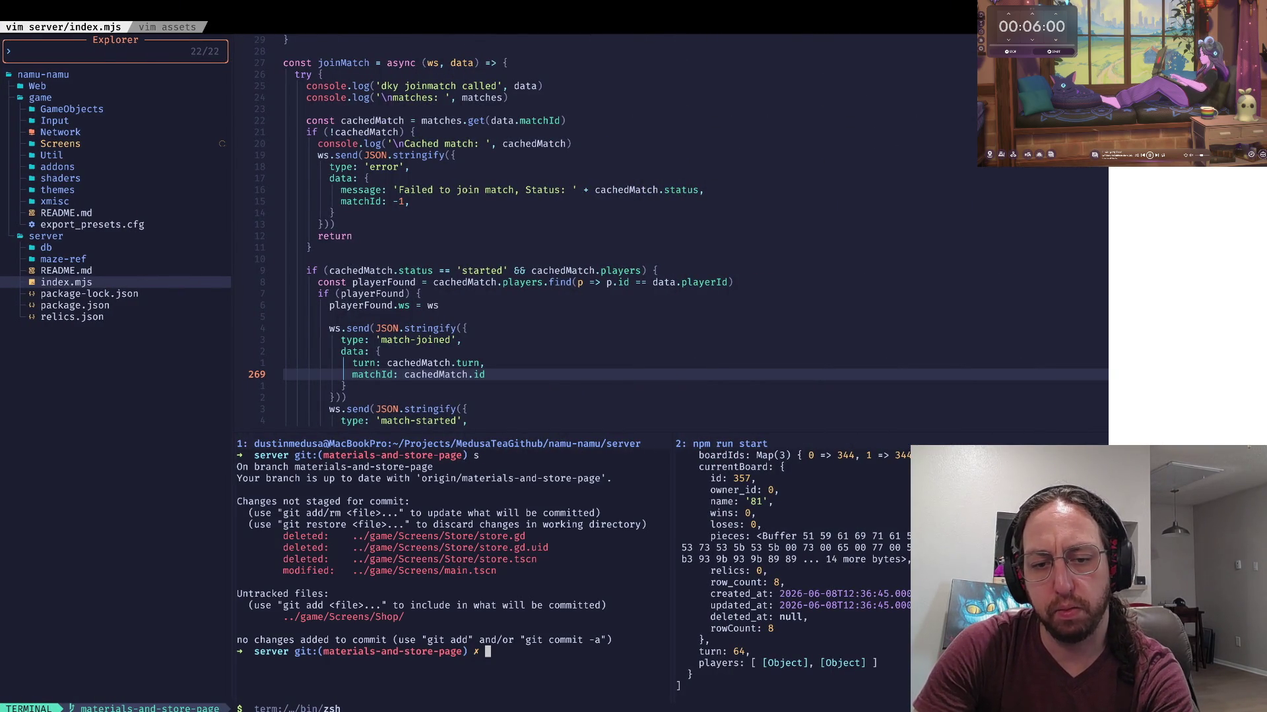
pyautogui.click(495, 570)
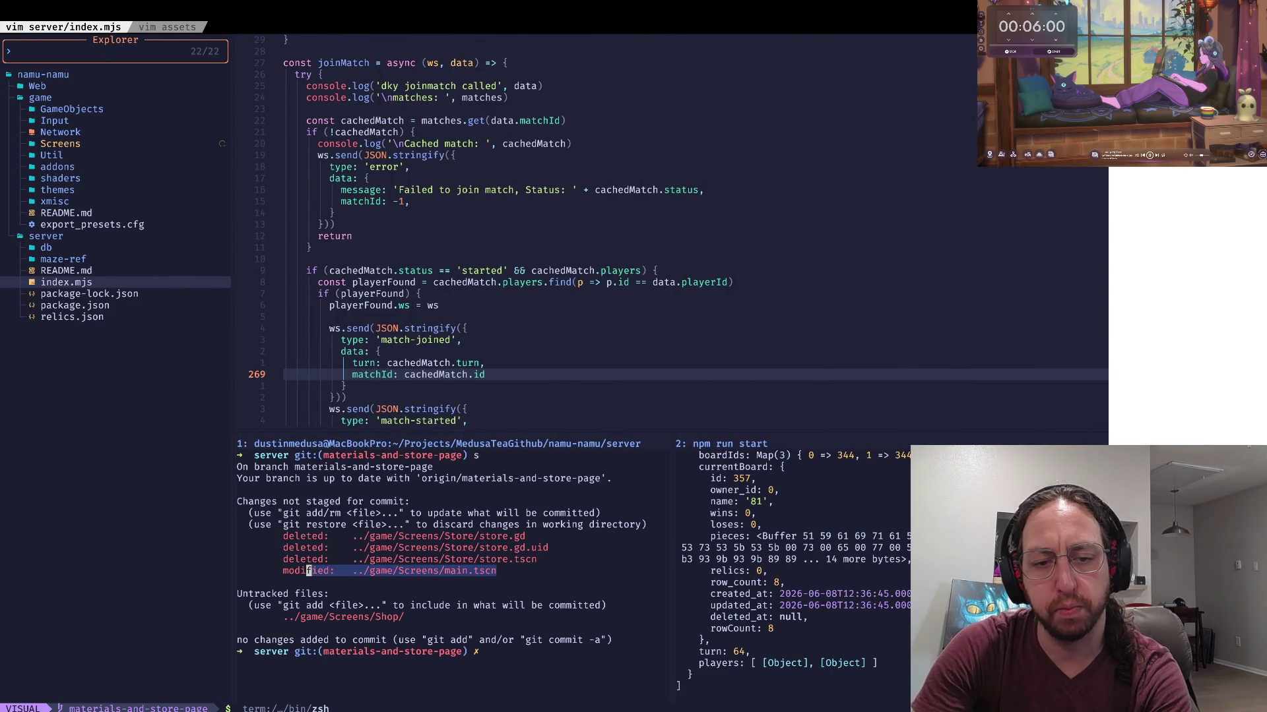
pyautogui.press('d')
pyautogui.press('Escape')
# Step: Page through git diff to confirm main.tscn now references Shop/shop.tscn, then return to Godot
pyautogui.write('id')
pyautogui.press('Return')
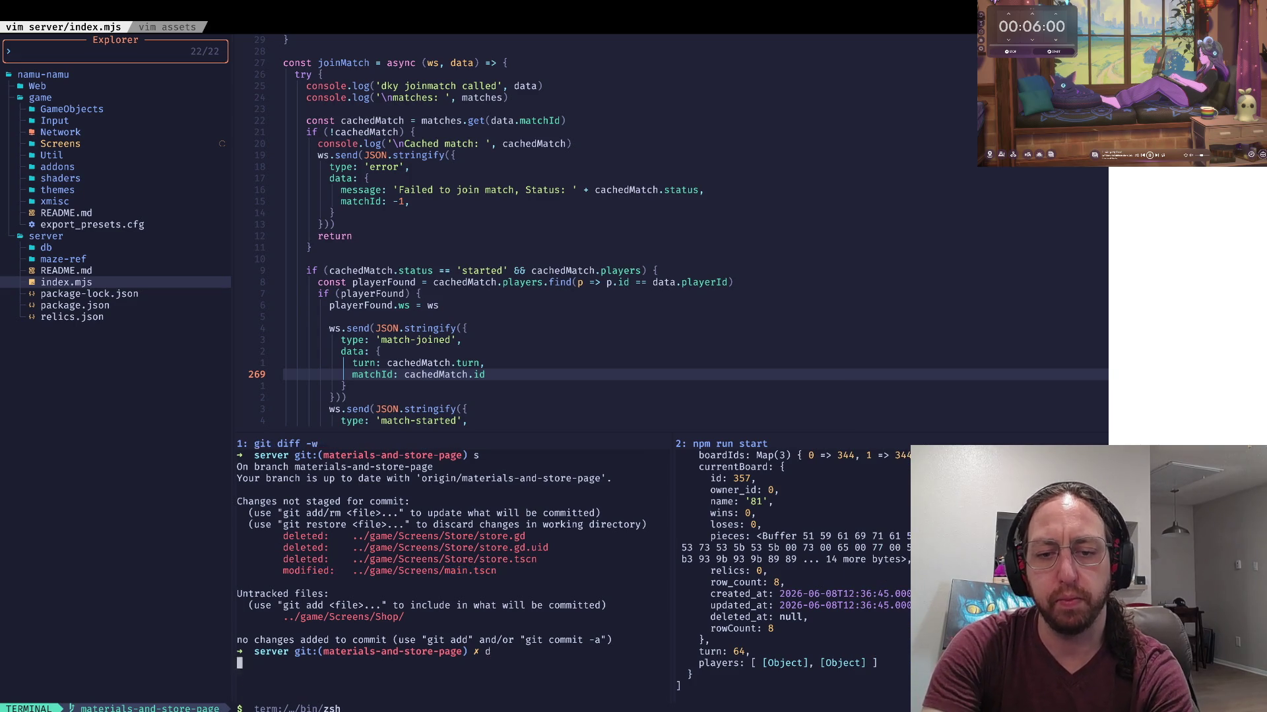
pyautogui.press('space')
pyautogui.press('space')
pyautogui.press('space')
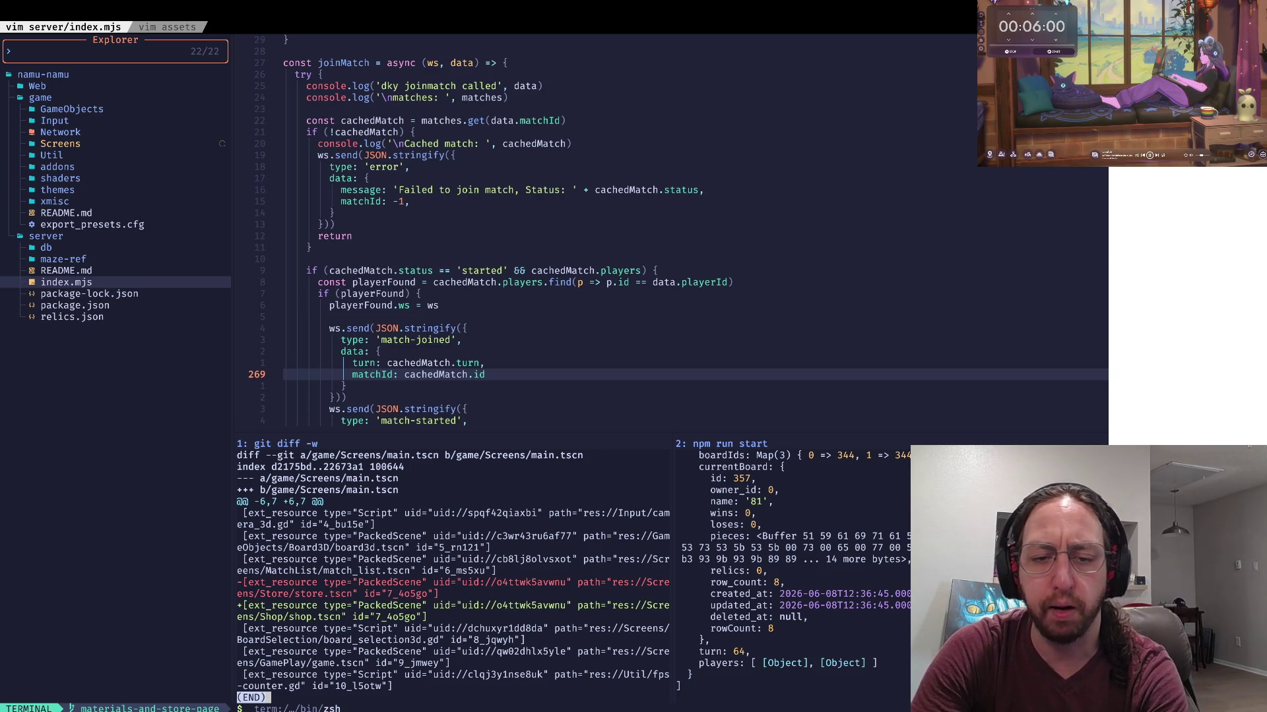
pyautogui.press('q')
pyautogui.press('super+Tab')
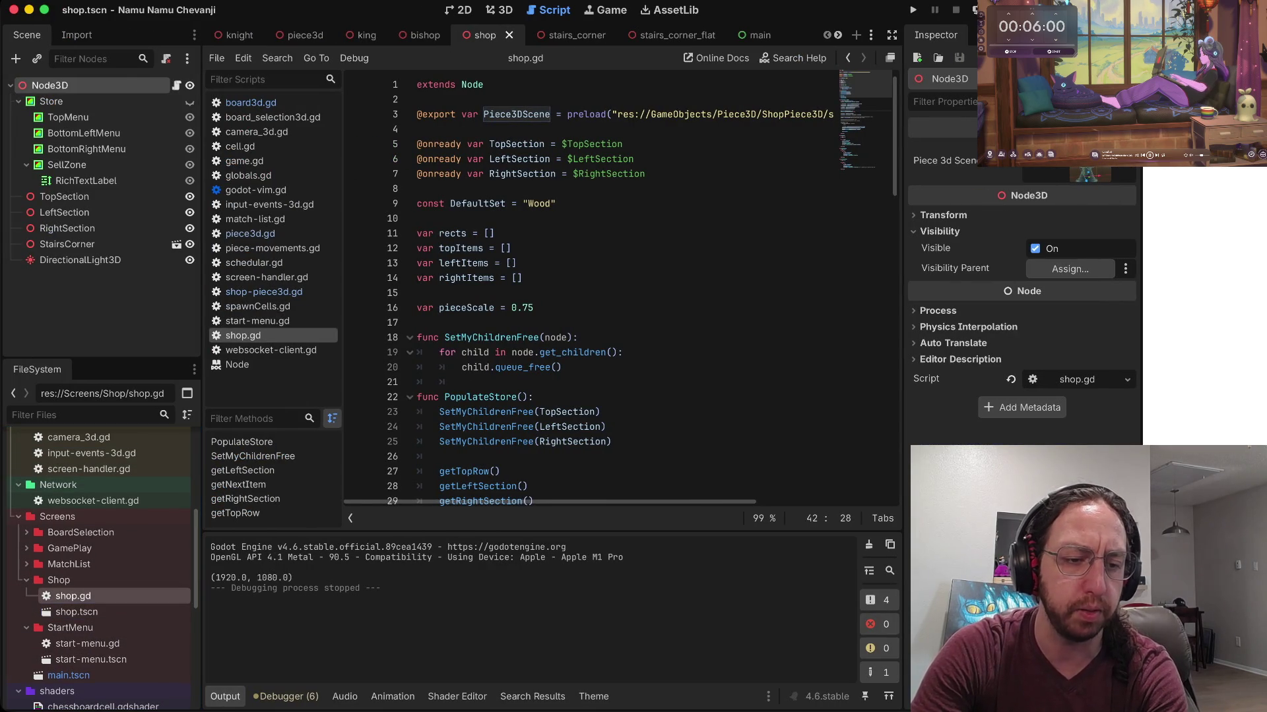
pyautogui.click(494, 233)
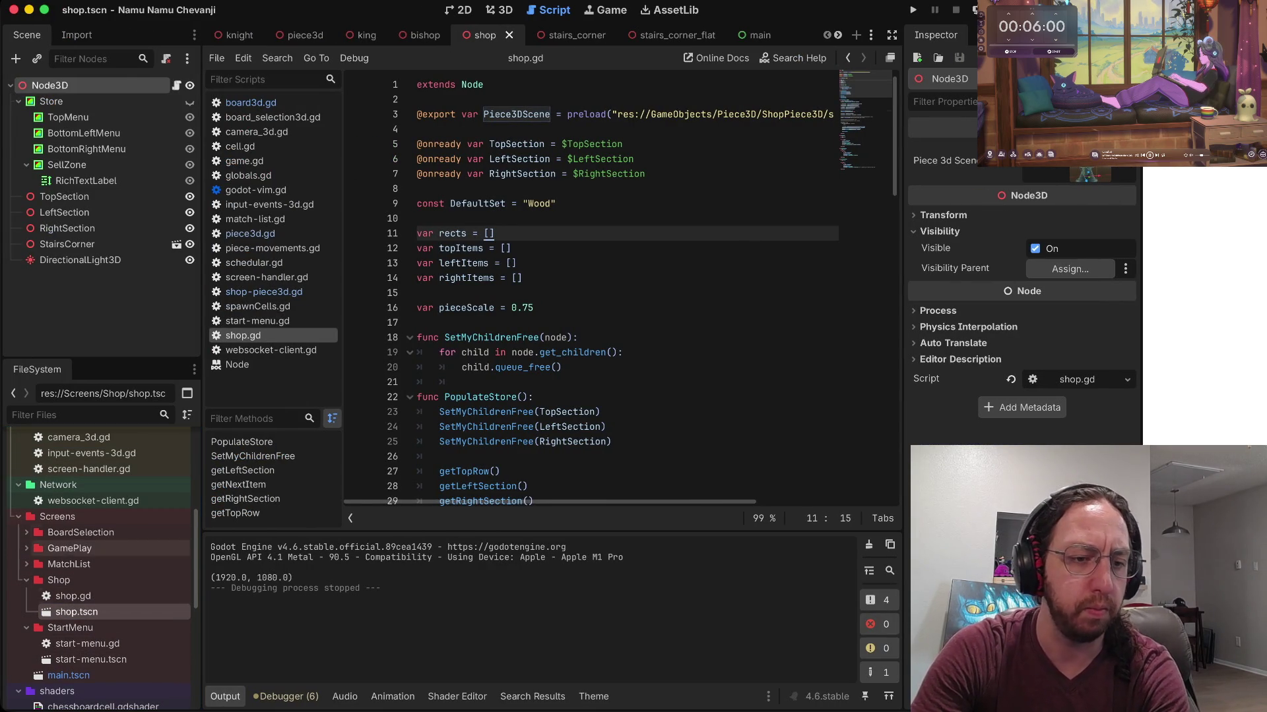
pyautogui.scroll(2, 99, 533)
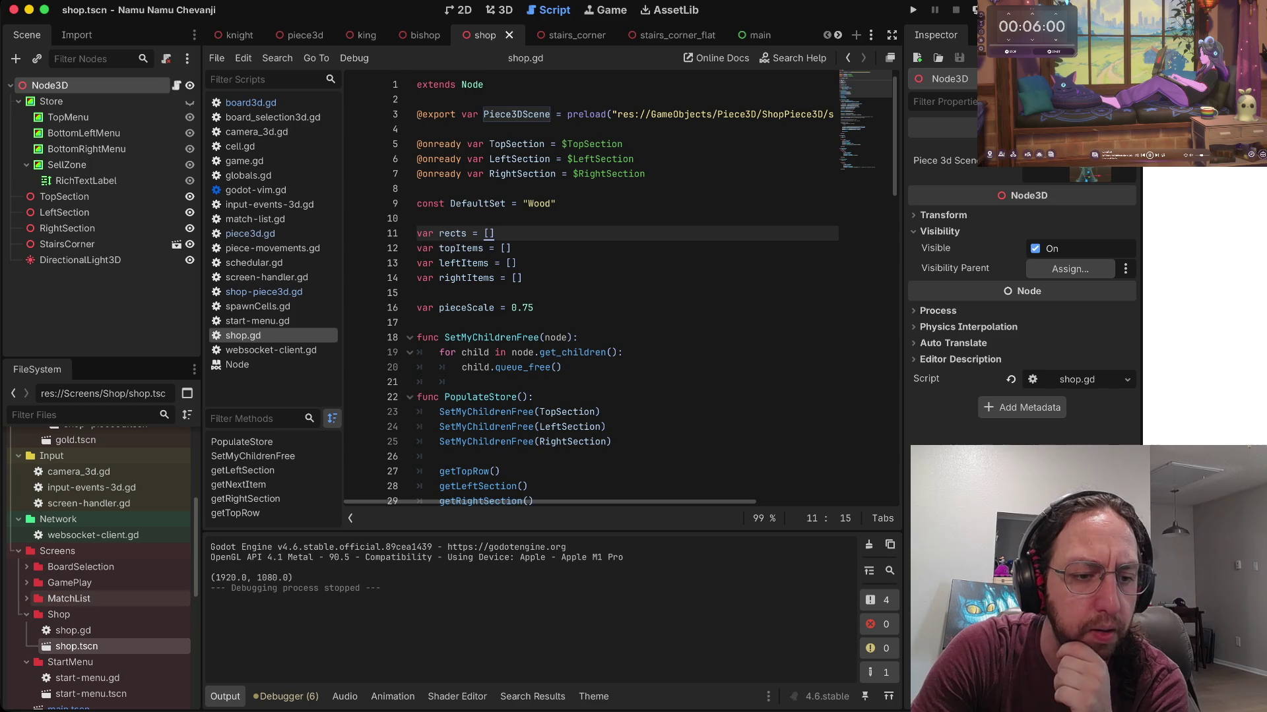
pyautogui.click(73, 631)
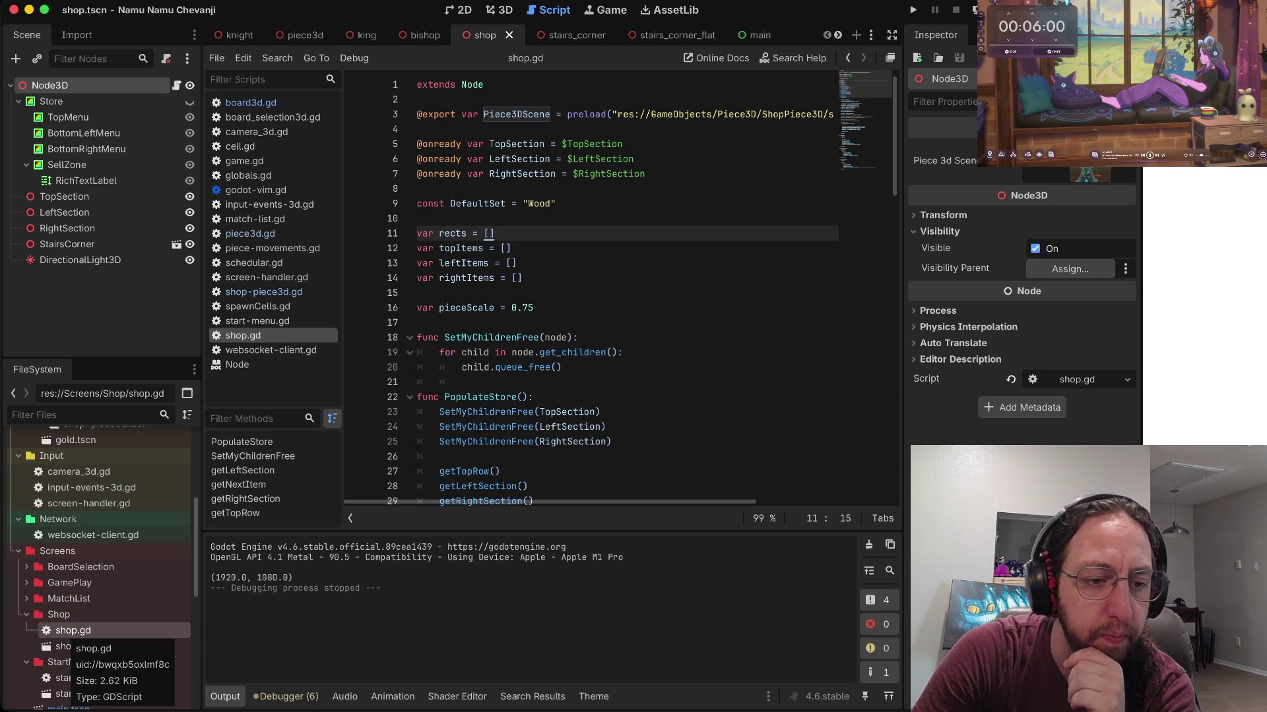
pyautogui.click(73, 631)
pyautogui.click(76, 647)
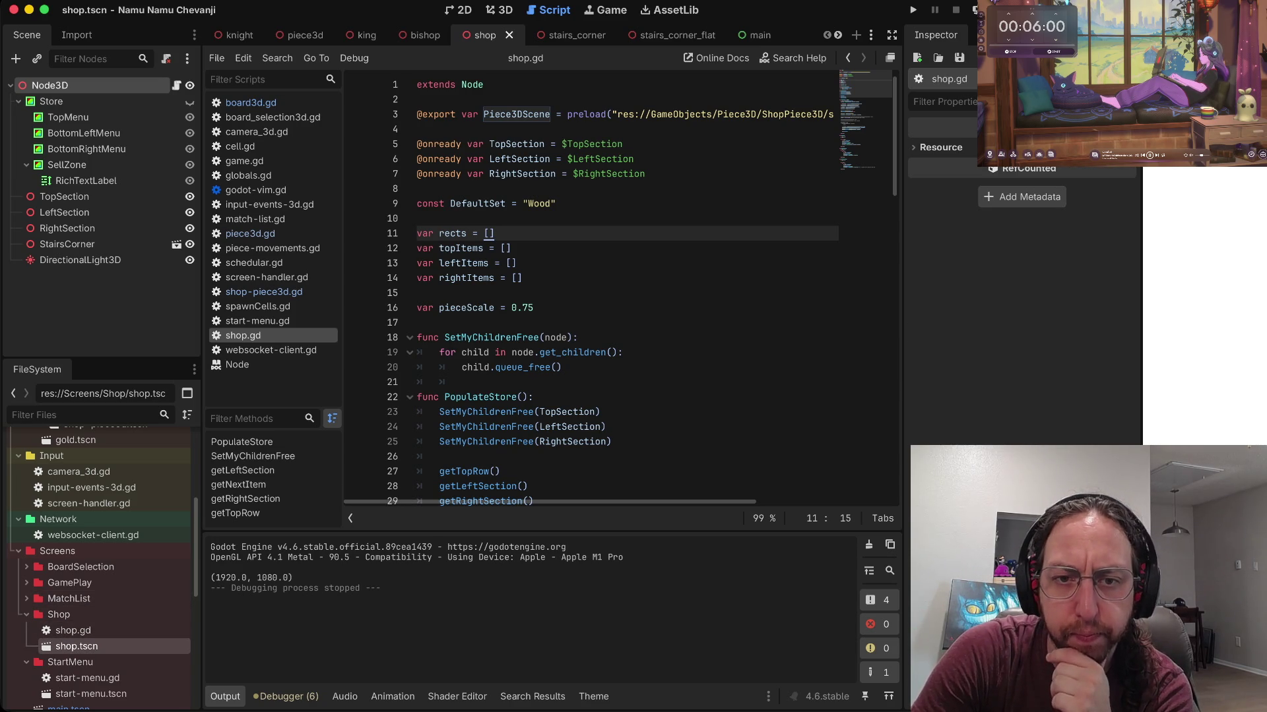
pyautogui.click(528, 278)
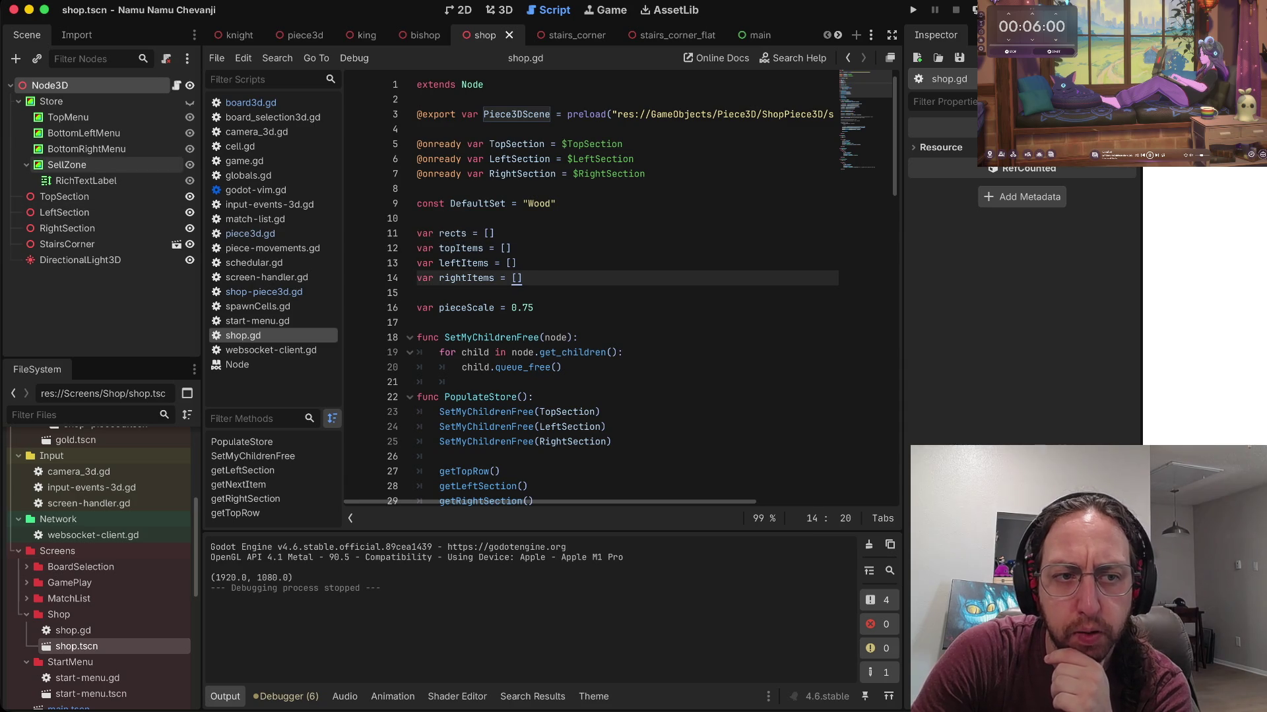
pyautogui.click(27, 165)
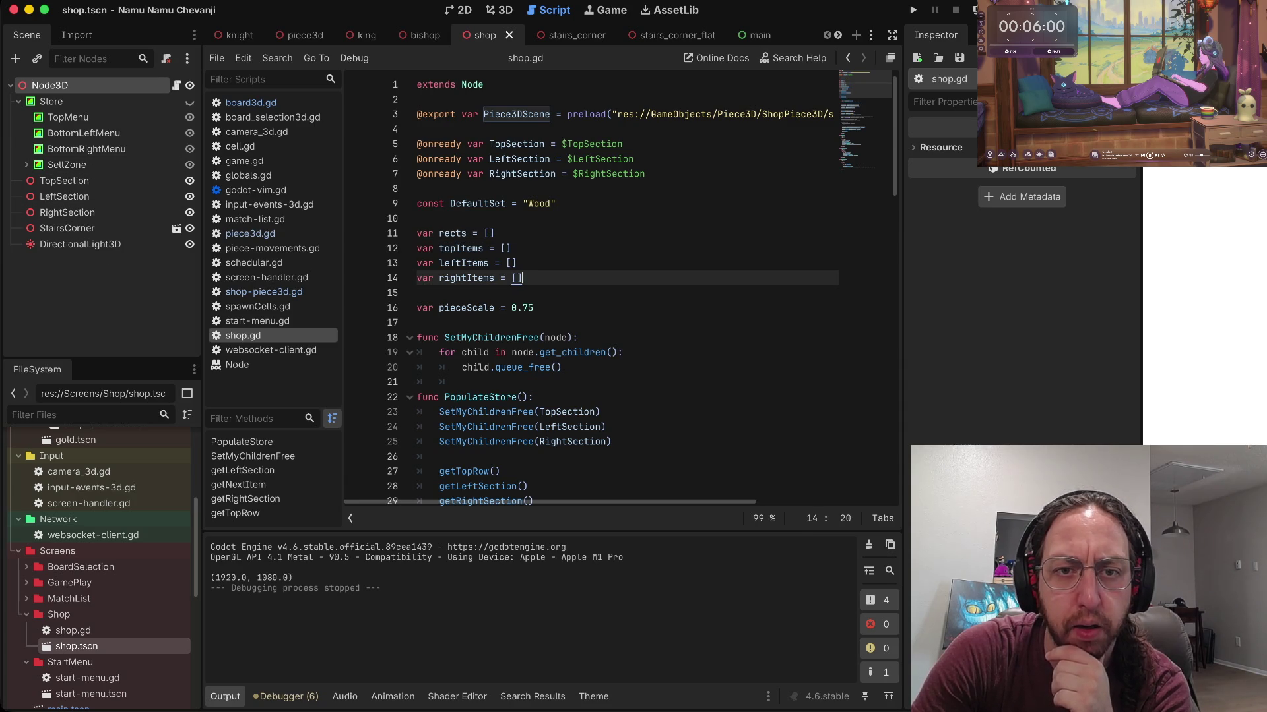
pyautogui.click(462, 129)
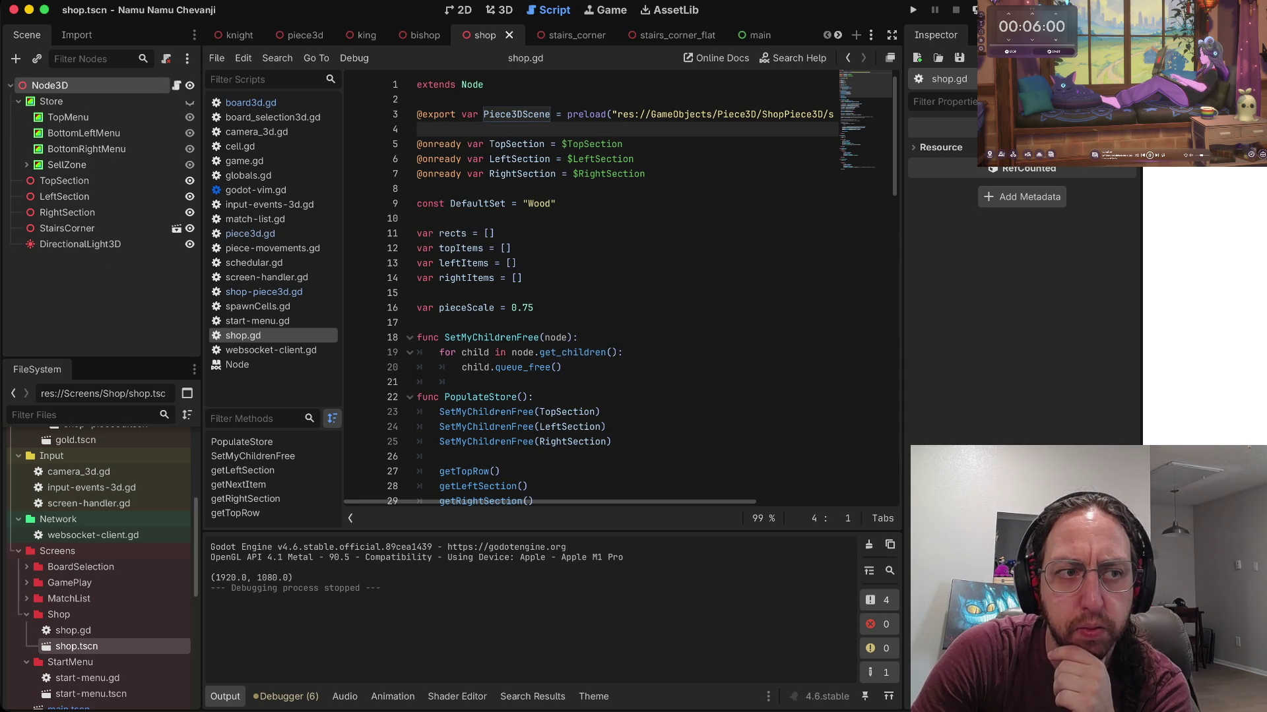
# Step: Run the game, log in with a username to reach the chess boards, then stop it
pyautogui.press('super+b')
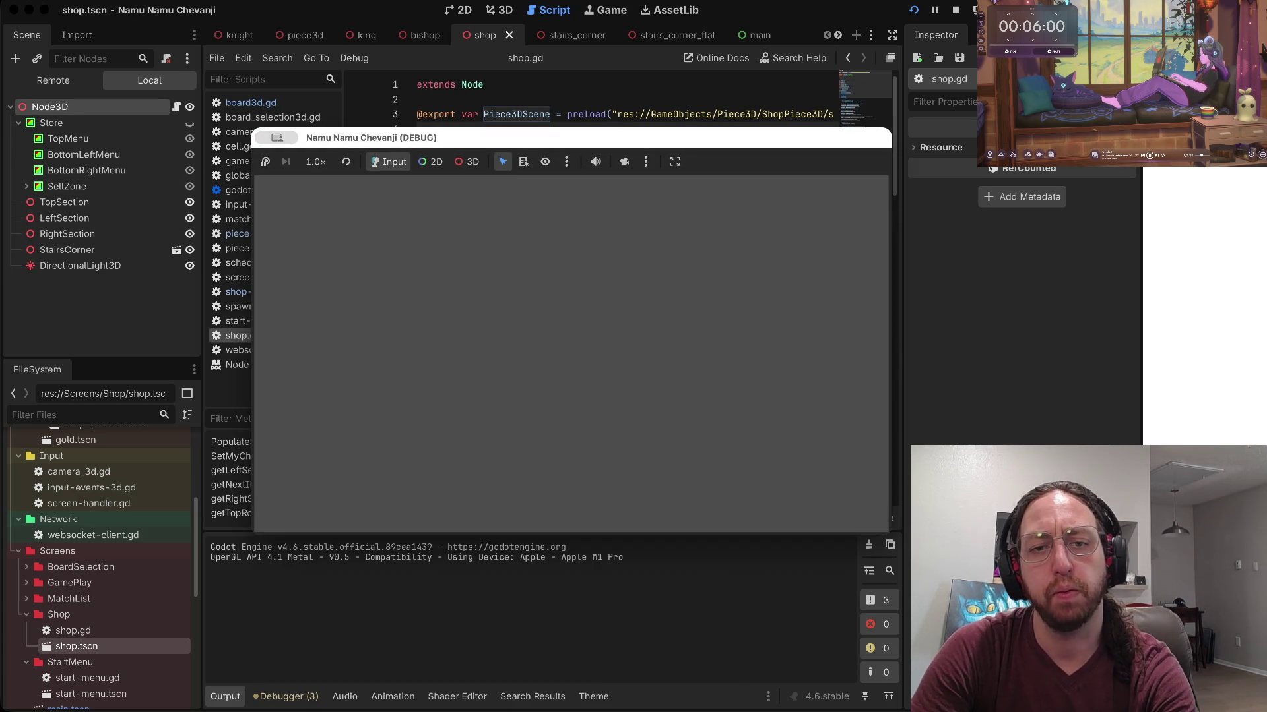
pyautogui.write('a')
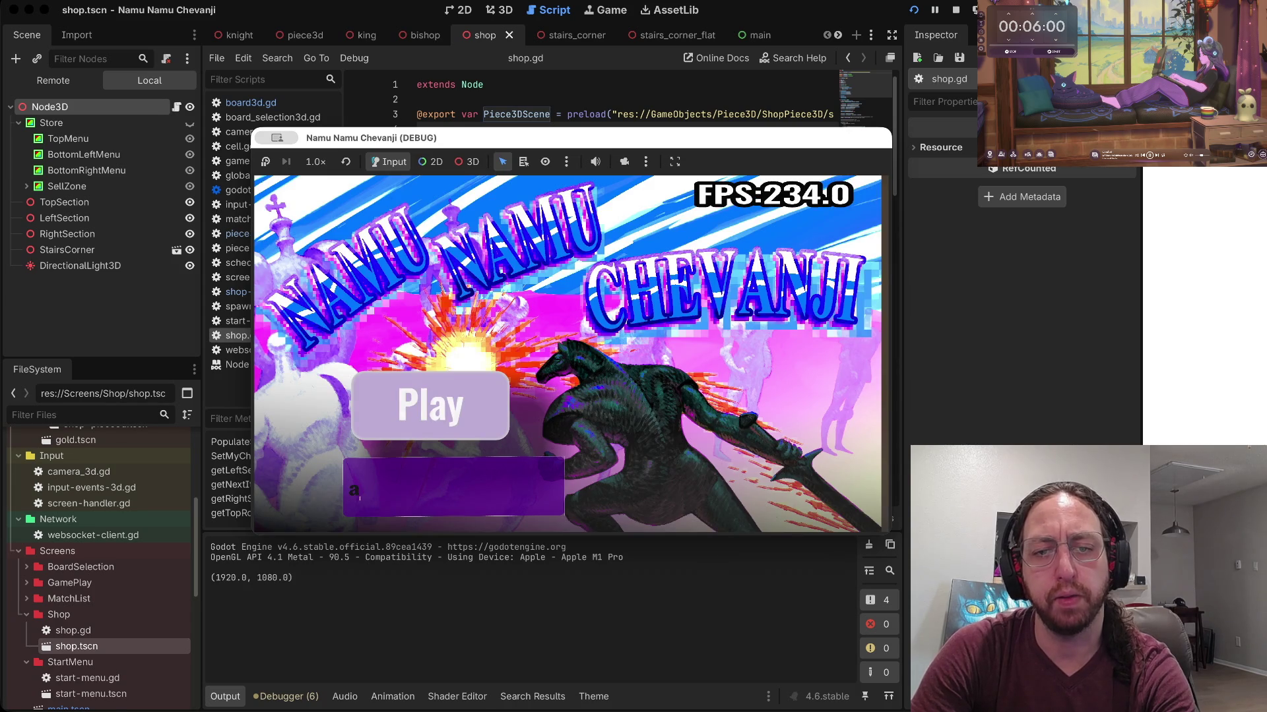
pyautogui.press('Return')
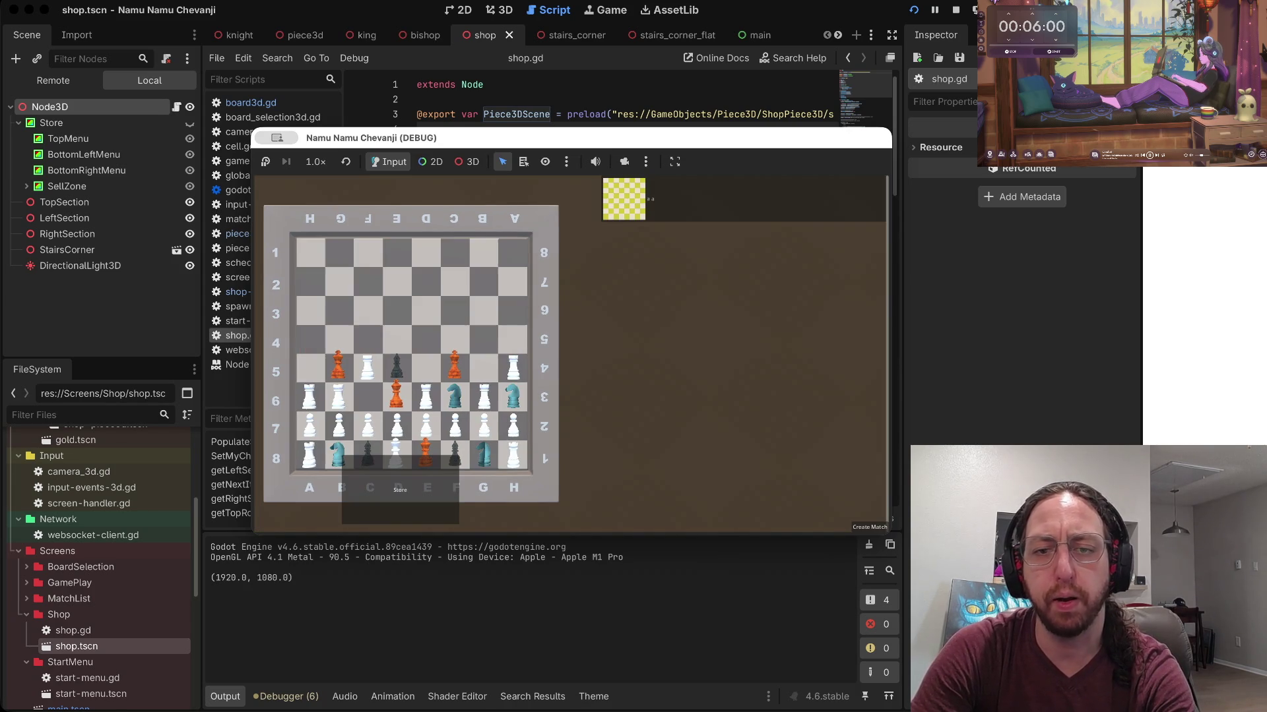
pyautogui.press('super+period')
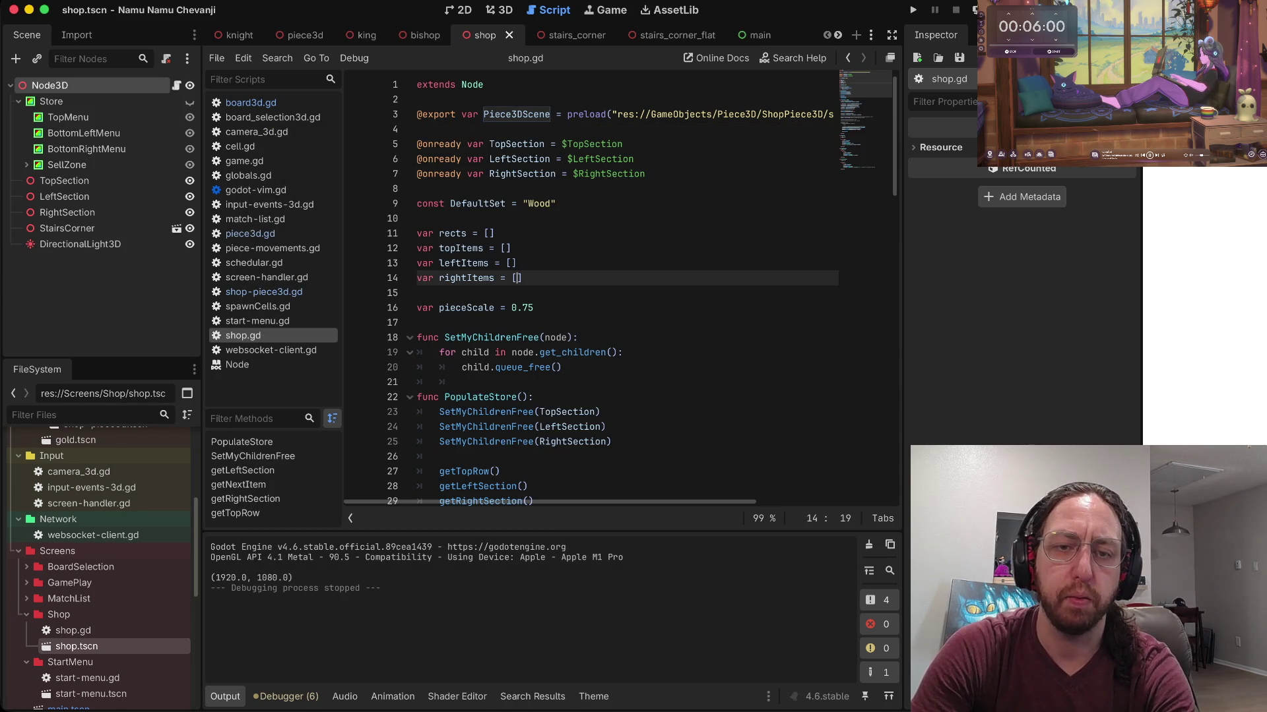
# Step: Stage the Store-to-Shop renames and commit them as 'wip' in the terminal
pyautogui.press('super+Tab')
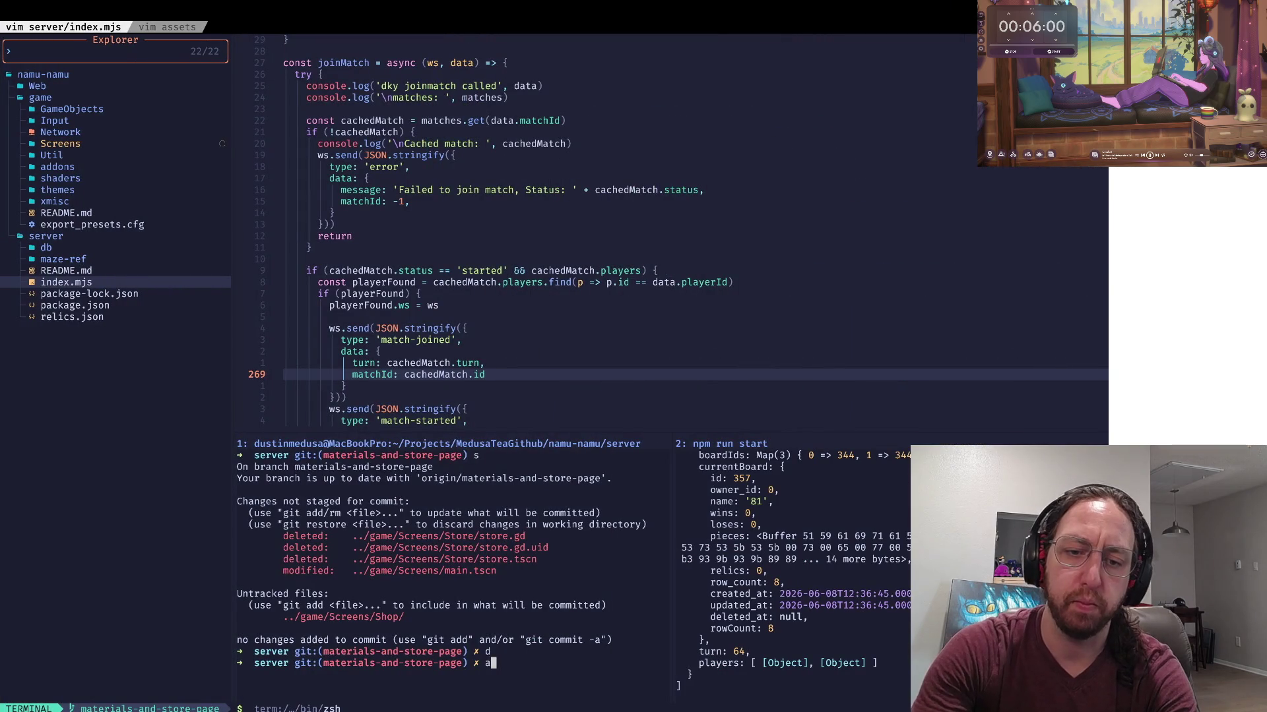
pyautogui.press('Return')
pyautogui.write('s')
pyautogui.press('Return')
pyautogui.write('x')
pyautogui.press('Return')
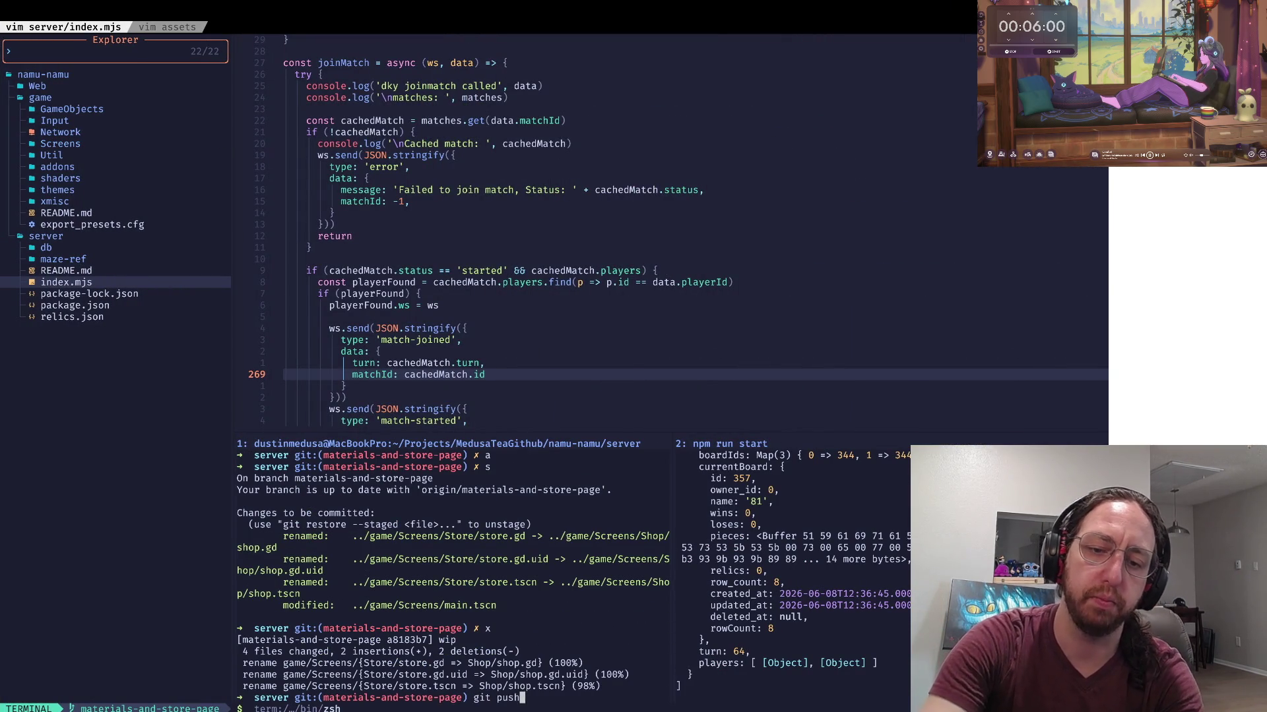
# Step: Push the wip commit on materials-and-store-page and return to the Godot editor
pyautogui.write('h')
pyautogui.press('Return')
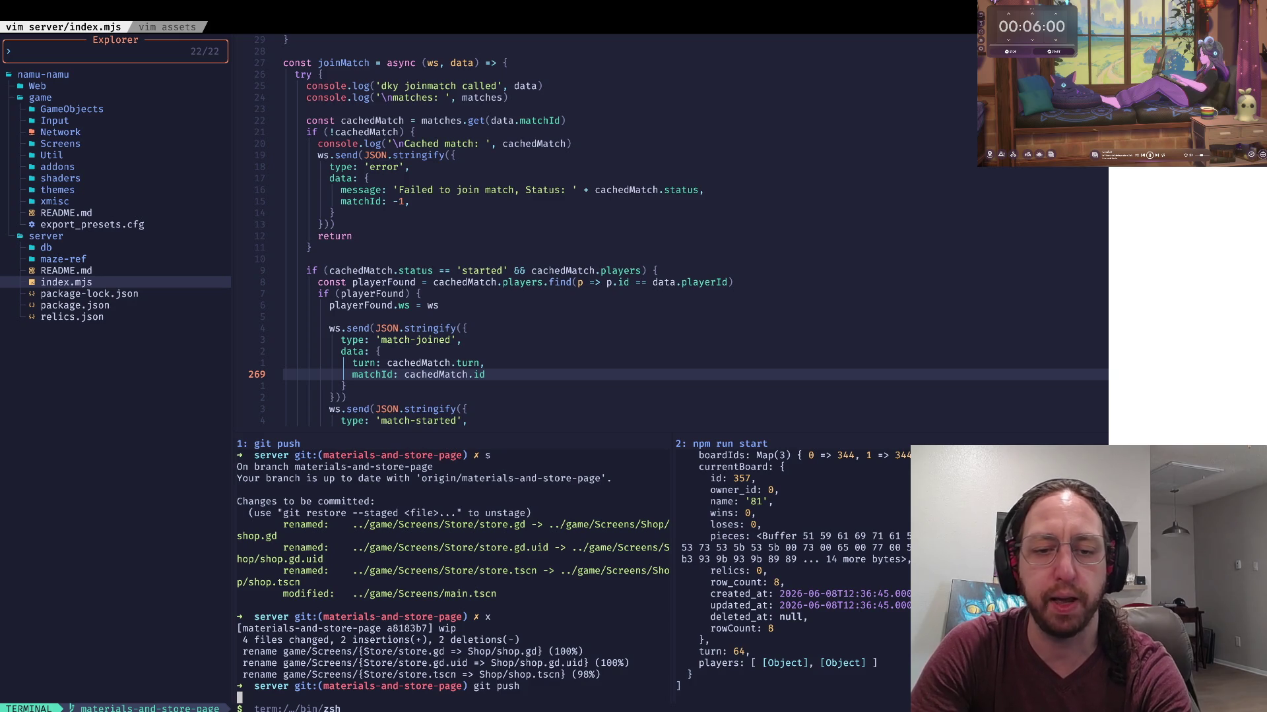
pyautogui.press('super+Tab')
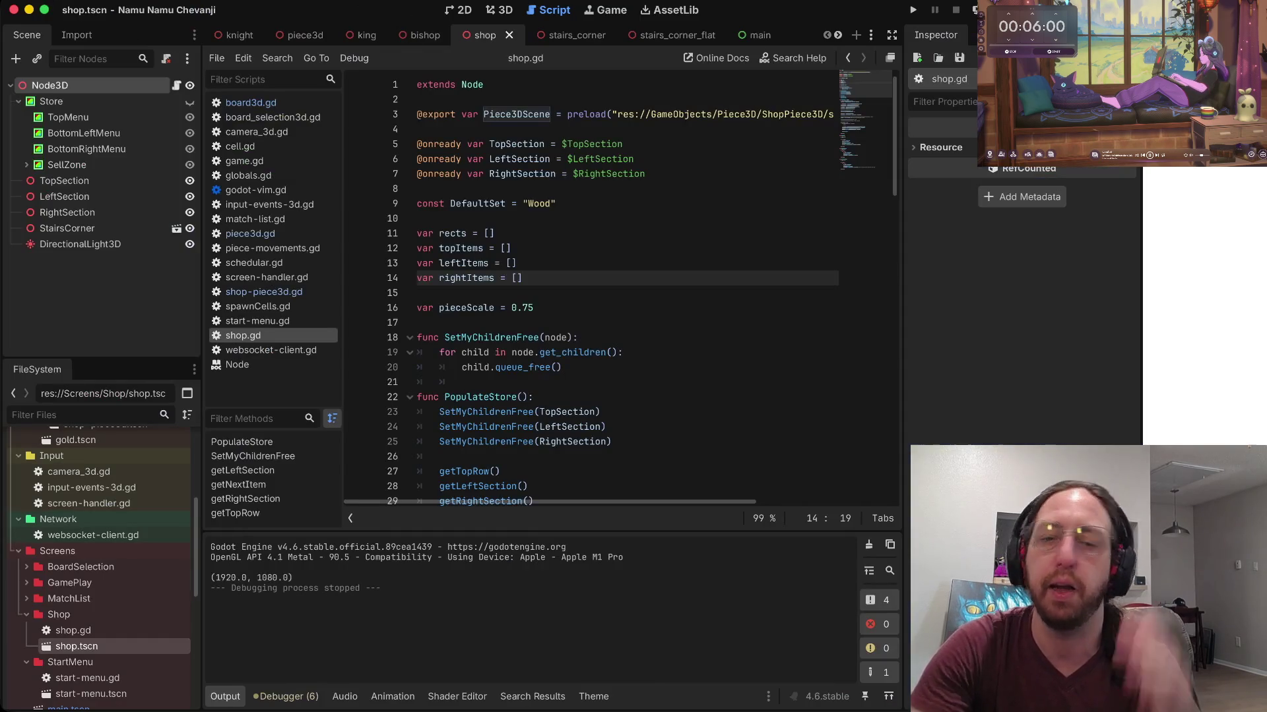
pyautogui.click(462, 382)
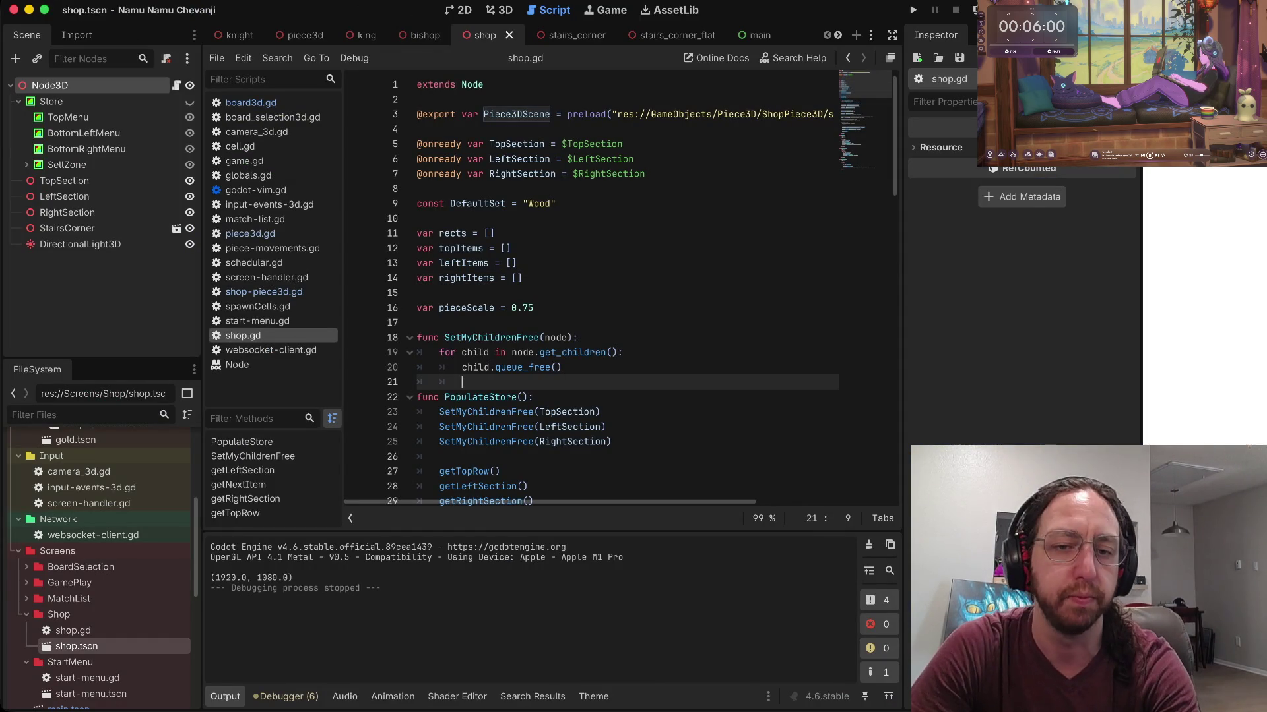
pyautogui.scroll(-5, 99, 567)
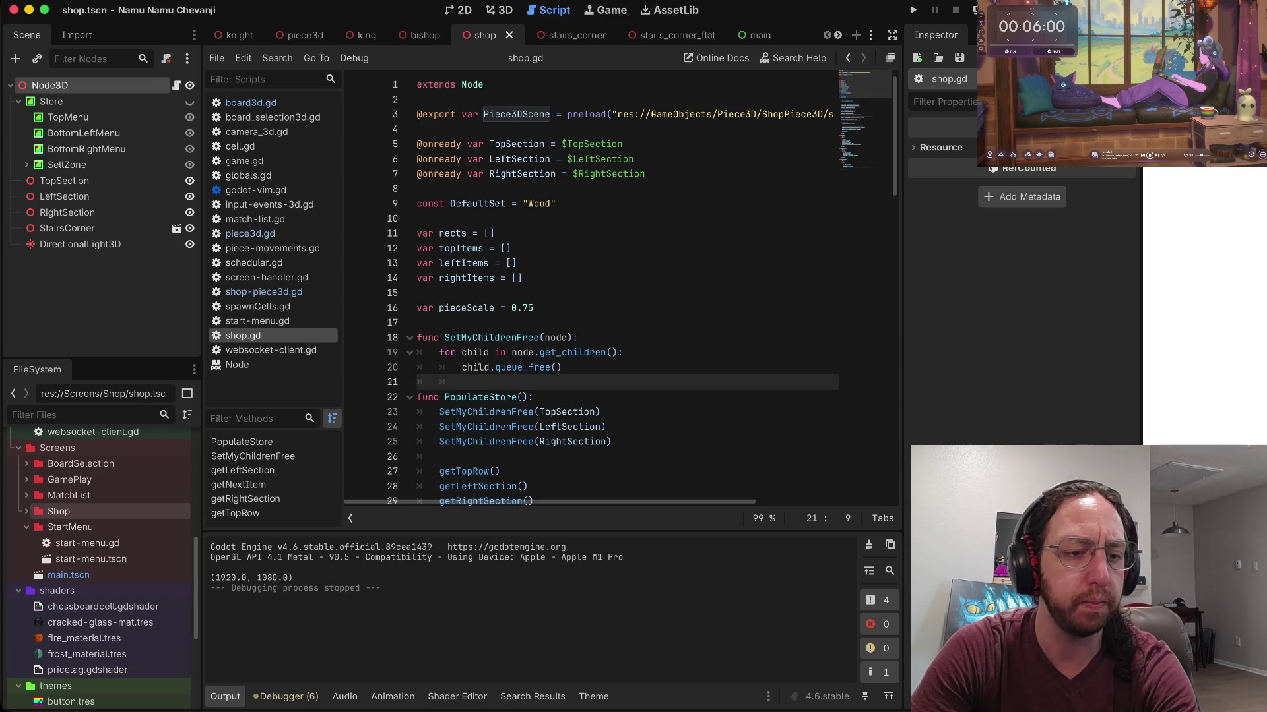
pyautogui.scroll(5, 99, 528)
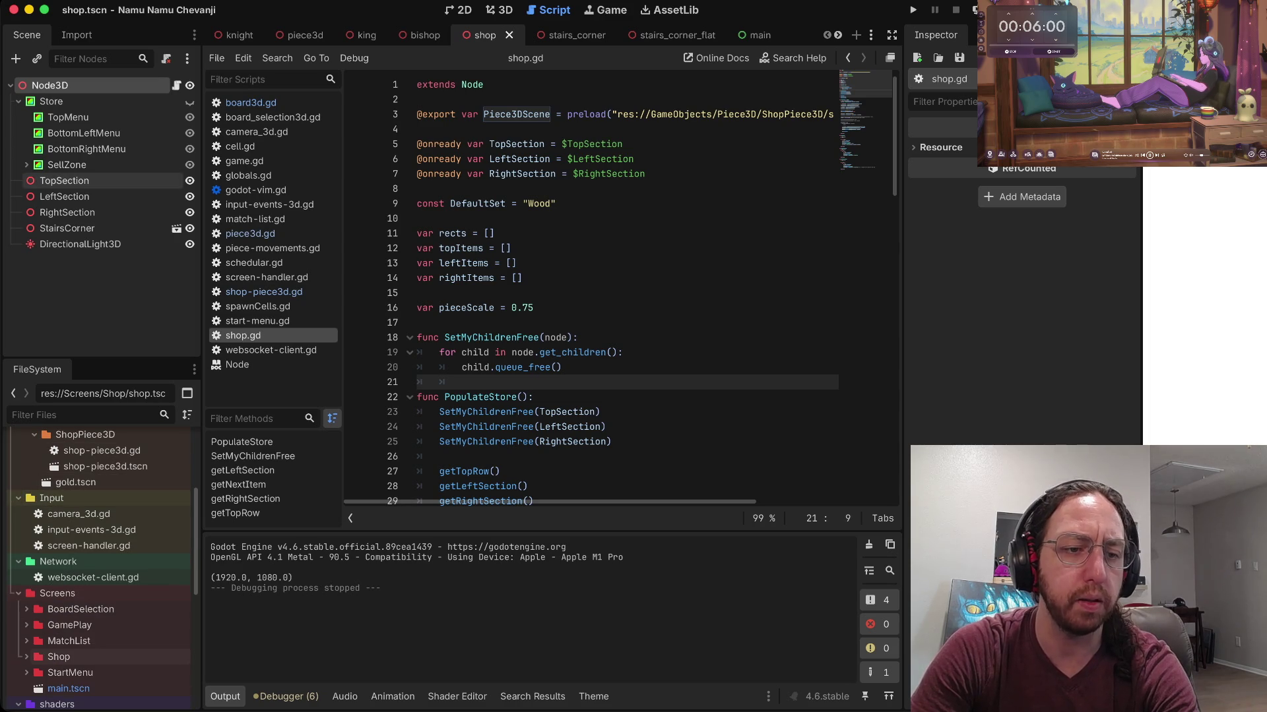
pyautogui.scroll(3, 99, 568)
pyautogui.rightClick(74, 290)
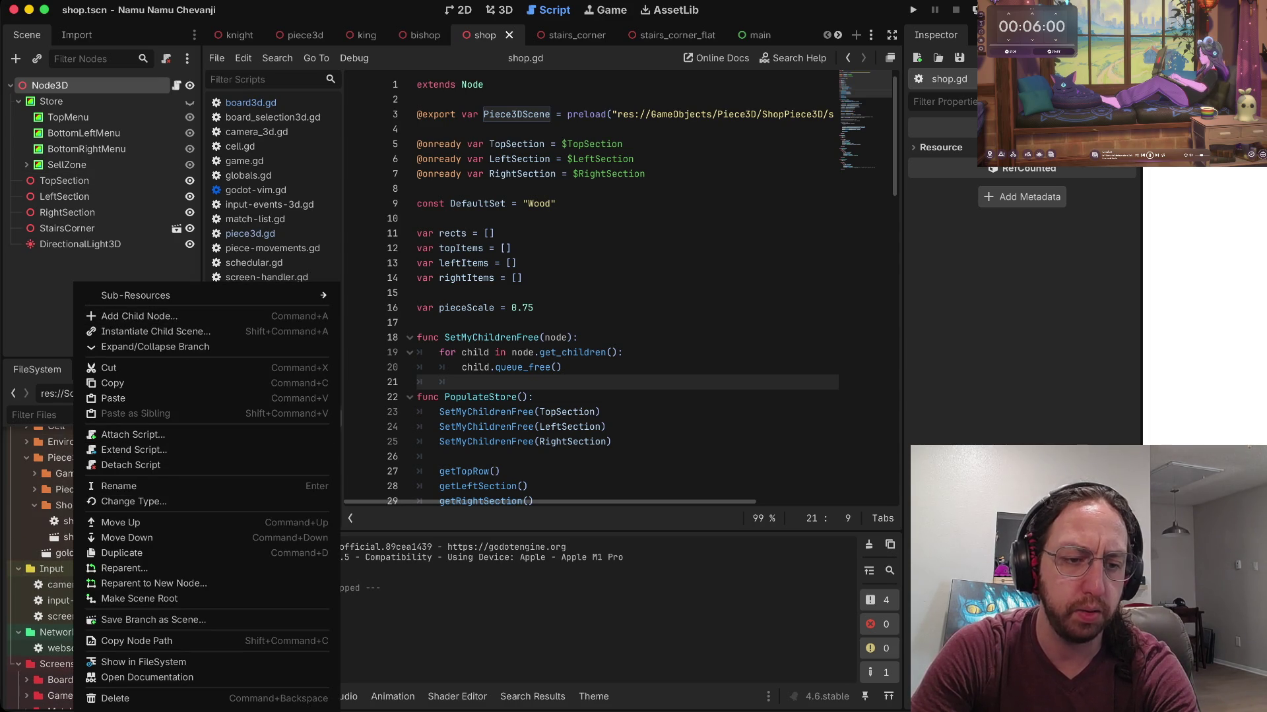
pyautogui.press('Escape')
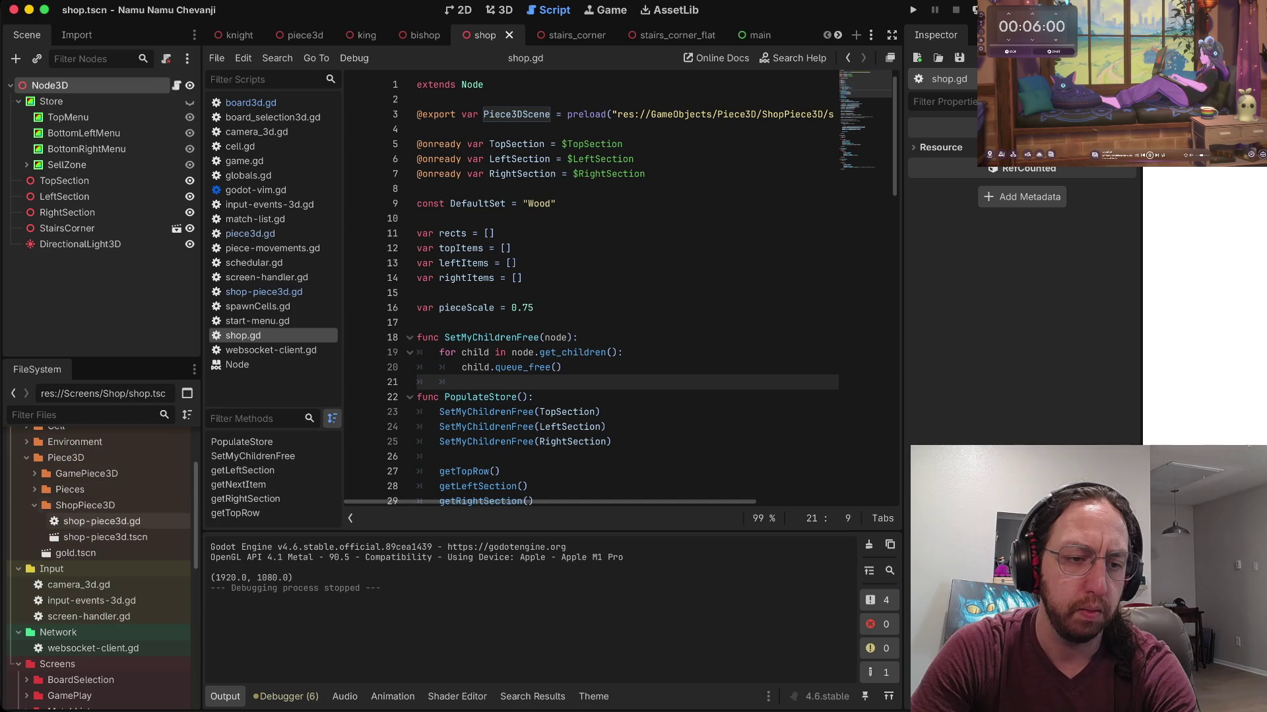
pyautogui.moveTo(105, 537); pyautogui.dragTo(78, 303)
pyautogui.click(52, 86)
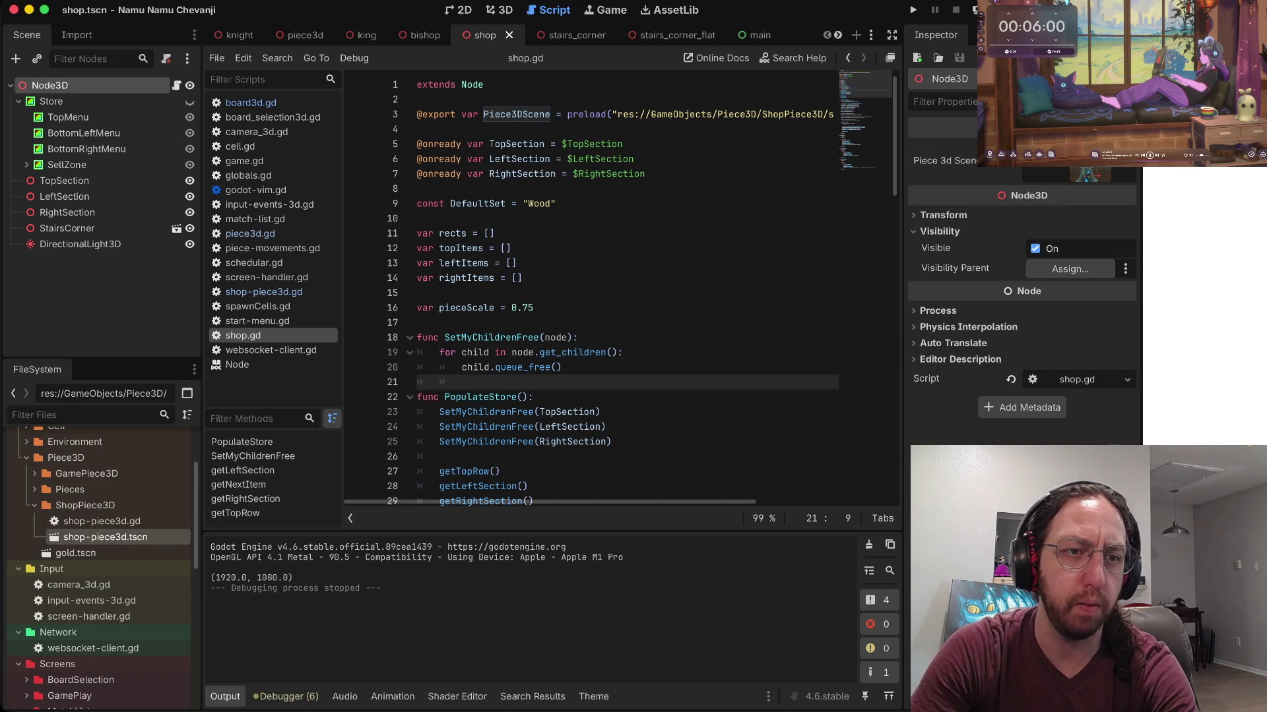
# Step: Instantiate shop-piece3d.tscn as a child of the shop scene's root Node3D
pyautogui.rightClick(53, 86)
pyautogui.click(132, 137)
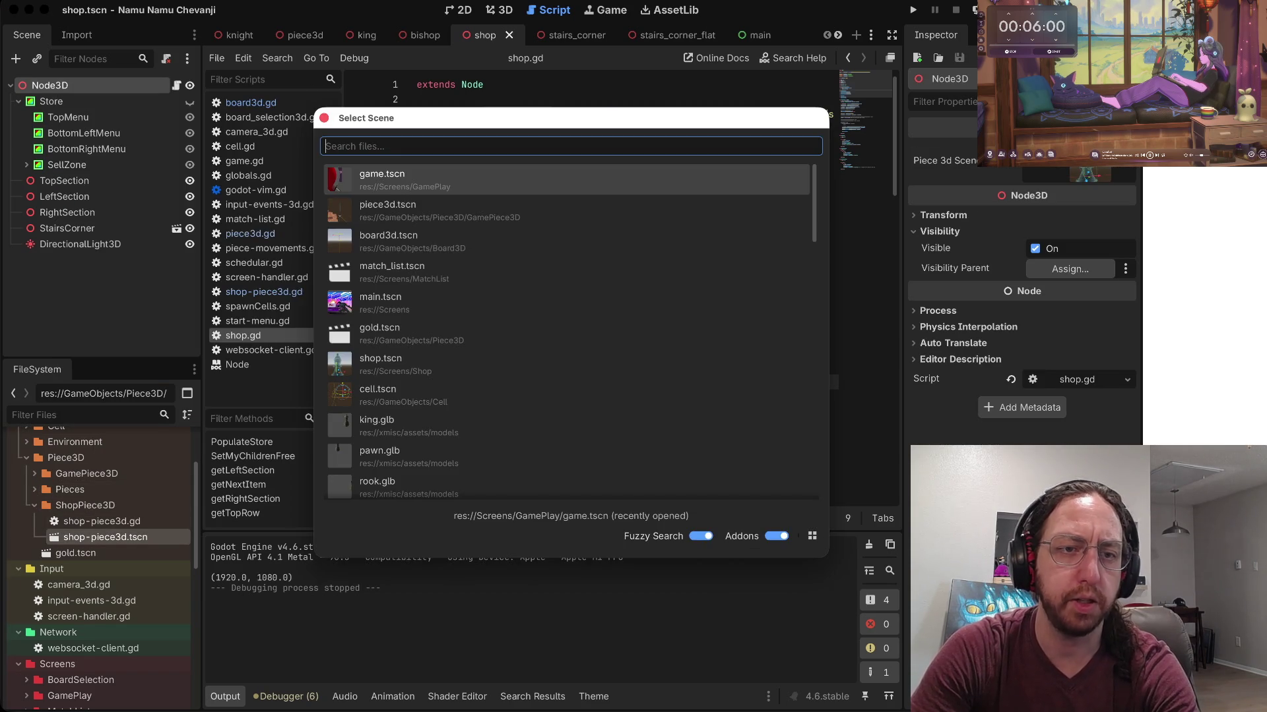
pyautogui.write('shop')
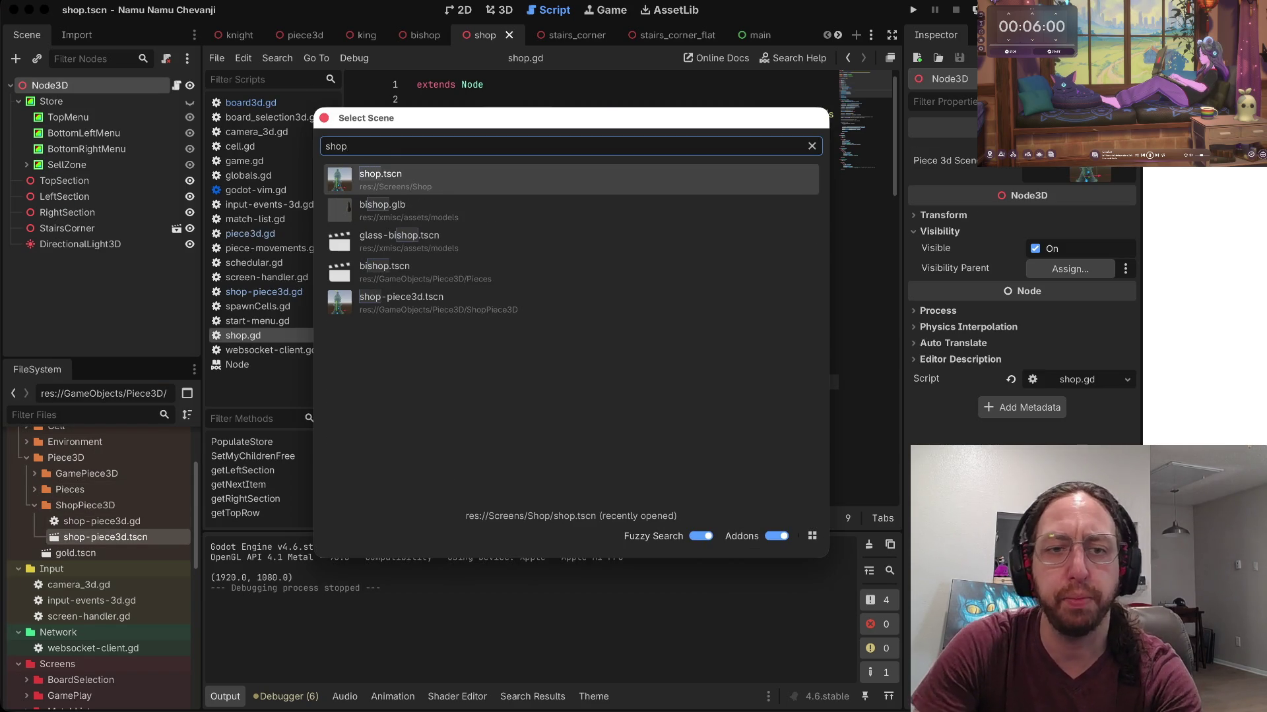
pyautogui.click(401, 299)
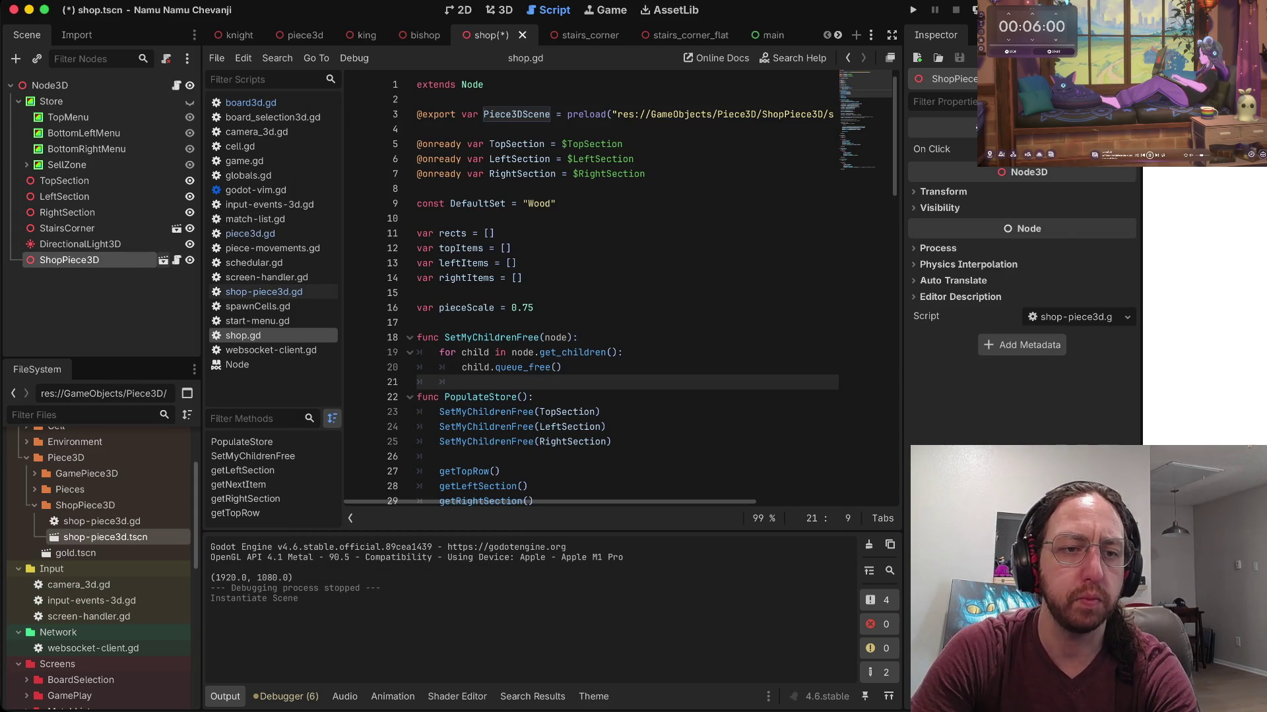
# Step: Open the ShopPiece3D scene, toggle a node's visibility, save it, and view it in 3D
pyautogui.click(189, 260)
pyautogui.click(163, 260)
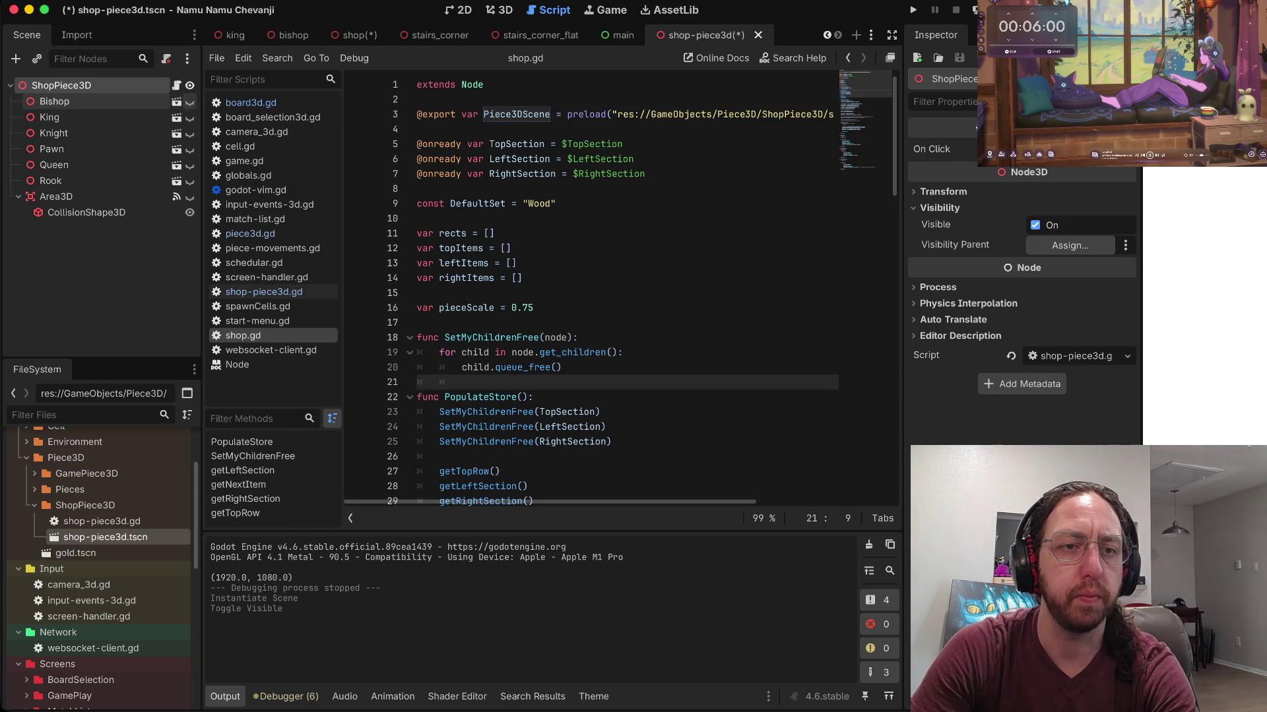
pyautogui.hotkey('ctrl', 's')
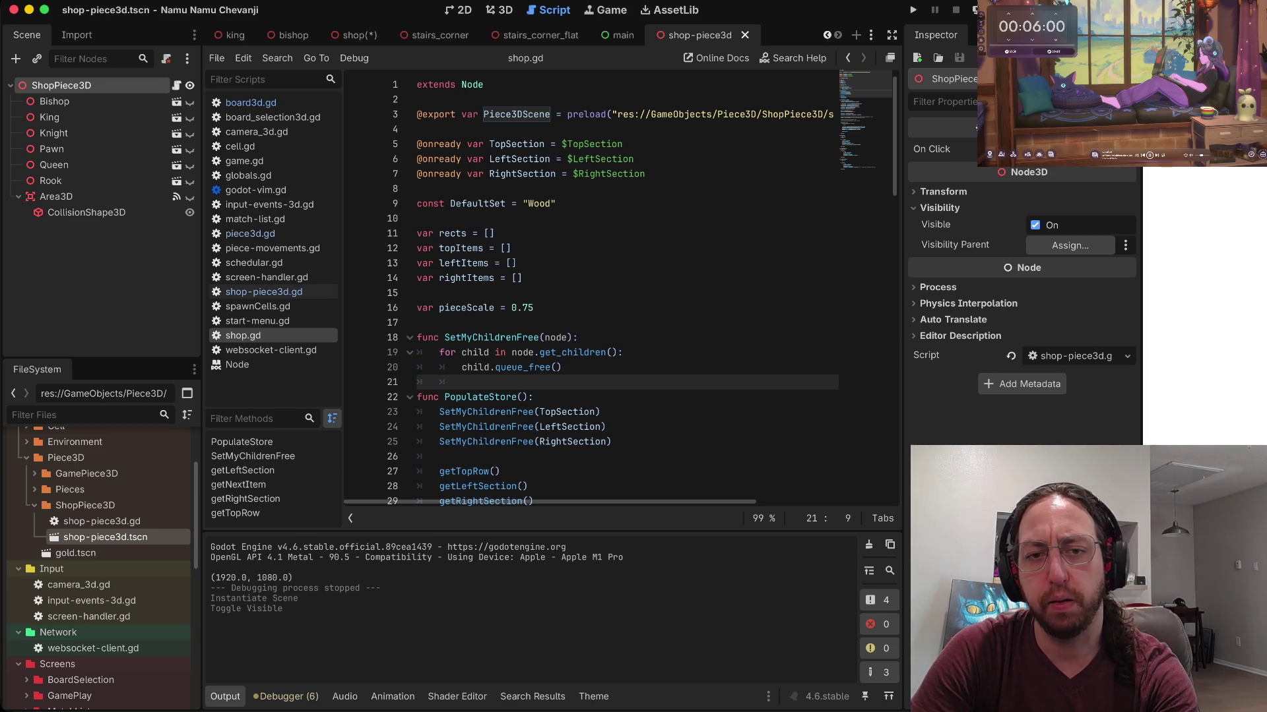
pyautogui.scroll(-4, 620, 283)
pyautogui.scroll(-12, 620, 284)
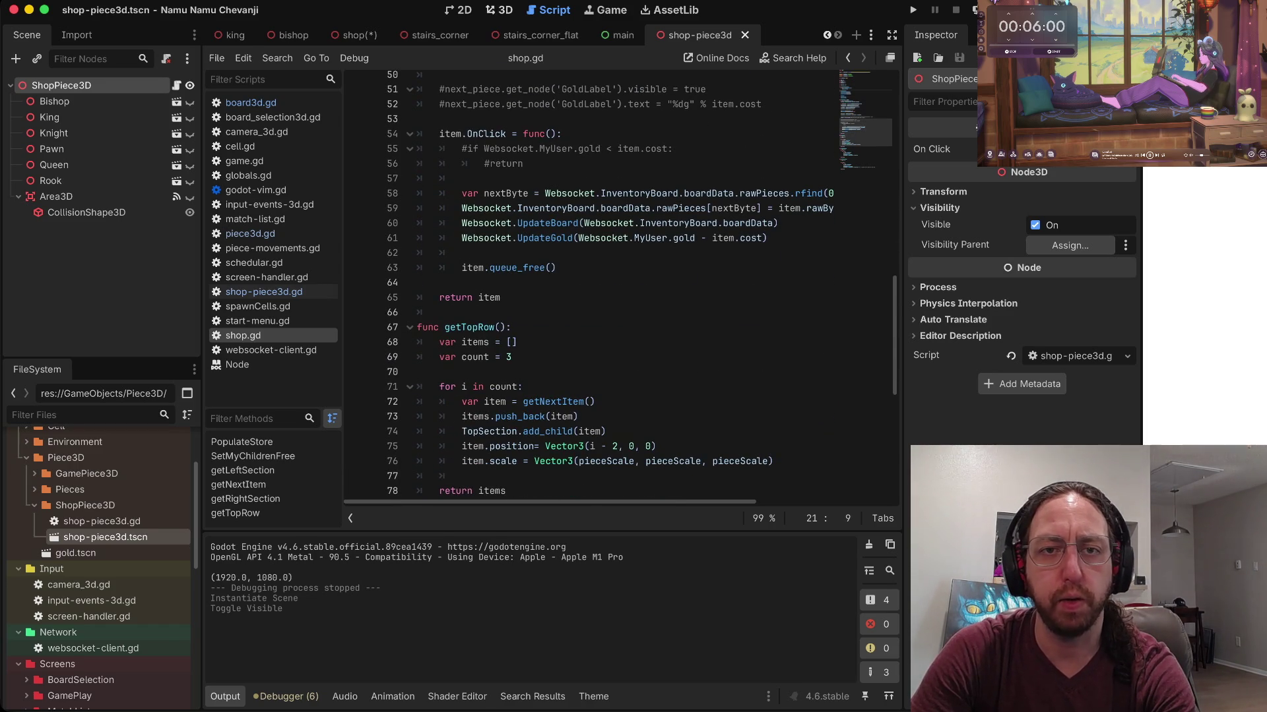
pyautogui.press('ctrl+super+2')
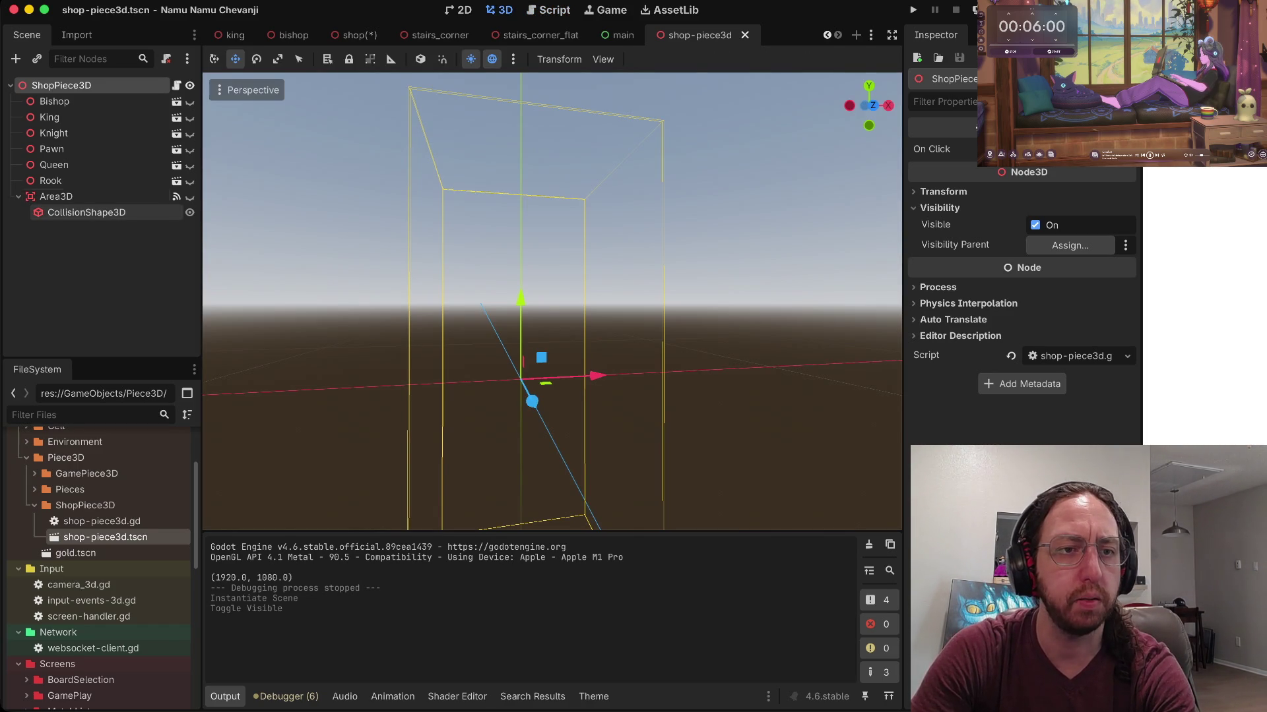
# Step: Open Screens/Shop/shop.tscn and zoom around the stone stairs and shop piece in 3D
pyautogui.scroll(-6, 99, 548)
pyautogui.click(26, 513)
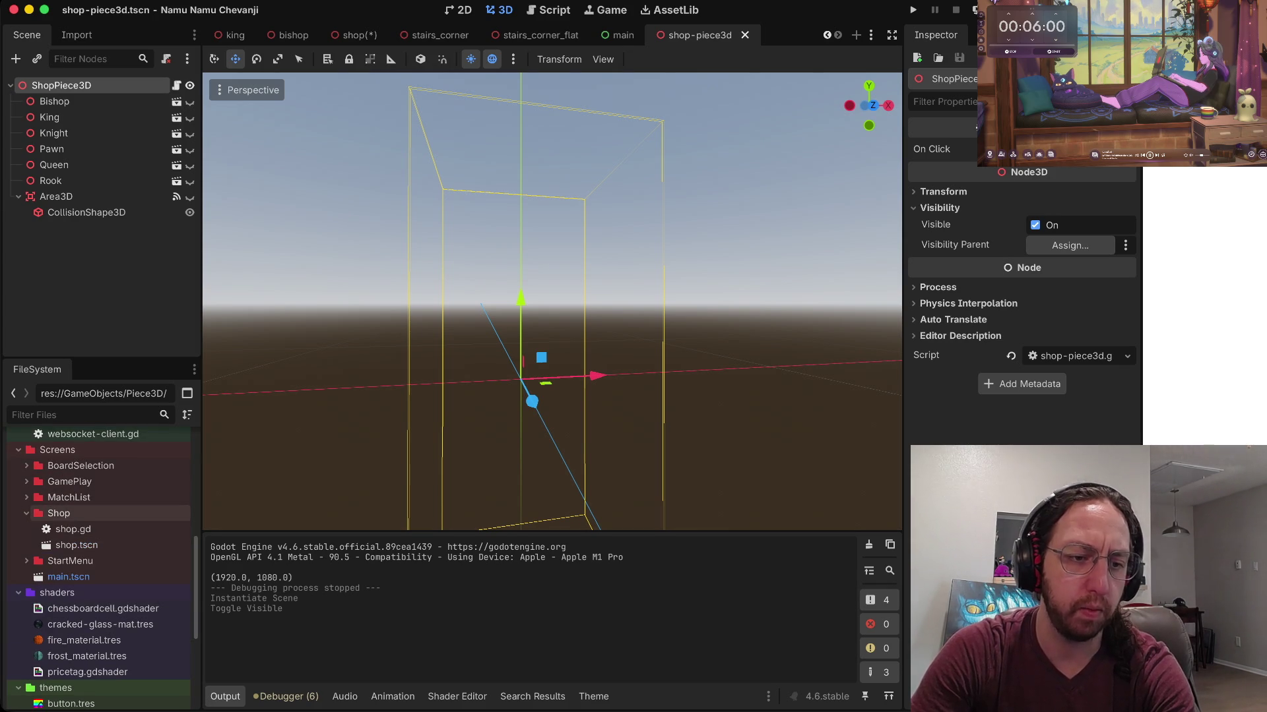
pyautogui.doubleClick(77, 545)
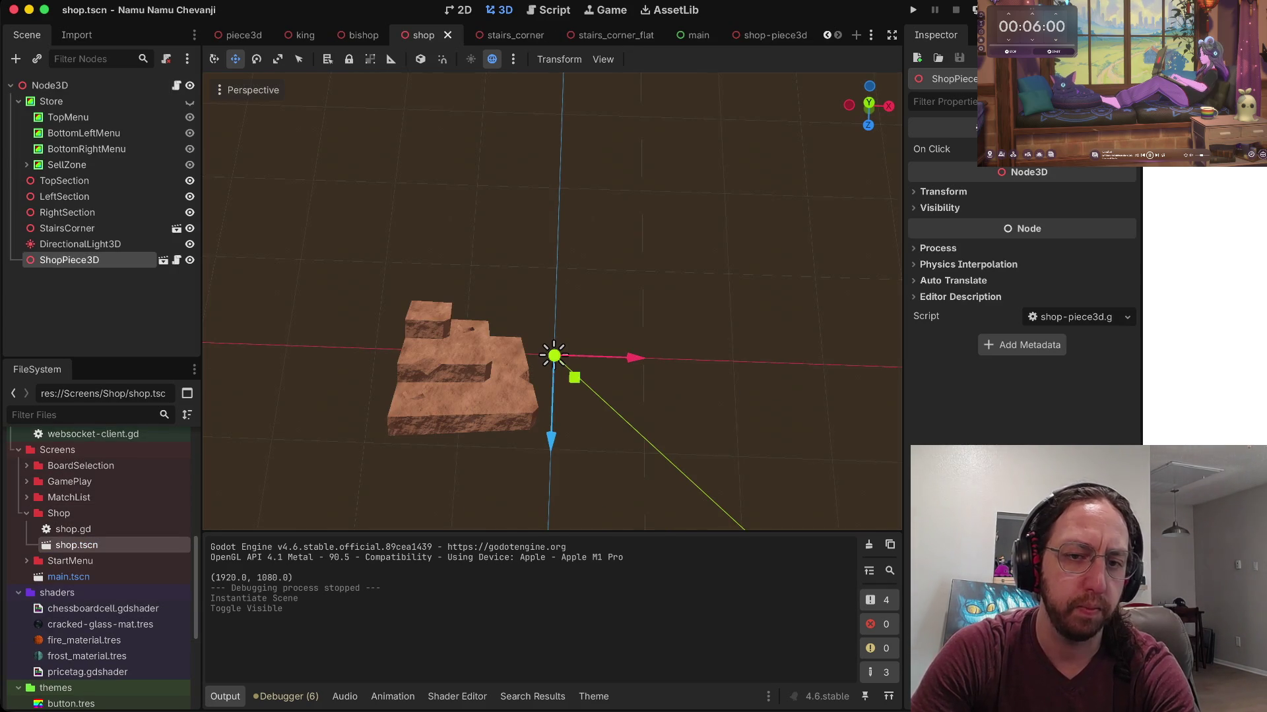
pyautogui.scroll(8, 99, 496)
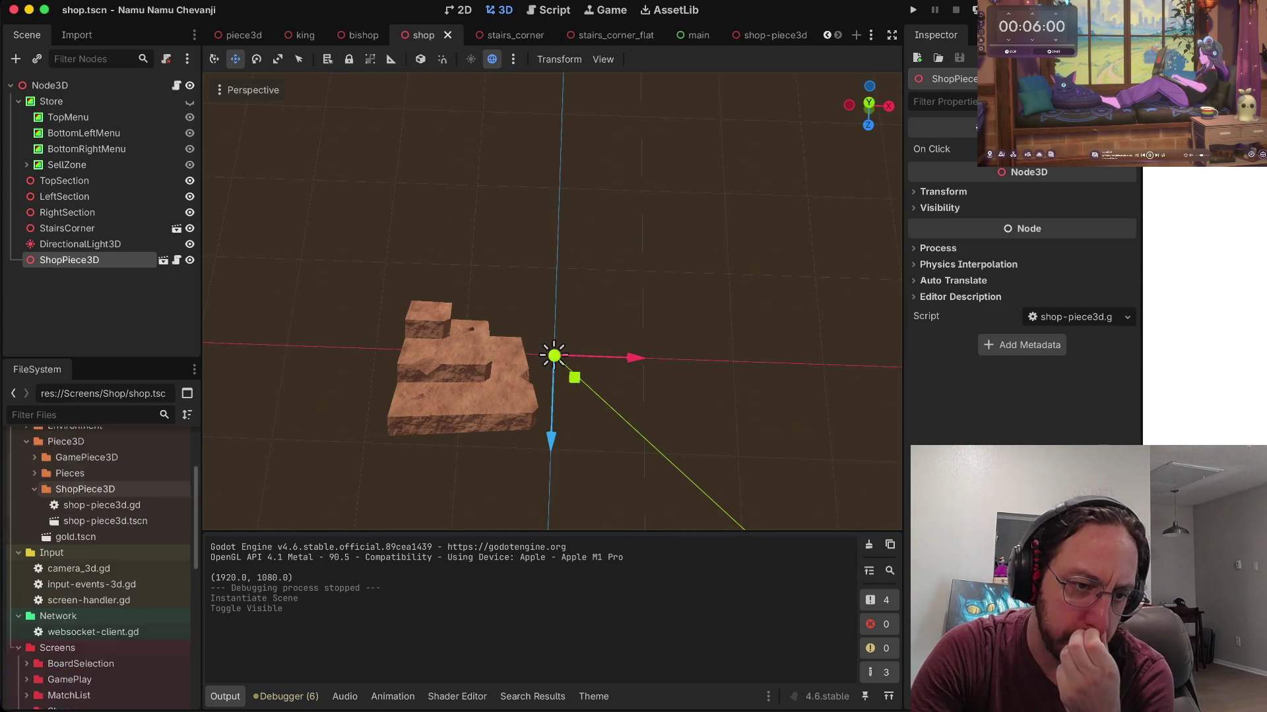
pyautogui.scroll(-10, 99, 495)
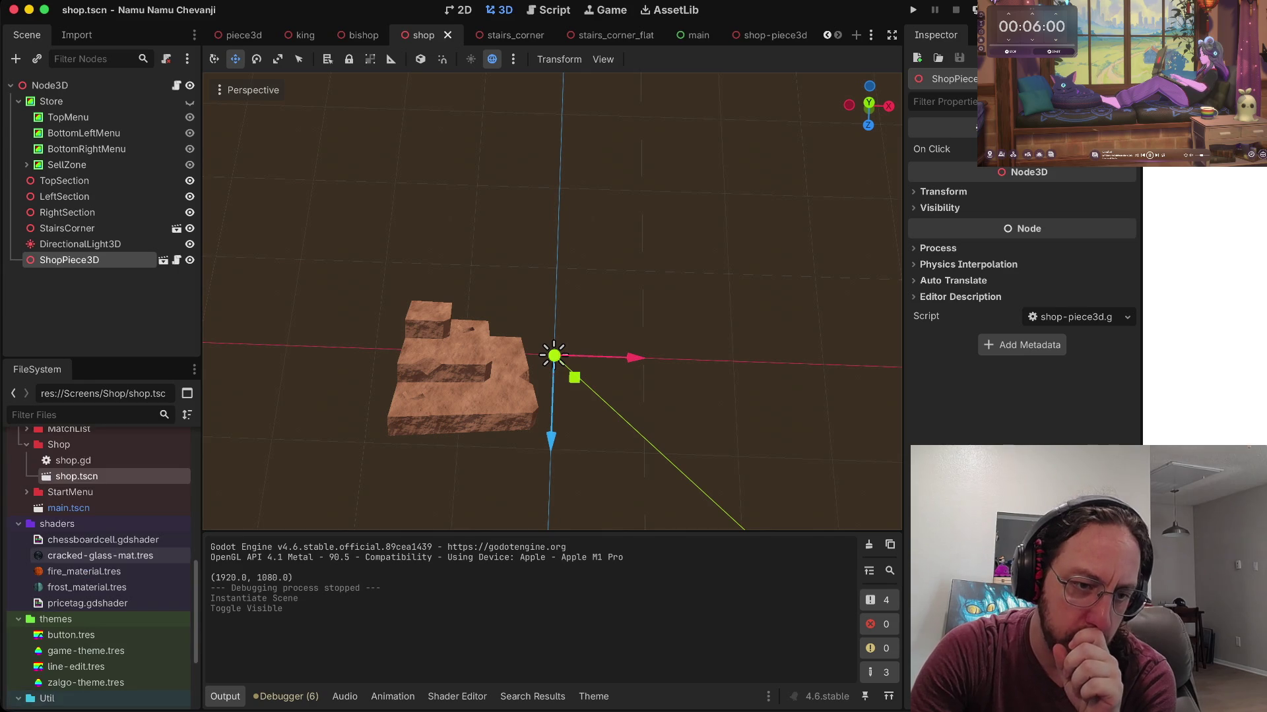
pyautogui.scroll(3, 99, 541)
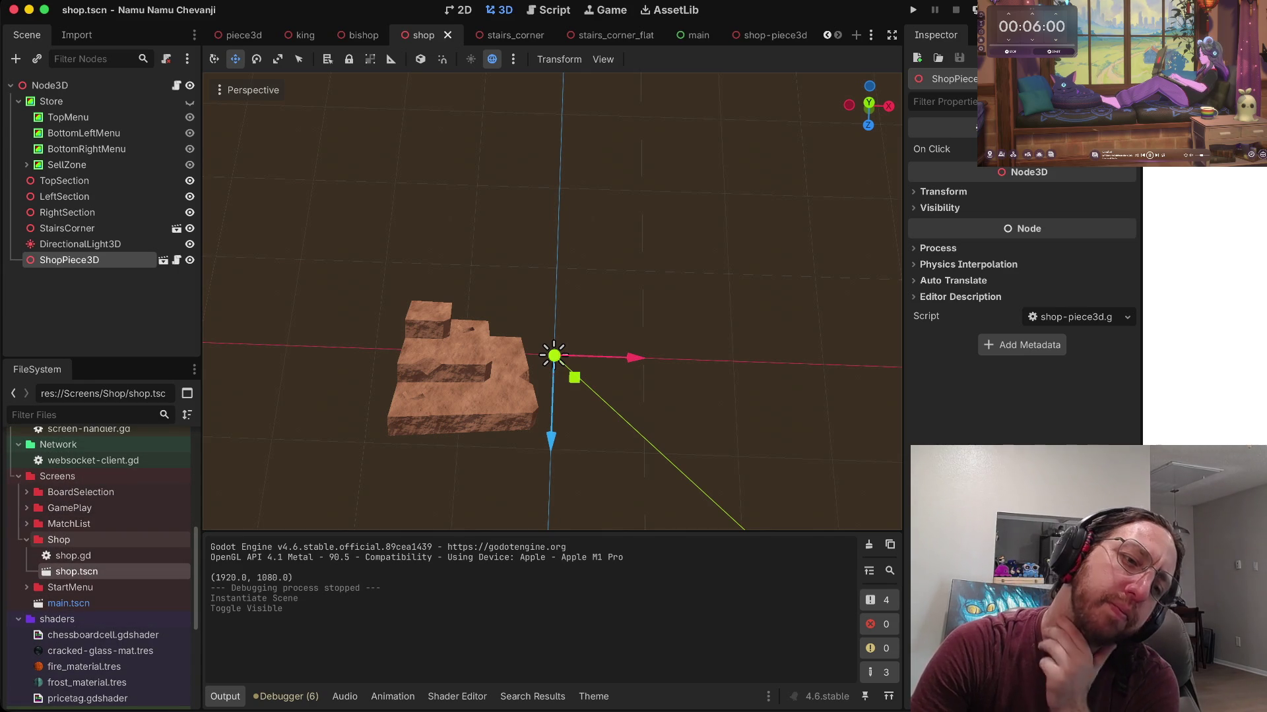
pyautogui.scroll(5, 99, 535)
pyautogui.scroll(-4, 99, 531)
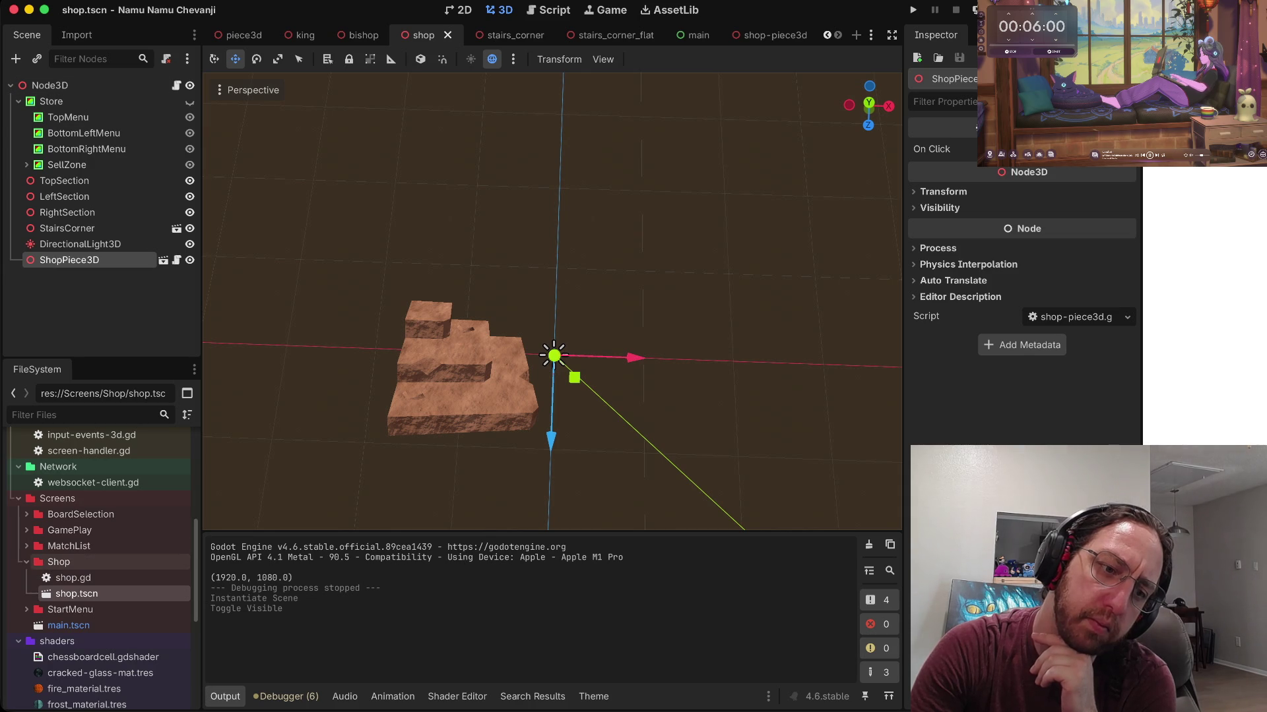
pyautogui.scroll(-3, 99, 568)
pyautogui.scroll(10, 99, 568)
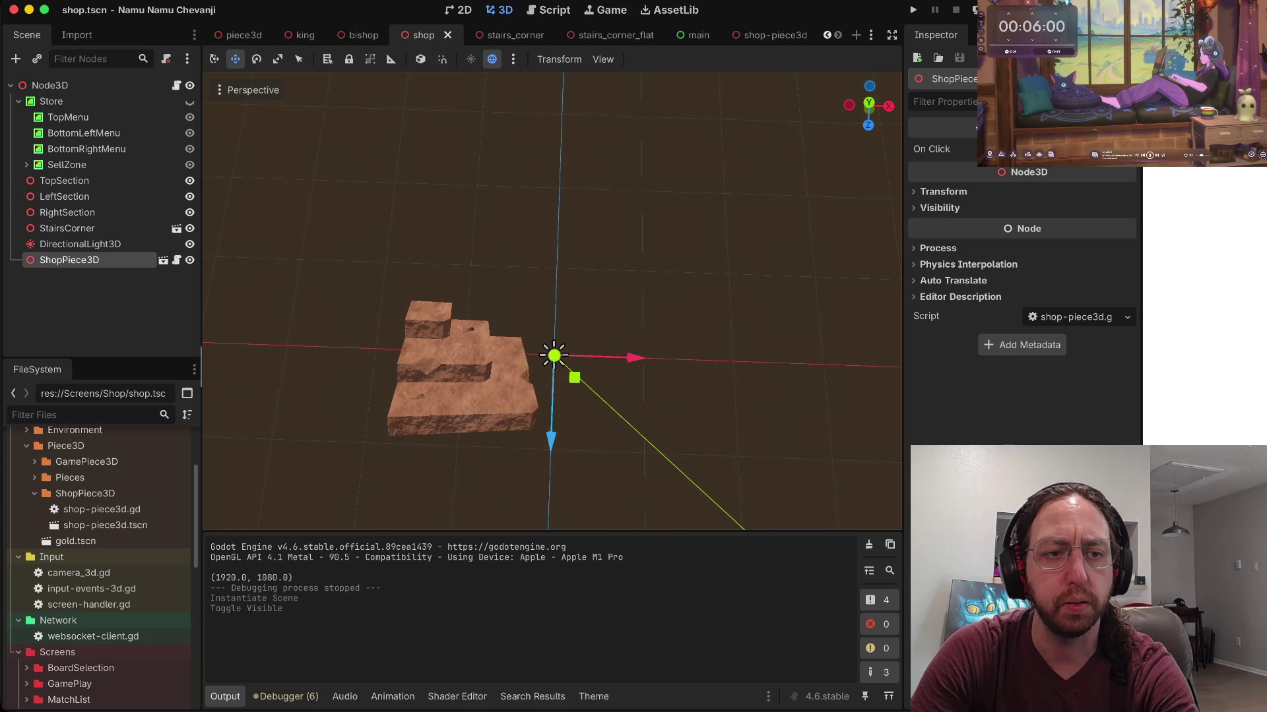
pyautogui.scroll(-10, 552, 301)
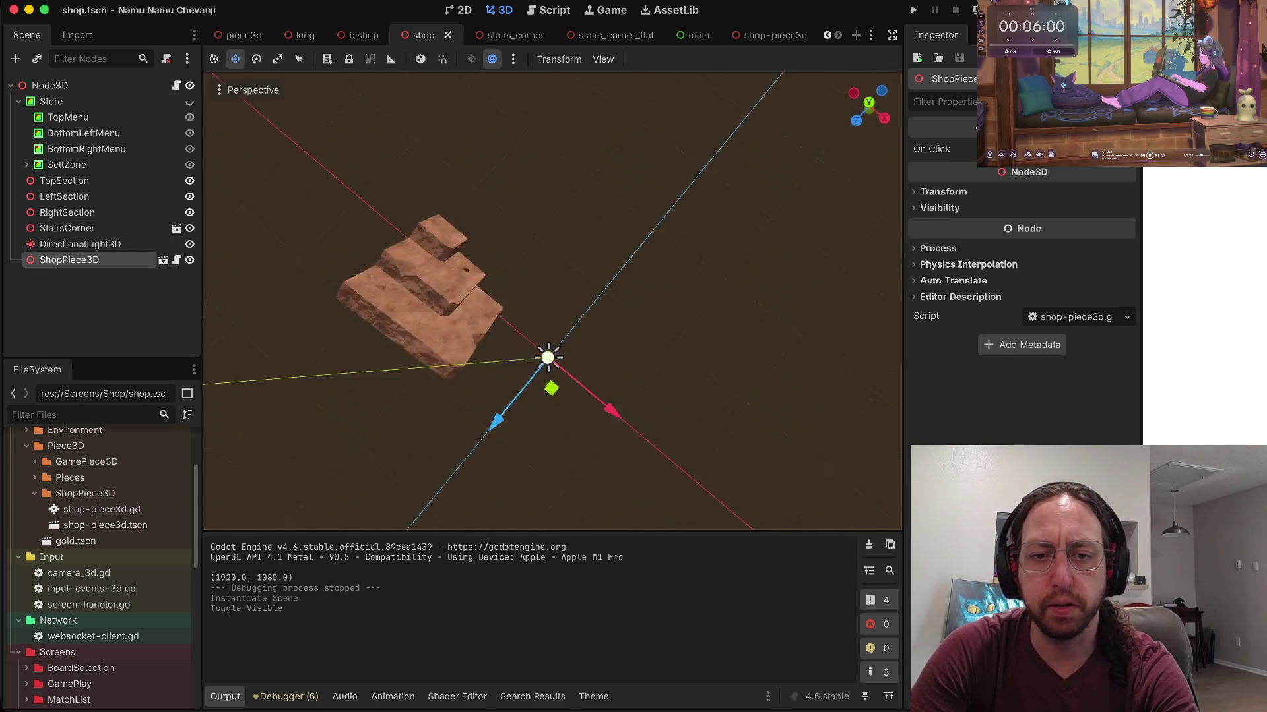
# Step: Move the ShopPiece3D away from the stairs and make its scene show the Bishop instead of the King
pyautogui.moveTo(526, 361); pyautogui.dragTo(357, 205)
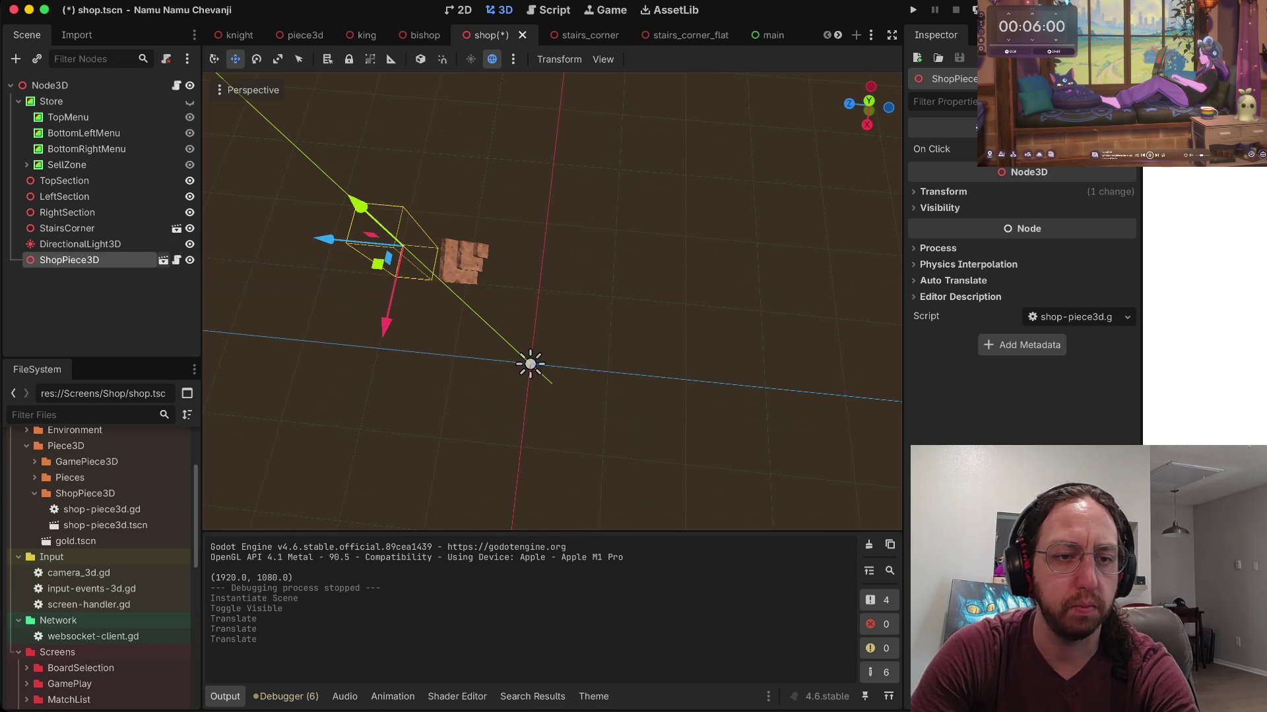
pyautogui.click(163, 260)
pyautogui.click(190, 117)
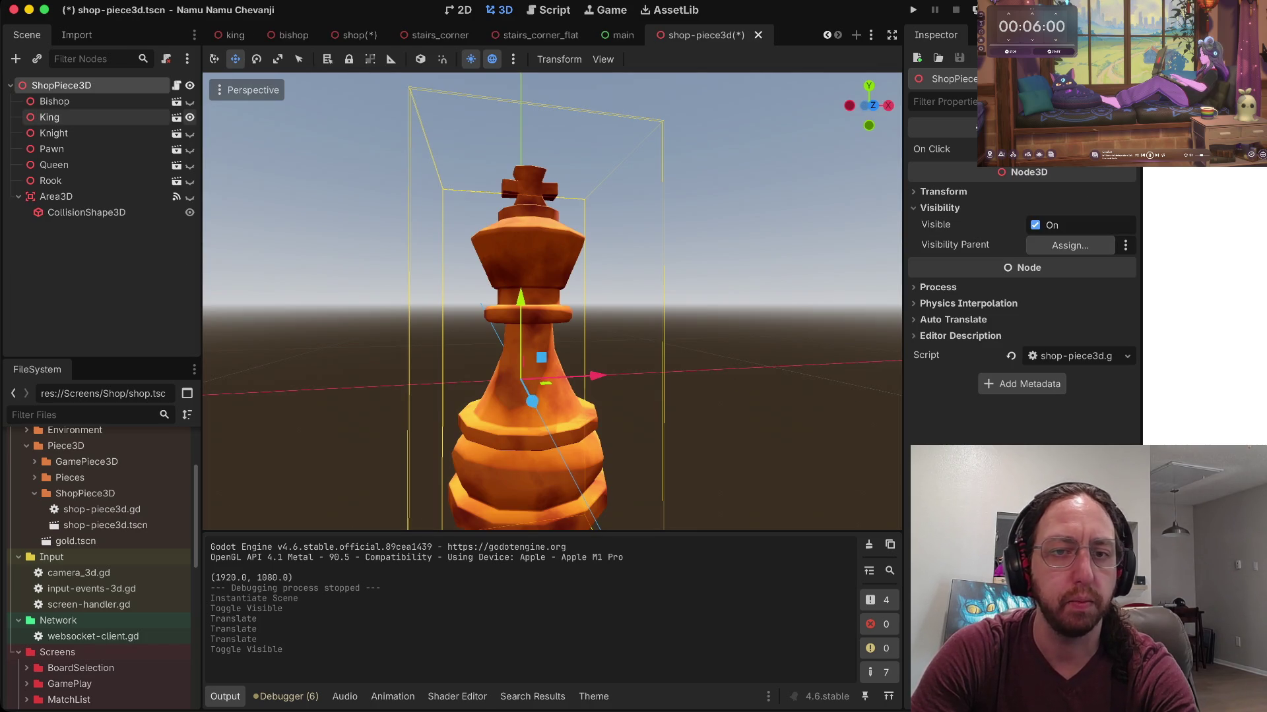
pyautogui.hotkey('ctrl', 's')
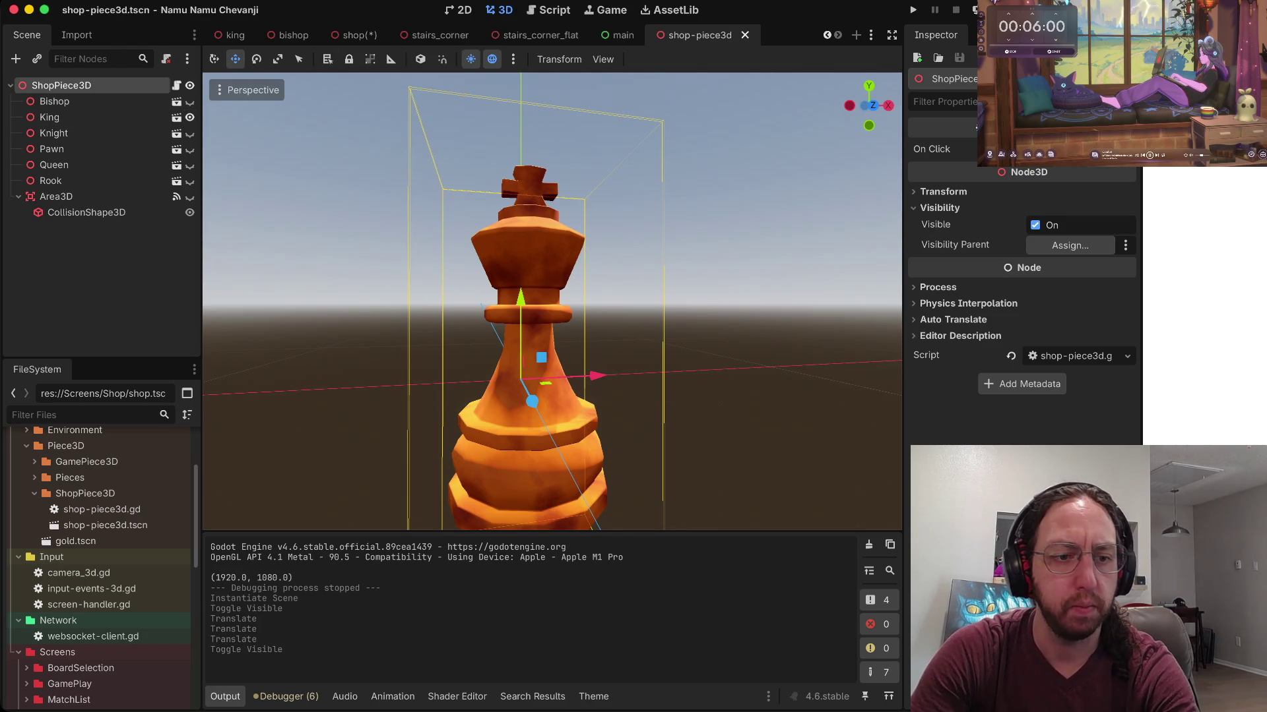
pyautogui.click(189, 118)
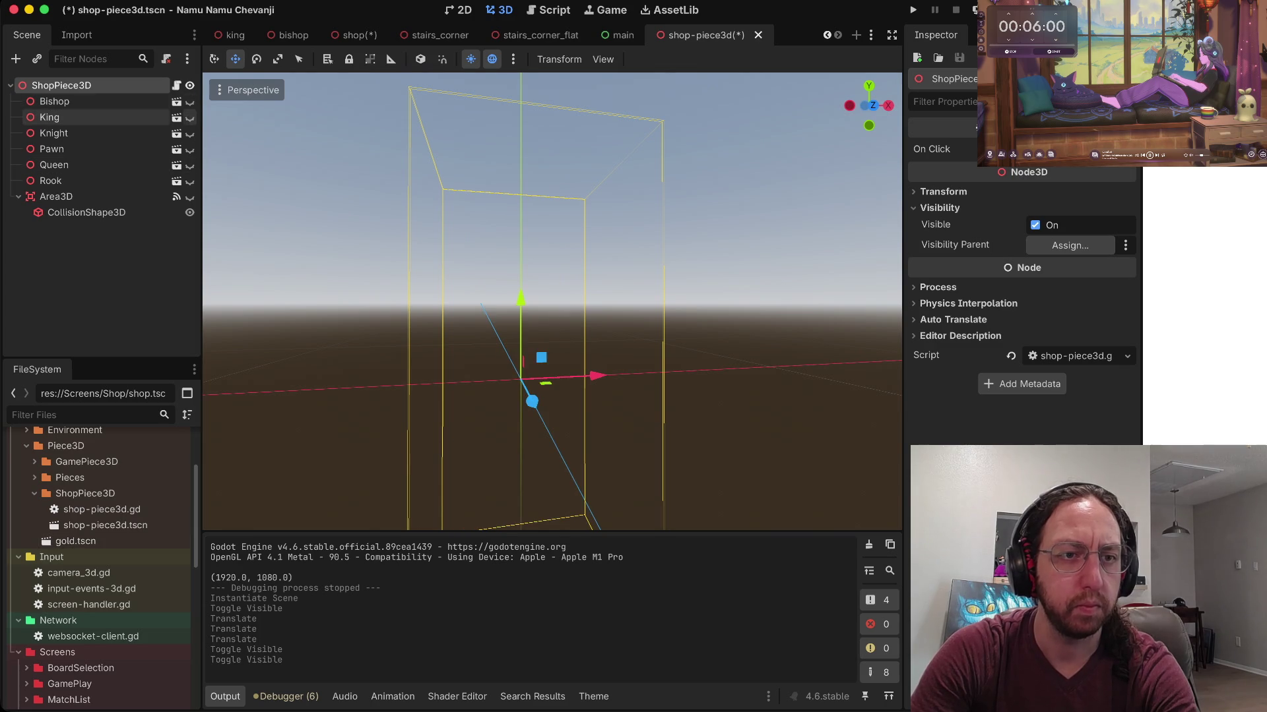
pyautogui.click(189, 101)
pyautogui.hotkey('ctrl', 's')
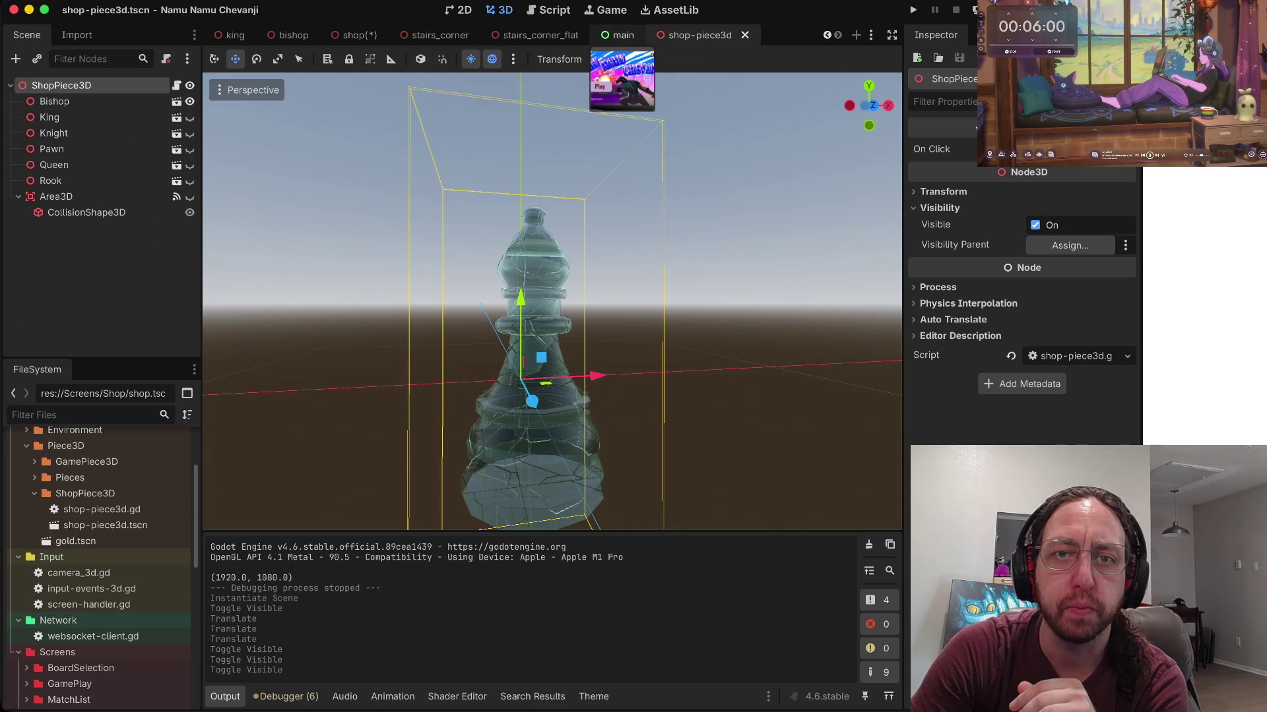
# Step: Check the main and stairs_corner_flat tabs, then view the shop scene from the top
pyautogui.click(620, 35)
pyautogui.click(540, 35)
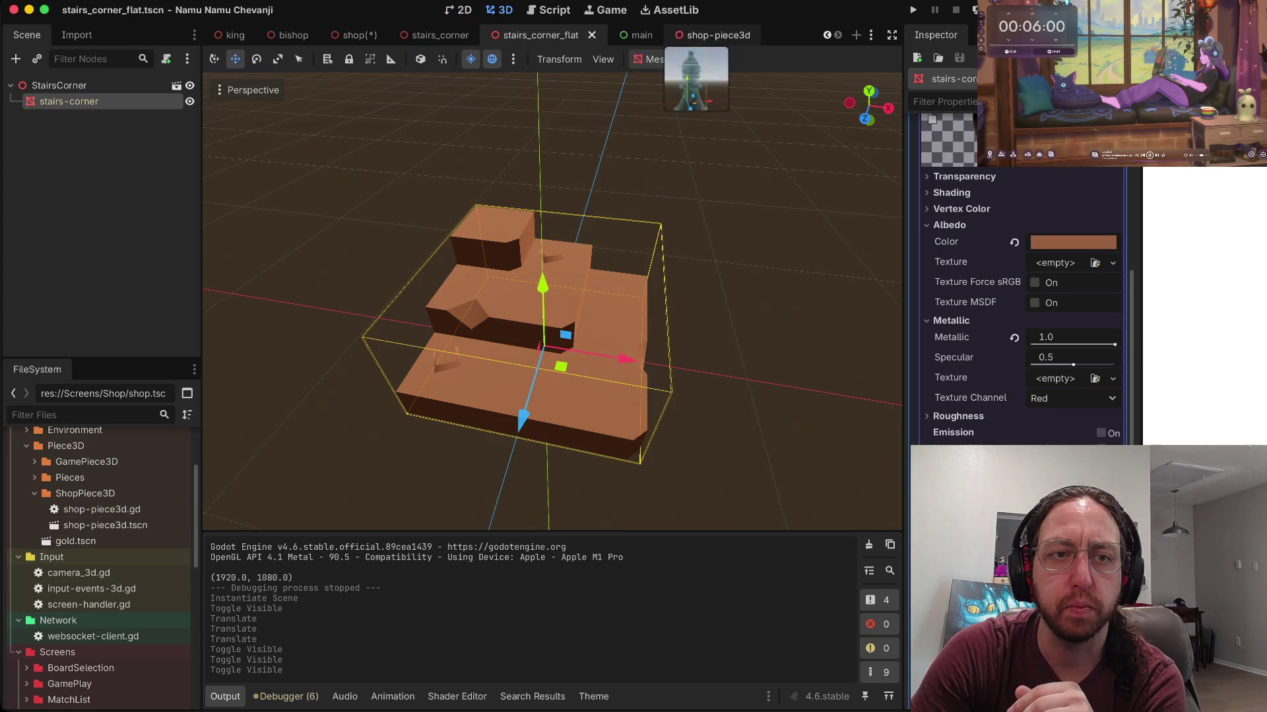
pyautogui.click(356, 35)
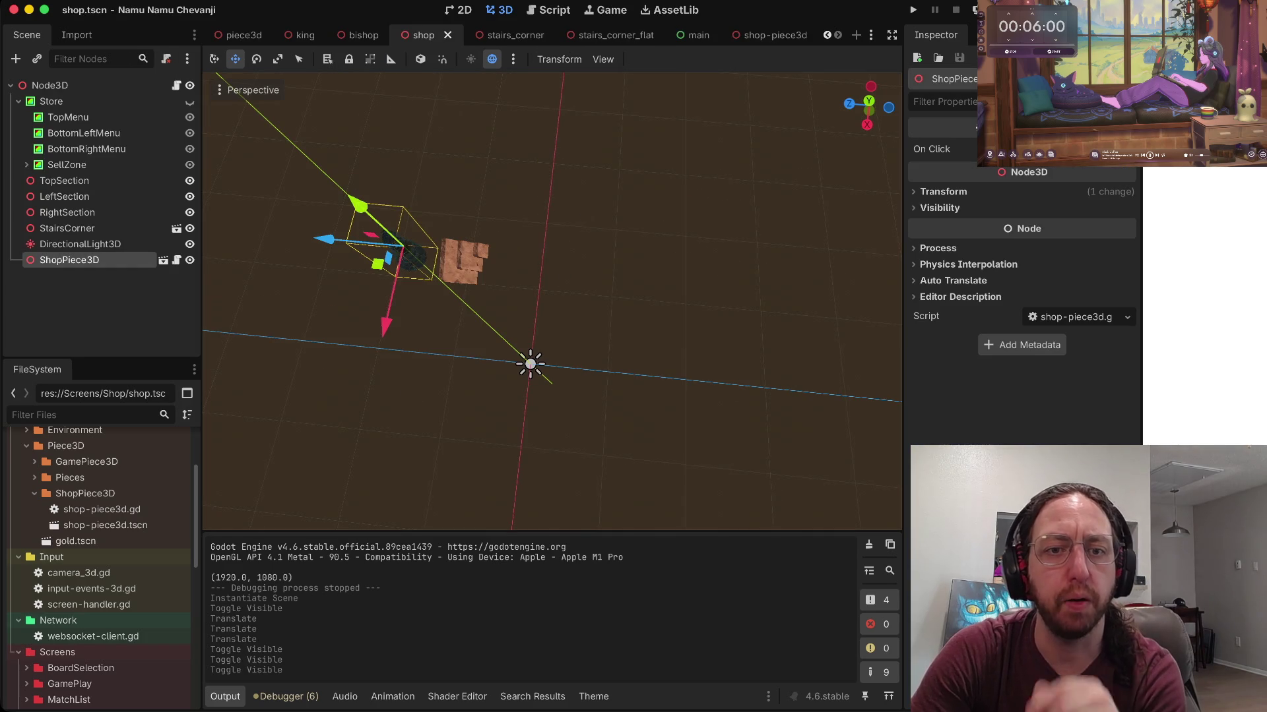
pyautogui.scroll(-5, 551, 301)
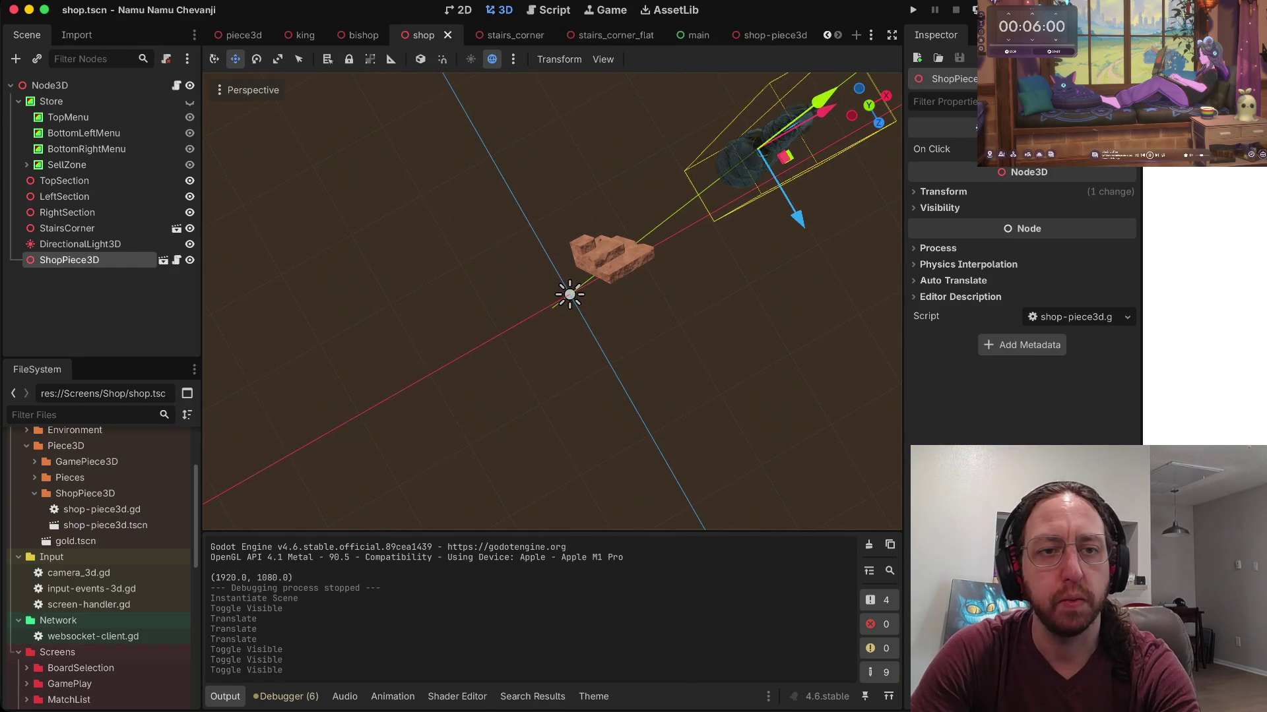
pyautogui.click(253, 90)
pyautogui.click(255, 114)
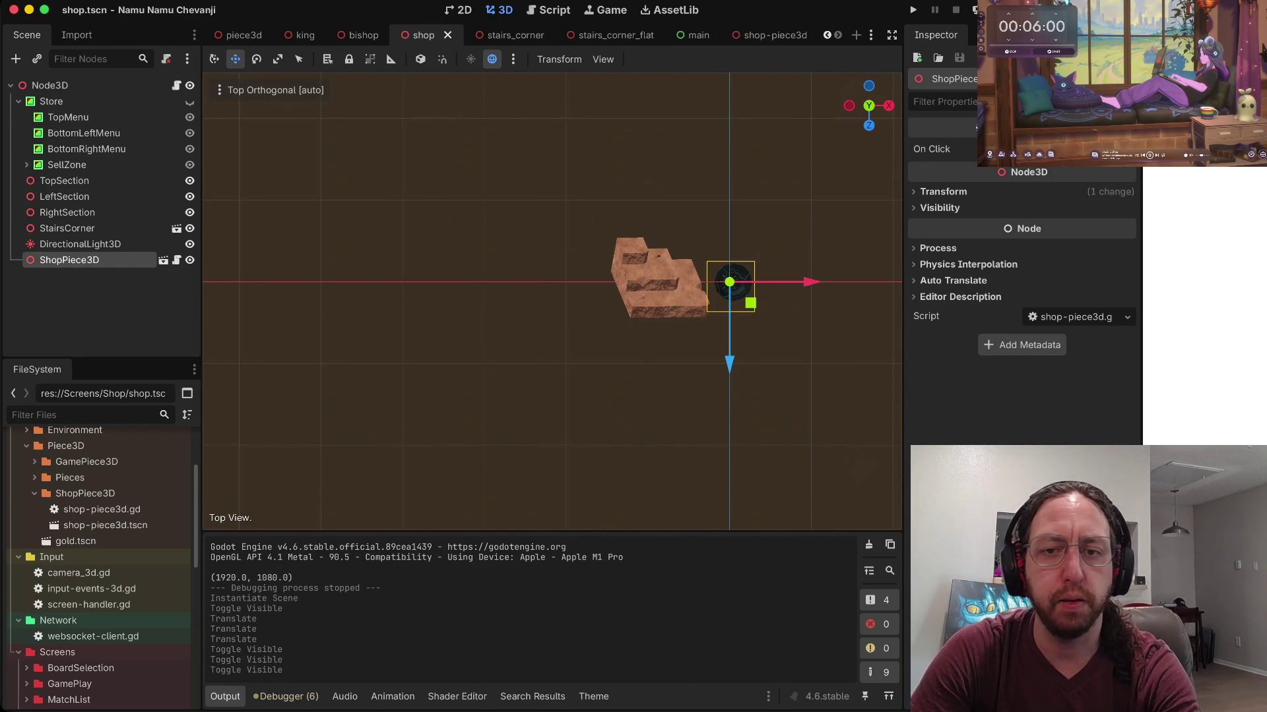
pyautogui.scroll(-3, 552, 300)
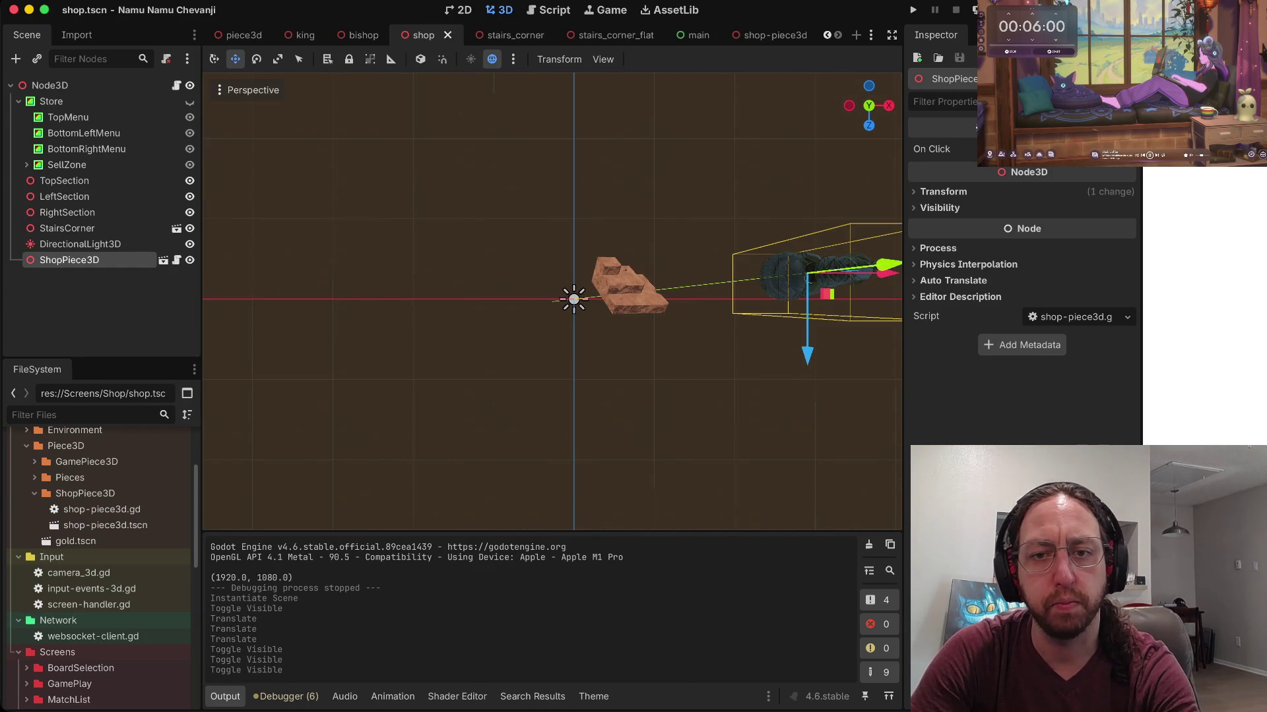
# Step: Slide the bishop toward the stairs, then move it along Y onto the stair corner
pyautogui.moveTo(808, 272)
pyautogui.mouseDown()
pyautogui.moveTo(644, 294)
pyautogui.moveTo(750, 291)
pyautogui.moveTo(627, 285)
pyautogui.moveTo(606, 315)
pyautogui.mouseUp()
pyautogui.press('e')
pyautogui.press('w')
pyautogui.press('g')
pyautogui.press('y')
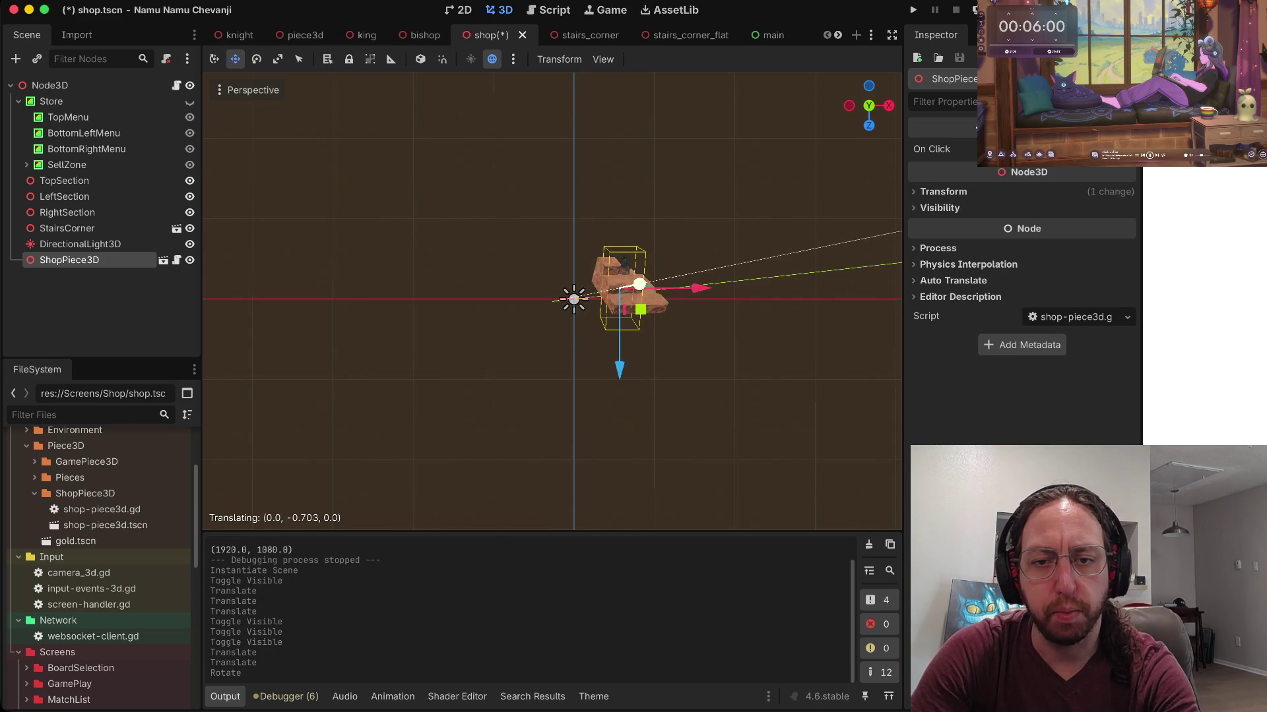
pyautogui.press('Return')
# Step: Experiment with stretching and squashing the bishop's height along Y
pyautogui.press('r')
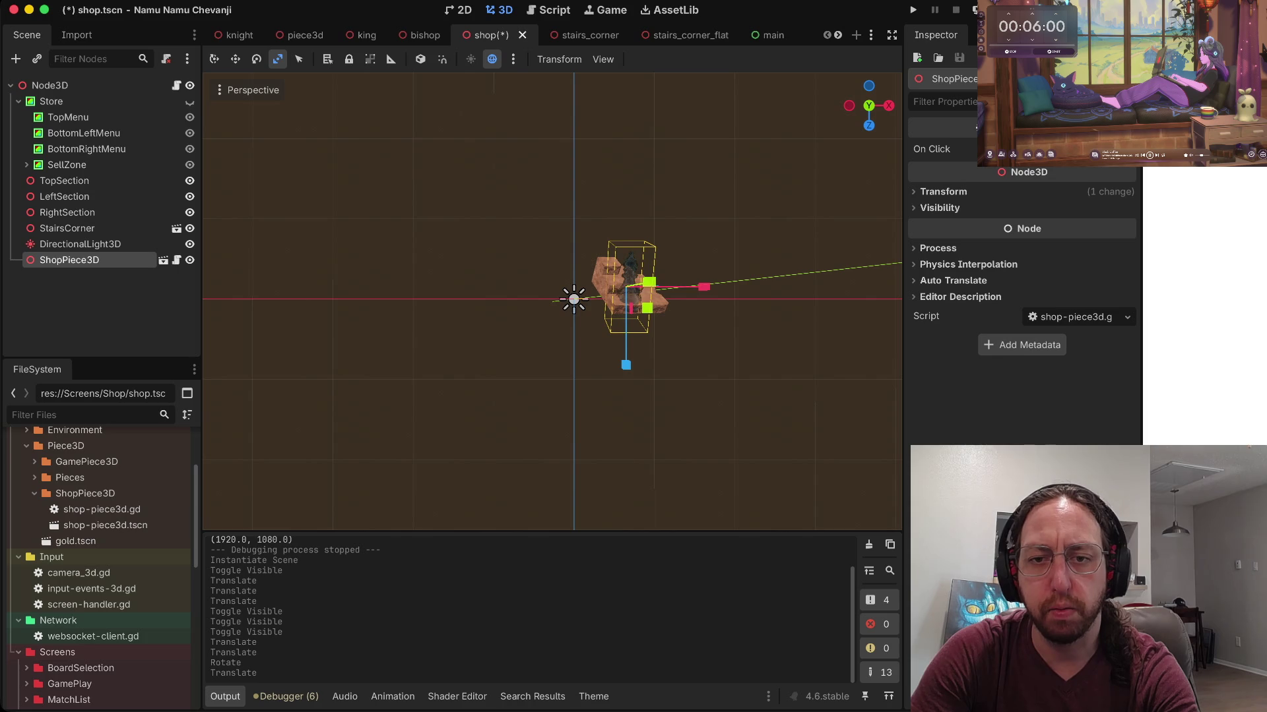
pyautogui.scroll(-10, 551, 303)
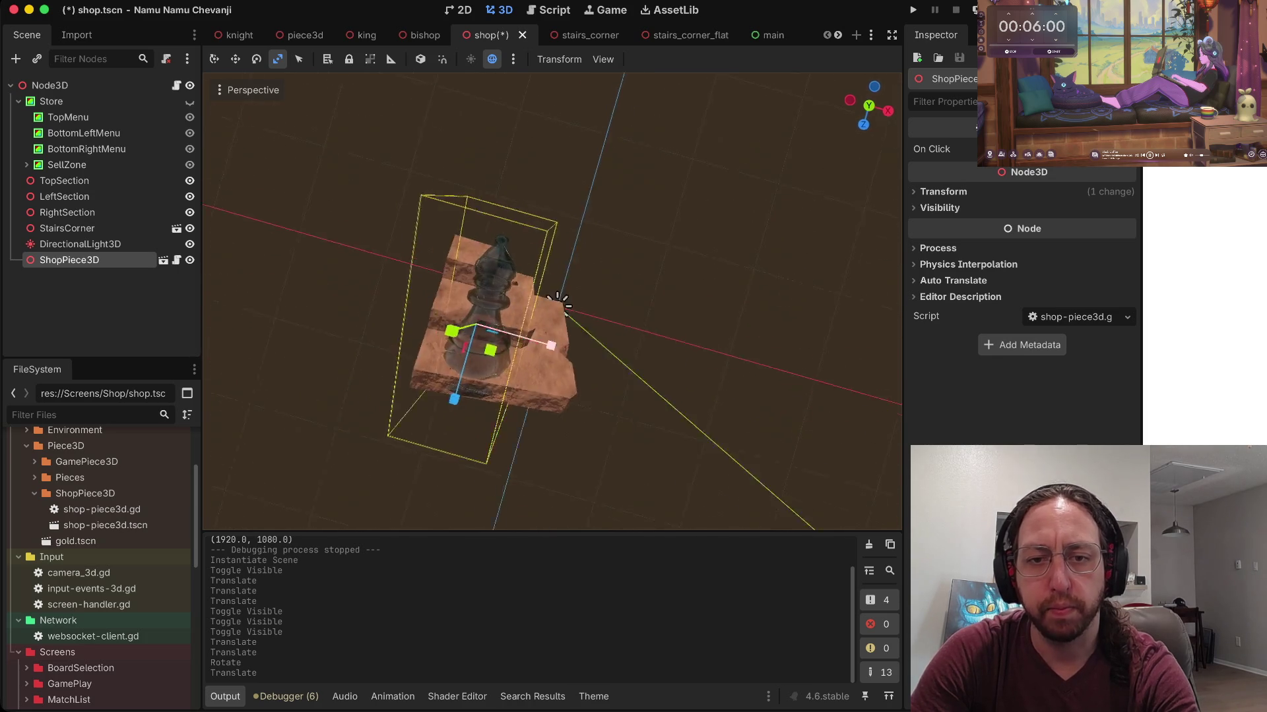
pyautogui.scroll(-10, 551, 304)
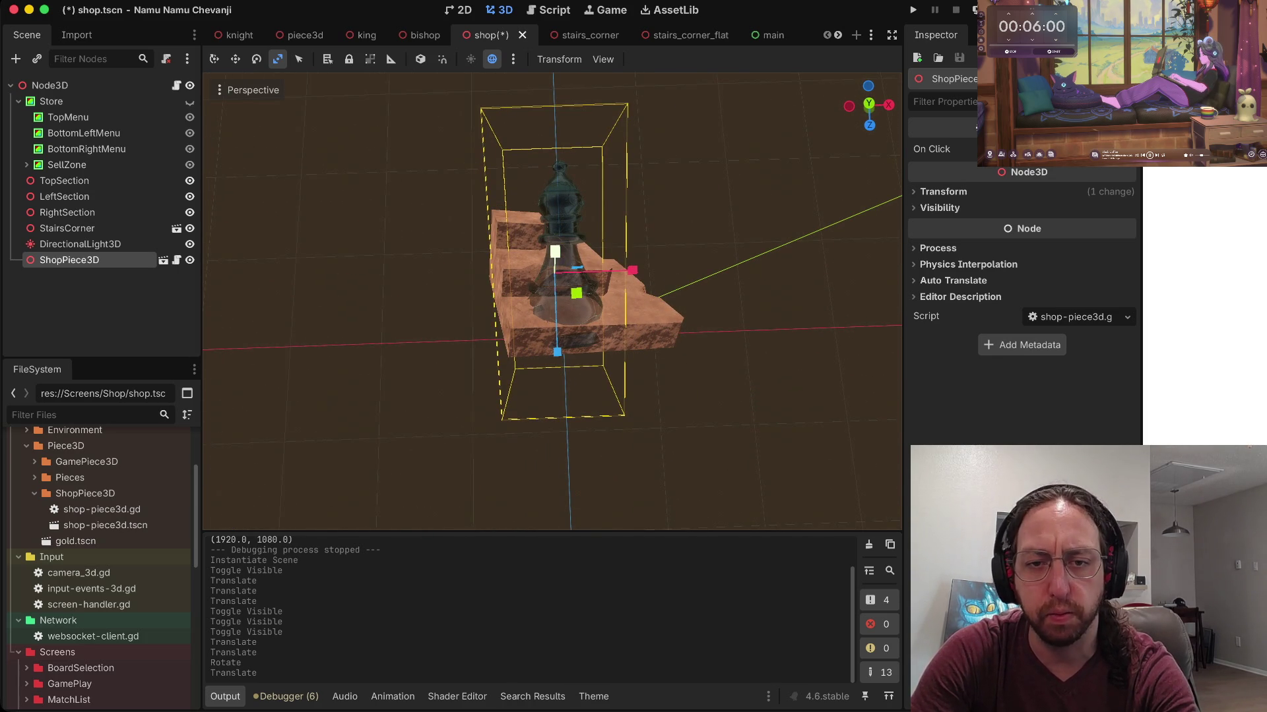
pyautogui.moveTo(576, 293)
pyautogui.mouseDown()
pyautogui.moveTo(555, 224)
pyautogui.moveTo(555, 316)
pyautogui.moveTo(363, 462)
pyautogui.moveTo(212, 520)
pyautogui.moveTo(561, 317)
pyautogui.mouseUp()
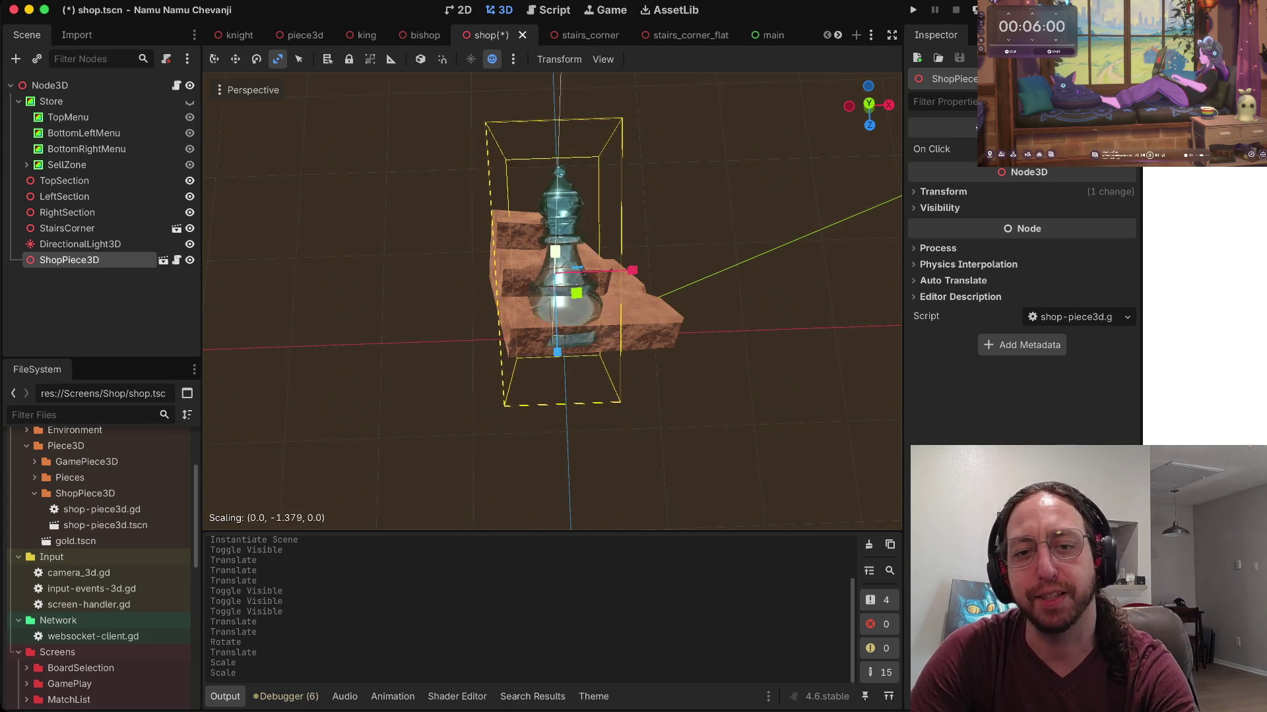
pyautogui.moveTo(561, 316); pyautogui.dragTo(571, 307)
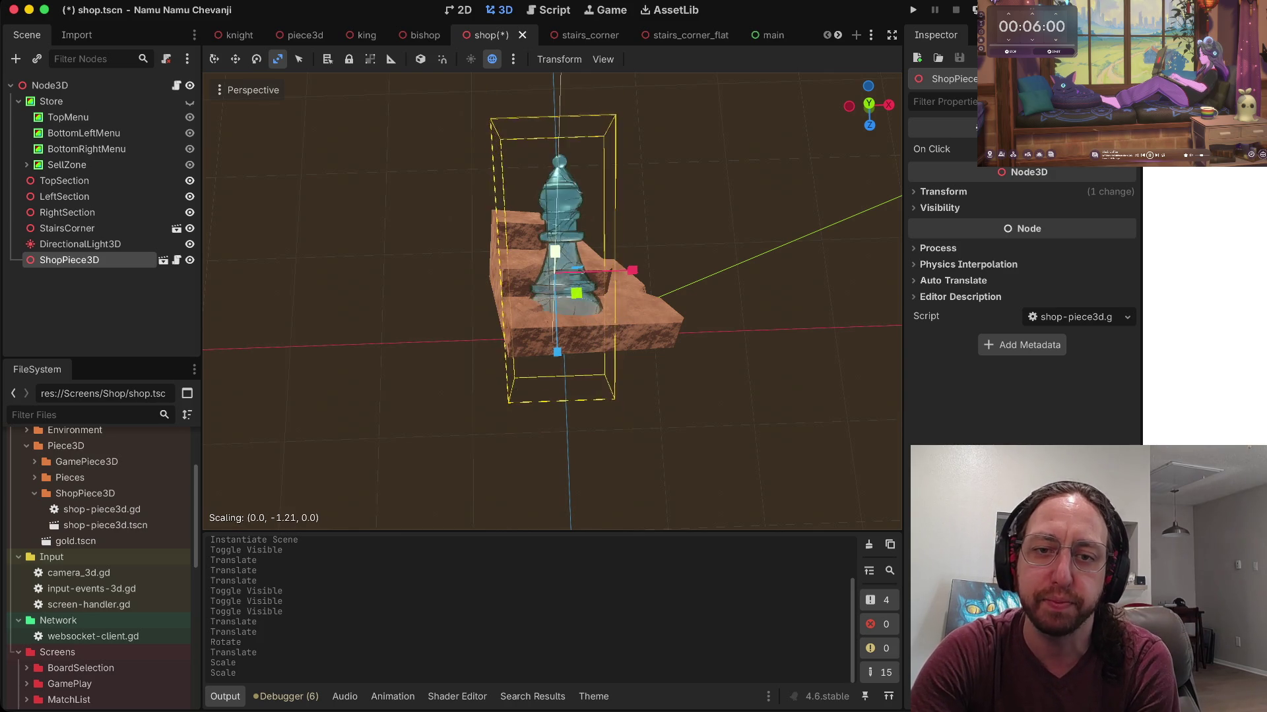
pyautogui.moveTo(575, 302)
pyautogui.mouseDown()
pyautogui.moveTo(593, 284)
pyautogui.moveTo(564, 318)
pyautogui.moveTo(548, 418)
pyautogui.moveTo(563, 297)
pyautogui.moveTo(559, 316)
pyautogui.mouseUp()
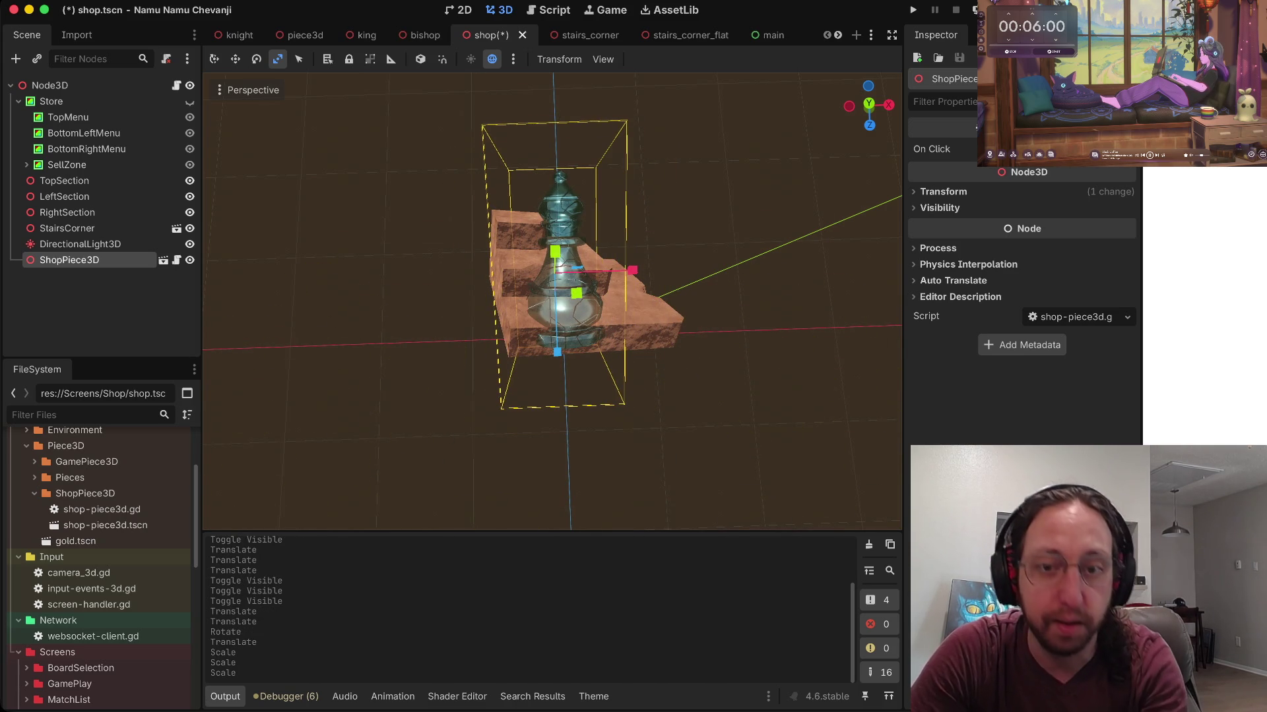
# Step: Step back and forth through undo/redo of the bishop's height, rotation and move changes
pyautogui.hotkey('ctrl', 'z')
pyautogui.hotkey('ctrl', 'z')
pyautogui.hotkey('ctrl', 'z')
pyautogui.hotkey('ctrl', 'z')
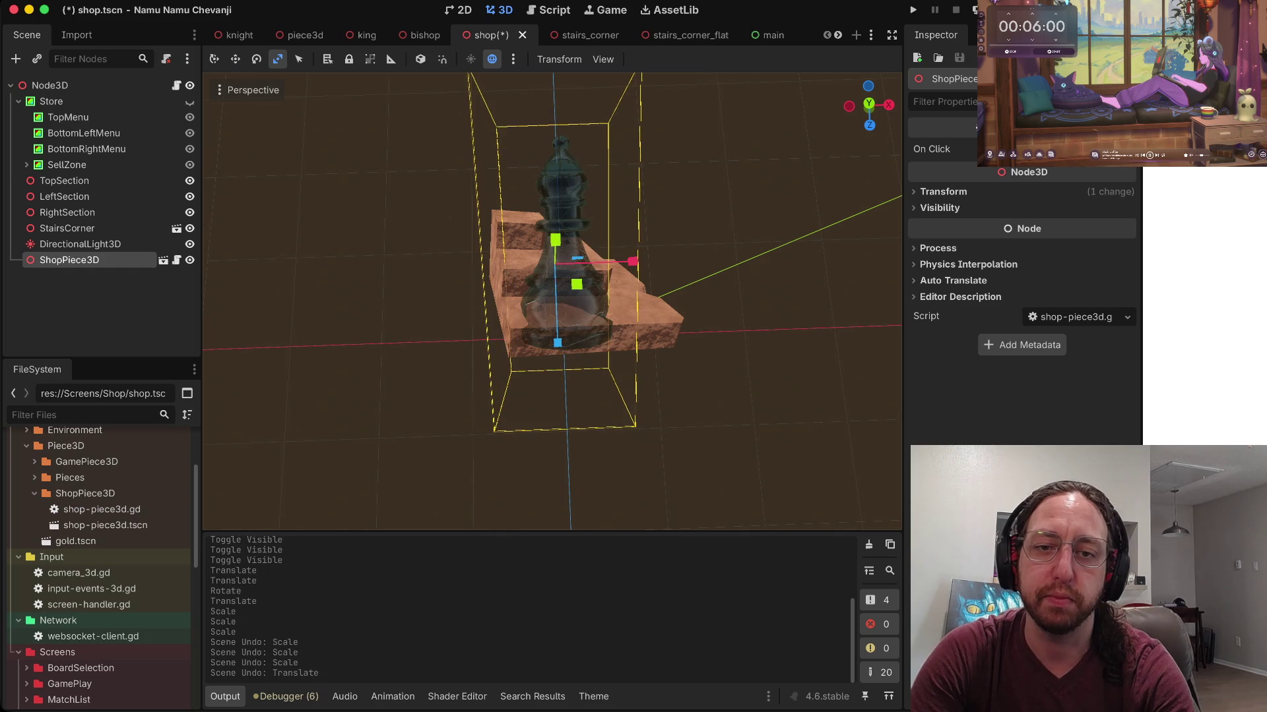
pyautogui.hotkey('ctrl', 'z')
pyautogui.hotkey('ctrl', 'shift', 'z')
pyautogui.hotkey('ctrl', 'shift', 'z')
pyautogui.hotkey('ctrl', 'z')
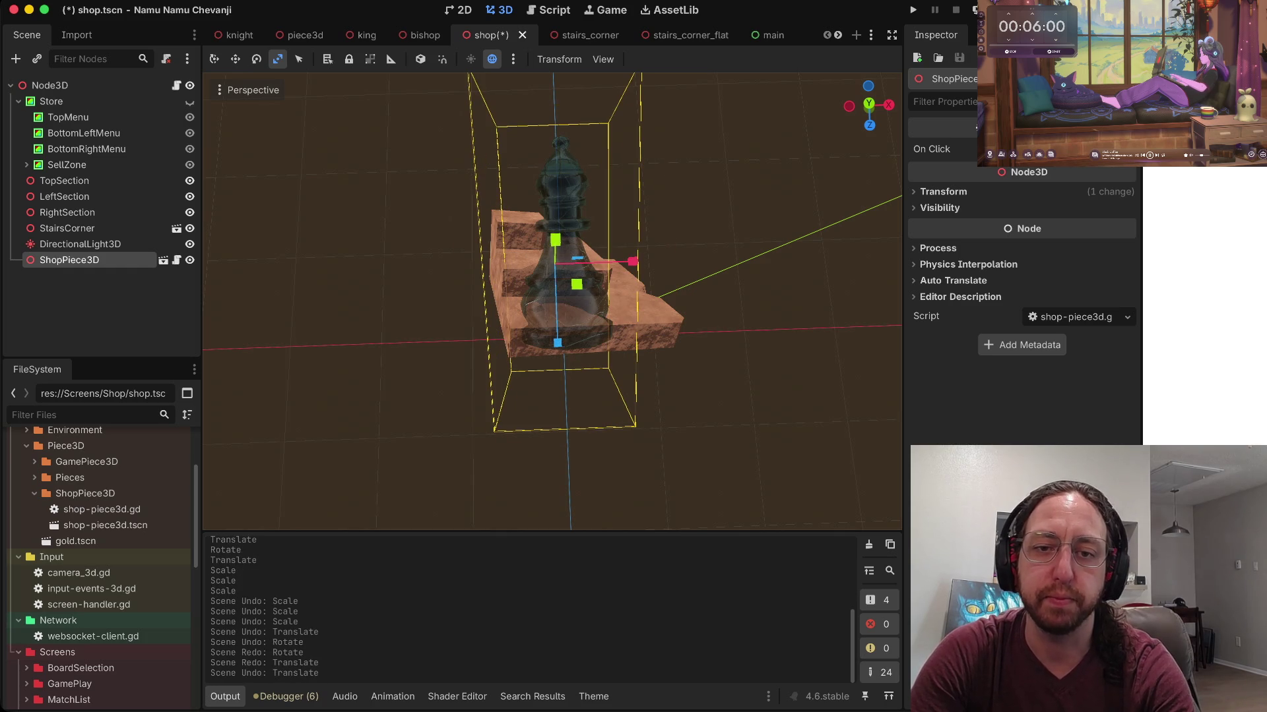
pyautogui.hotkey('ctrl', 'z')
pyautogui.hotkey('ctrl', 'shift', 'z')
pyautogui.hotkey('ctrl', 'shift', 'z')
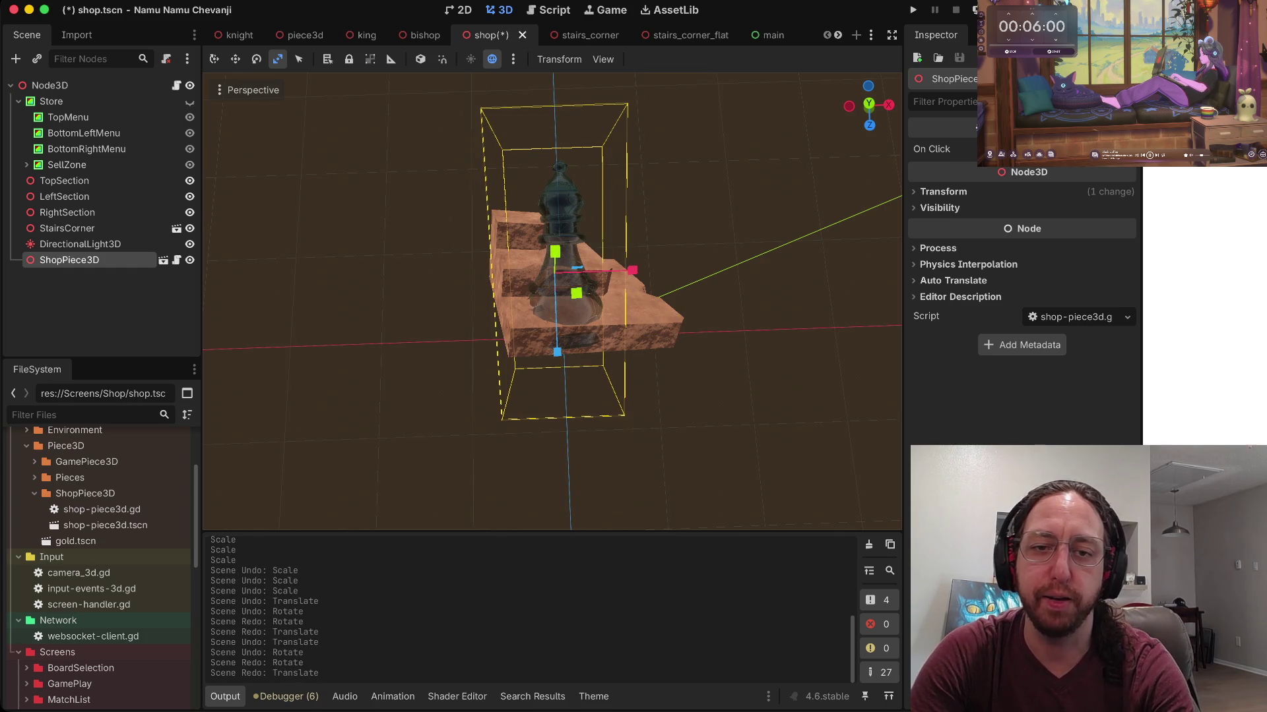
pyautogui.hotkey('ctrl', 'shift', 'z')
pyautogui.hotkey('ctrl', 'z')
# Step: Try a resize and a Y-axis stretch on the bishop, reverting each with undo
pyautogui.press('r')
pyautogui.press('s')
pyautogui.hotkey('ctrl', 'z')
pyautogui.moveTo(554, 251); pyautogui.dragTo(555, 330)
pyautogui.press('super+z')
pyautogui.scroll(-5, 552, 302)
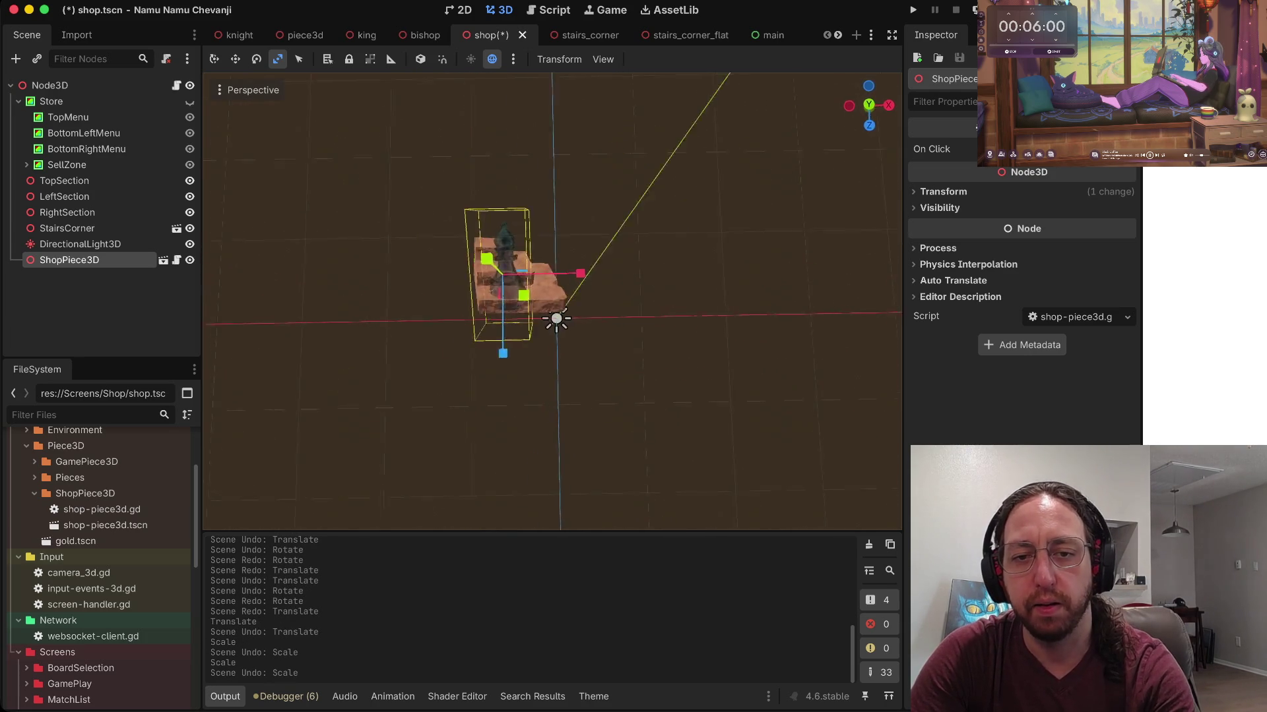
# Step: Scale the bishop uniformly down to about 0.65 with S and confirm
pyautogui.scroll(5, 552, 302)
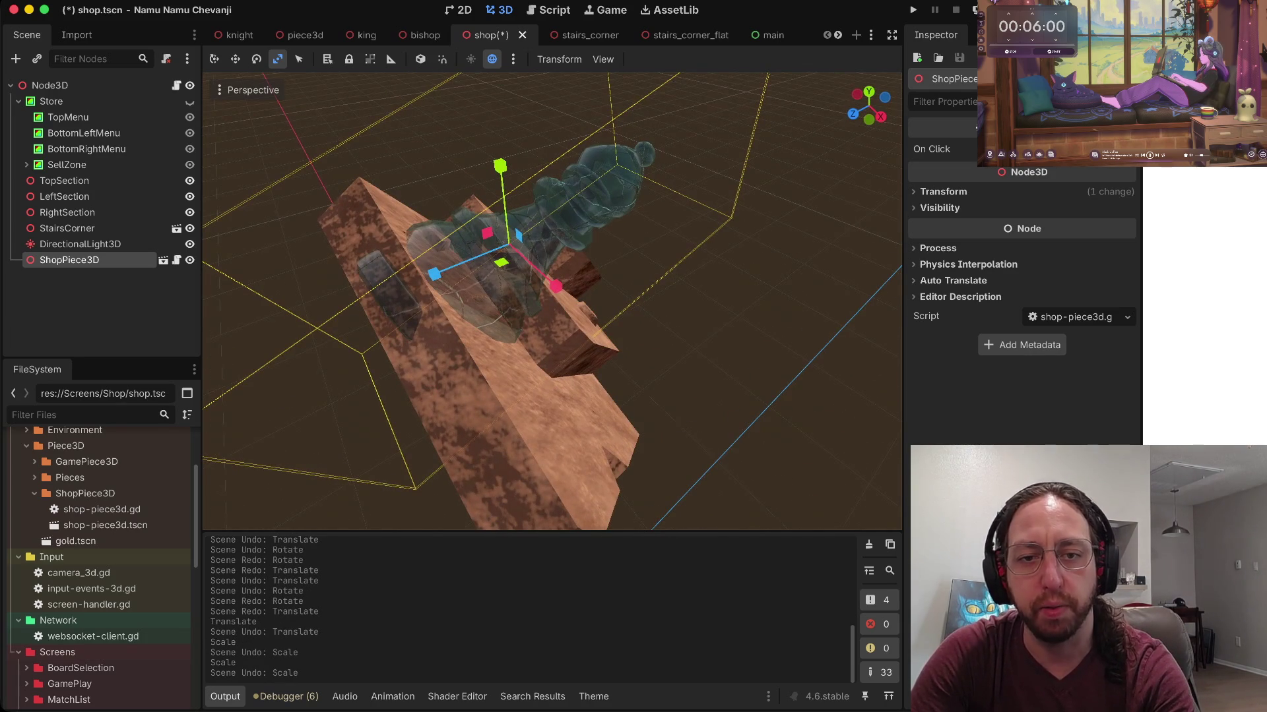
pyautogui.press('s')
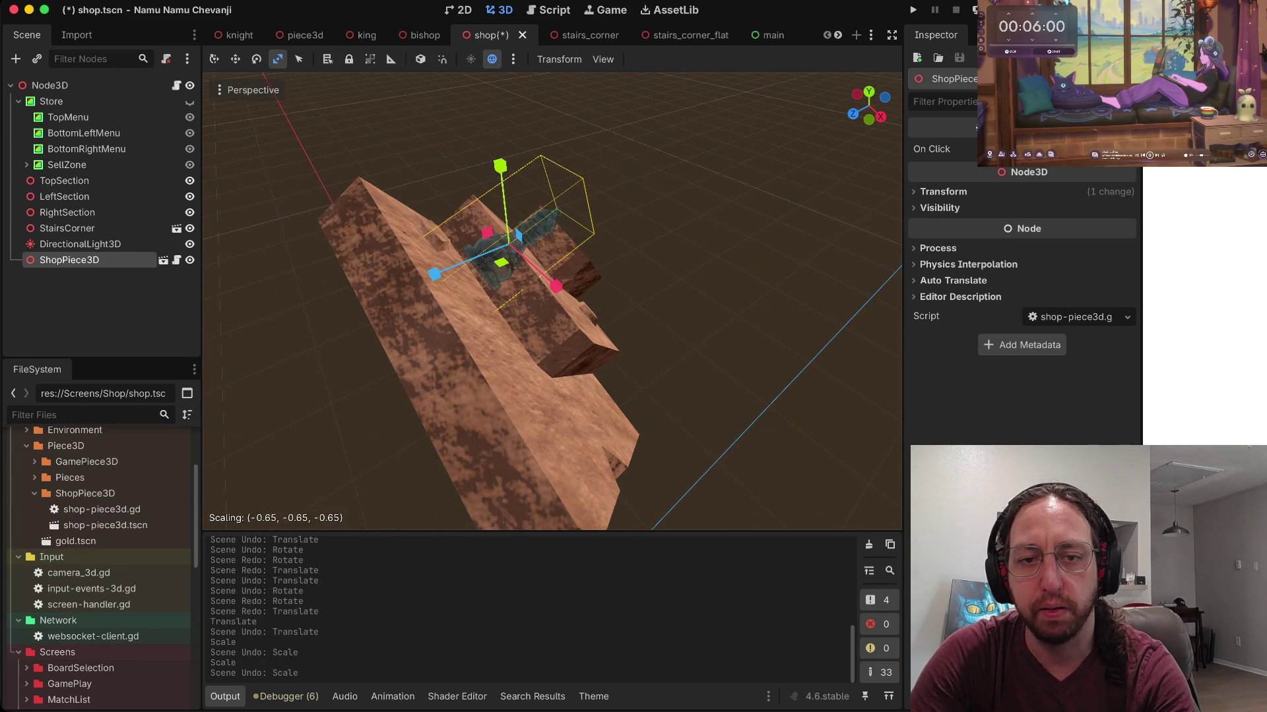
pyautogui.press('Return')
pyautogui.press('w')
# Step: Zoom in on the stairs and bring up the 3D viewport's view options menu
pyautogui.scroll(10, 571, 481)
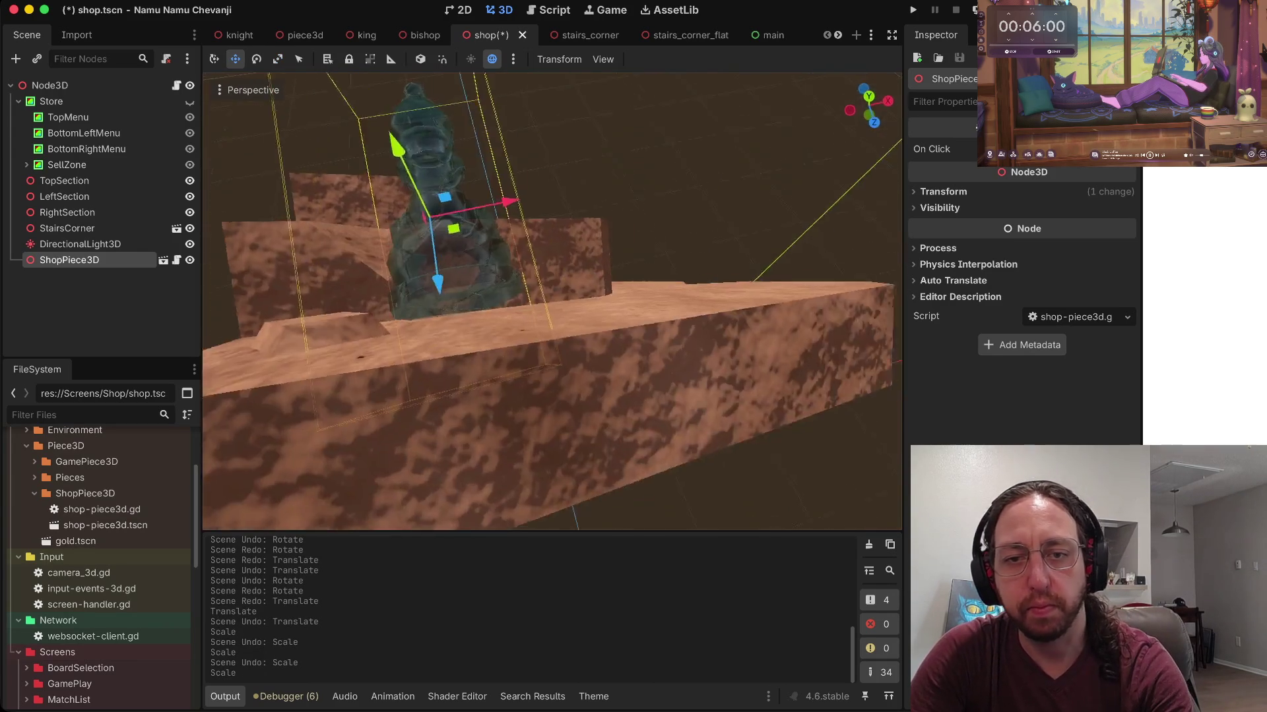
pyautogui.scroll(10, 551, 300)
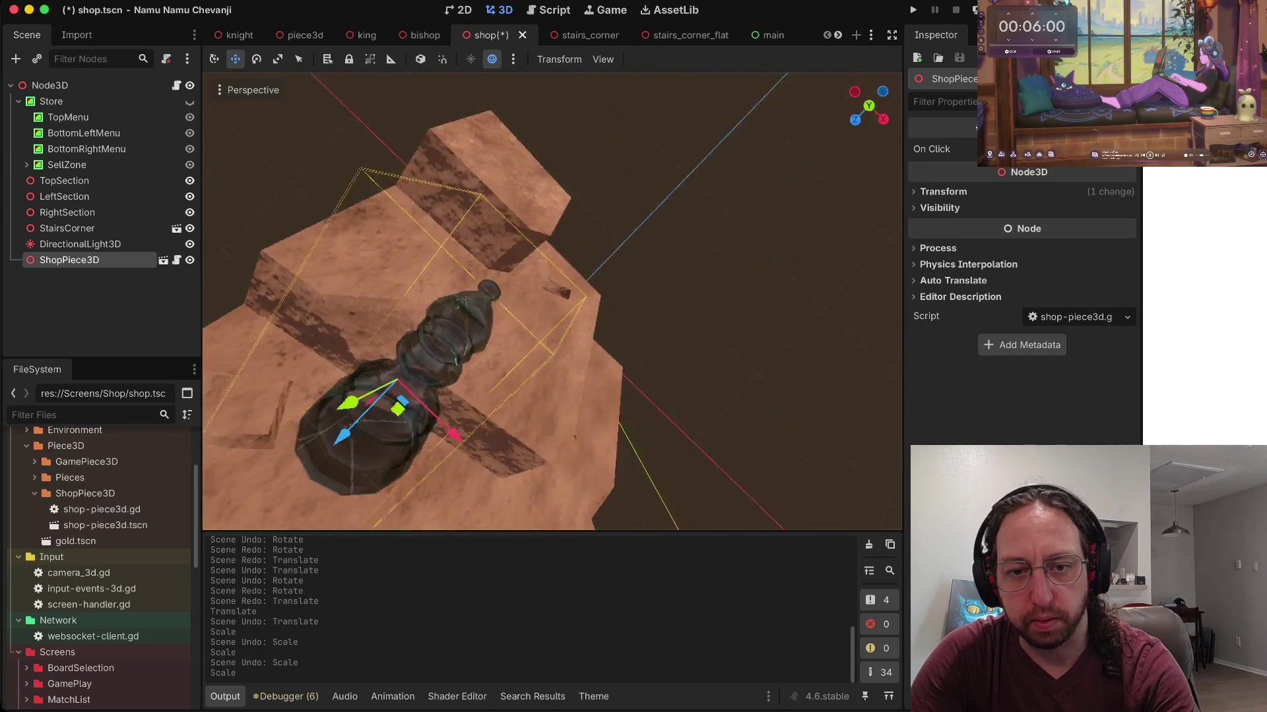
pyautogui.scroll(10, 552, 302)
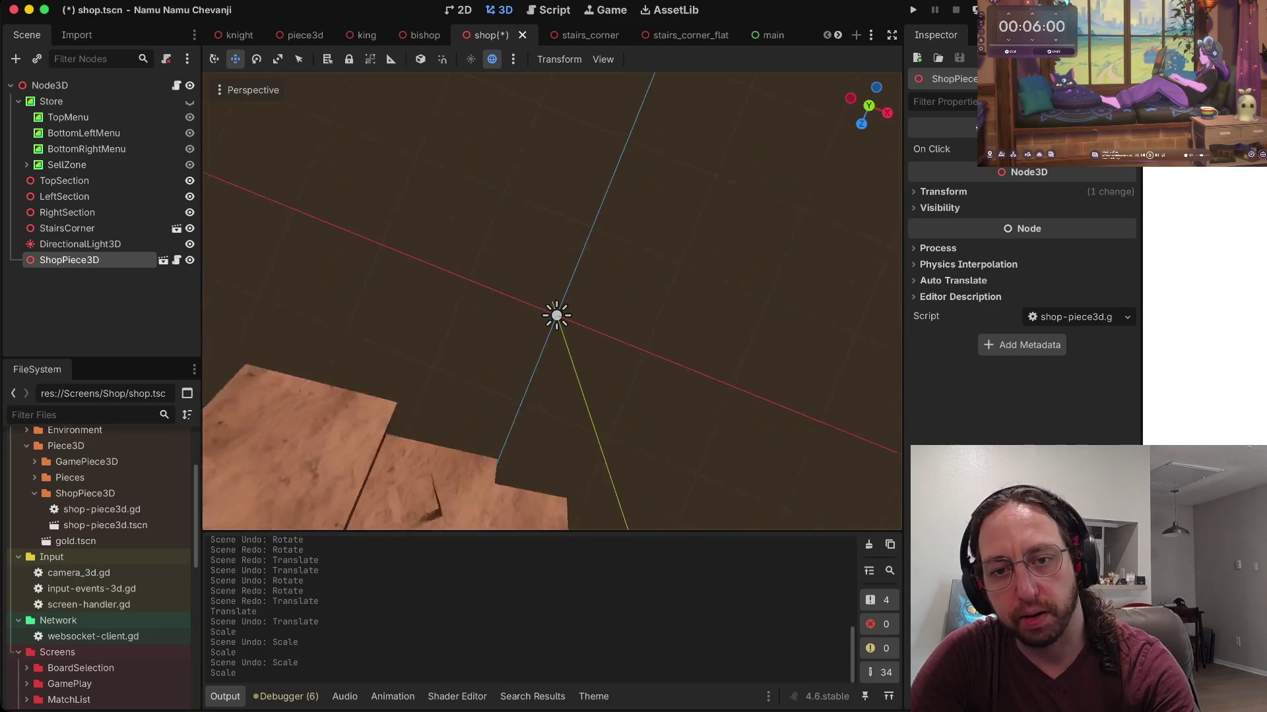
pyautogui.scroll(10, 553, 302)
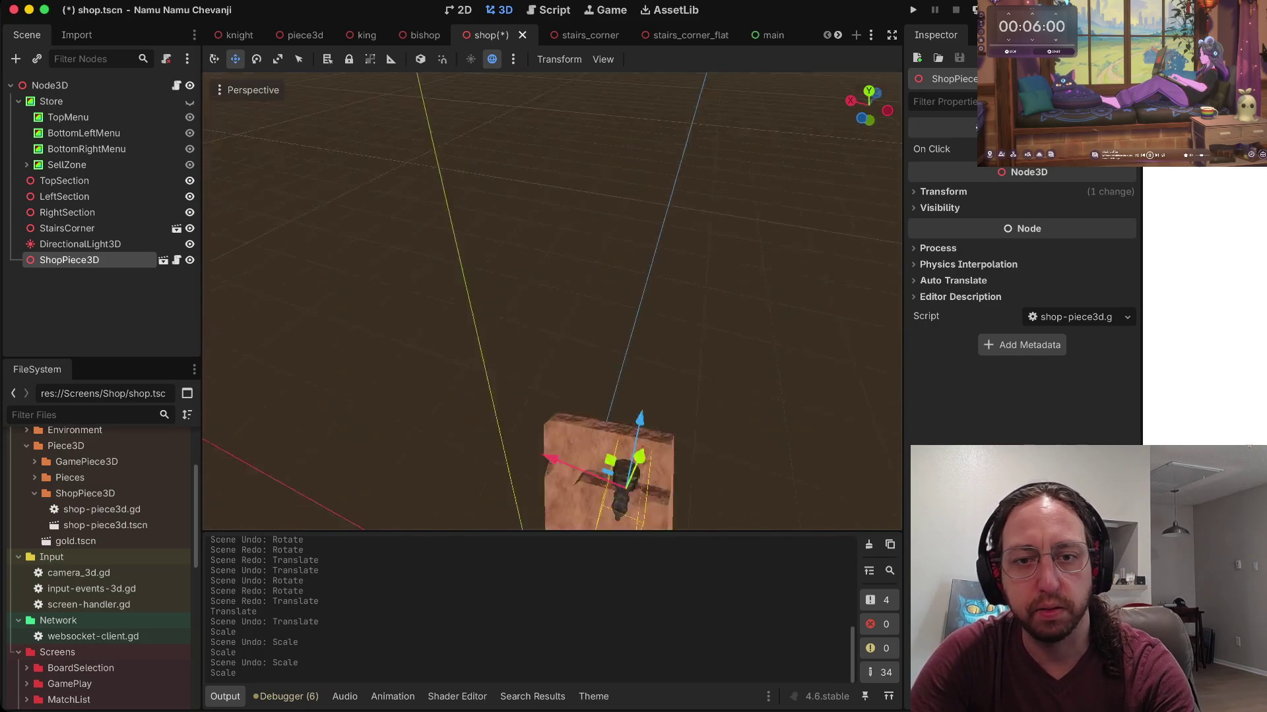
pyautogui.scroll(10, 552, 301)
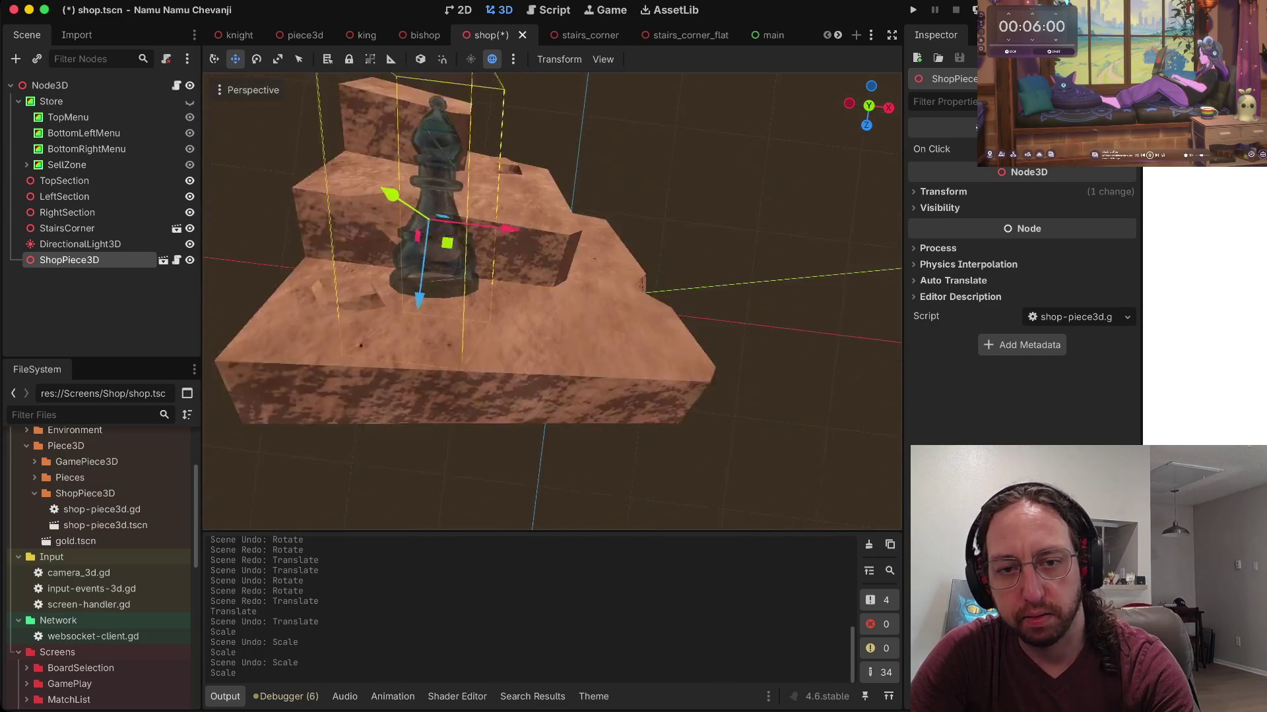
pyautogui.scroll(10, 552, 302)
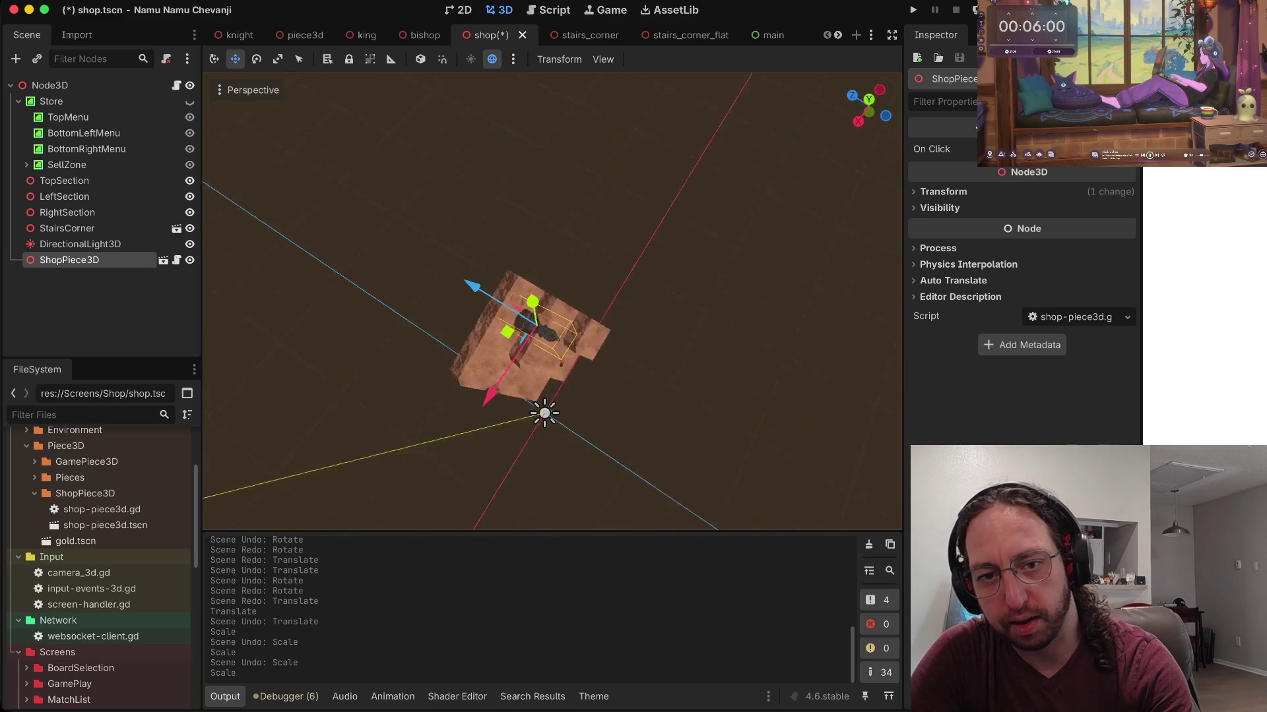
pyautogui.scroll(10, 552, 302)
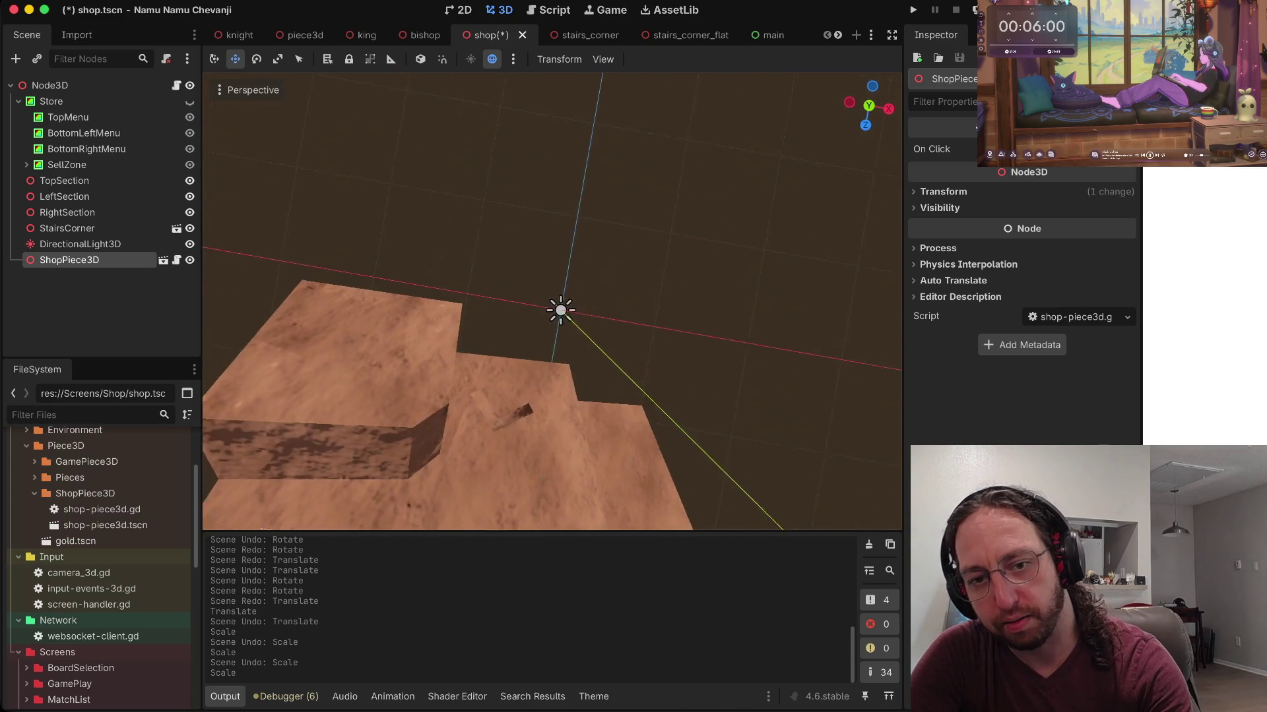
pyautogui.scroll(8, 566, 509)
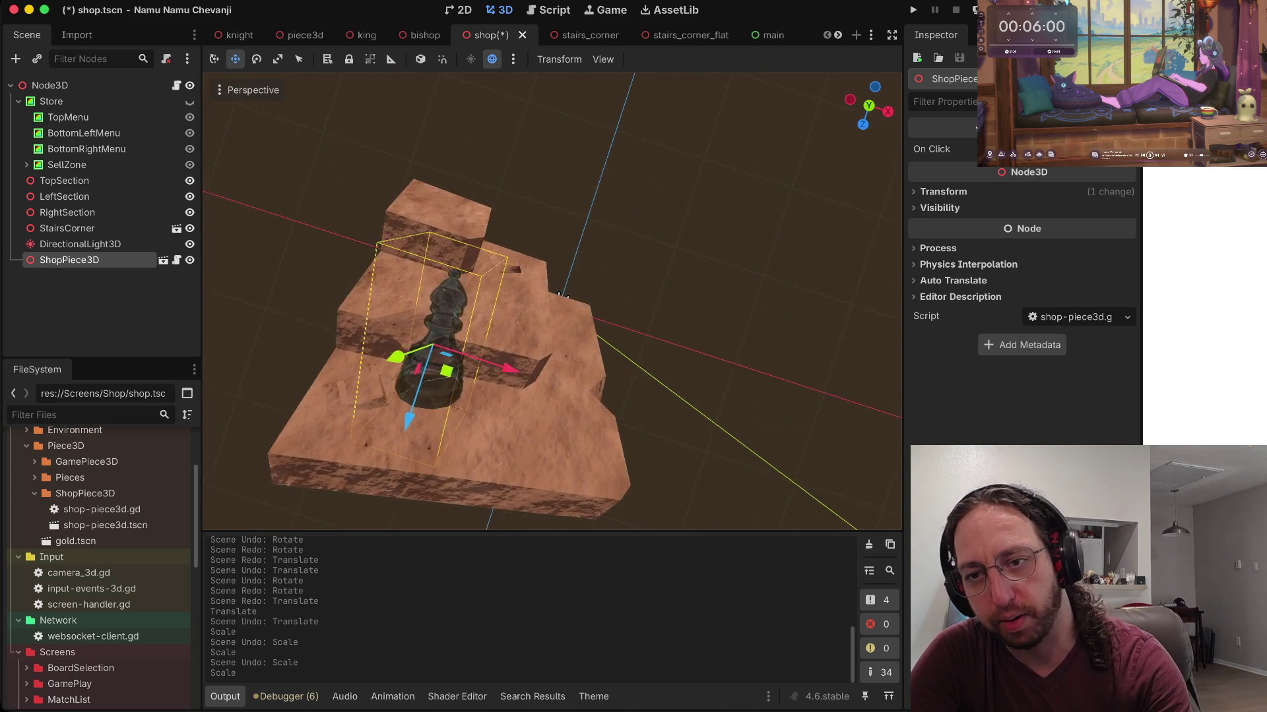
pyautogui.scroll(5, 559, 298)
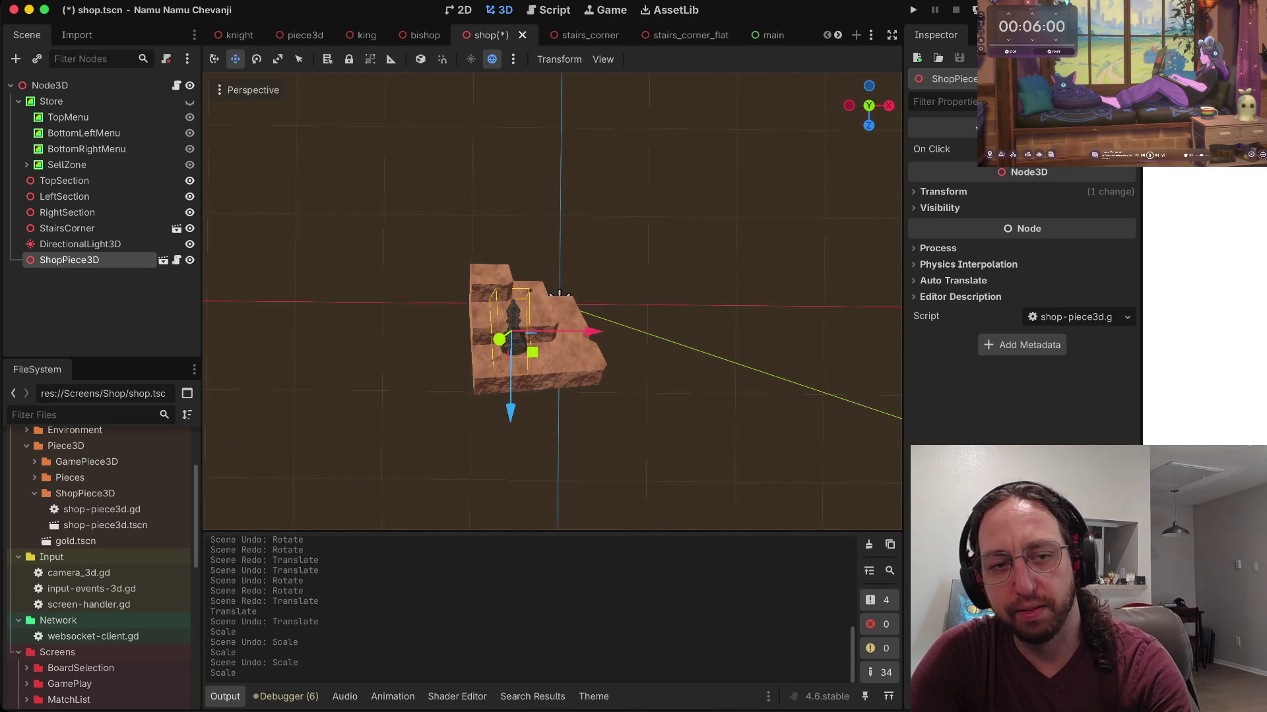
pyautogui.click(254, 90)
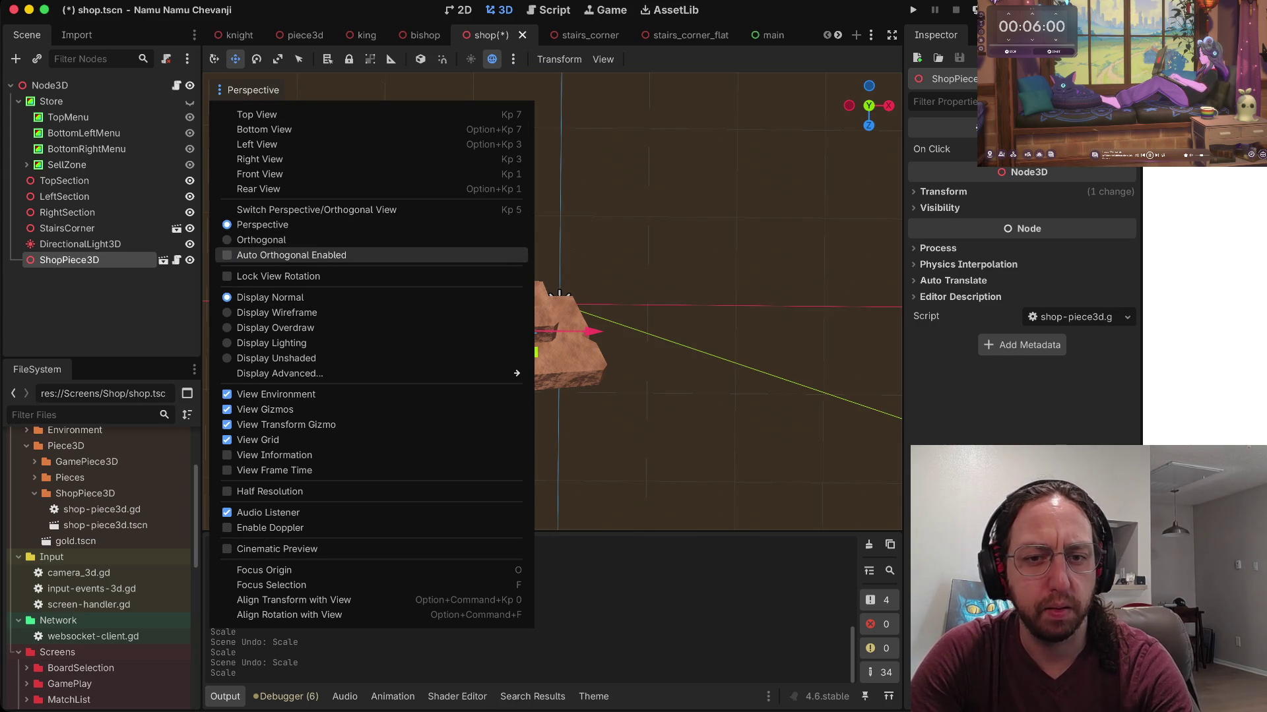
# Step: Nudge the bishop along the Z and X gizmo arrows into its final stair position
pyautogui.click(559, 295)
pyautogui.moveTo(559, 295); pyautogui.dragTo(627, 310)
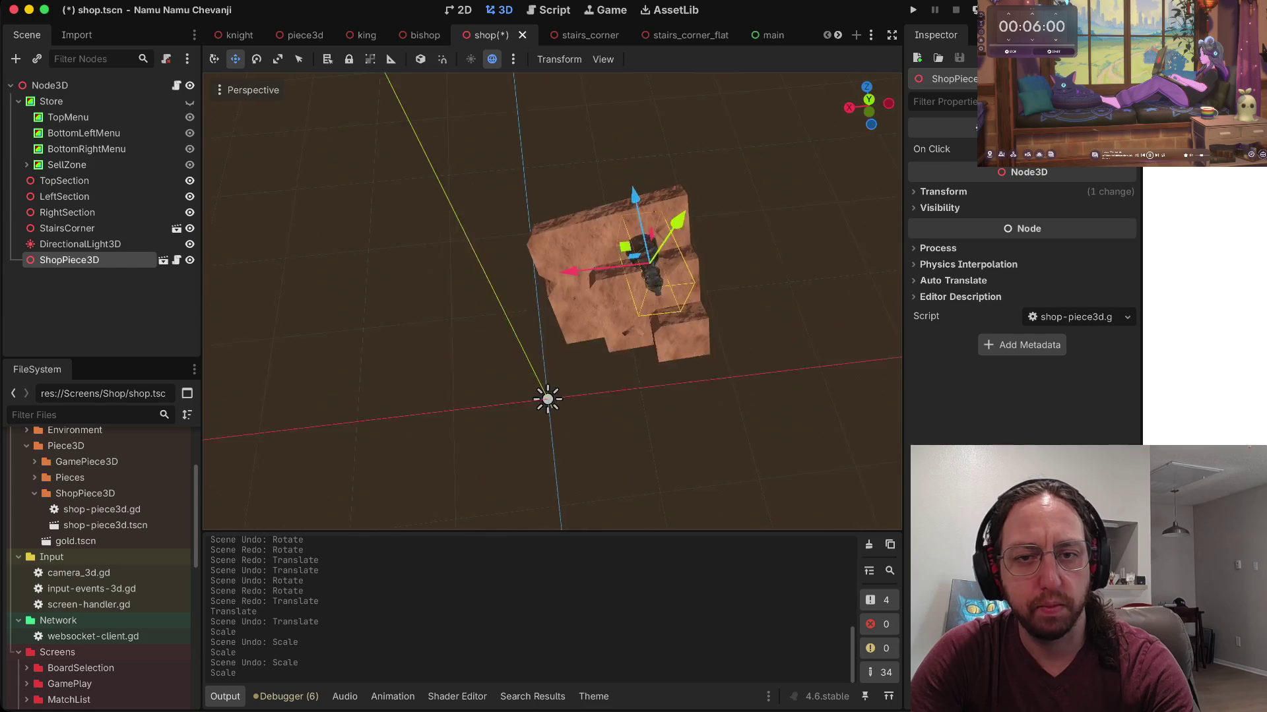
pyautogui.scroll(5, 552, 301)
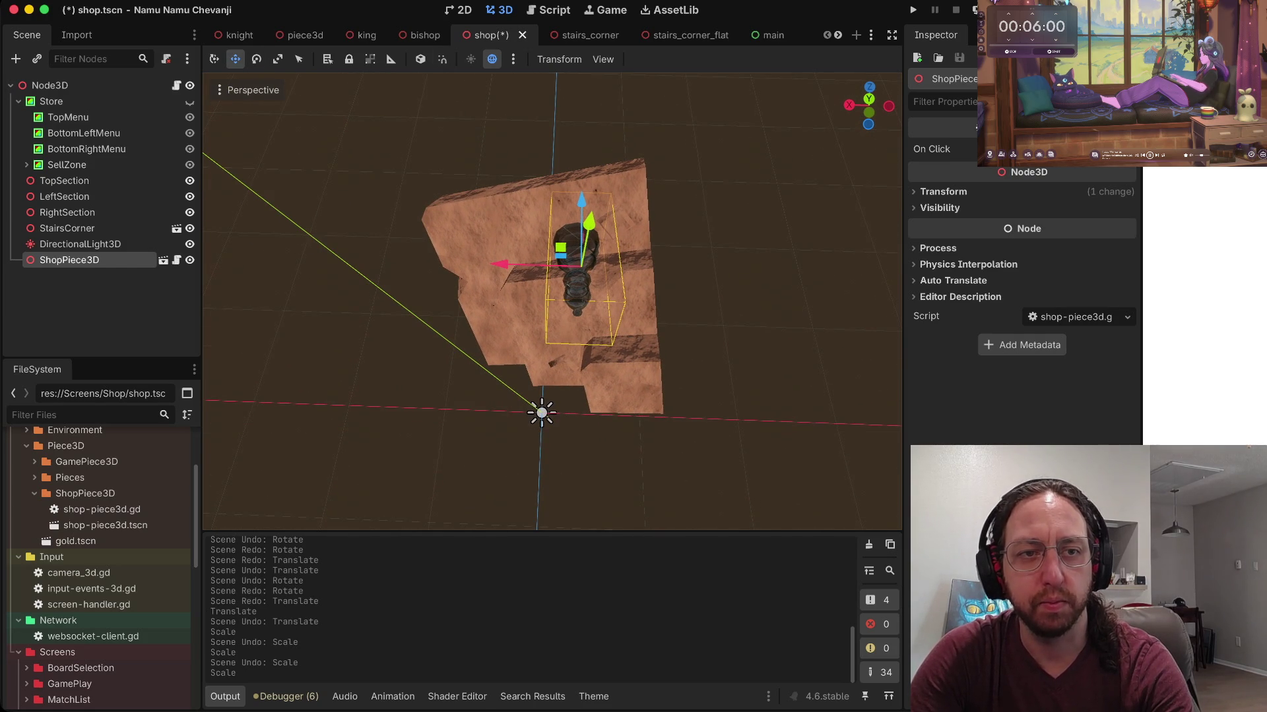
pyautogui.scroll(5, 551, 301)
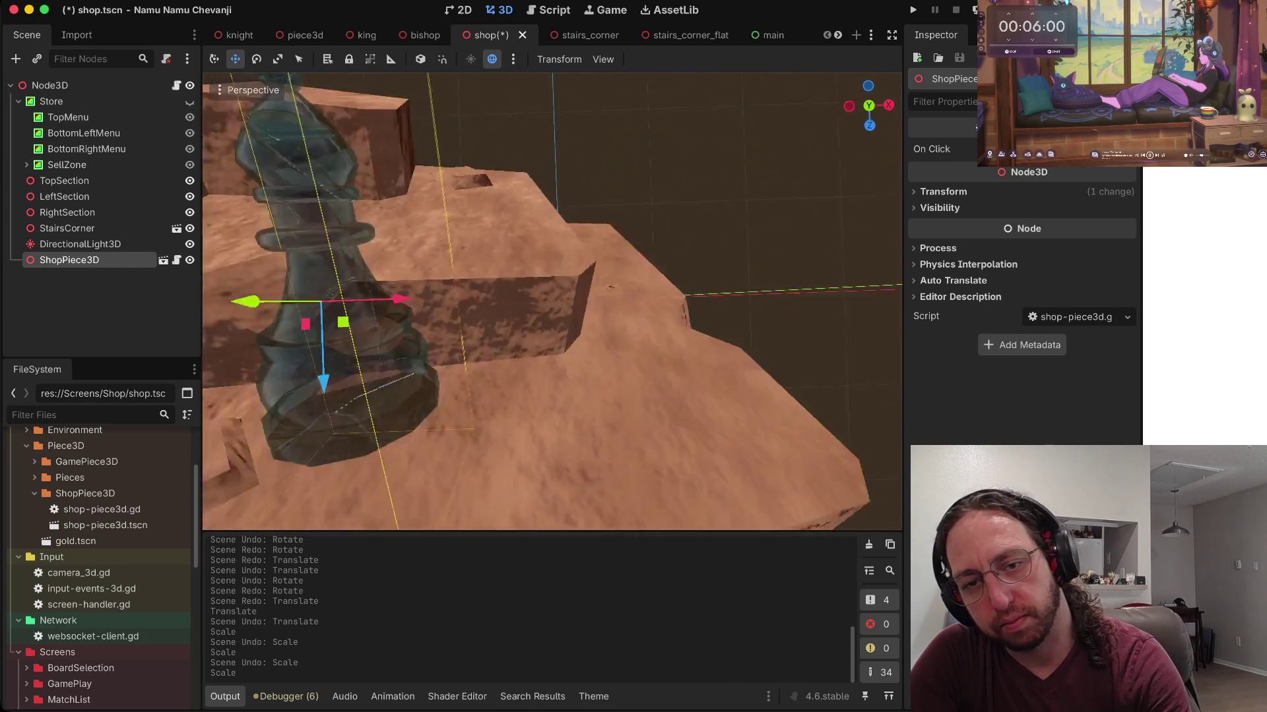
pyautogui.scroll(-6, 551, 301)
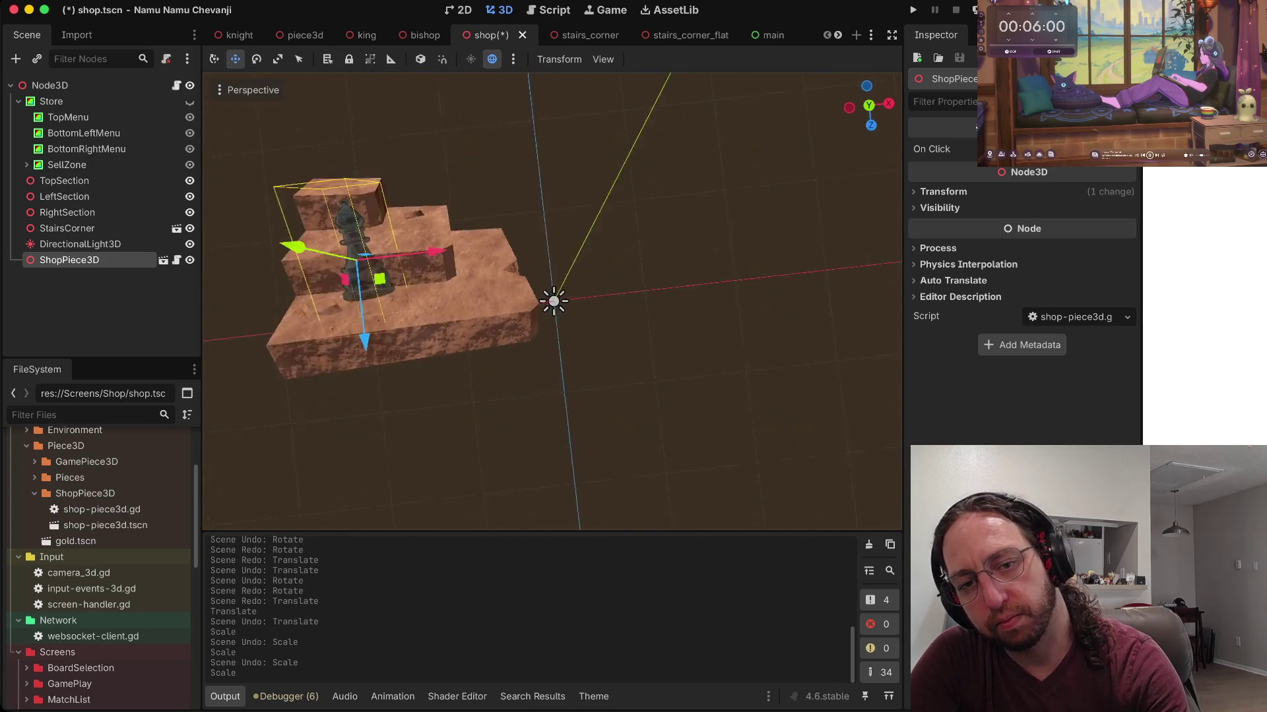
pyautogui.scroll(5, 552, 301)
pyautogui.scroll(-6, 553, 301)
pyautogui.hscroll(-3, 553, 301)
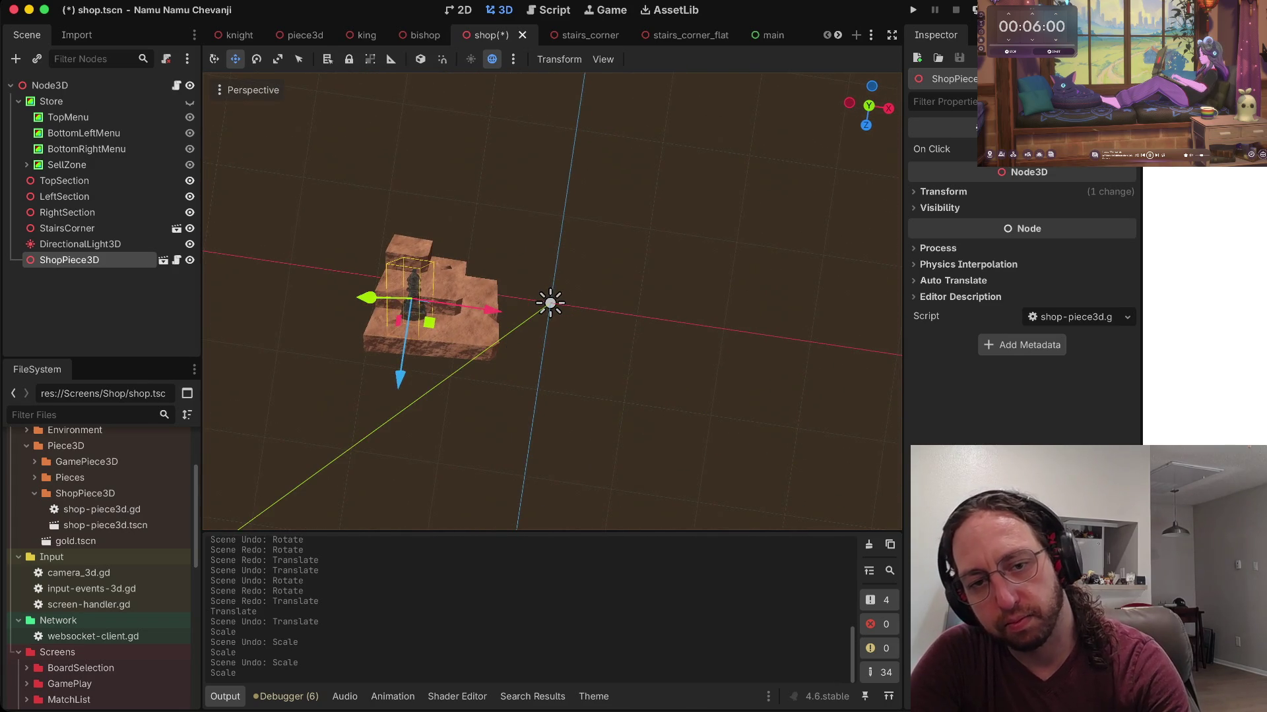
pyautogui.moveTo(416, 375)
pyautogui.mouseDown()
pyautogui.moveTo(427, 300)
pyautogui.moveTo(415, 396)
pyautogui.mouseUp()
pyautogui.moveTo(503, 322)
pyautogui.mouseDown()
pyautogui.moveTo(491, 317)
pyautogui.moveTo(509, 319)
pyautogui.mouseUp()
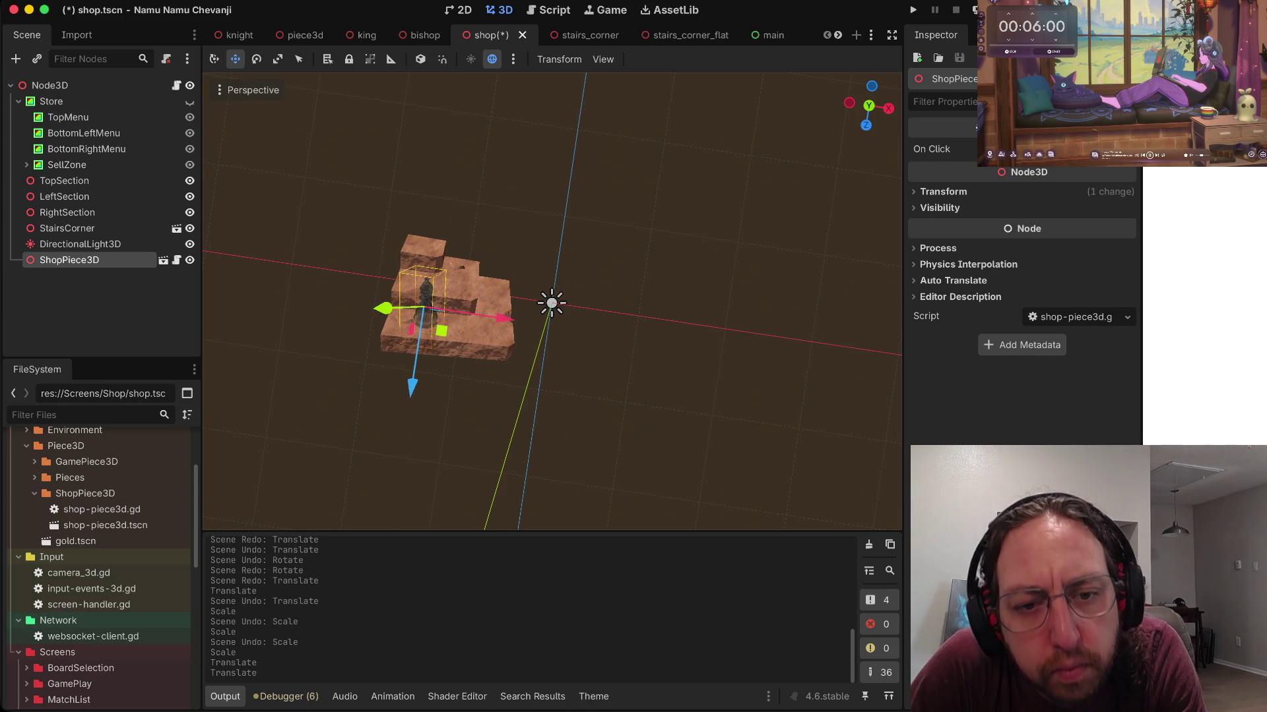
# Step: Deselect the bishop, save the shop scene and run the game
pyautogui.press('Escape')
pyautogui.hotkey('ctrl', 's')
pyautogui.press('super+b')
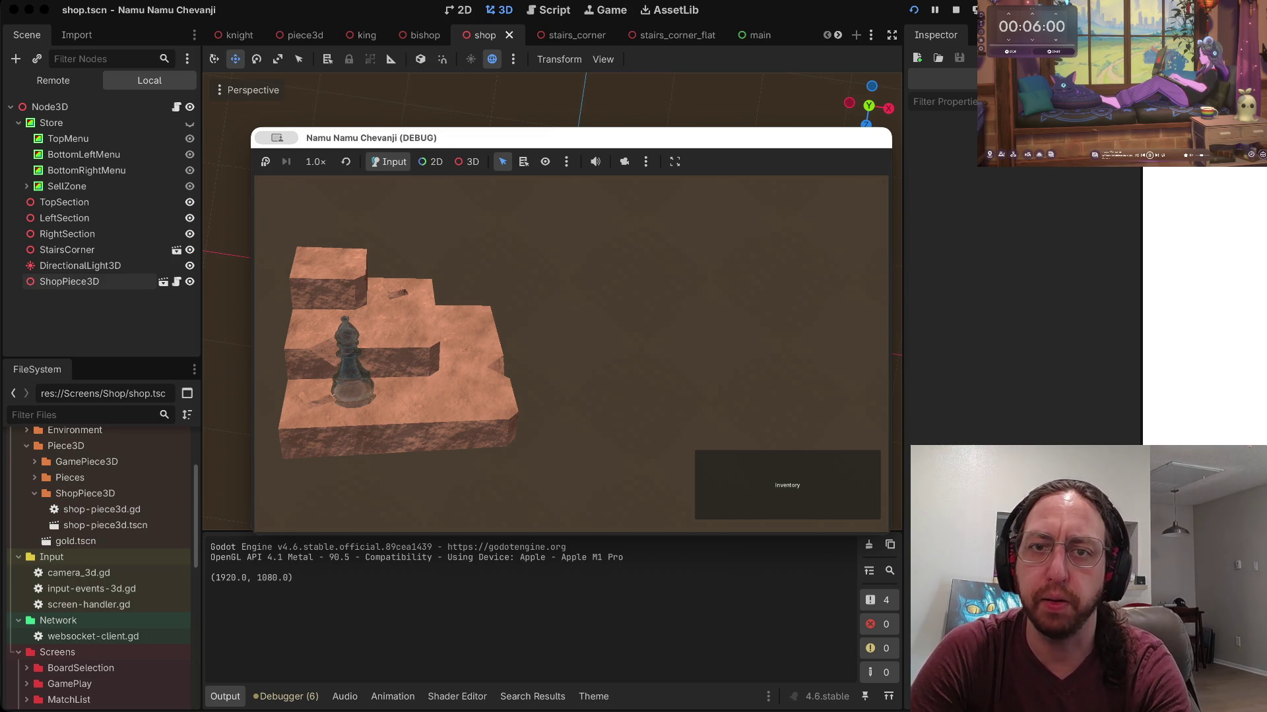
# Step: Close the debug game window with the stop shortcut, back to the shop's 3D viewport
pyautogui.press('super+Tab')
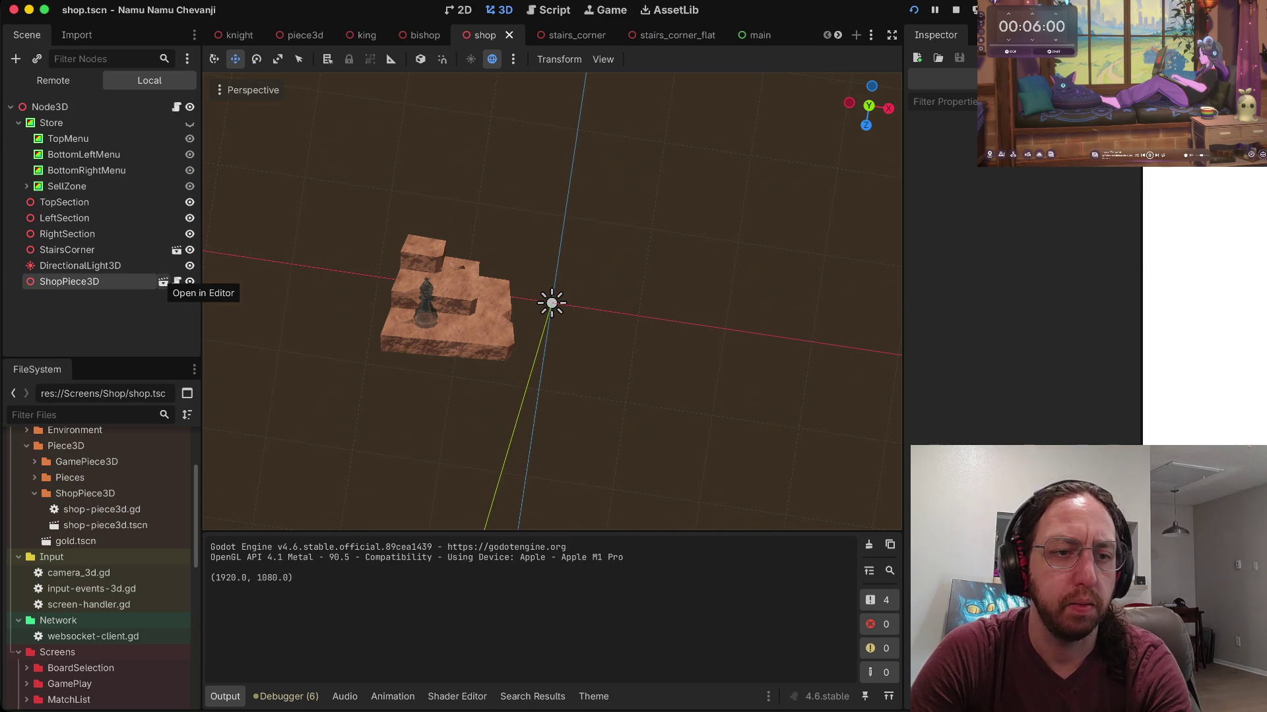
# Step: In the ShopPiece3D scene, hide the Bishop model, show the King model, and save
pyautogui.click(163, 282)
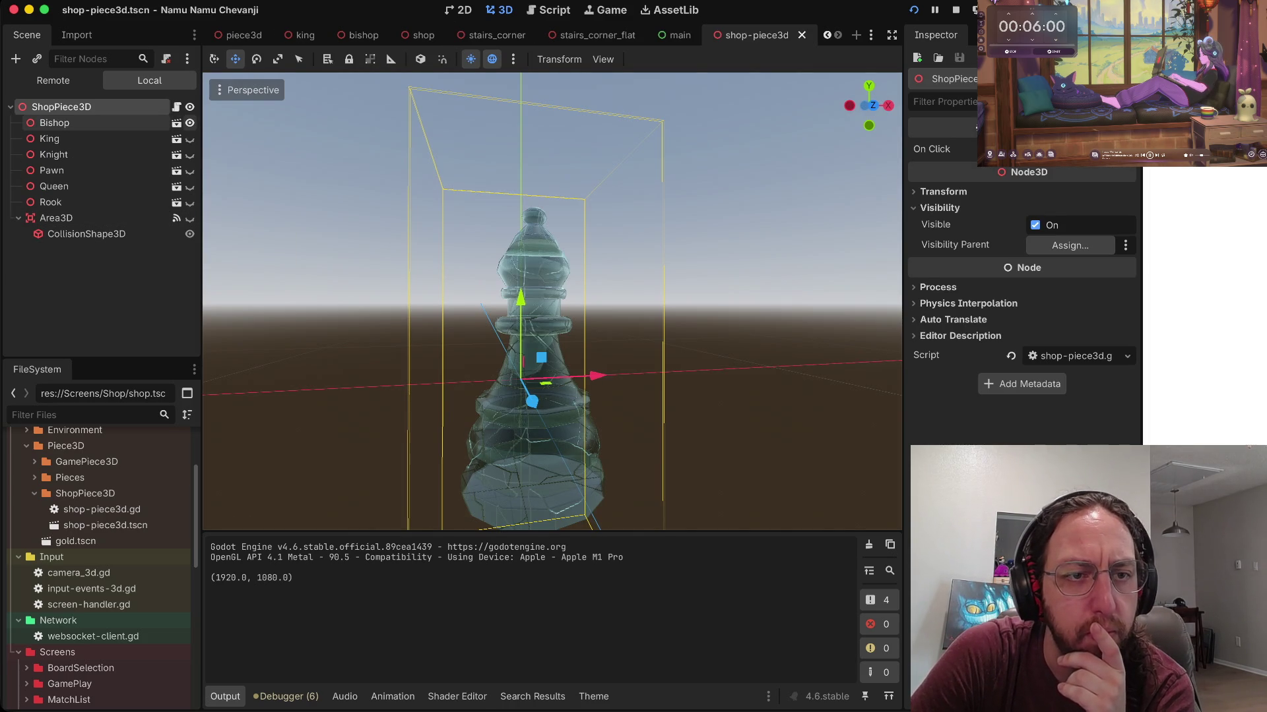
pyautogui.click(189, 123)
pyautogui.click(190, 139)
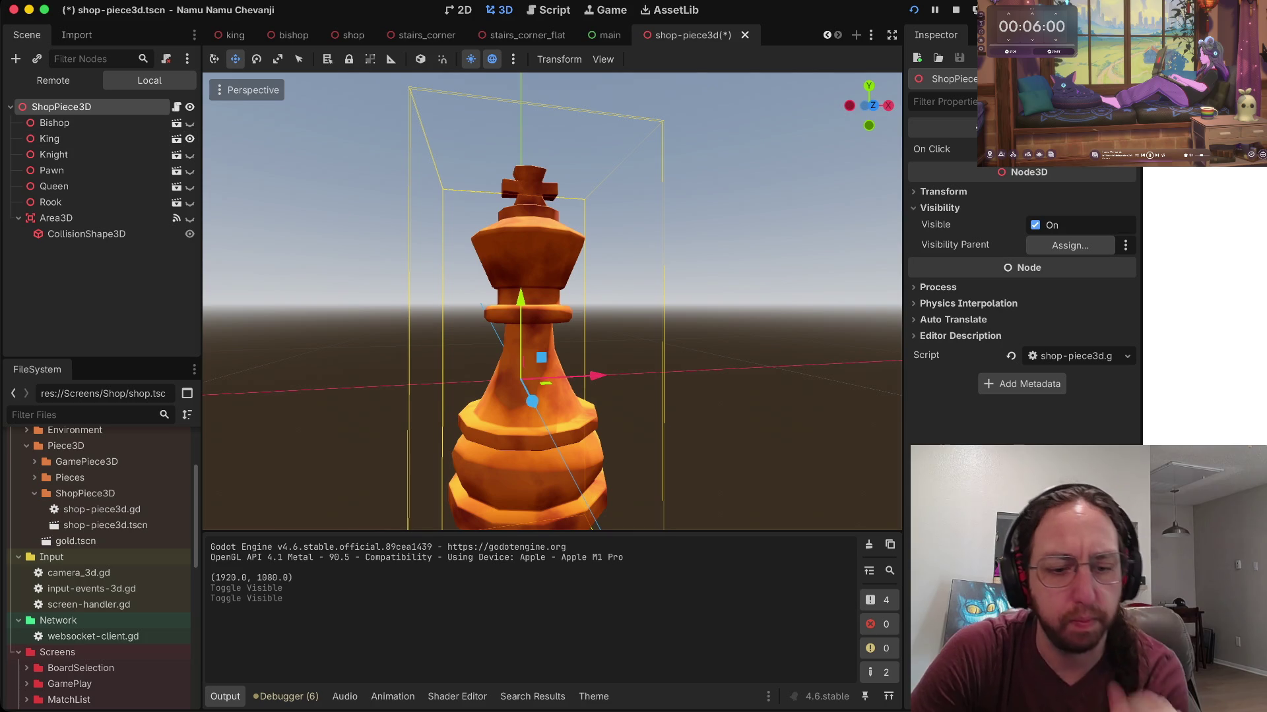
pyautogui.hotkey('ctrl', 's')
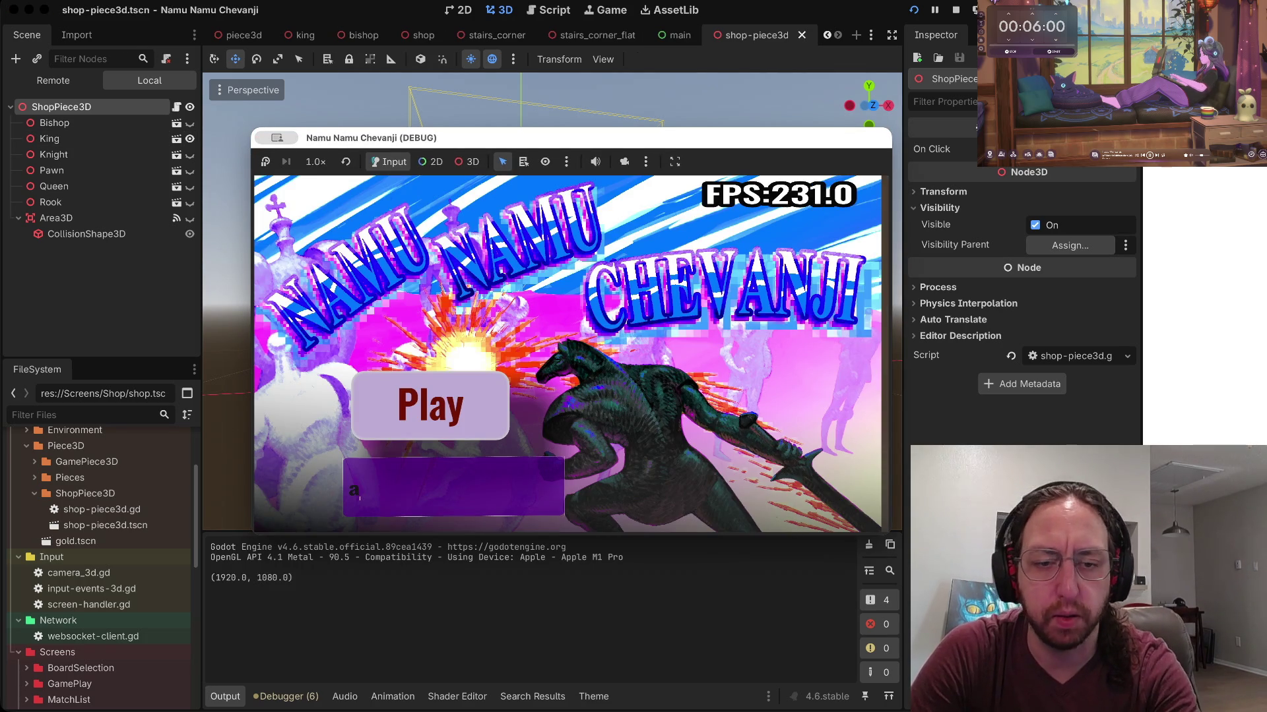
# Step: Play from the title screen to the Store, view the King on the stairs, then stop
pyautogui.click(430, 404)
pyautogui.click(504, 343)
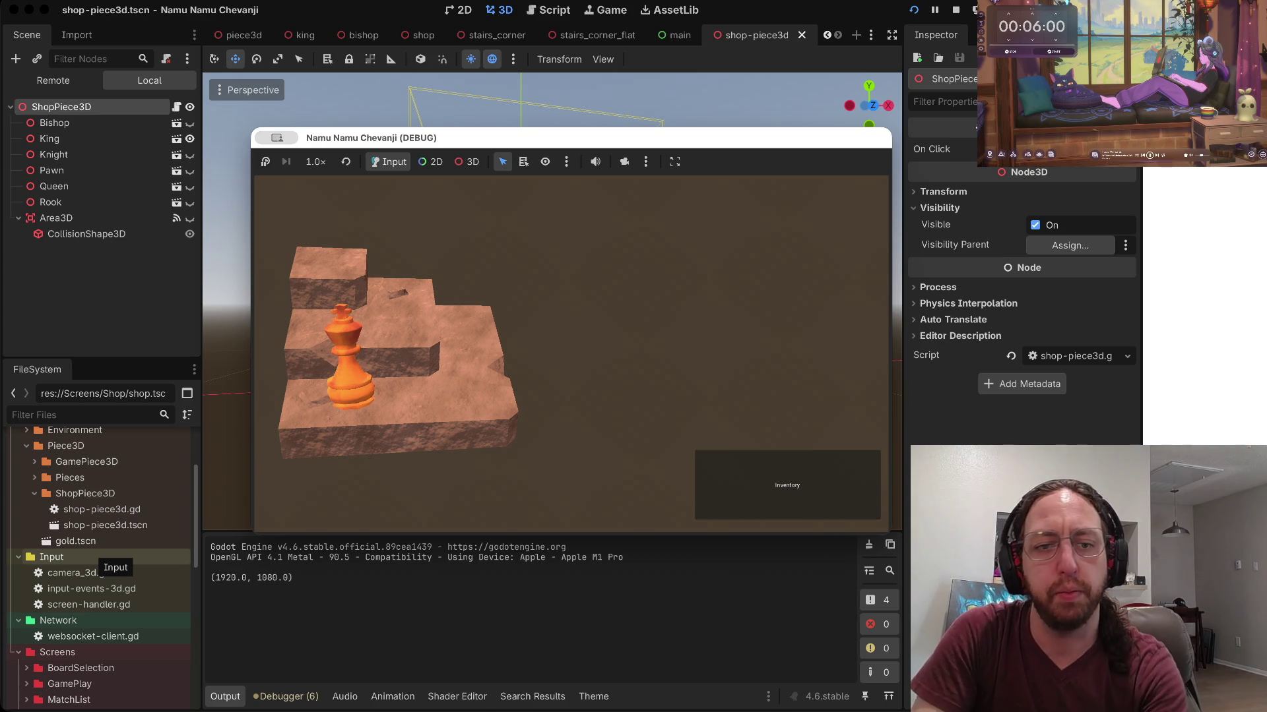
pyautogui.press('super+period')
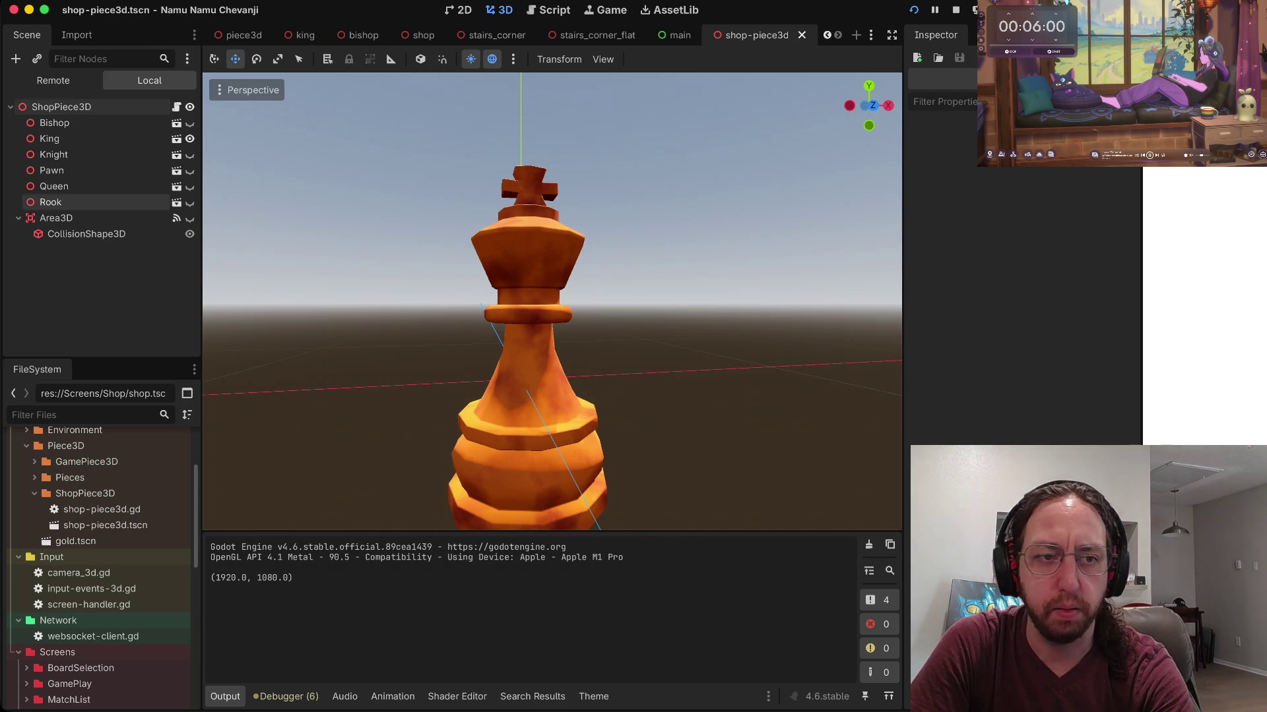
# Step: Cycle through the main and stairs scene tabs, then open shop-piece3d.tscn and shop-piece3d.gd
pyautogui.click(676, 35)
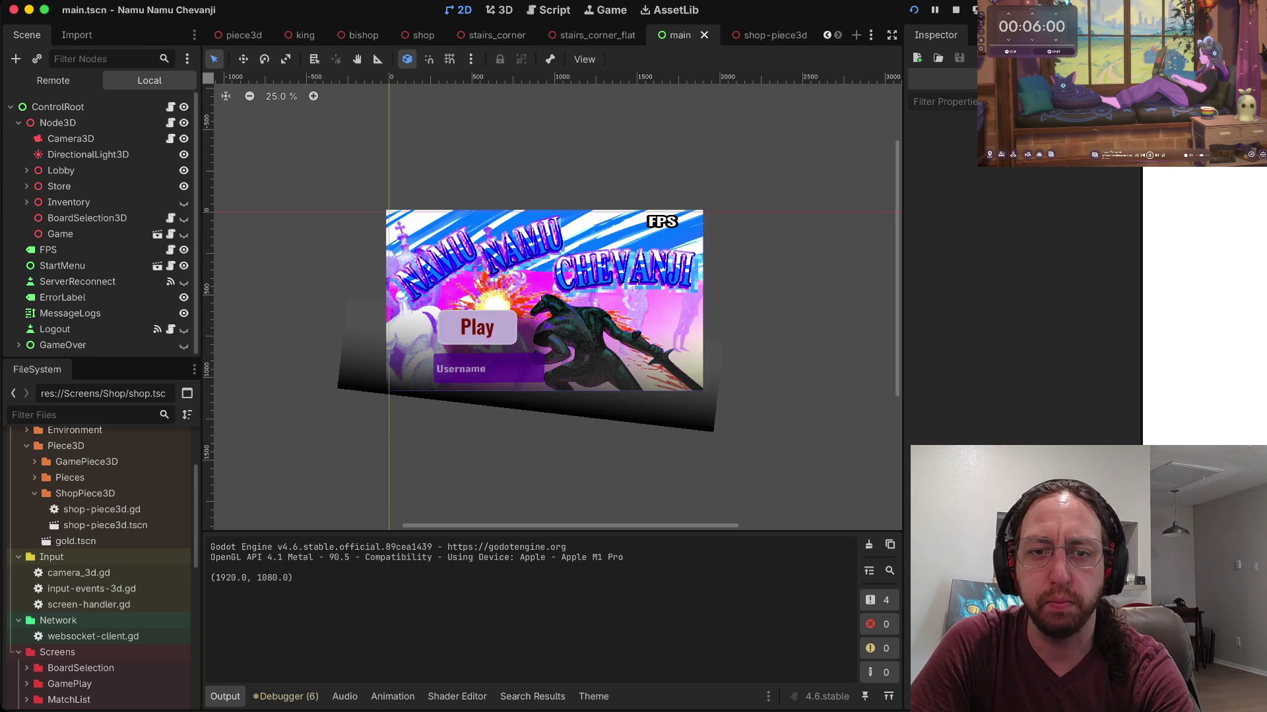
pyautogui.click(587, 35)
pyautogui.click(497, 35)
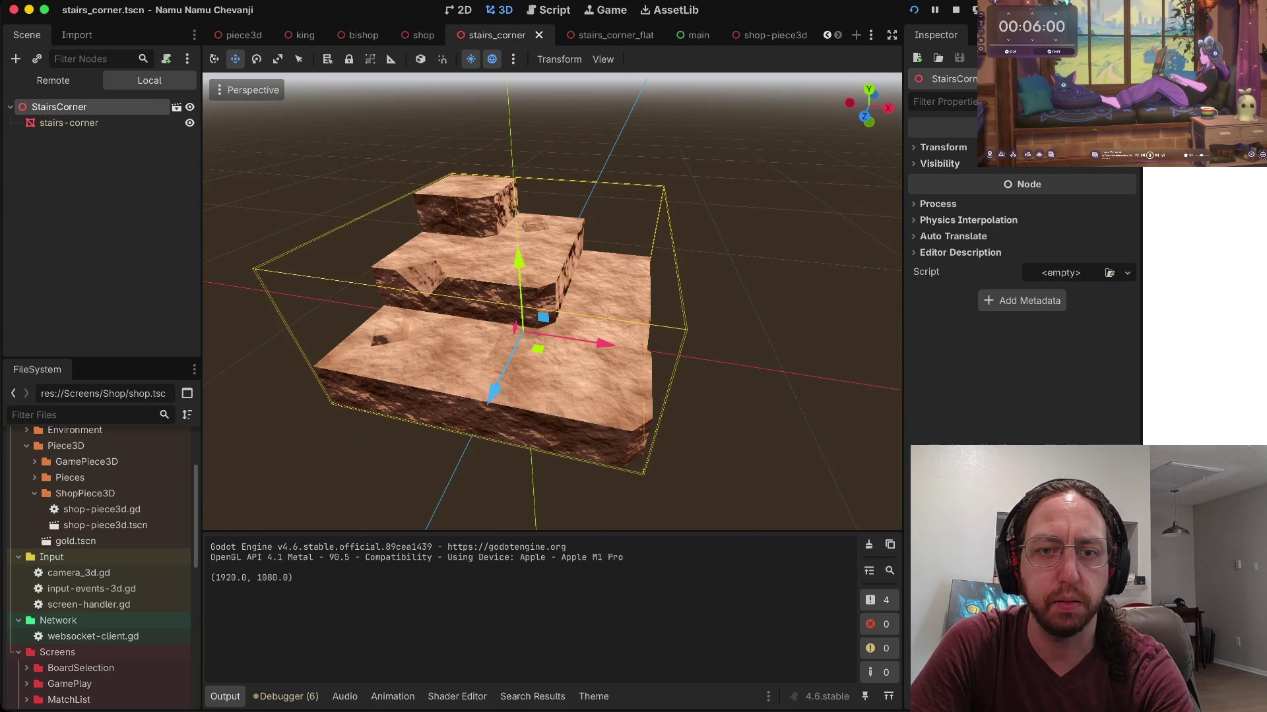
pyautogui.scroll(3, 99, 561)
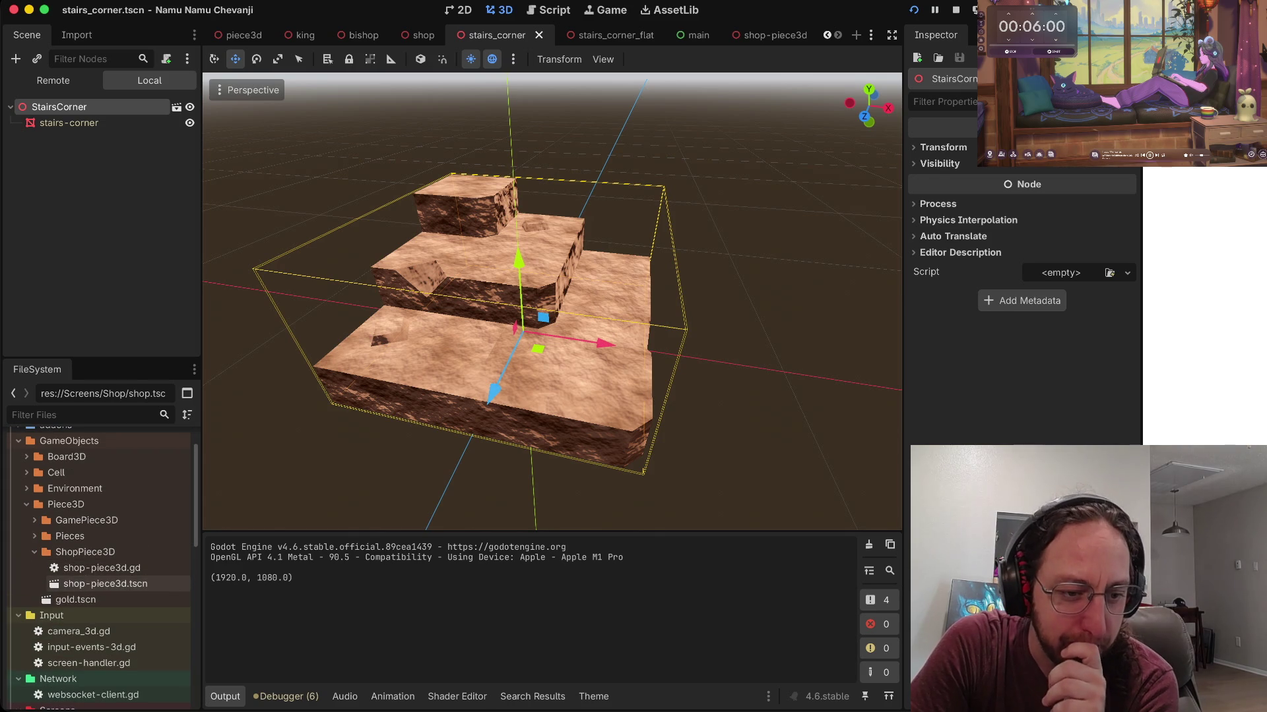
pyautogui.doubleClick(106, 584)
pyautogui.doubleClick(102, 568)
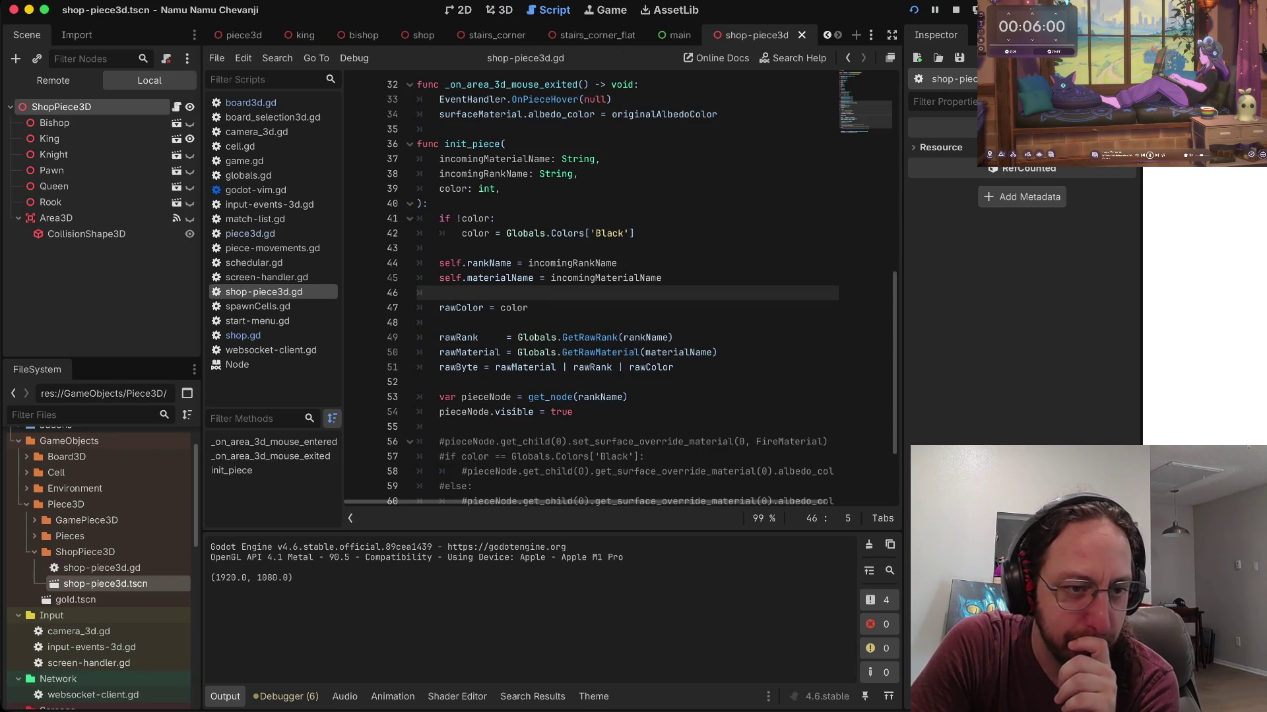
# Step: Open shop.tscn from FileSystem and inspect its ShopPiece3D and DirectionalLight3D nodes
pyautogui.click(99, 568)
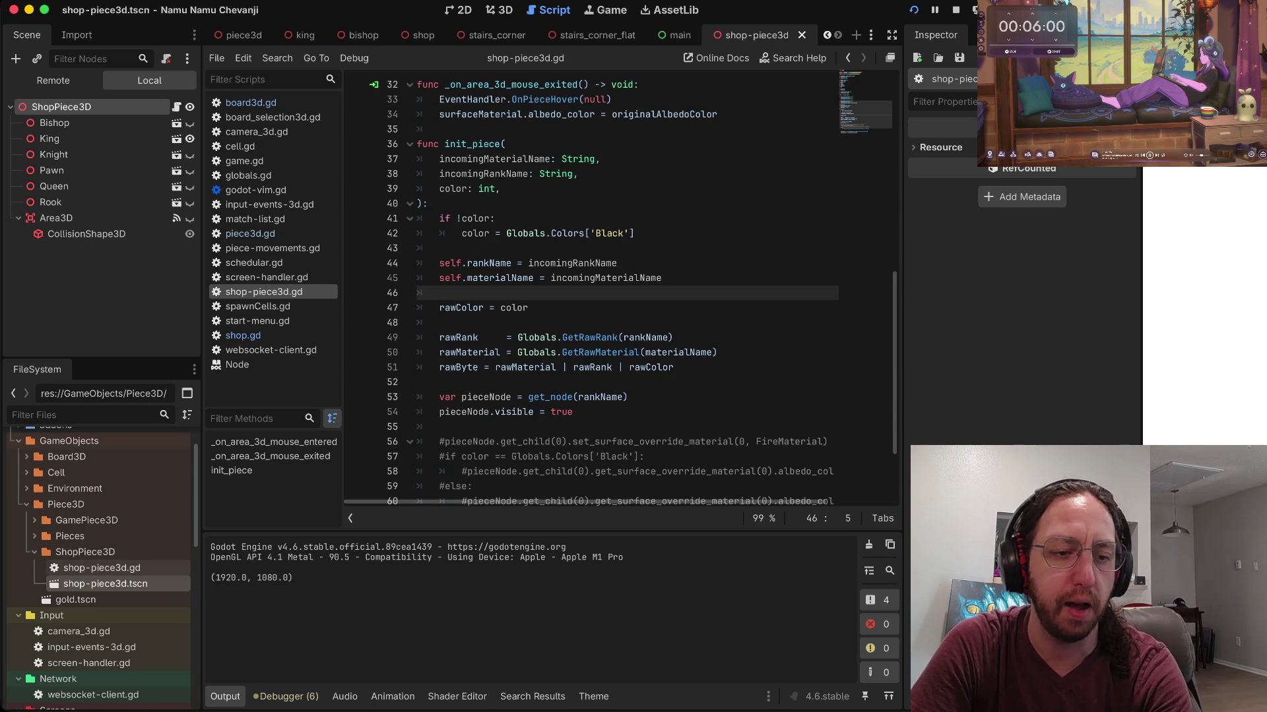
pyautogui.scroll(-3, 99, 519)
pyautogui.scroll(-7, 99, 519)
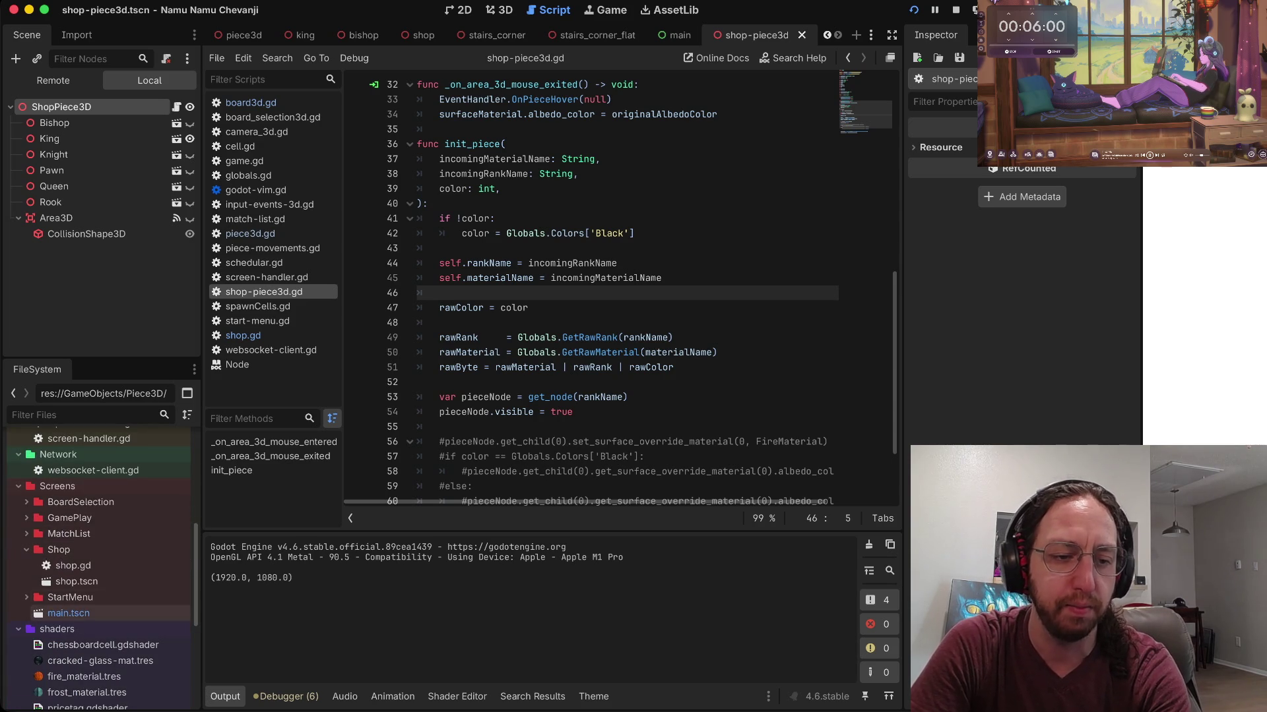
pyautogui.doubleClick(76, 582)
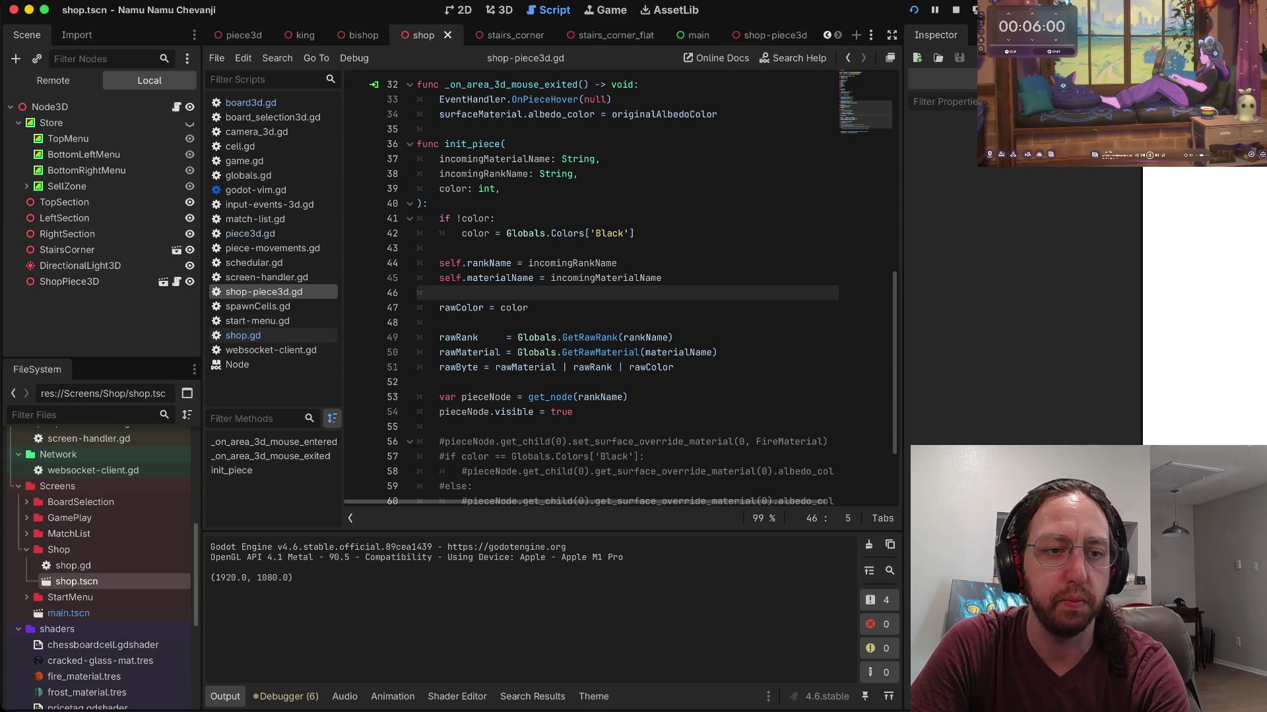
pyautogui.click(69, 282)
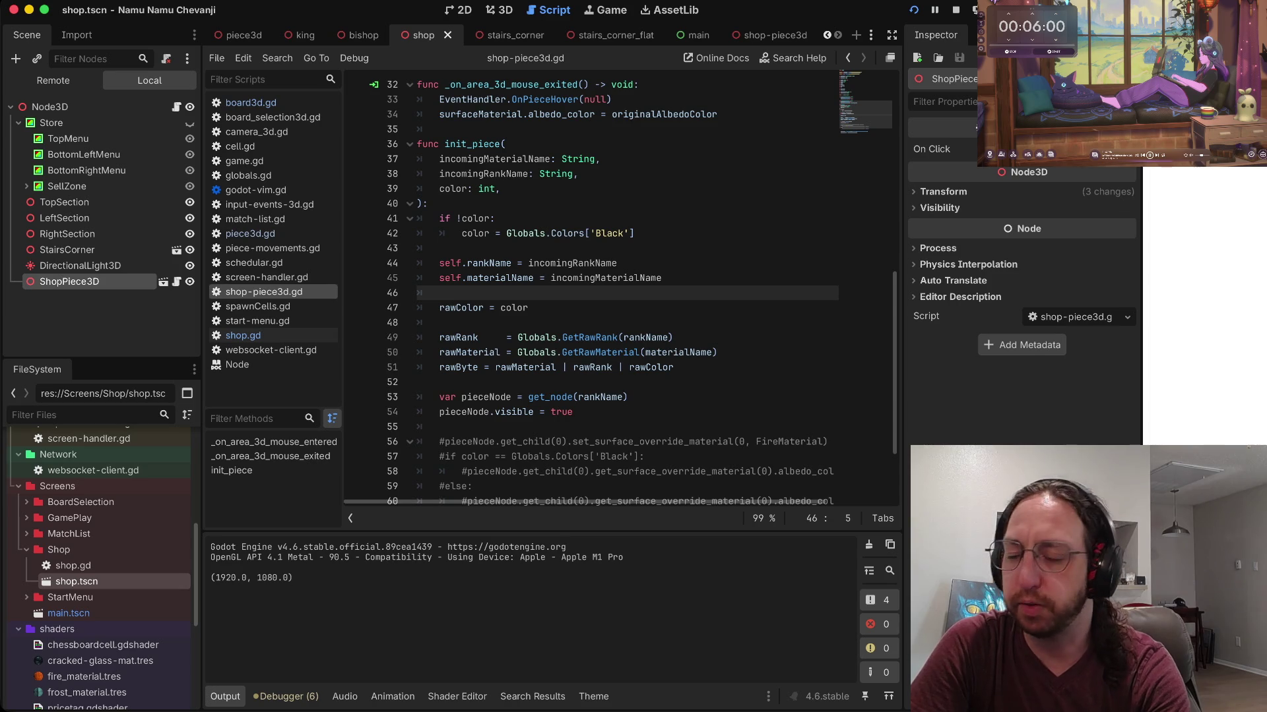
pyautogui.click(80, 265)
pyautogui.click(69, 282)
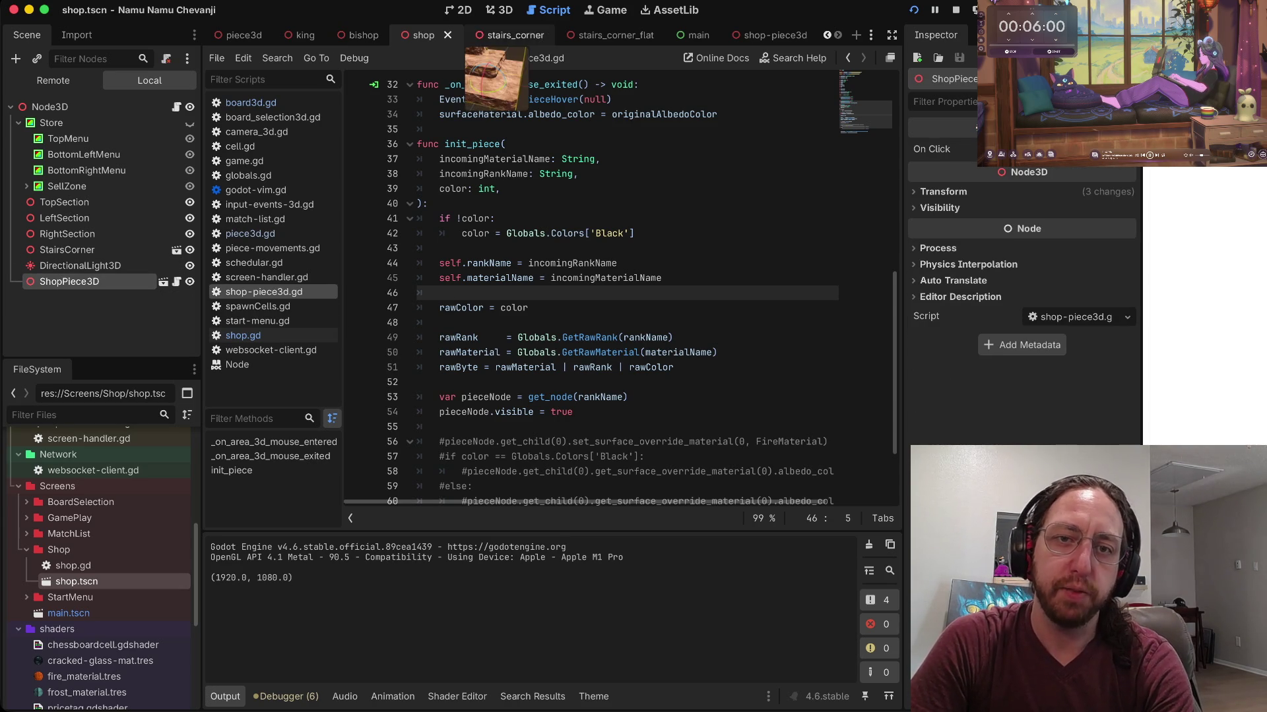
# Step: Revisit the stairs_corner tab, then collapse and select Store and bring up its context menu
pyautogui.click(495, 35)
pyautogui.click(424, 35)
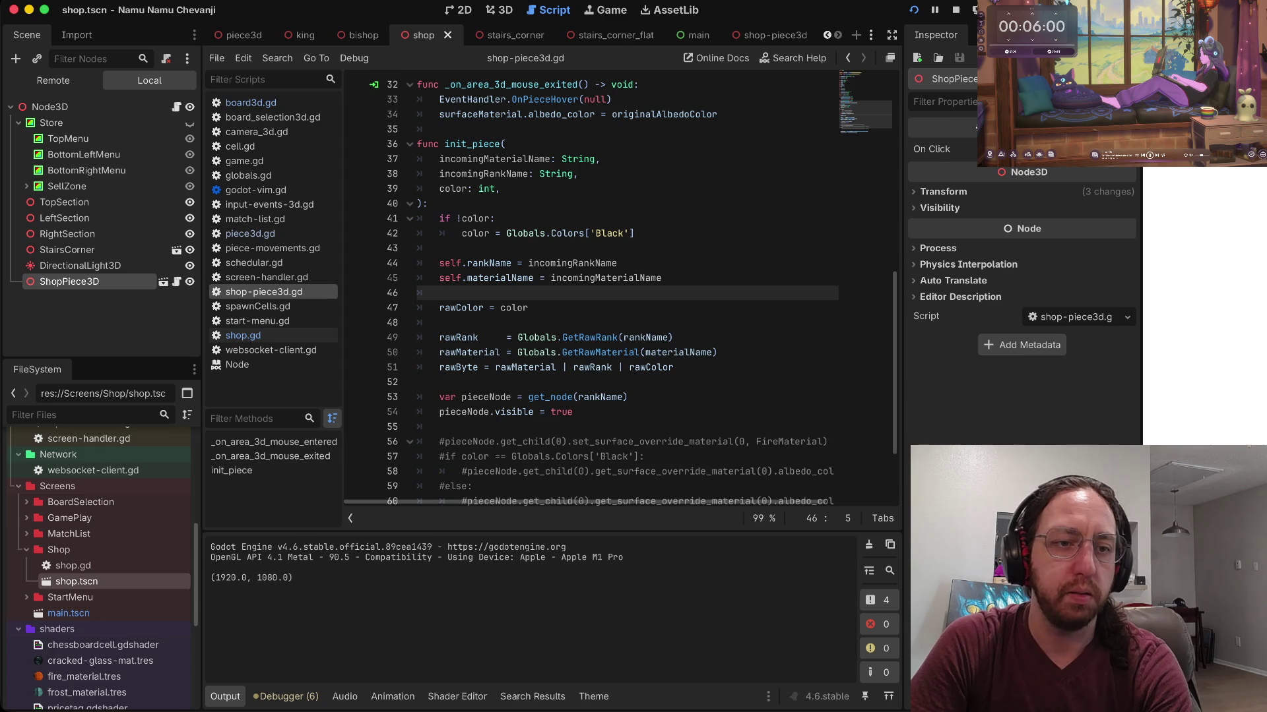
pyautogui.click(79, 265)
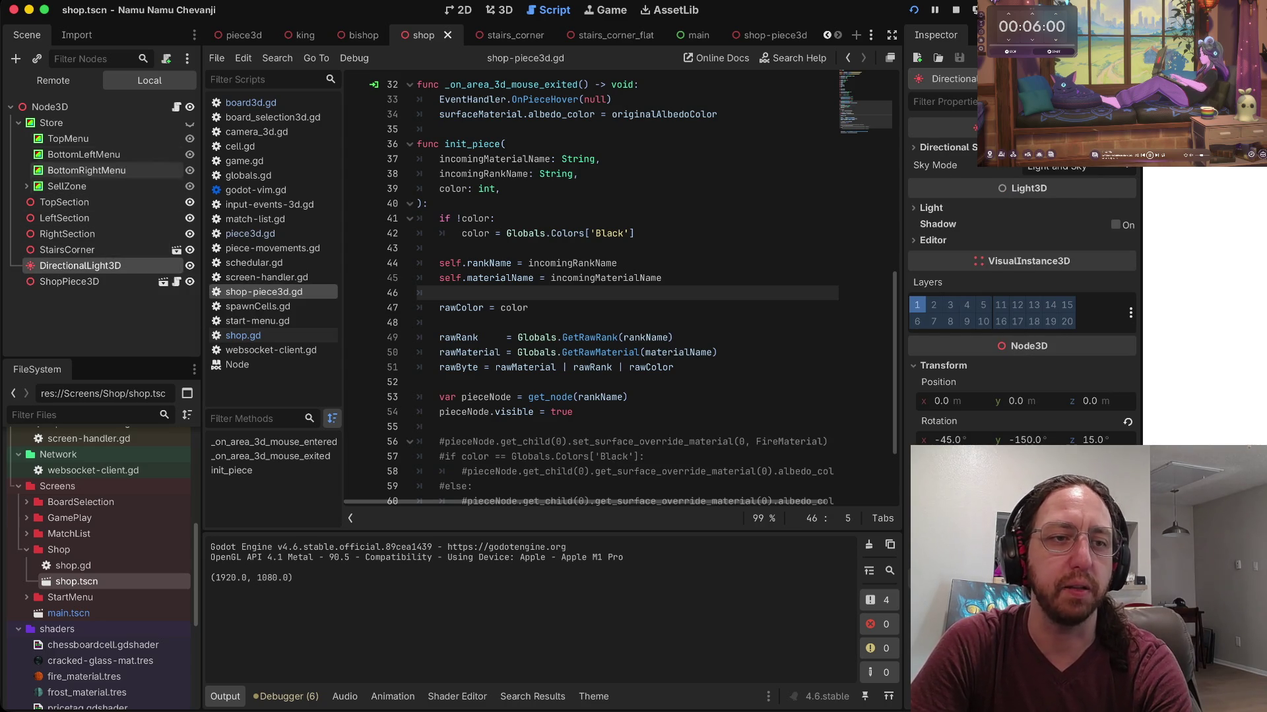
pyautogui.click(19, 123)
pyautogui.click(51, 123)
pyautogui.rightClick(94, 124)
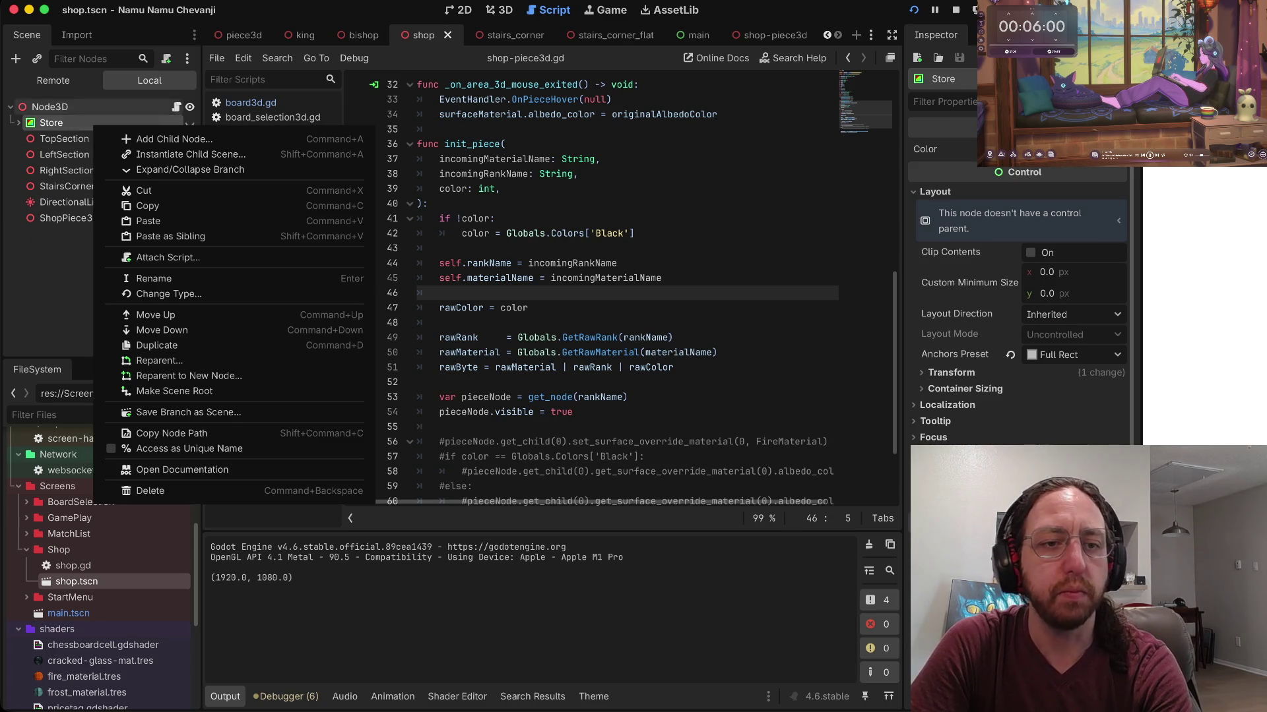
# Step: Delete the Store node, rename the scene root to Shop, and save
pyautogui.click(151, 491)
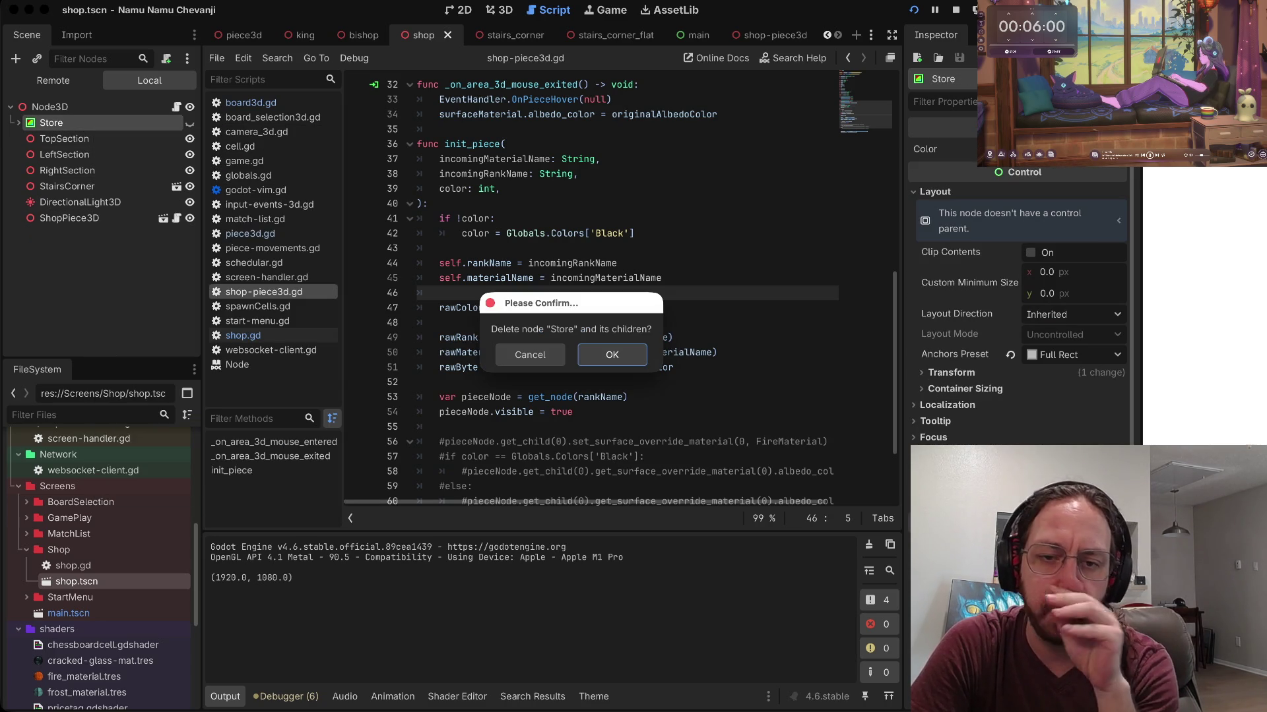
pyautogui.click(611, 354)
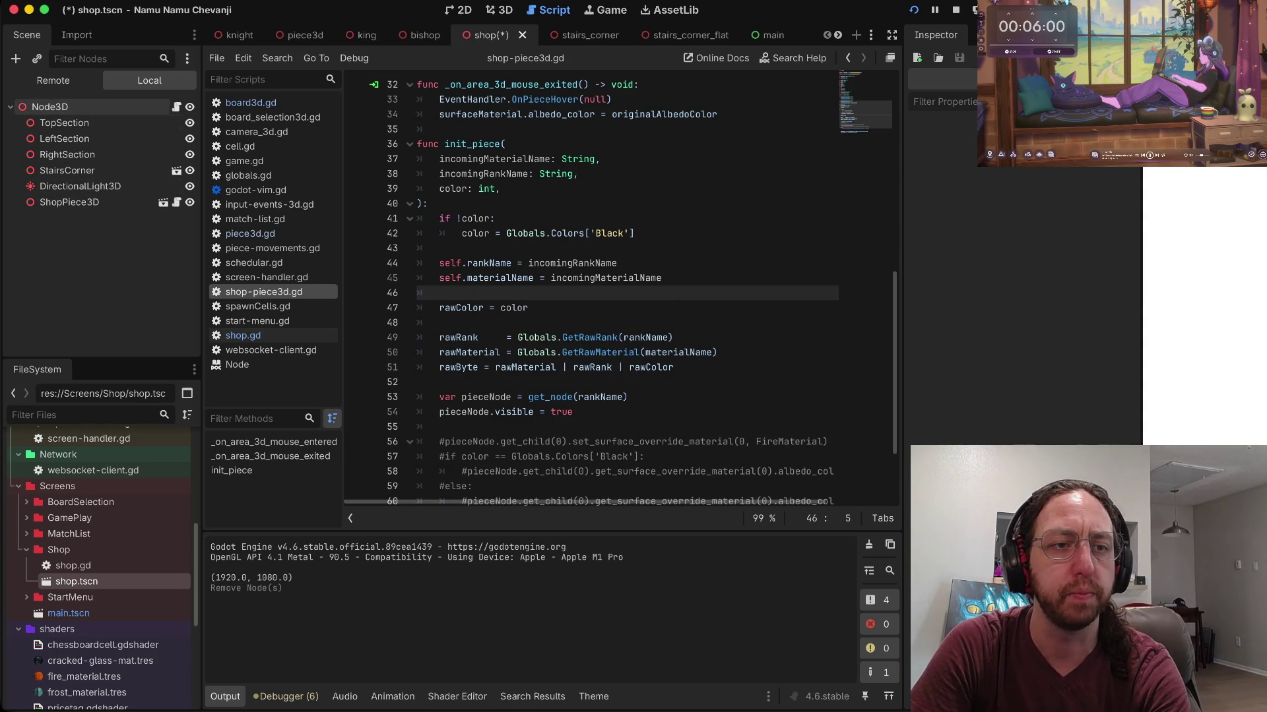
pyautogui.click(49, 107)
pyautogui.press('Return')
pyautogui.write('Shop')
pyautogui.press('Return')
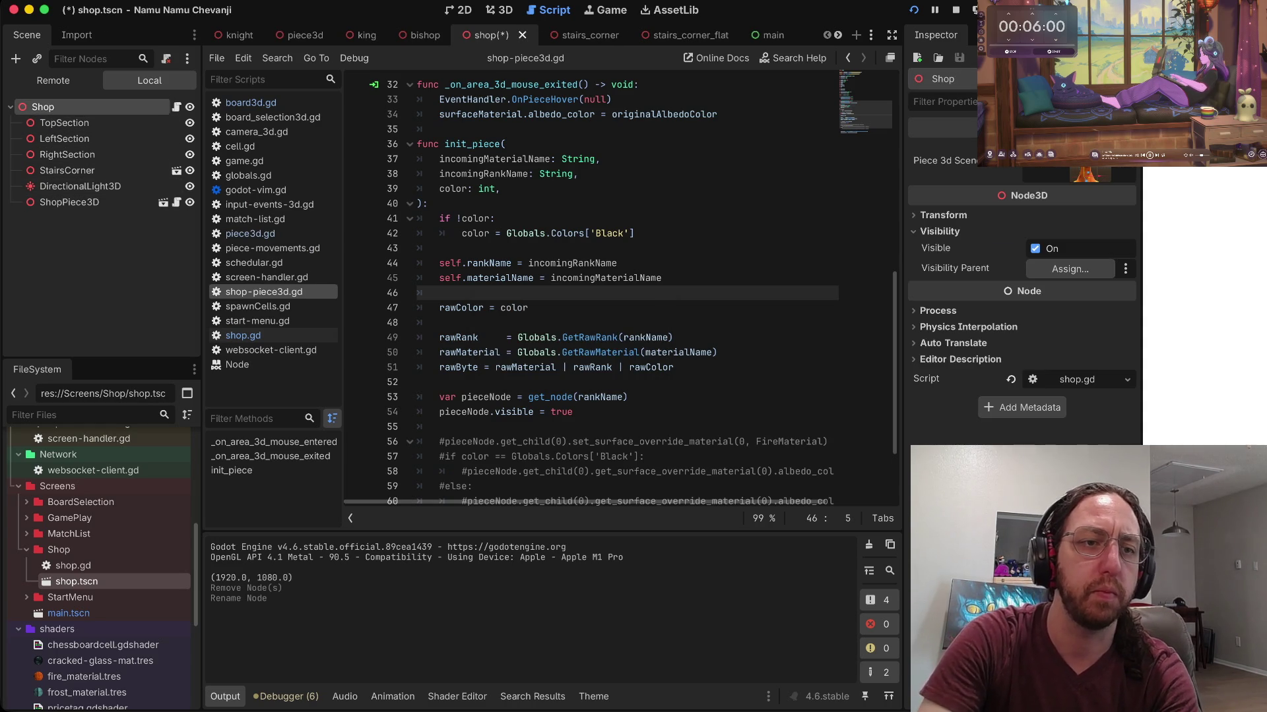
pyautogui.hotkey('ctrl', 's')
# Step: Delete the TopSection, LeftSection and RightSection nodes together, then inspect the script's materialName property
pyautogui.click(64, 123)
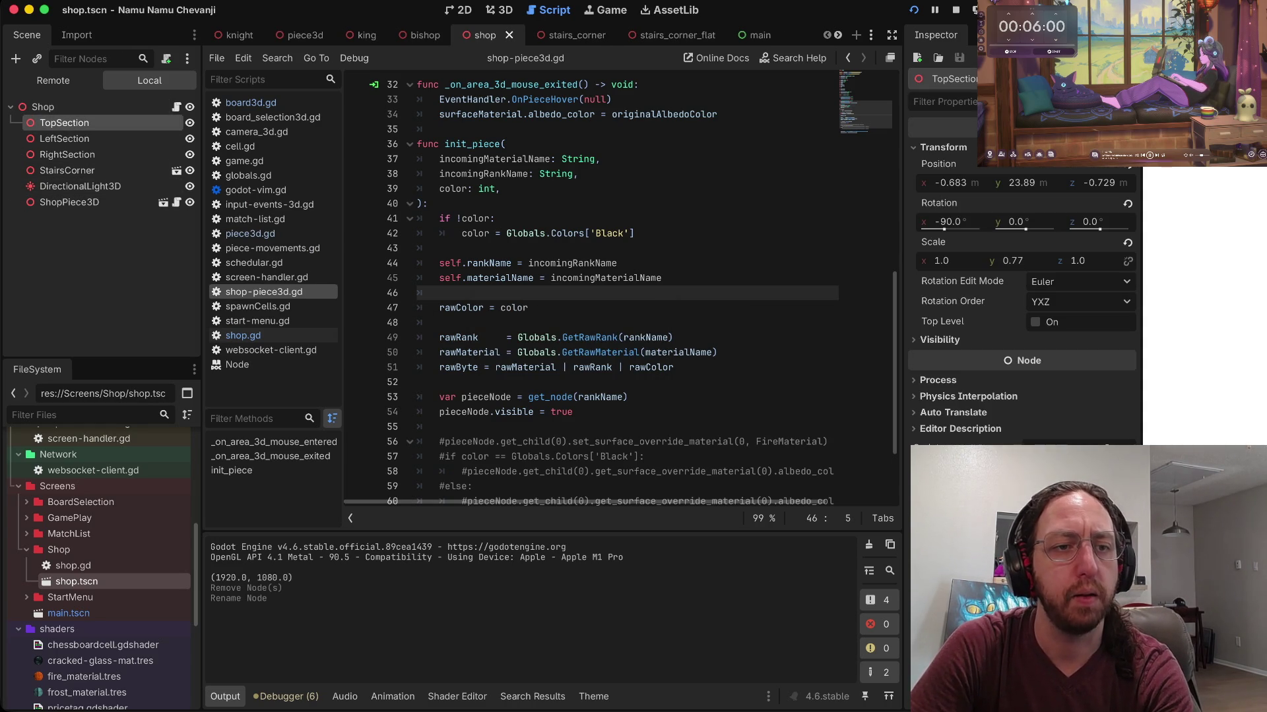
pyautogui.keyDown('shift'); pyautogui.click(67, 154); pyautogui.keyUp('shift')
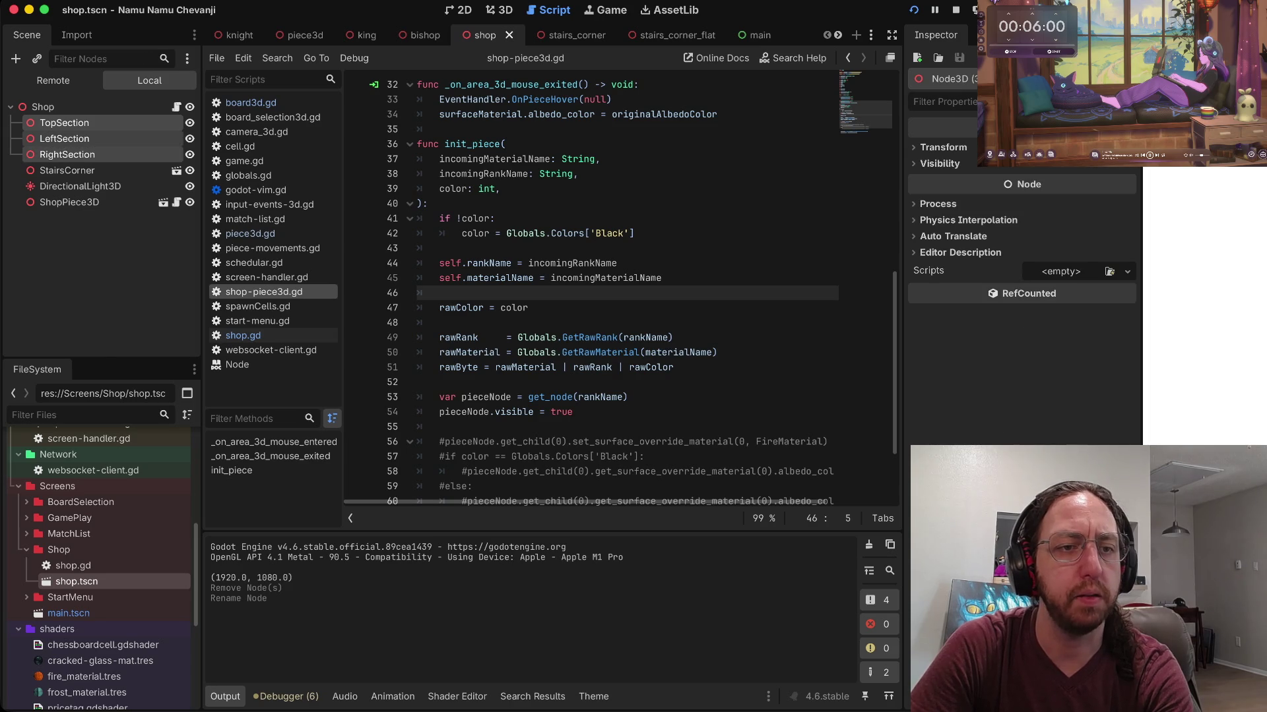
pyautogui.rightClick(105, 153)
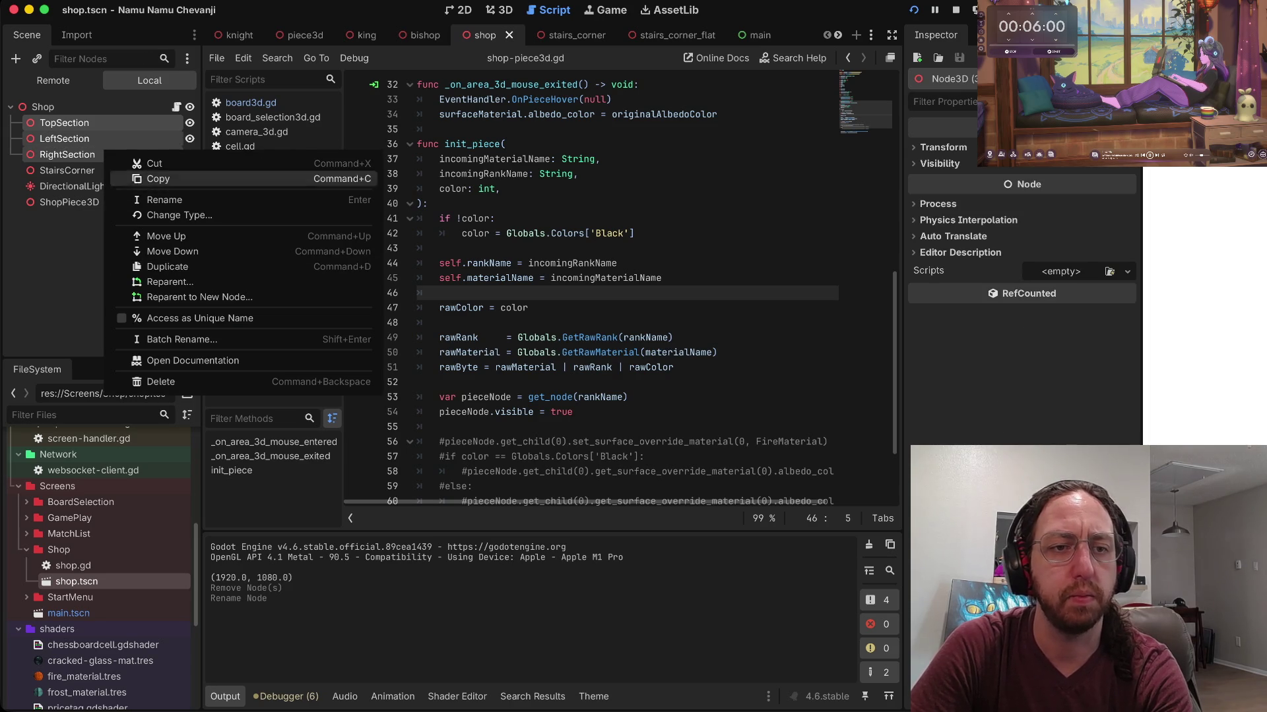
pyautogui.click(161, 382)
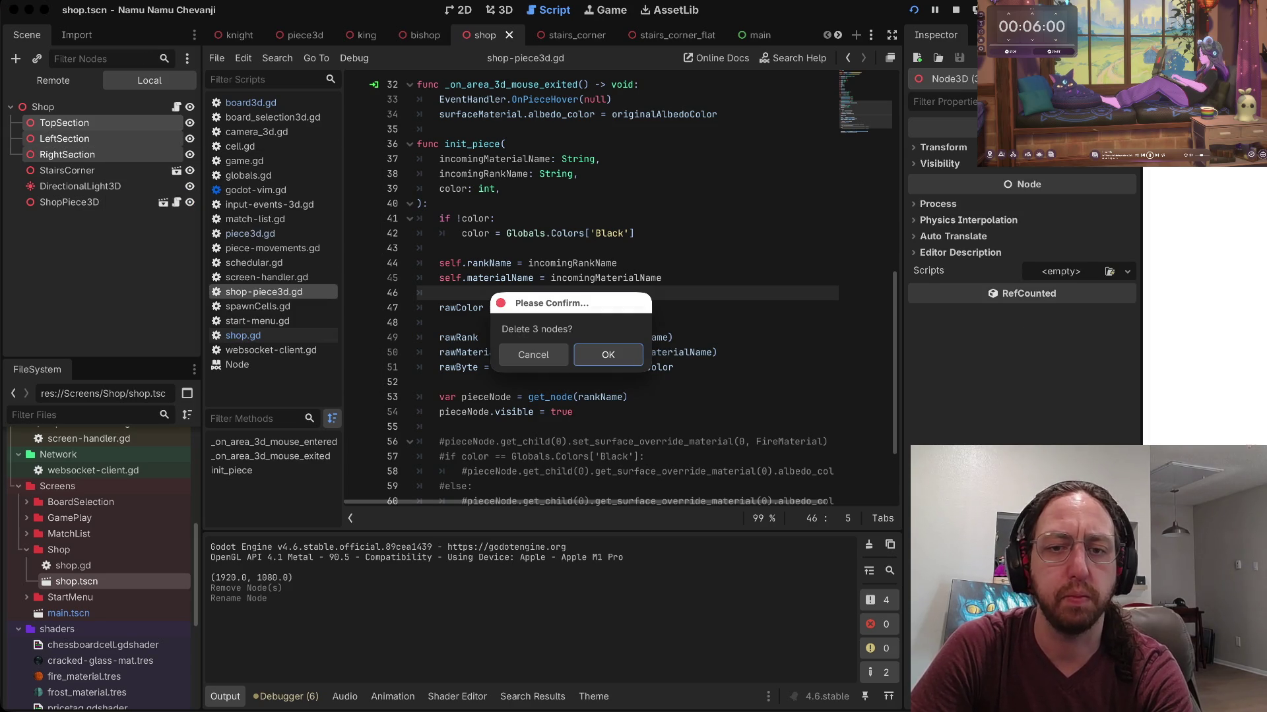
pyautogui.press('Return')
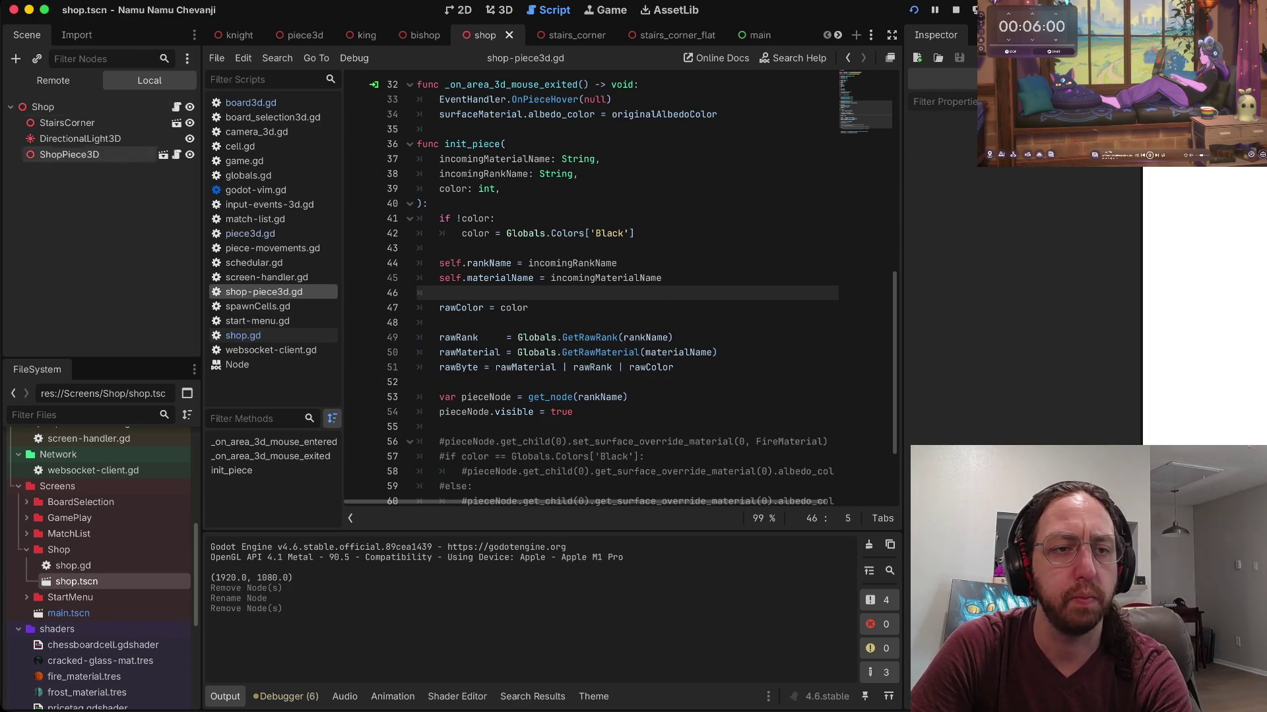
pyautogui.click(695, 352)
pyautogui.scroll(-2, 694, 352)
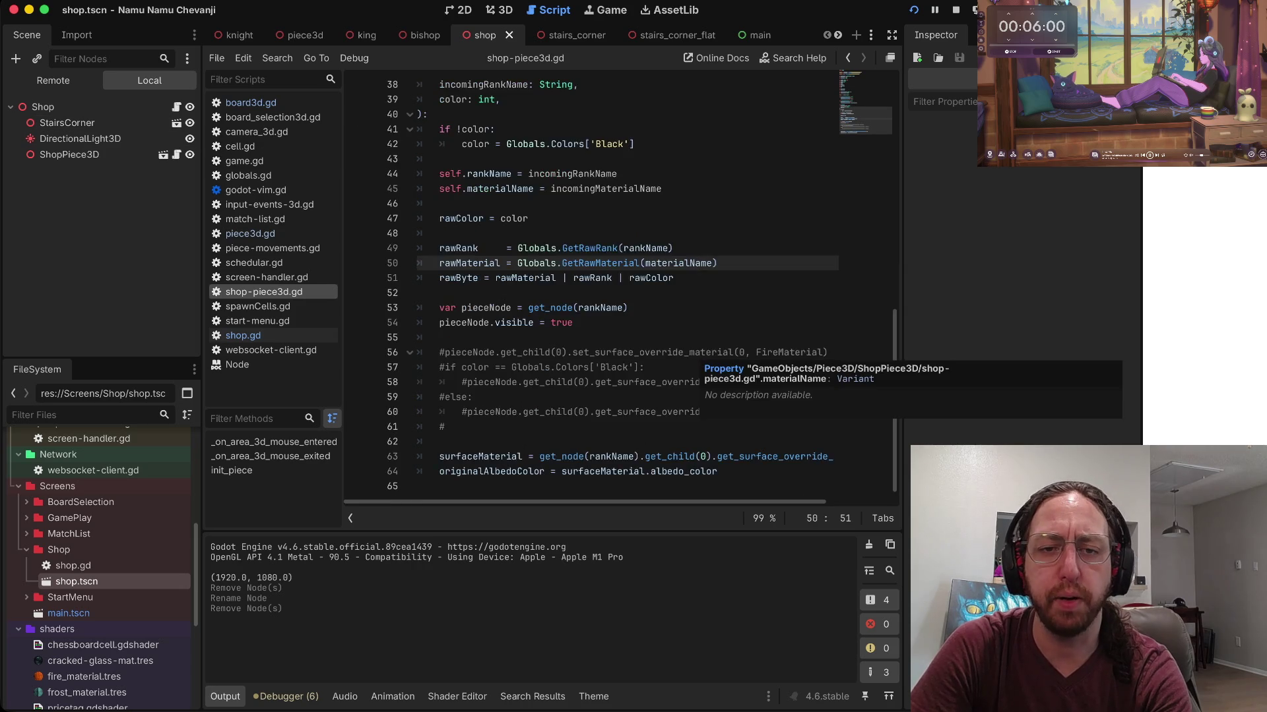
# Step: Run the project, enter a username on the title screen, and press Play to reach the match
pyautogui.scroll(12, 695, 353)
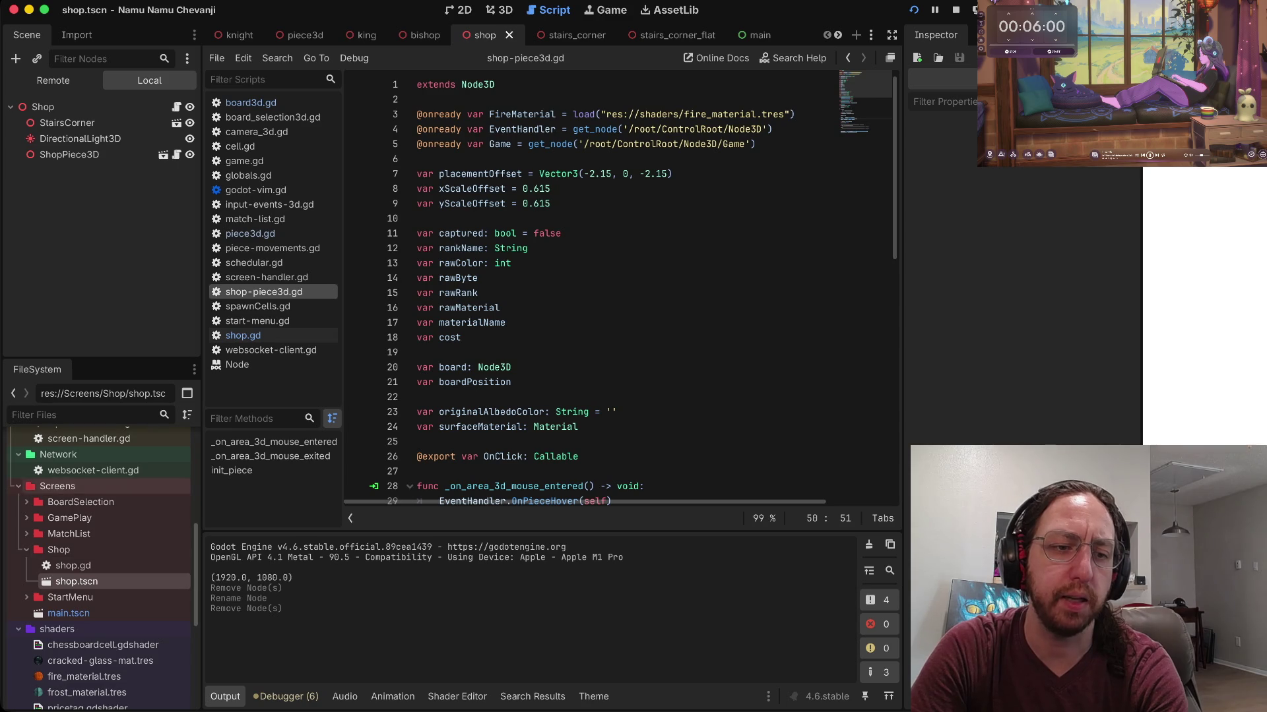
pyautogui.scroll(10, 99, 475)
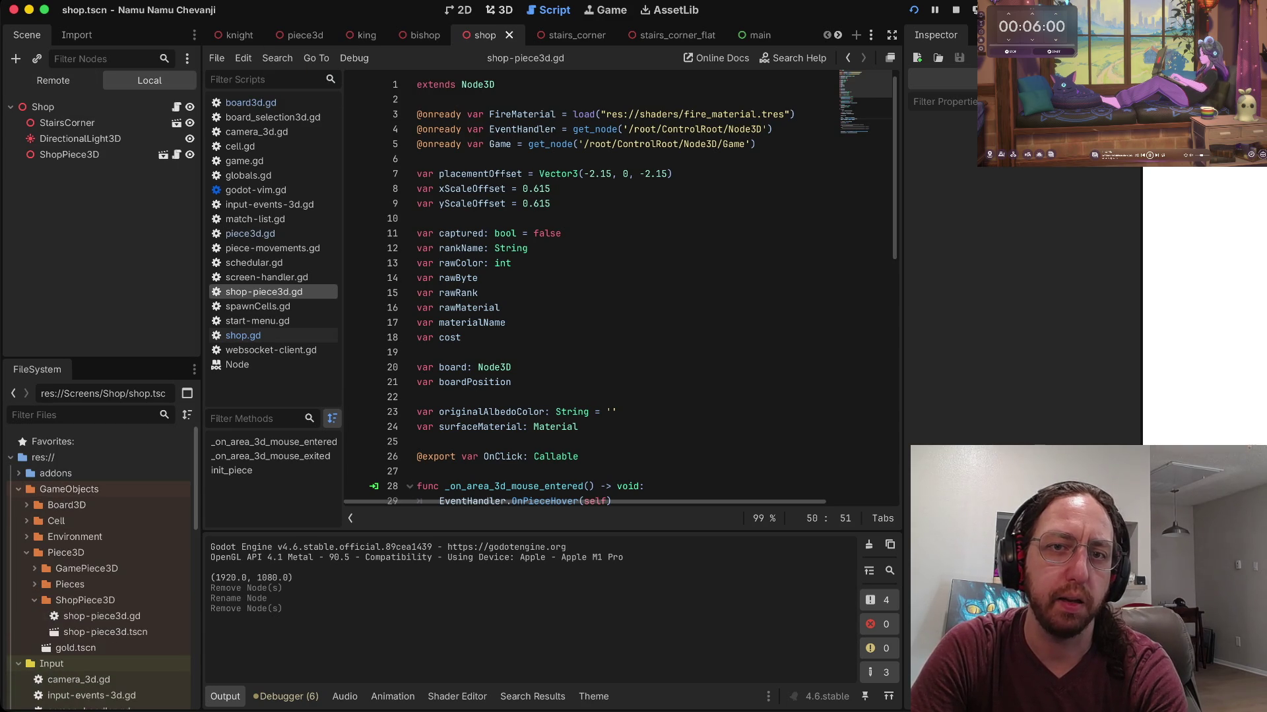
pyautogui.press('super+b')
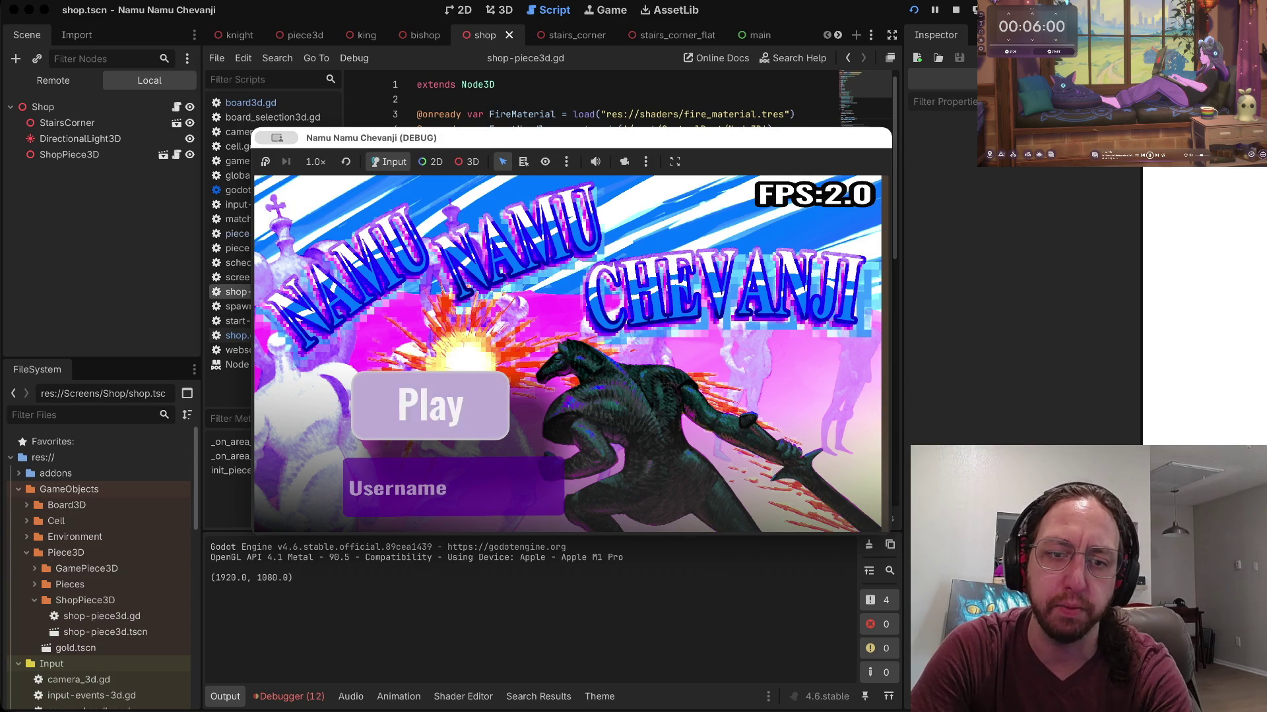
pyautogui.write('a')
pyautogui.click(430, 405)
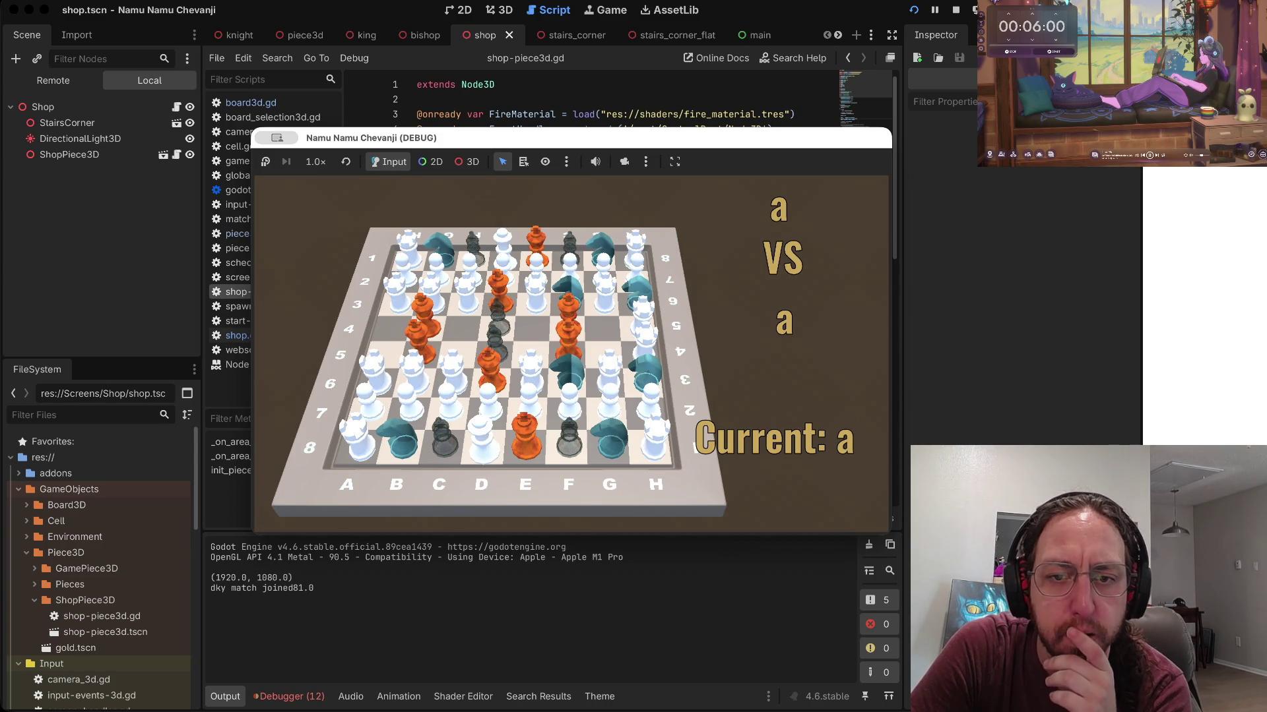
# Step: Show the Remote scene tree and expand ControlRoot and both Store nodes to view Store's children
pyautogui.click(53, 80)
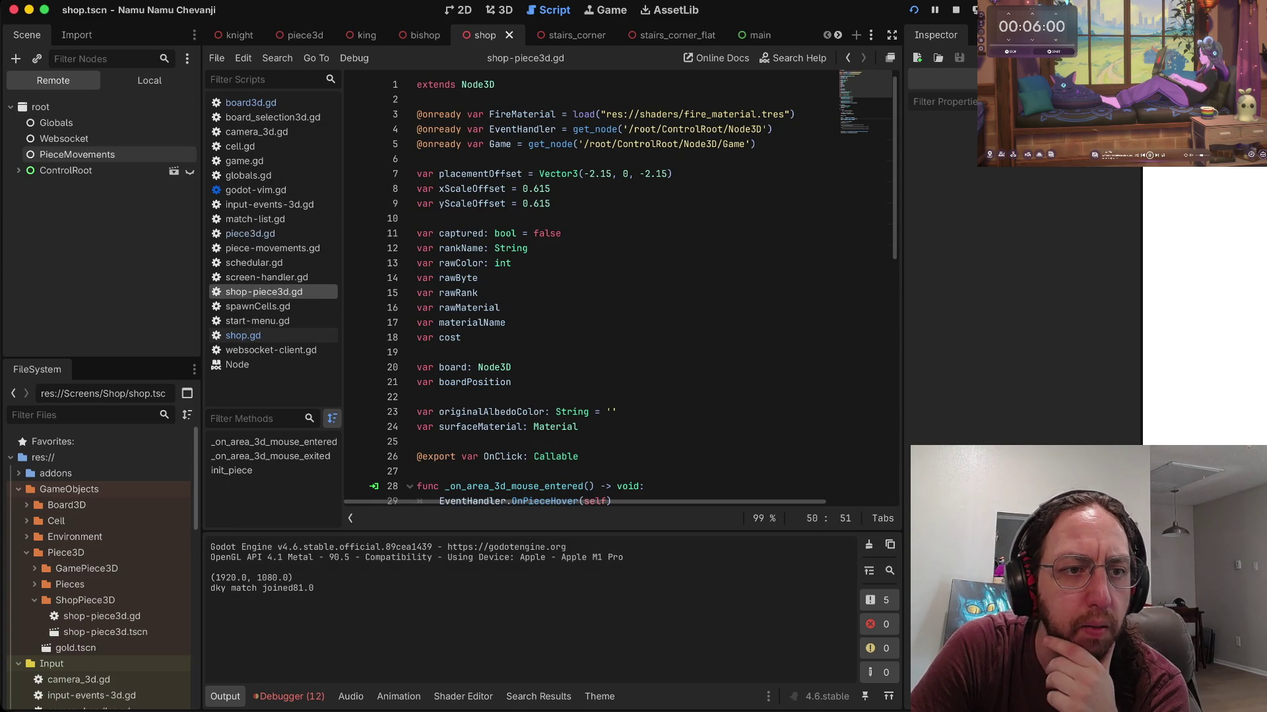
pyautogui.click(19, 170)
pyautogui.click(34, 249)
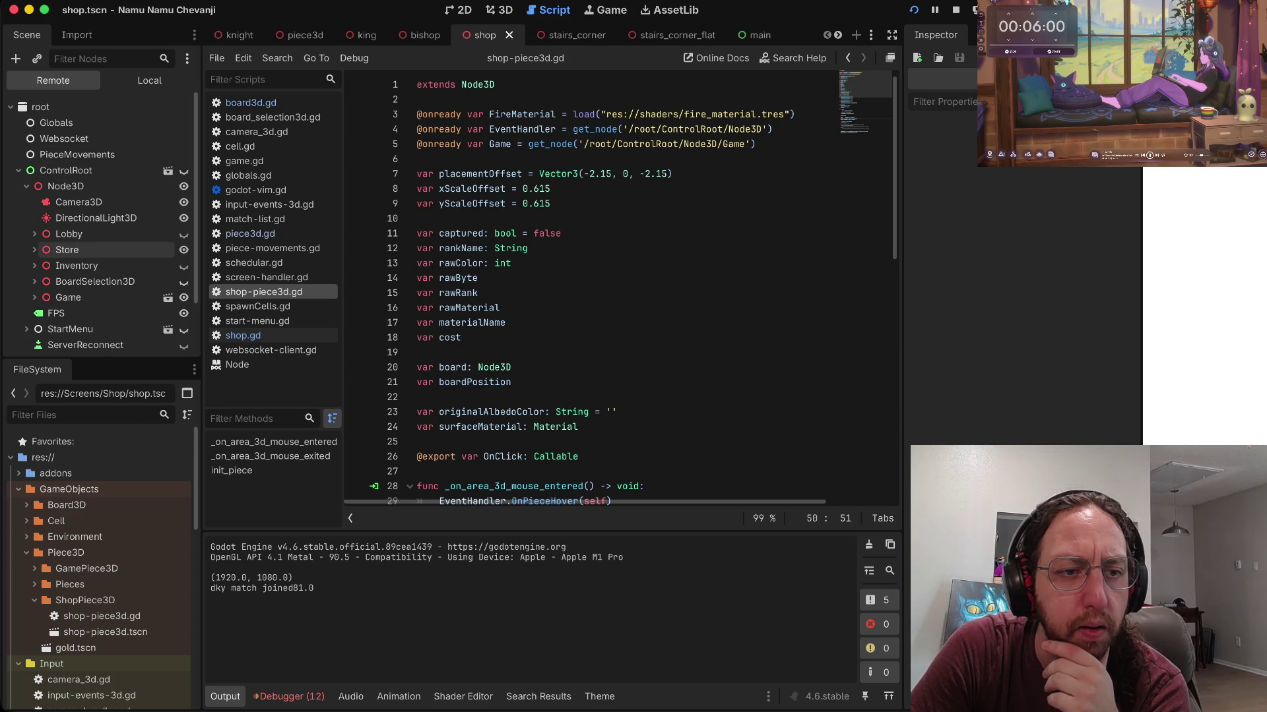
pyautogui.click(42, 265)
pyautogui.scroll(-5, 99, 218)
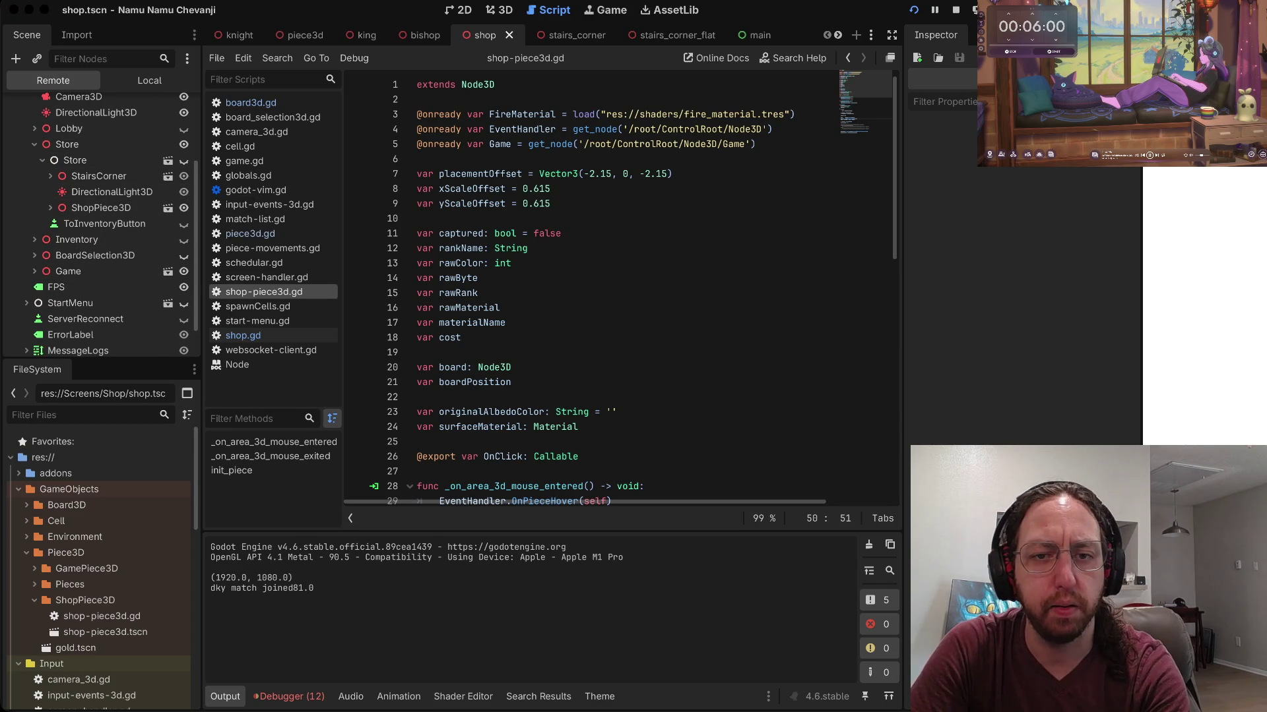
# Step: Tile the running game window on the right half beside the editor
pyautogui.hotkey('ctrl', 'alt', 'Left')
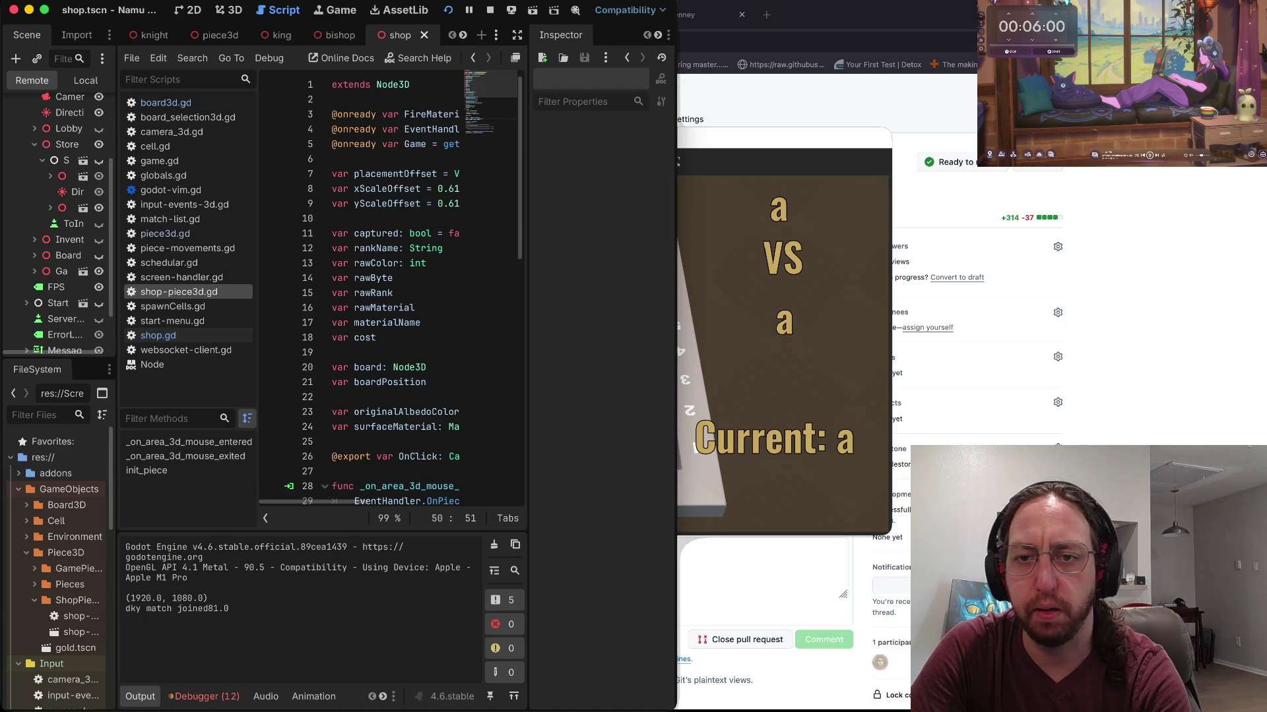
pyautogui.press('super+Tab')
pyautogui.moveTo(369, 137)
pyautogui.mouseDown()
pyautogui.moveTo(644, 263)
pyautogui.moveTo(705, 337)
pyautogui.moveTo(711, 314)
pyautogui.mouseUp()
pyautogui.hotkey('ctrl', 'alt', 'Right')
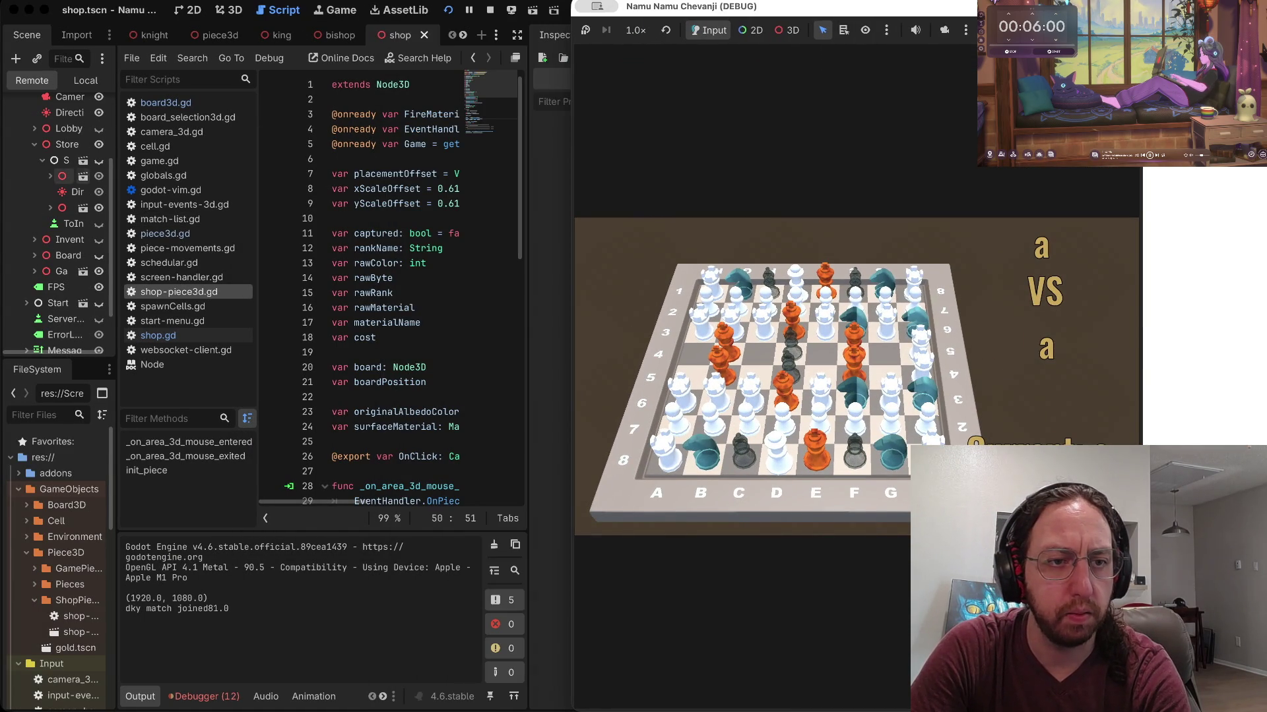
pyautogui.click(76, 191)
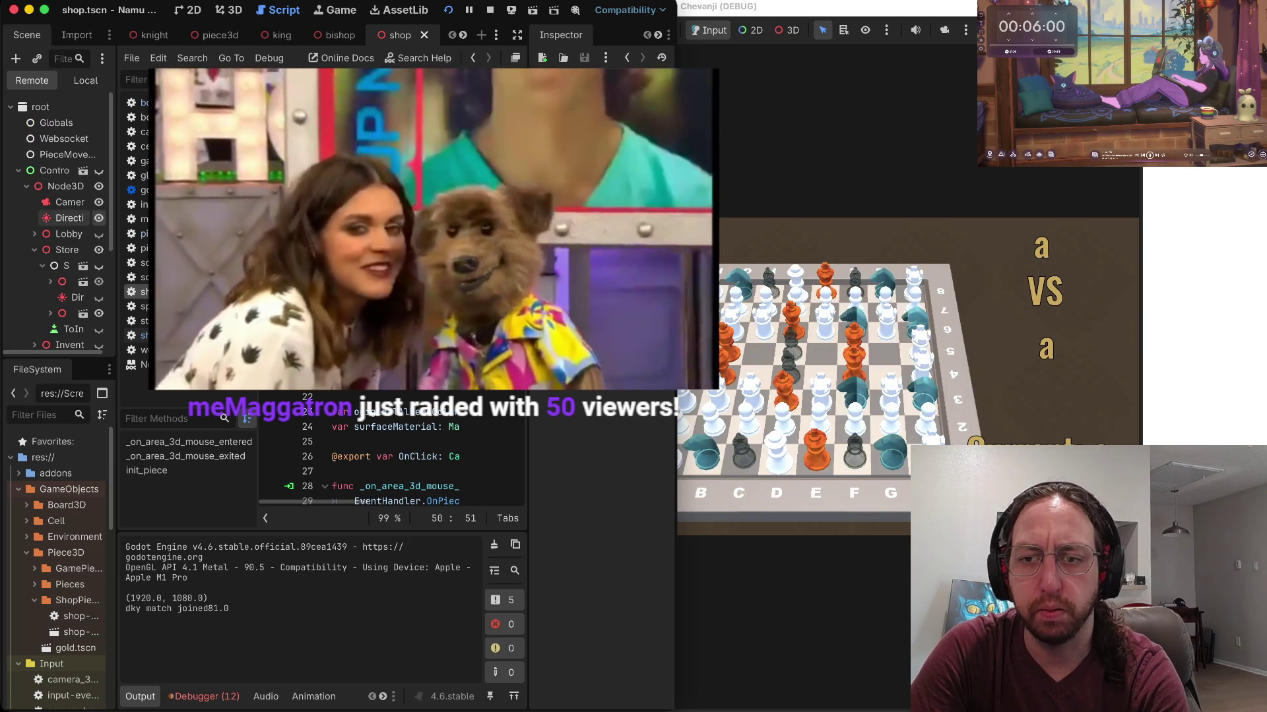
# Step: Stop the running game and maximize the Godot editor
pyautogui.scroll(-4, 66, 224)
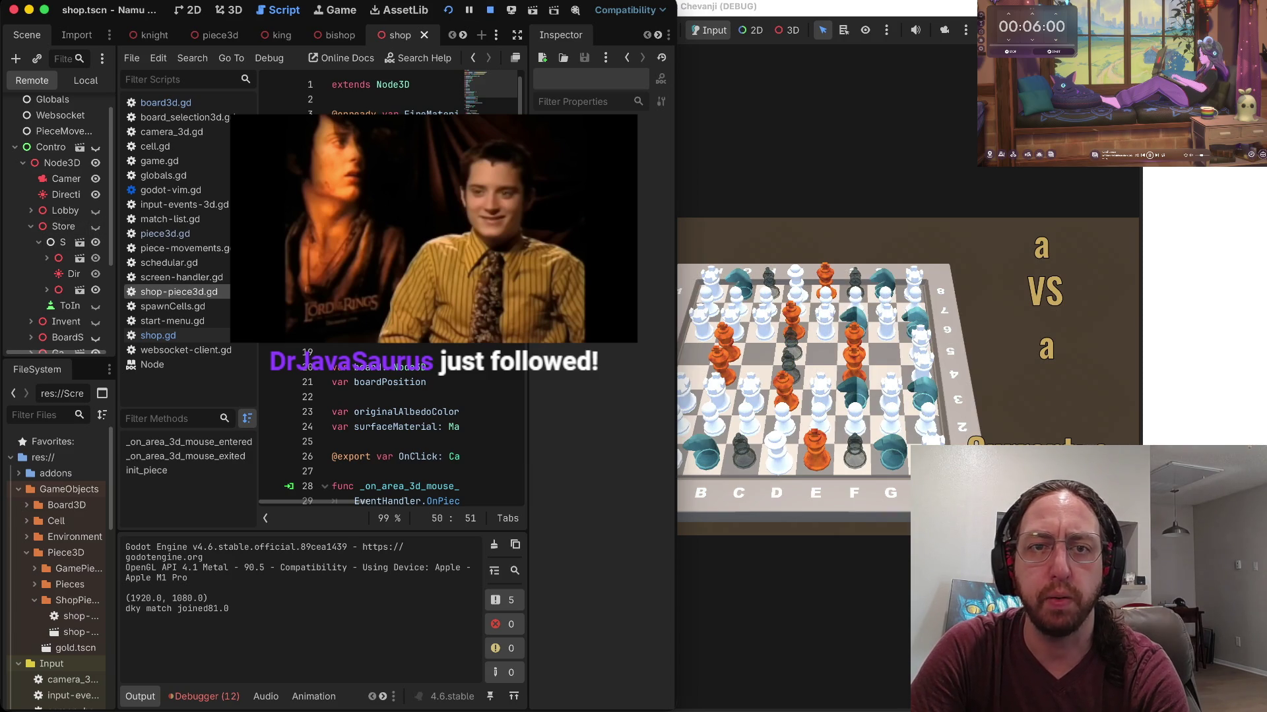
pyautogui.press('super+period')
pyautogui.hotkey('ctrl', 'alt', 'Return')
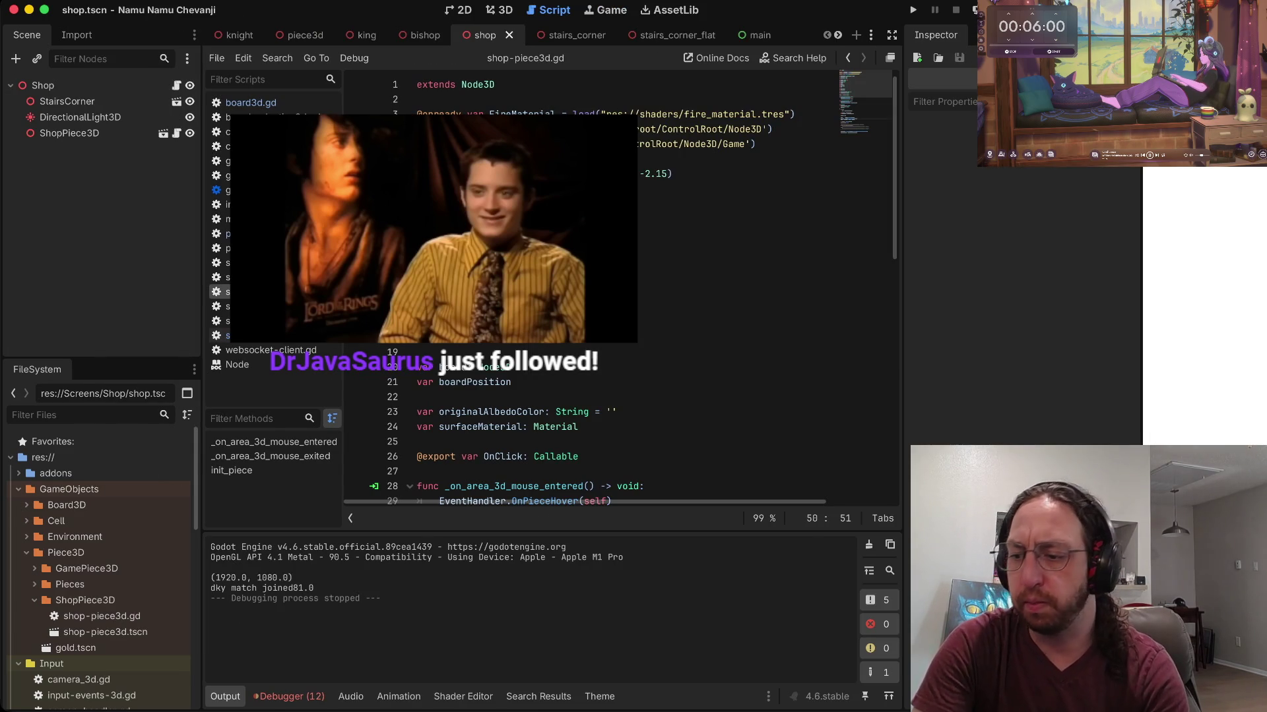
pyautogui.click(419, 352)
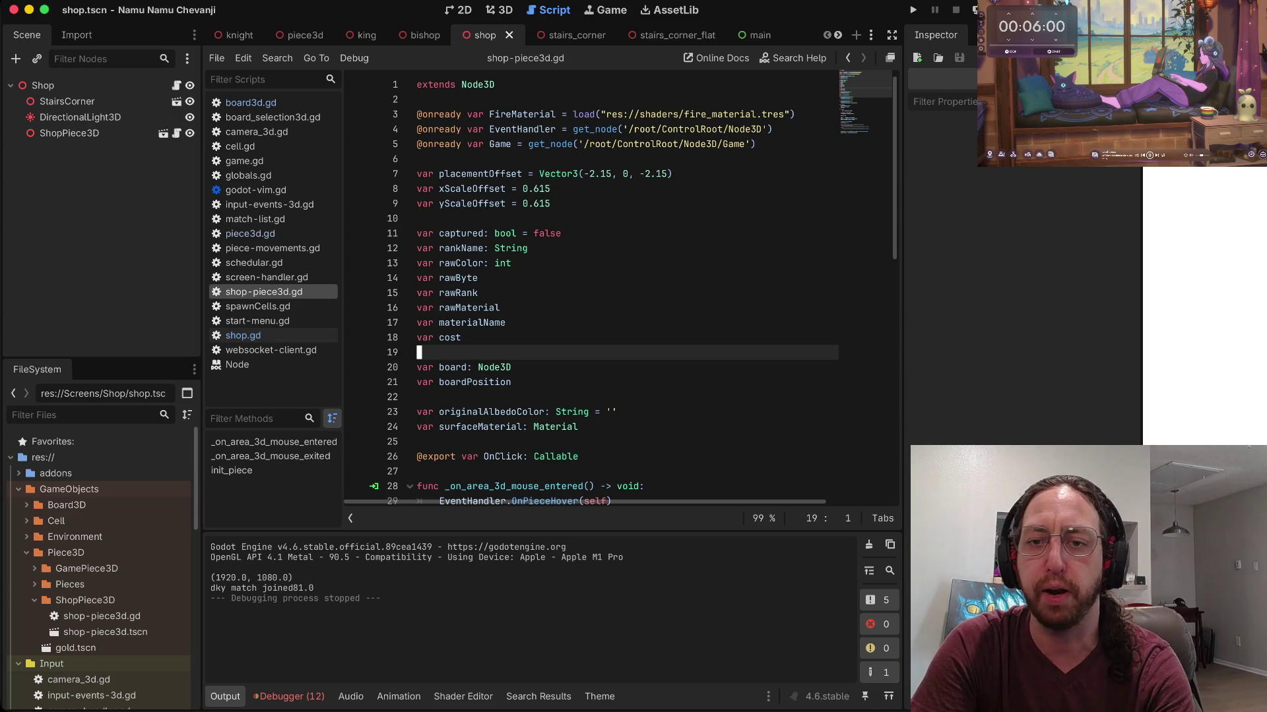
pyautogui.click(480, 277)
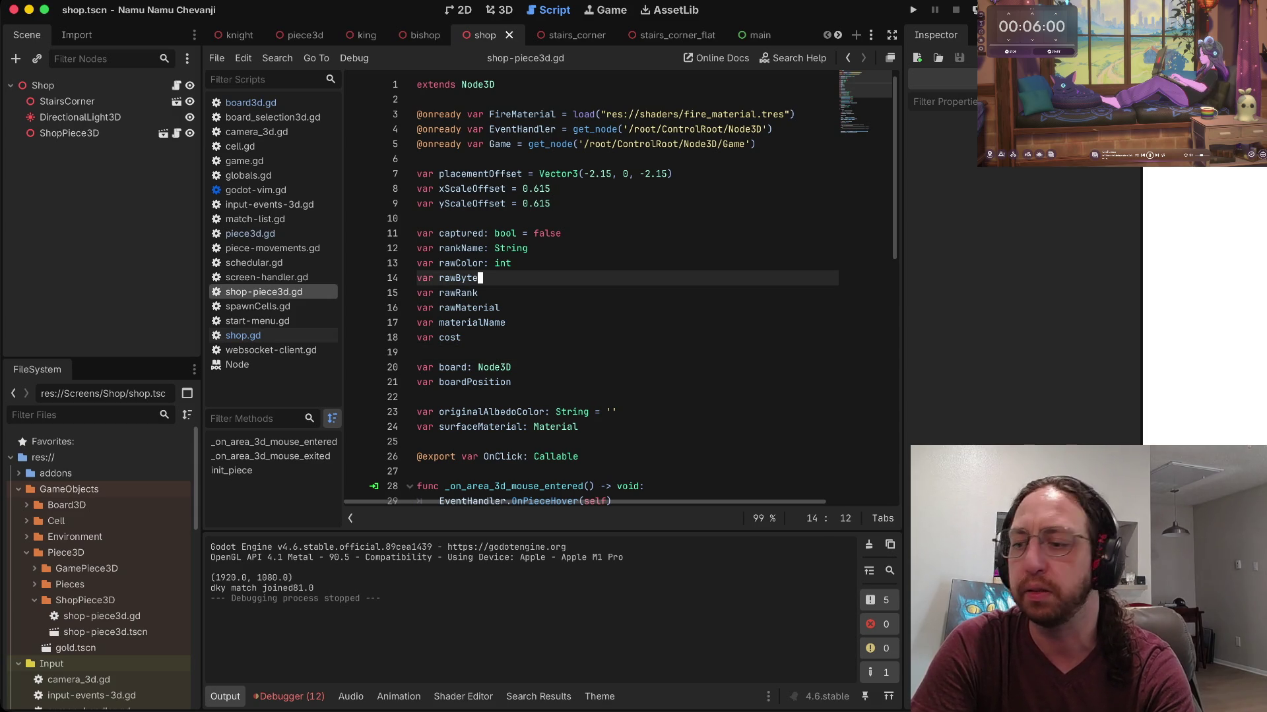
# Step: Run the game and enter it with username 'a'
pyautogui.press('super+b')
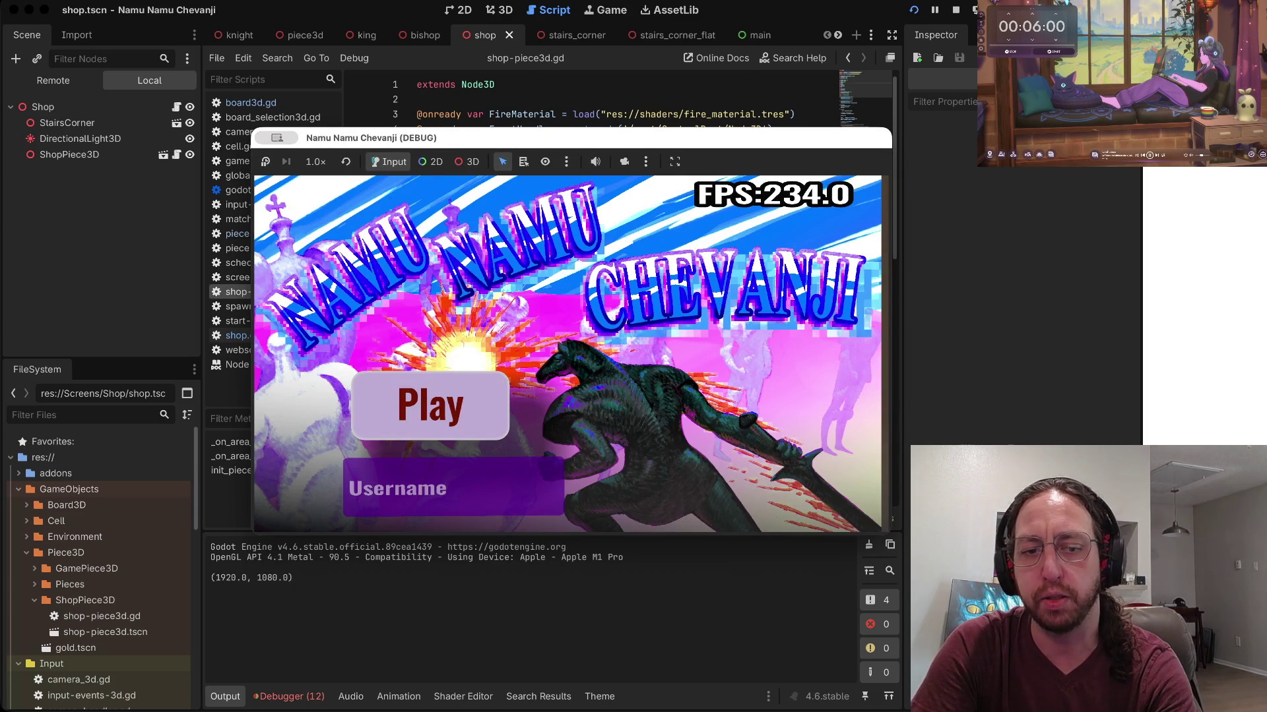
pyautogui.write('a')
pyautogui.press('Return')
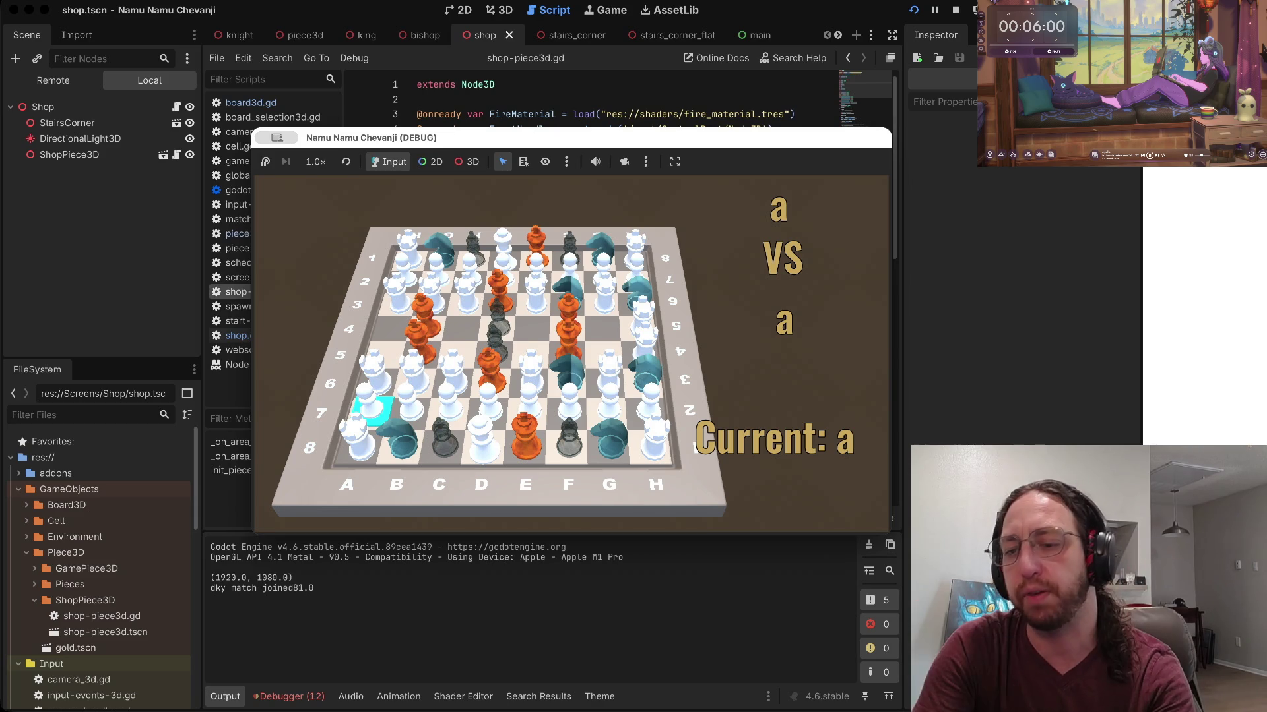
# Step: Stop and relaunch the game twice to retest it
pyautogui.press('super+period')
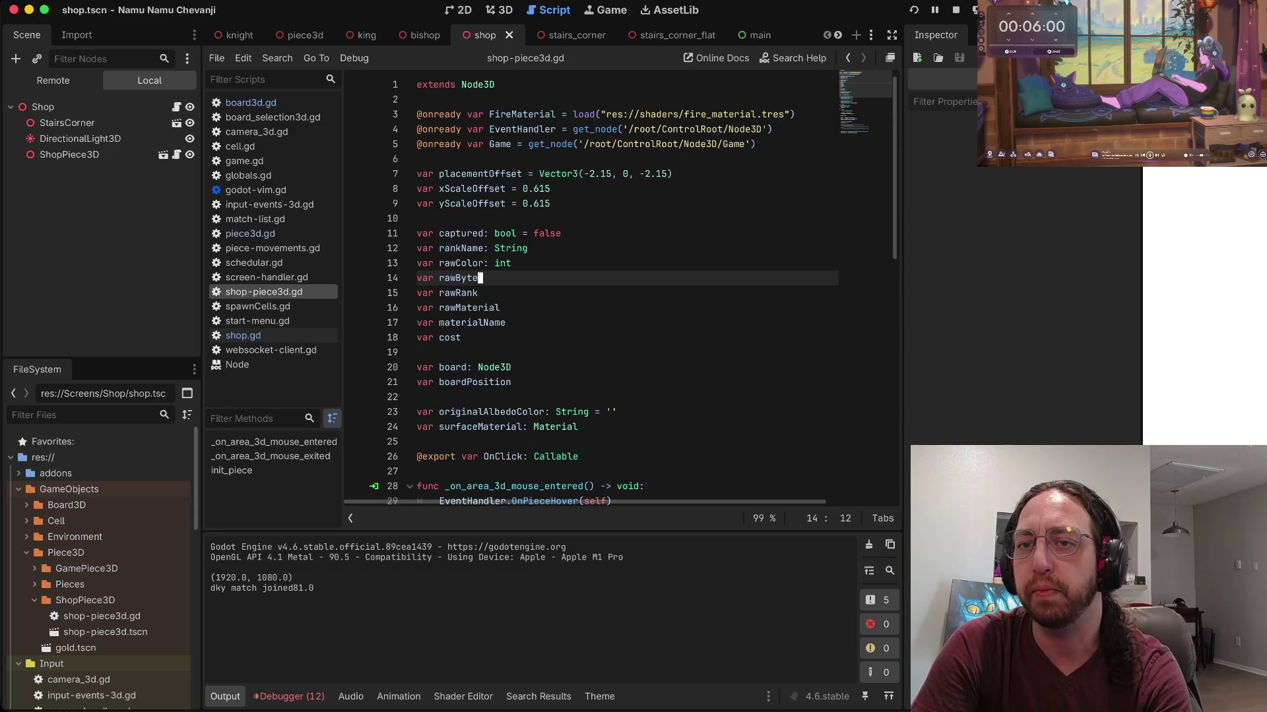
pyautogui.press('super+b')
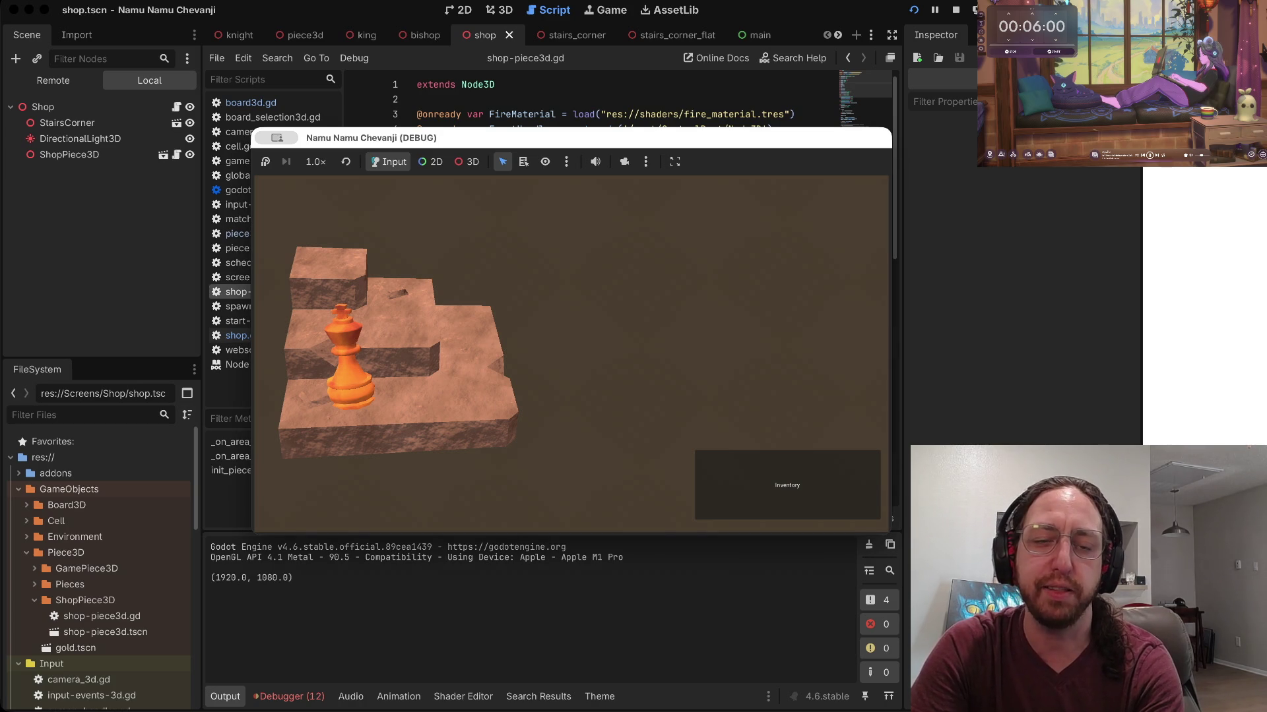
pyautogui.press('super+q')
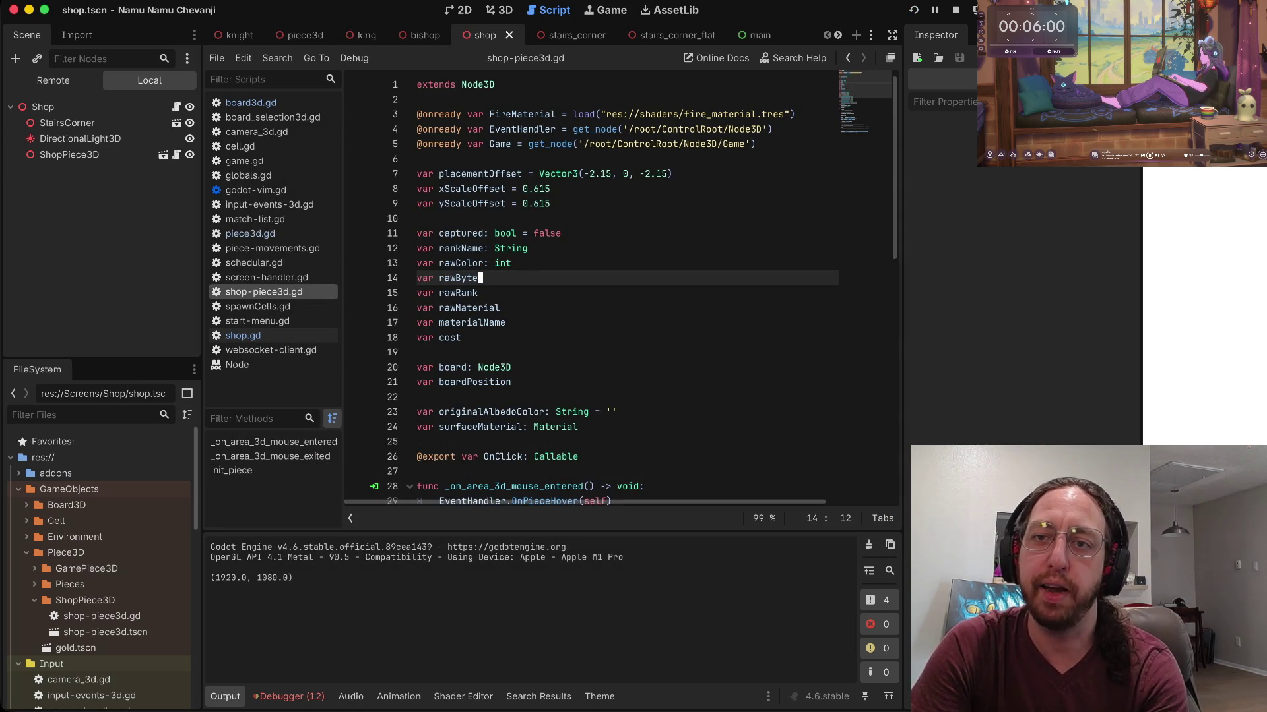
pyautogui.press('super+b')
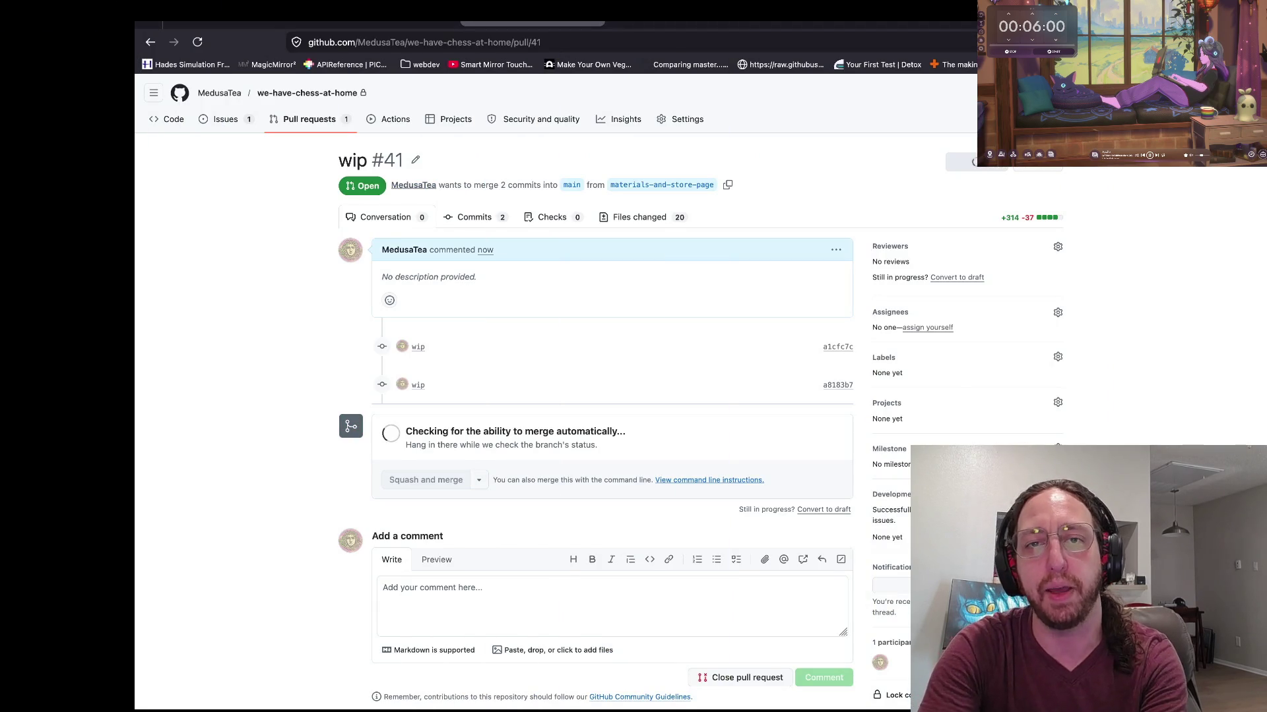
# Step: Search DuckDuckGo images for 'megaman old cover soccer' and preview a couple of Mega Man covers
pyautogui.hotkey('ctrl', 't')
pyautogui.write('megaman old cover soccer')
pyautogui.press('Return')
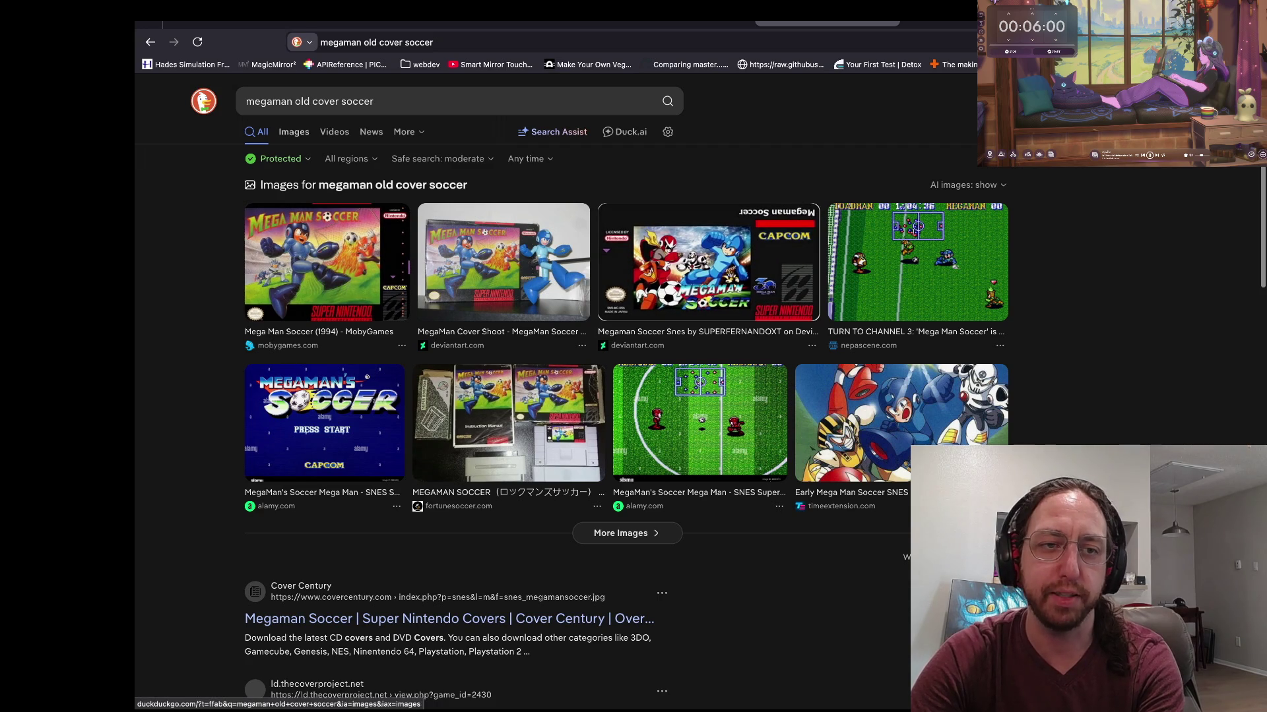
pyautogui.click(627, 533)
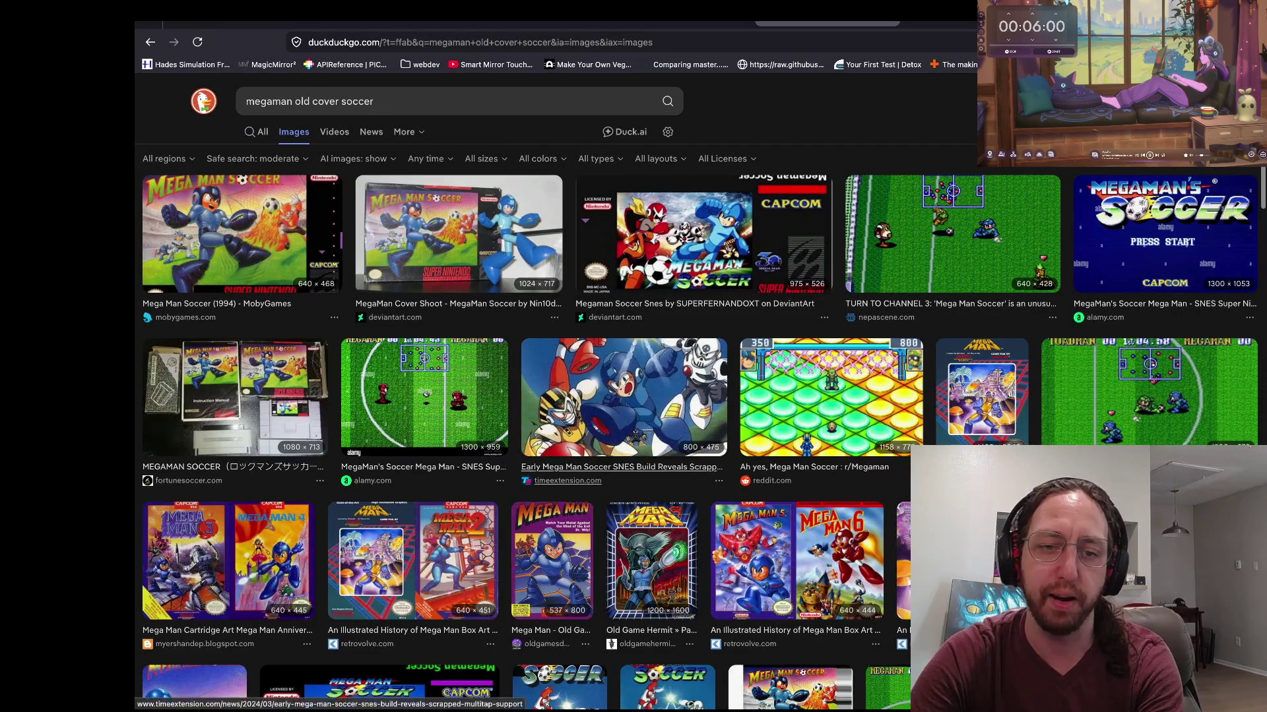
pyautogui.click(652, 561)
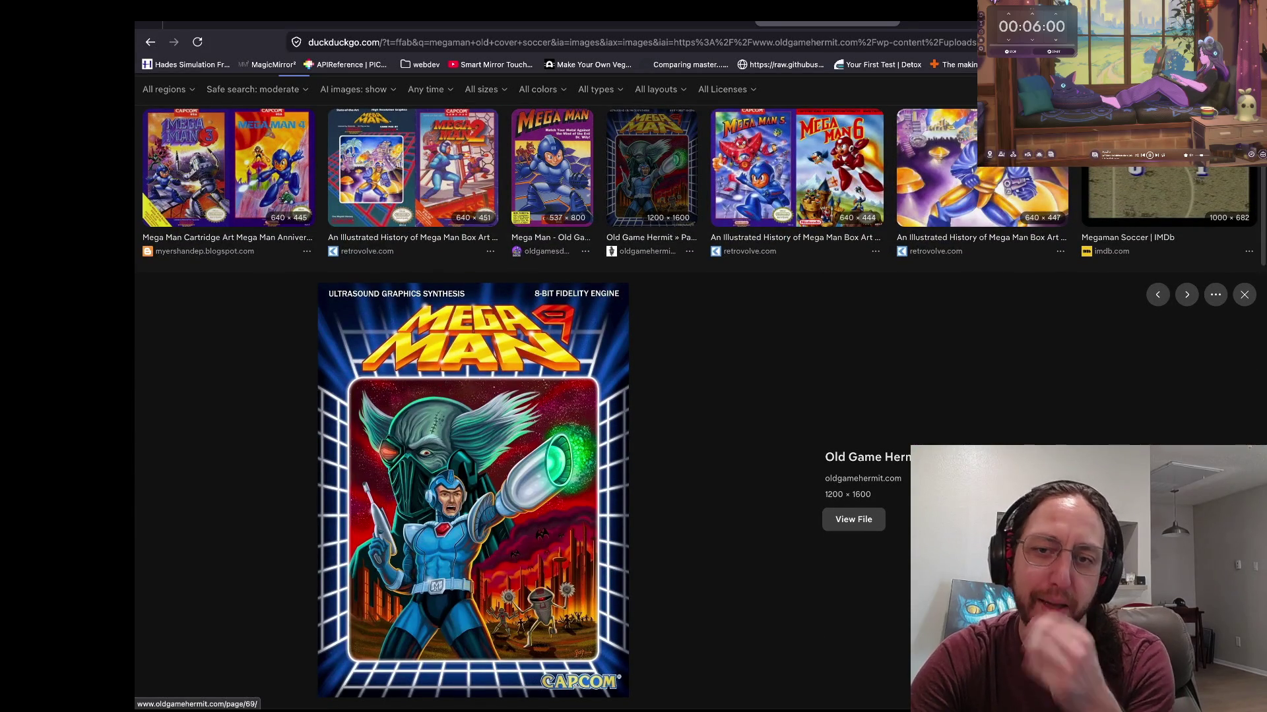
pyautogui.press('Right')
pyautogui.press('Right')
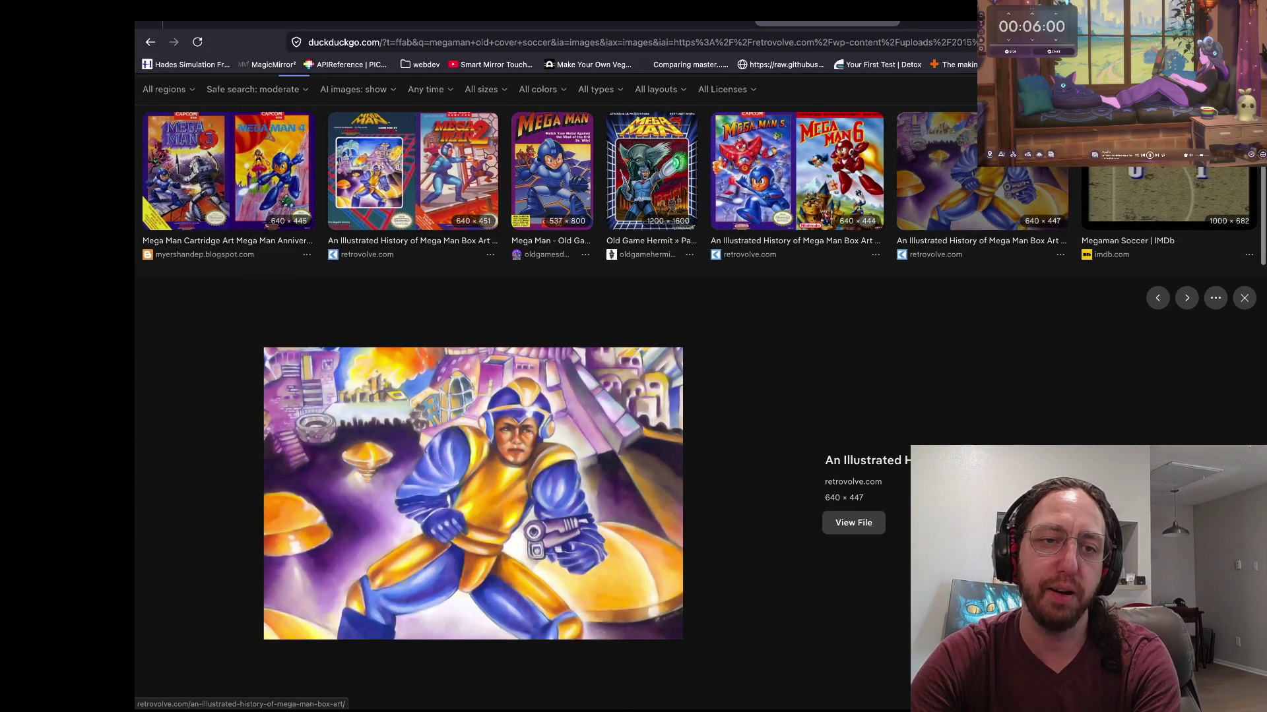
pyautogui.press('super+Tab')
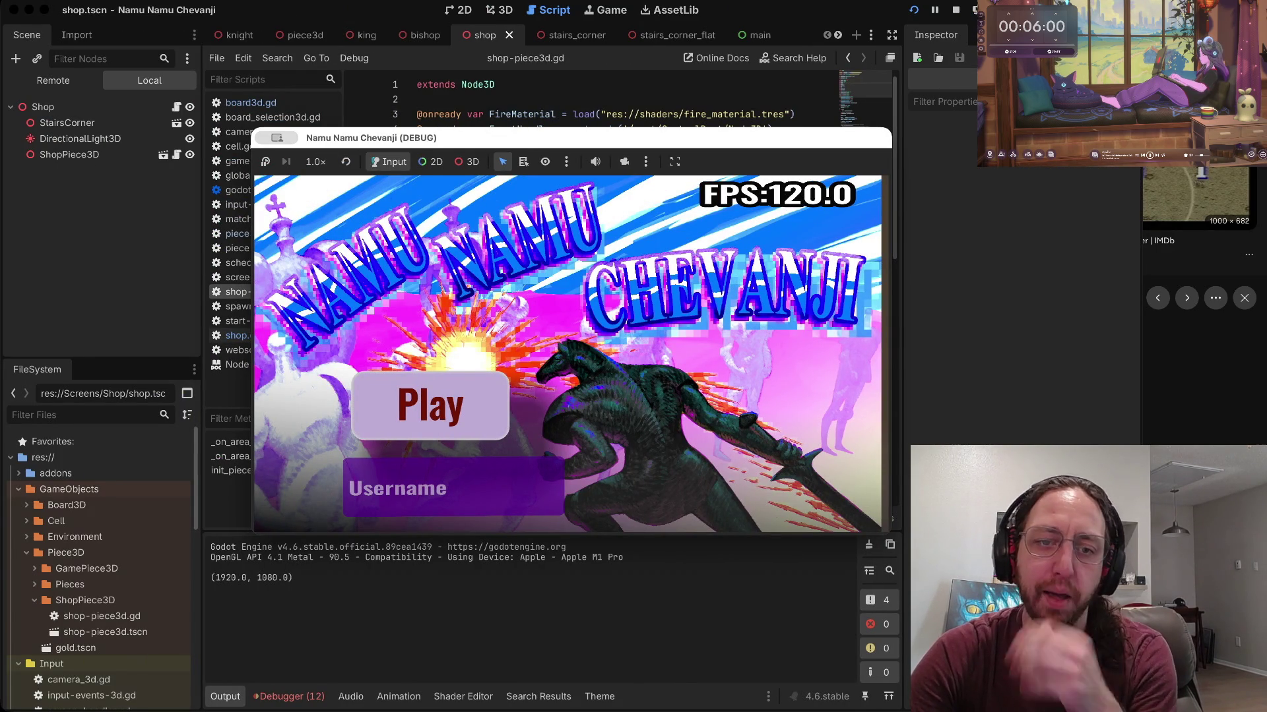
# Step: Log into the game with username 'a' and open the Store from the chess board
pyautogui.click(349, 489)
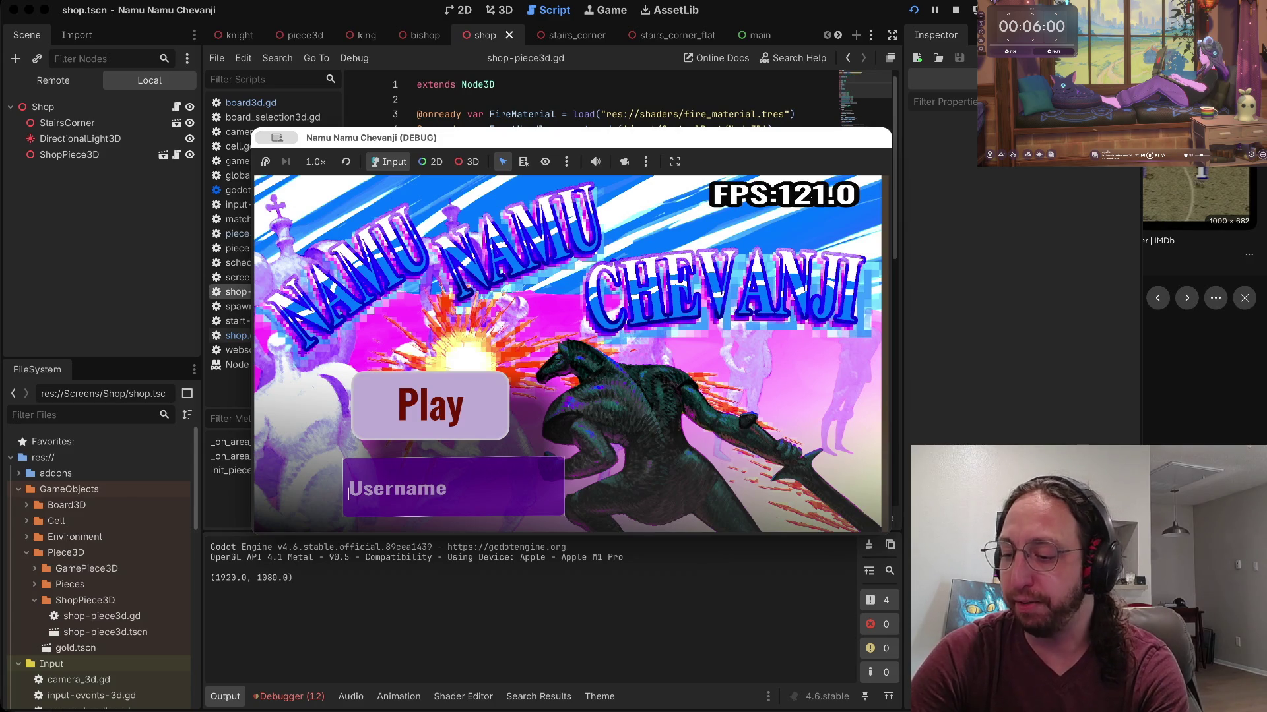
pyautogui.write('a')
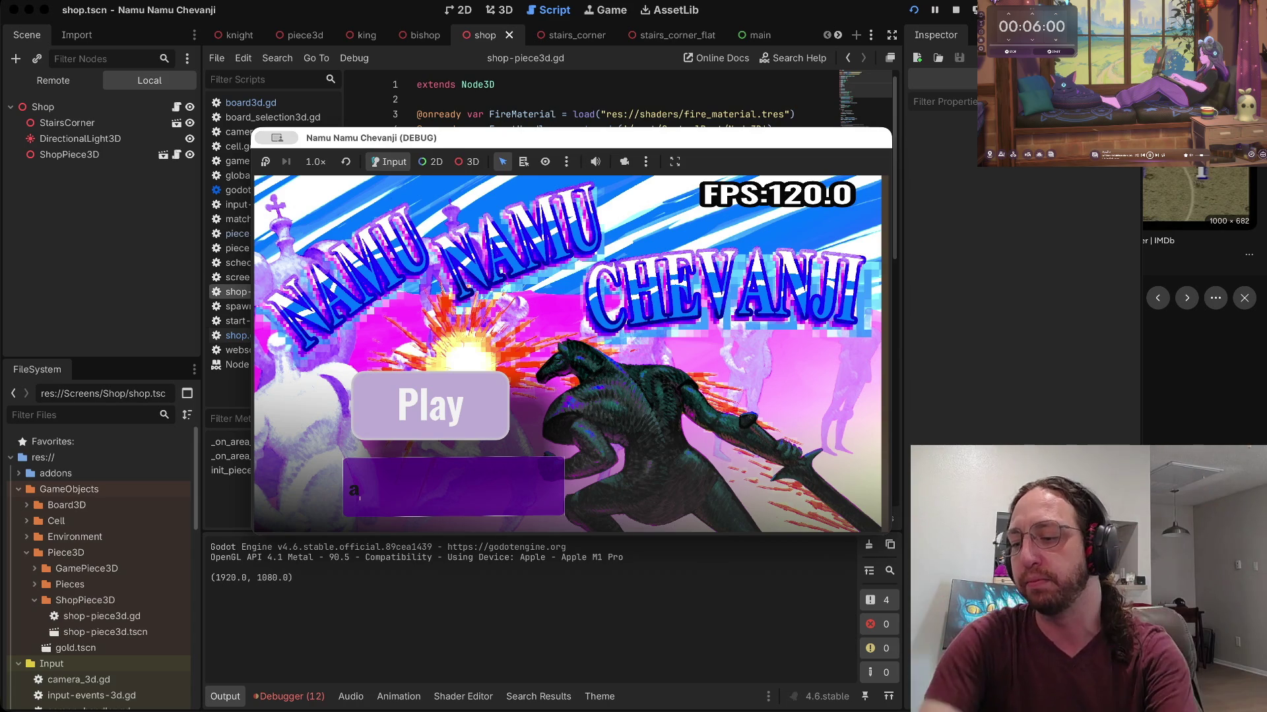
pyautogui.press('Return')
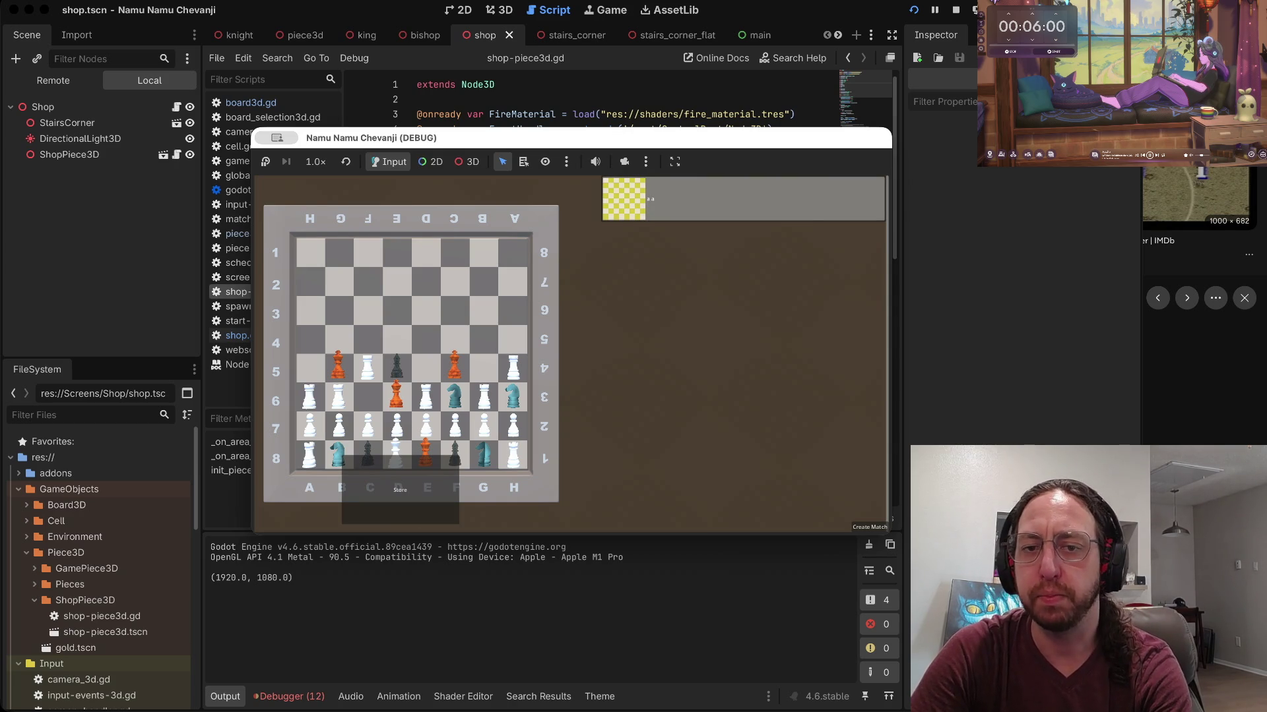
pyautogui.click(400, 489)
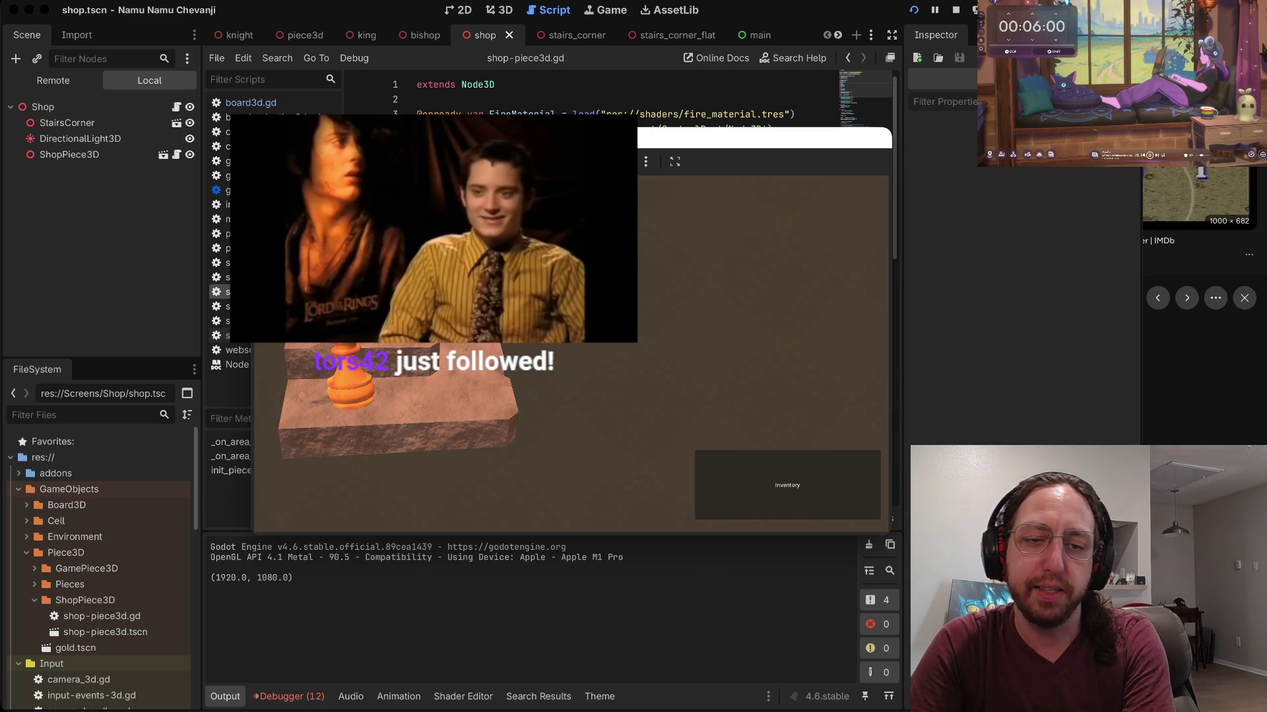
# Step: Stop the game after viewing the shop scene
pyautogui.press('super+period')
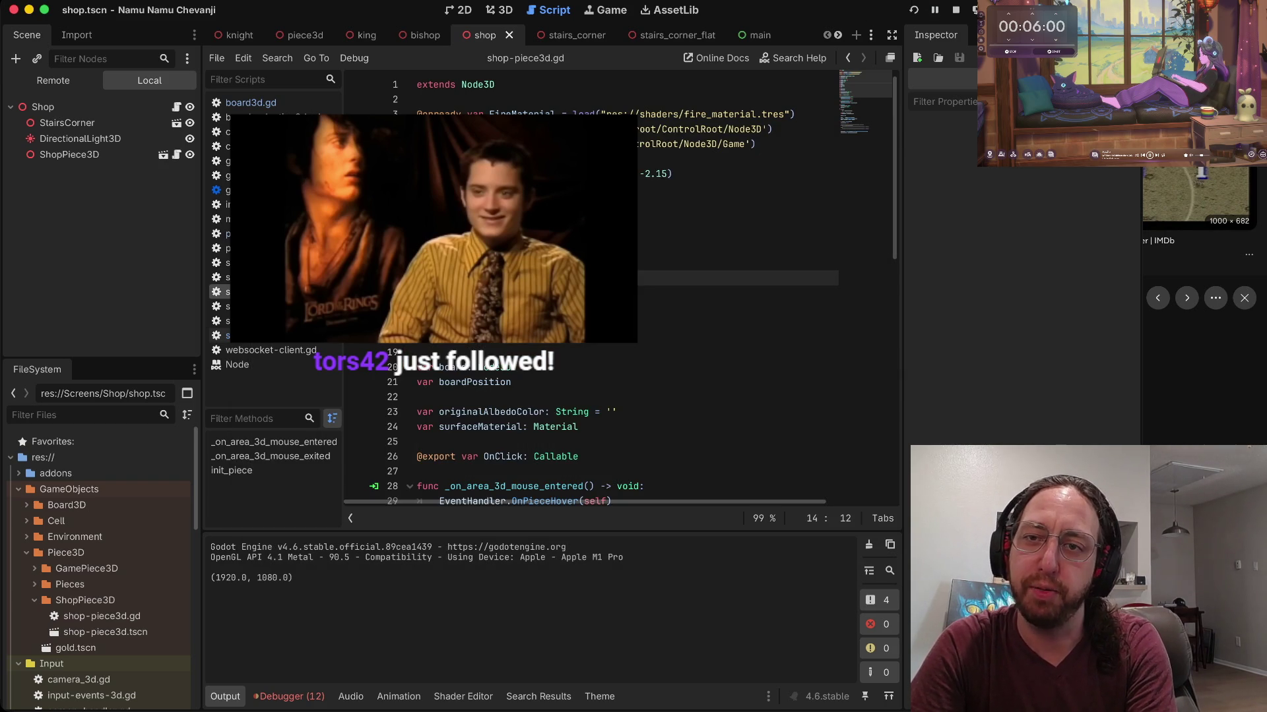
# Step: Relaunch the game and type username 'a' on the title screen
pyautogui.press('super+b')
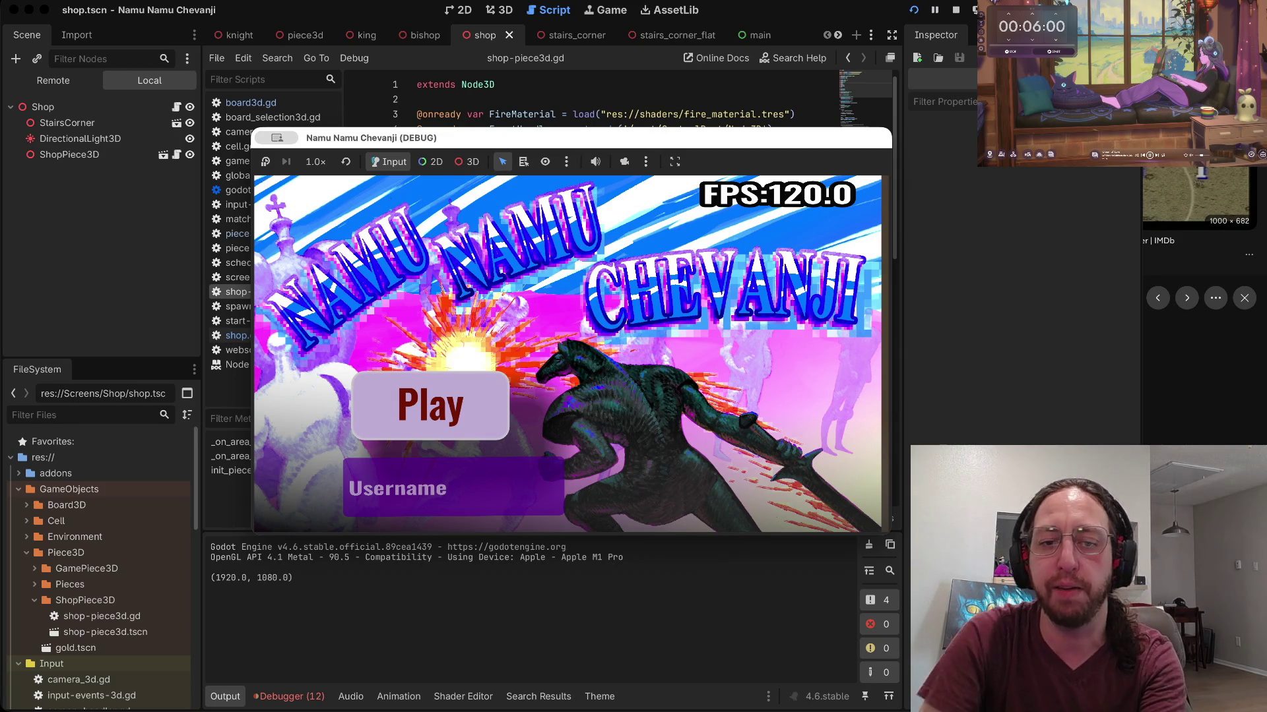
pyautogui.write('a')
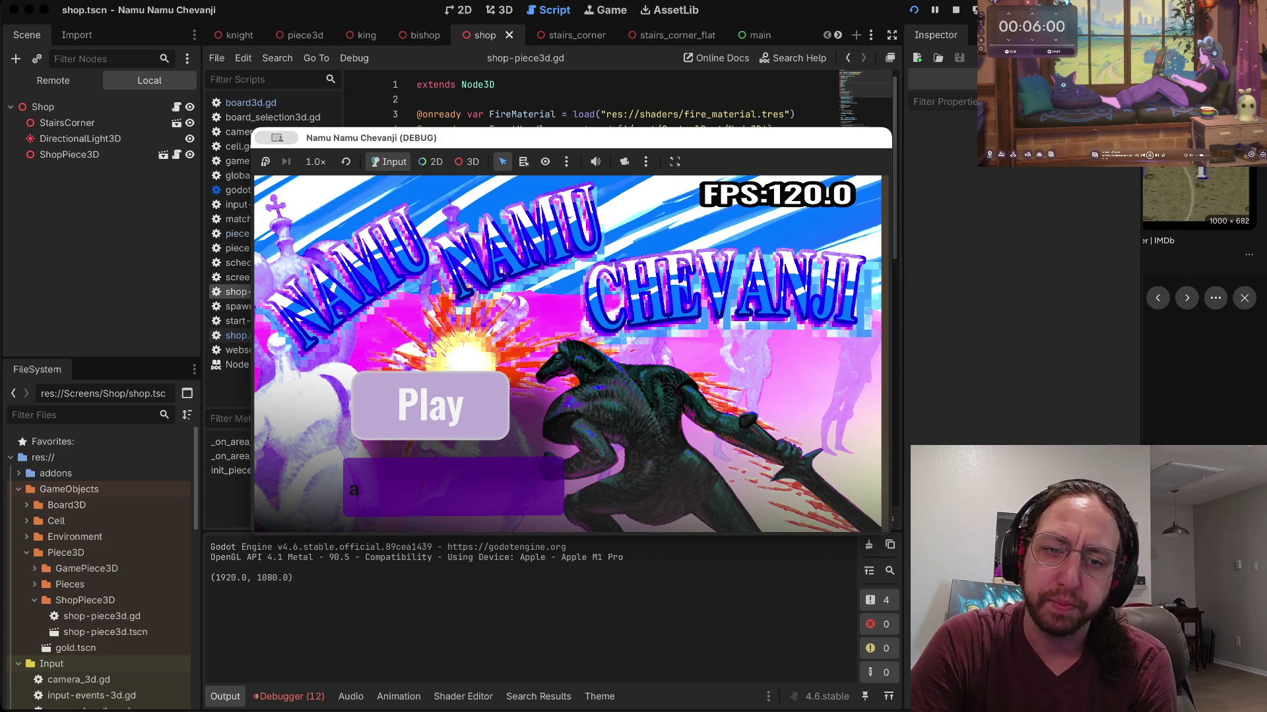
# Step: Submit the username to reach the chess board
pyautogui.press('Return')
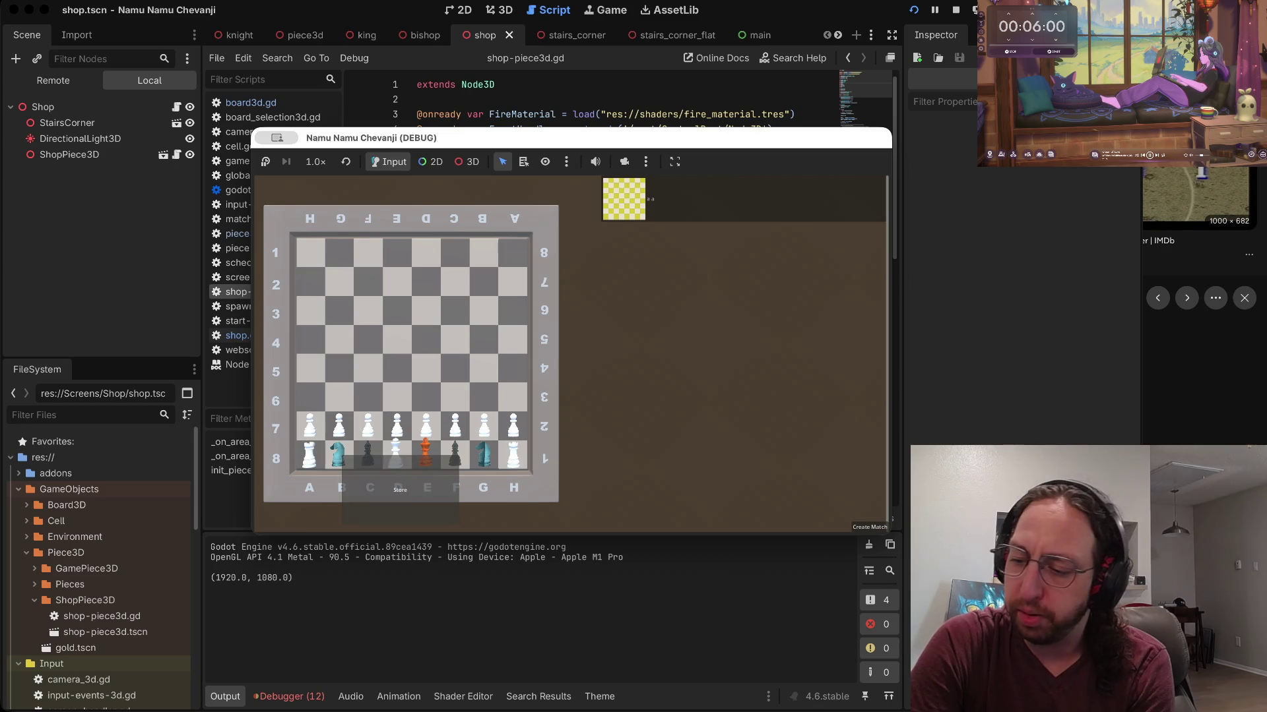
# Step: Enter the shop to see the king on stone stairs, then switch to the terminal workspace
pyautogui.click(400, 490)
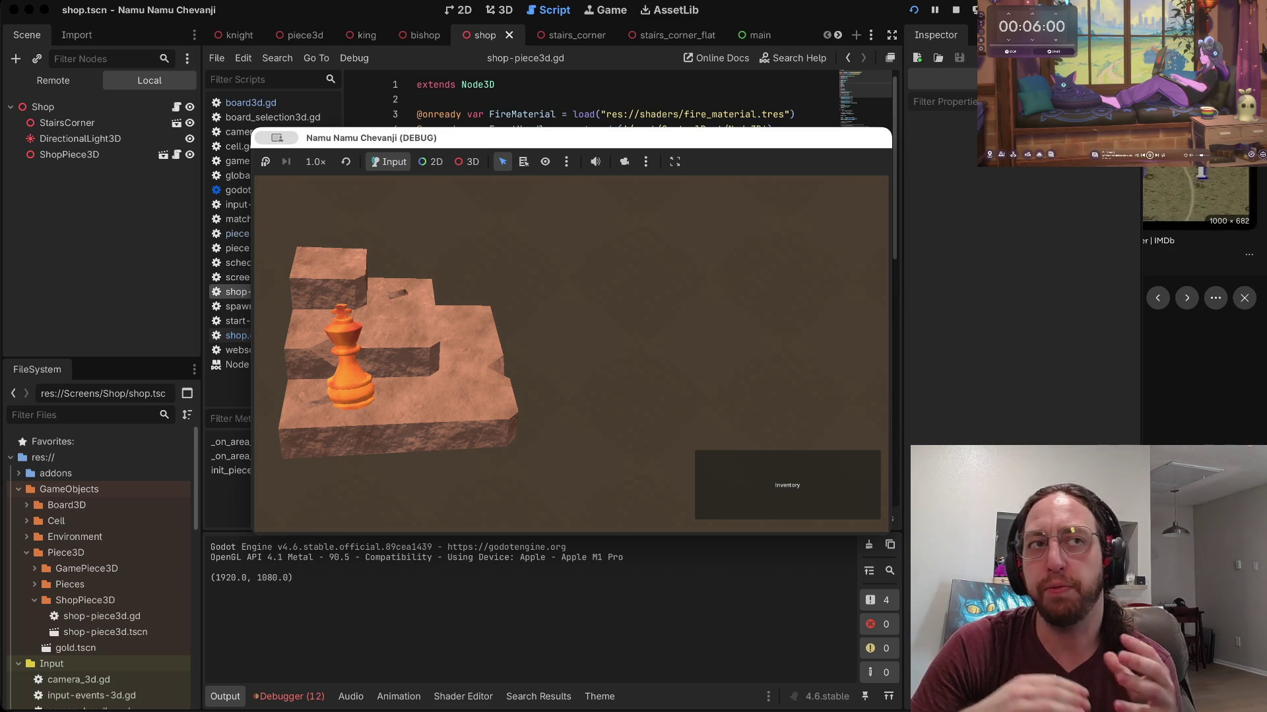
pyautogui.hotkey('ctrl', 'Right')
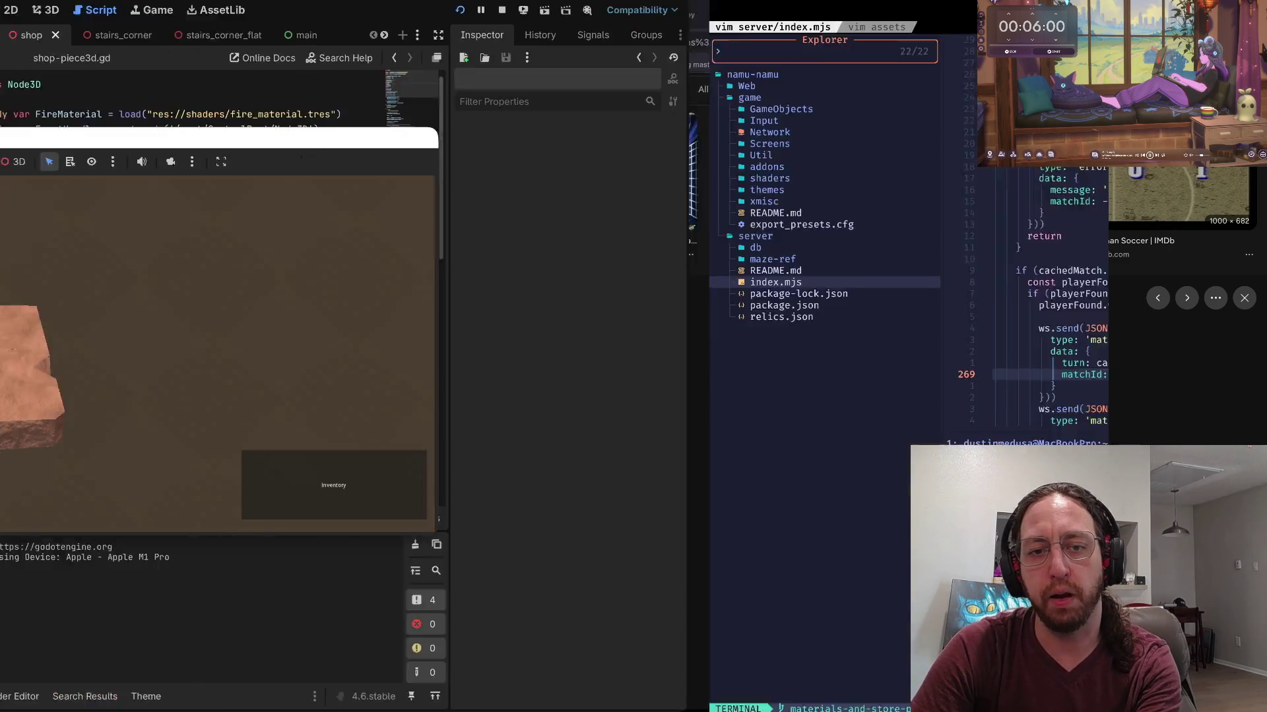
pyautogui.scroll(20, 669, 230)
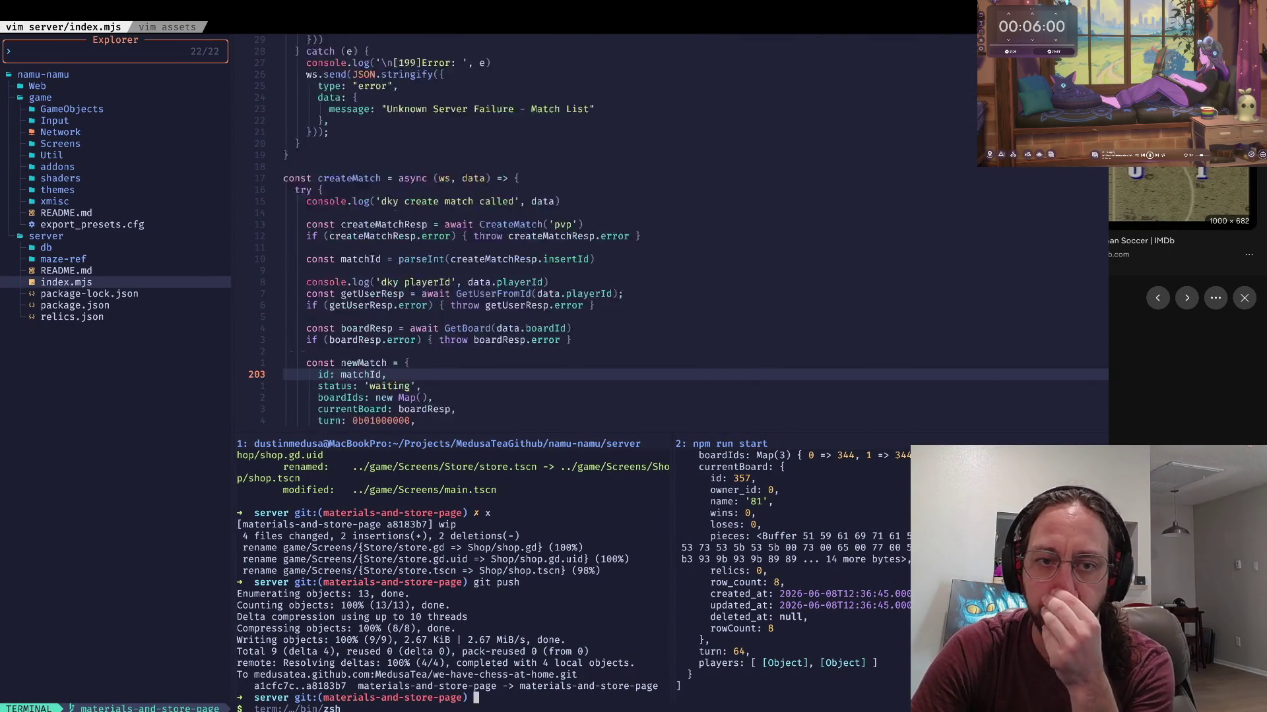
pyautogui.click(396, 201)
pyautogui.scroll(-1, 396, 201)
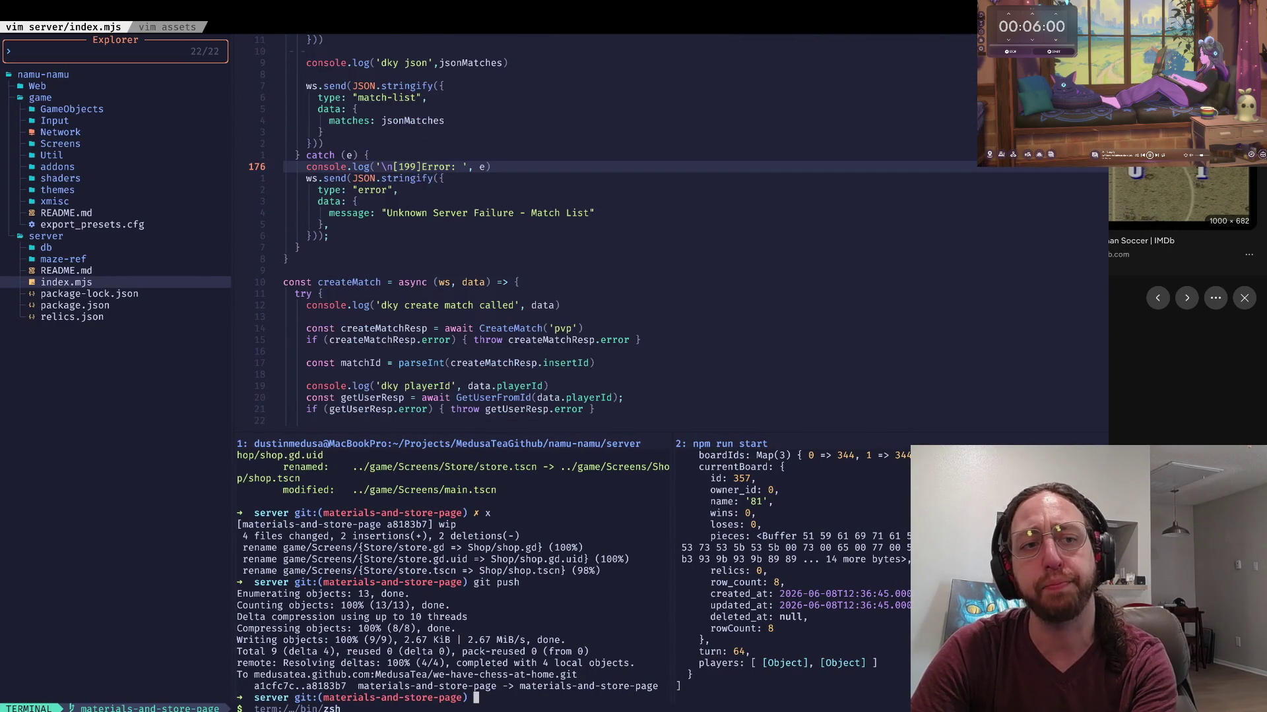
pyautogui.hotkey('ctrl', 'Left')
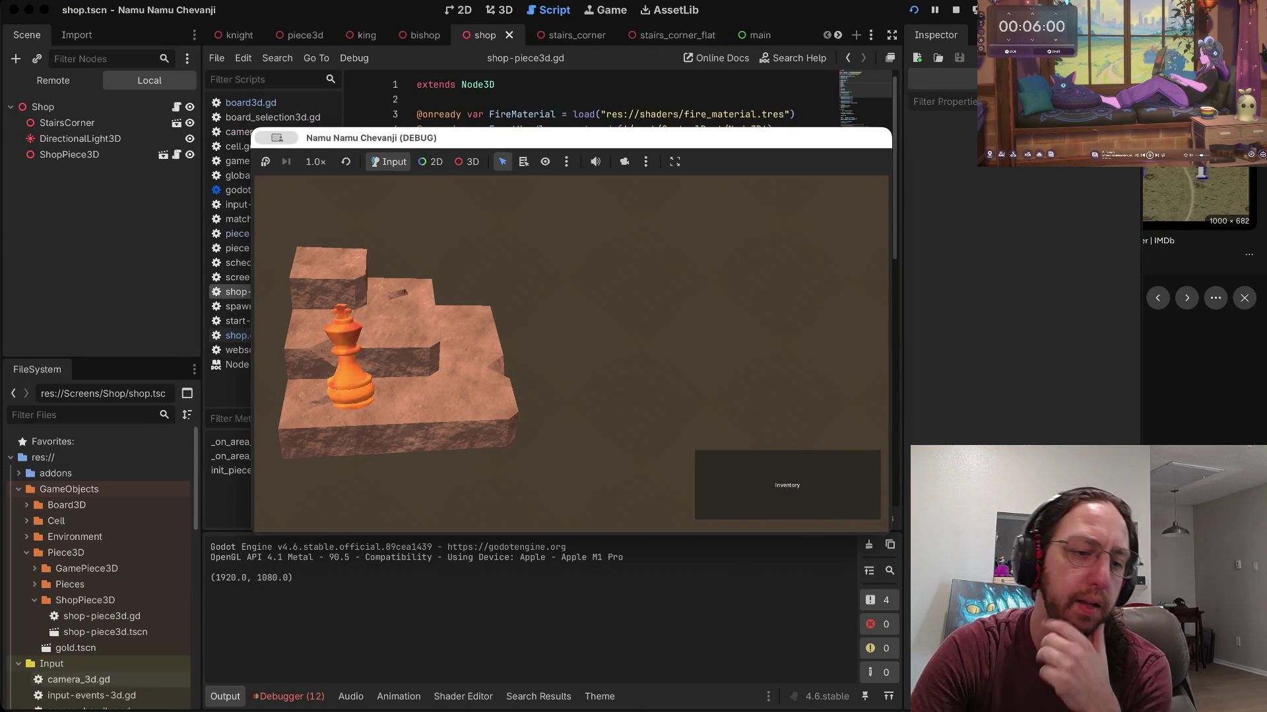
# Step: Scroll the FileSystem dock up and down while the game returns to the chess board
pyautogui.scroll(-5, 99, 567)
pyautogui.scroll(-2, 99, 567)
pyautogui.scroll(10, 99, 567)
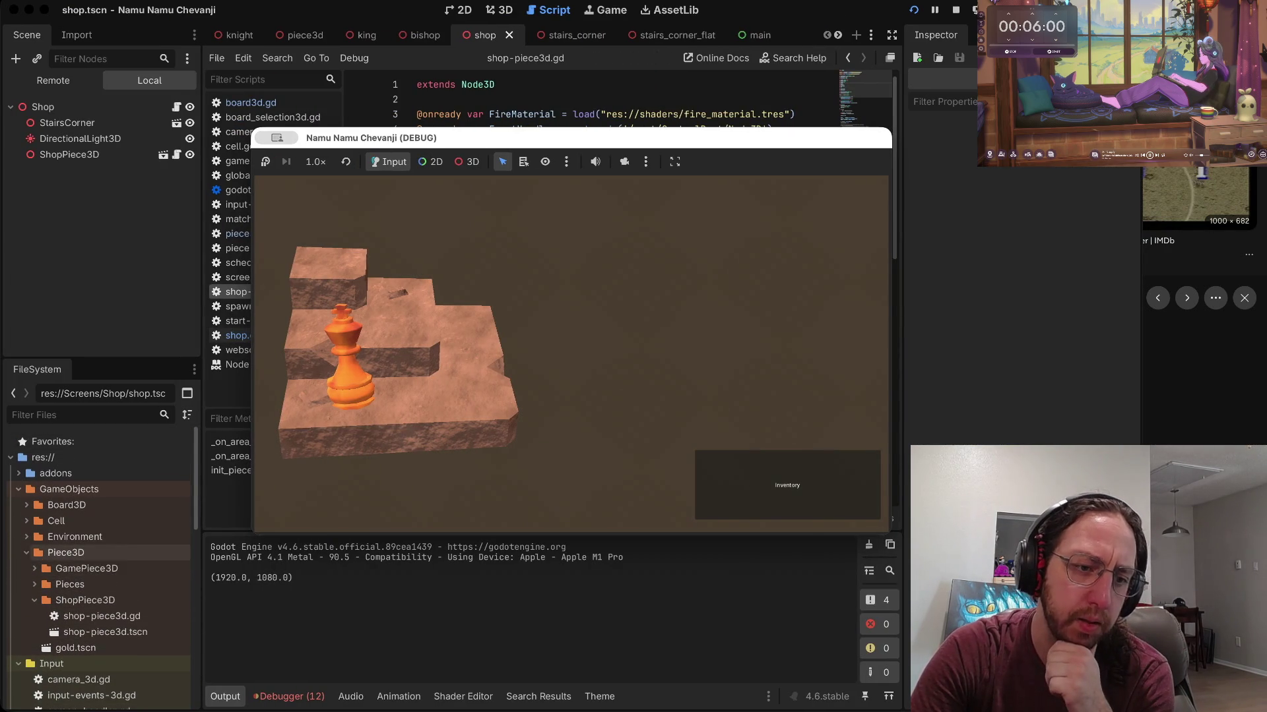
pyautogui.scroll(-2, 99, 558)
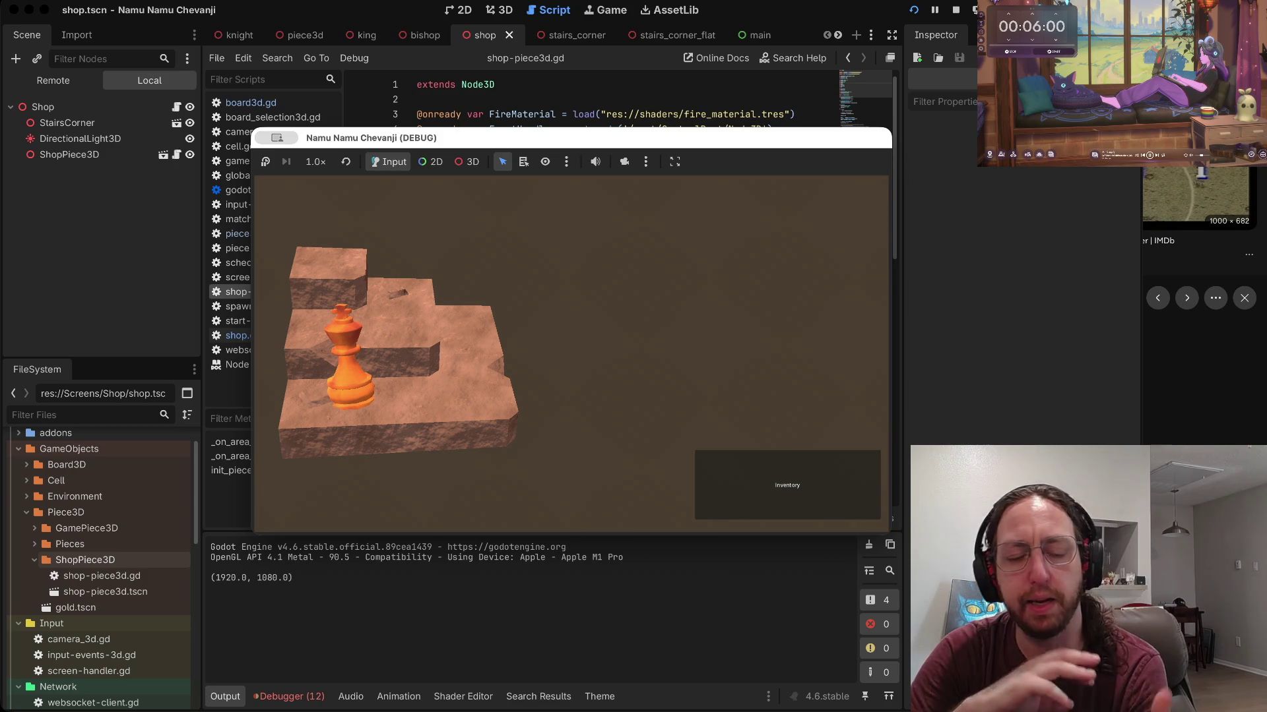
pyautogui.scroll(3, 99, 564)
pyautogui.scroll(-4, 99, 567)
pyautogui.scroll(-10, 99, 567)
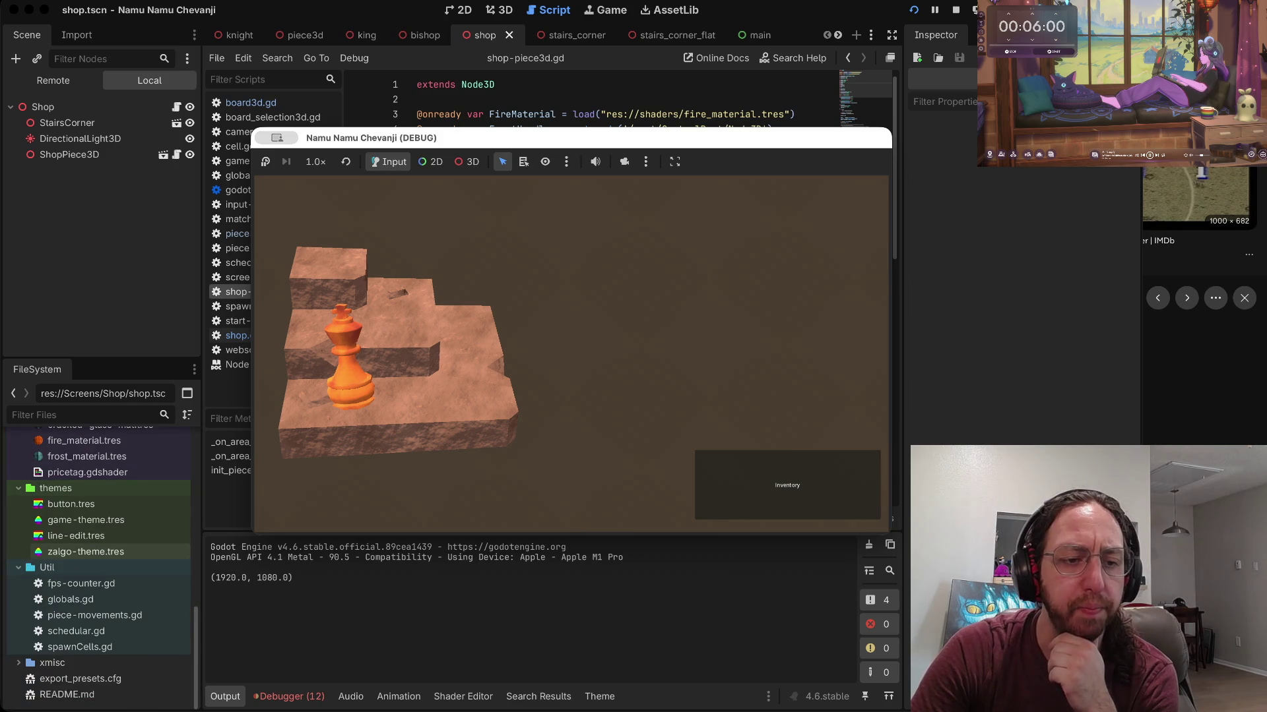
pyautogui.scroll(10, 99, 567)
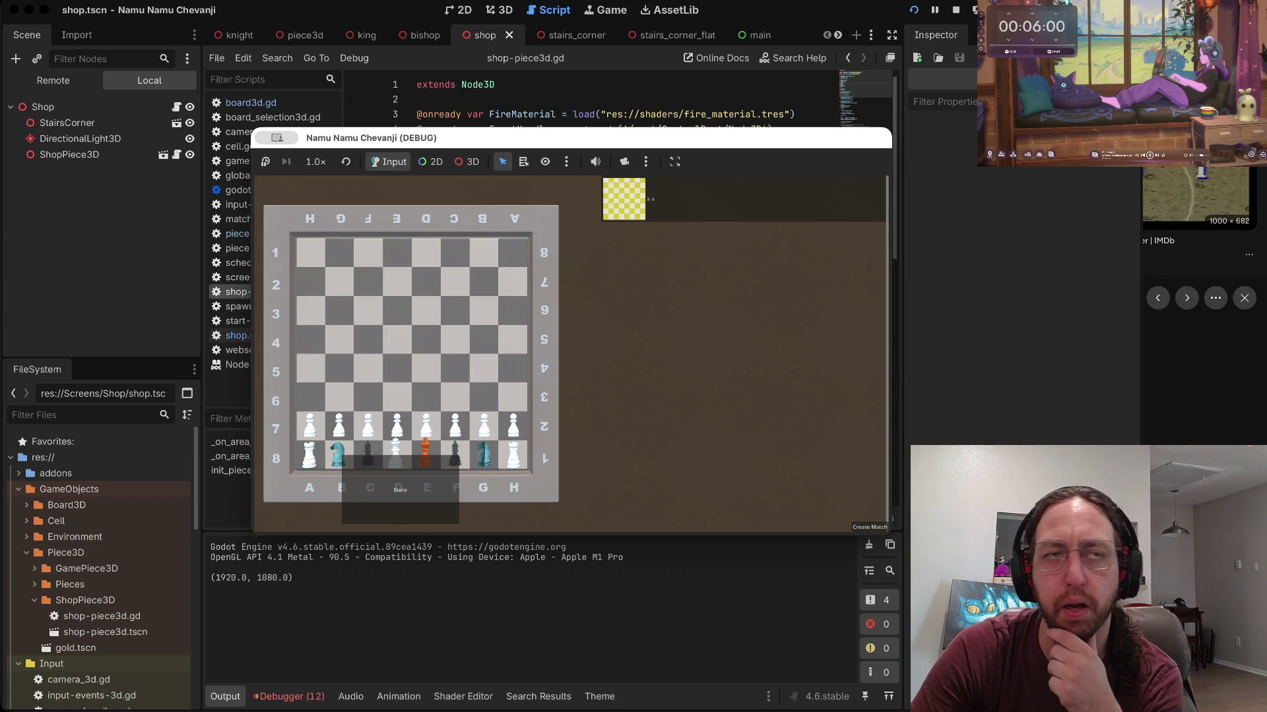
pyautogui.click(401, 489)
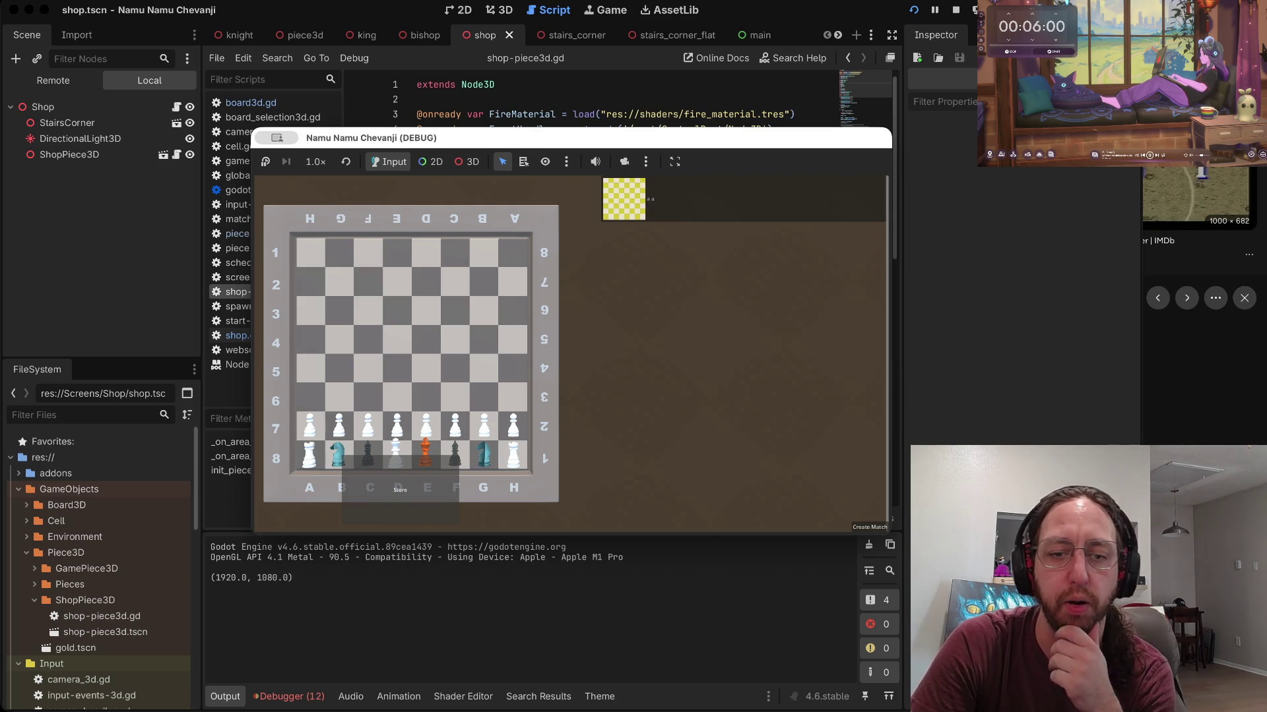
pyautogui.click(400, 490)
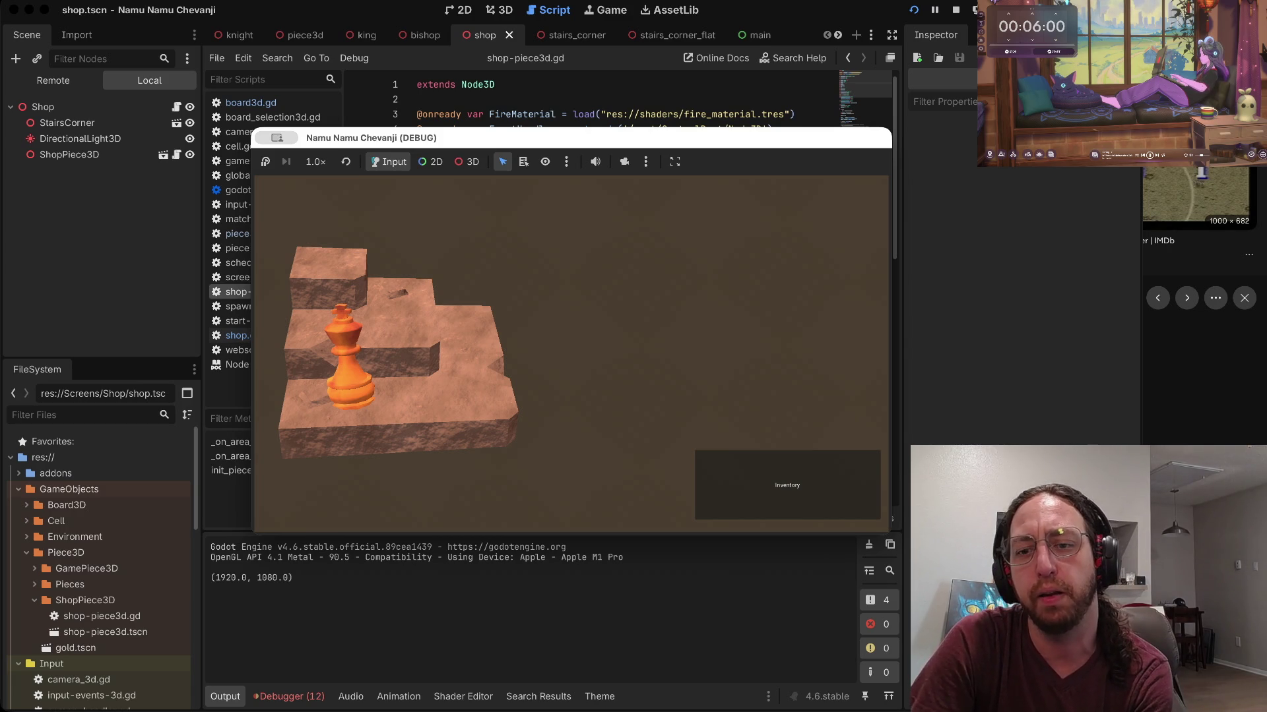
# Step: Search DuckDuckGo for 'hearthstone' in a new browser tab
pyautogui.hotkey('ctrl', 'Right')
pyautogui.hotkey('ctrl', 'Right')
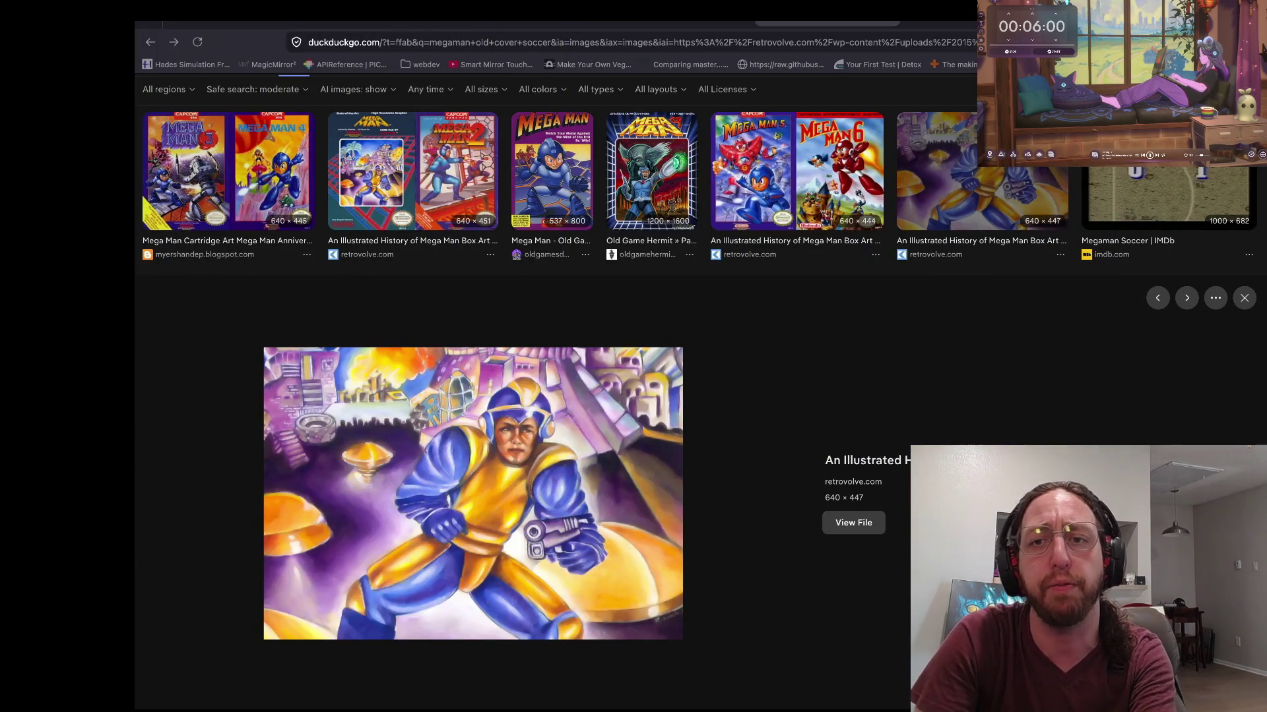
pyautogui.hotkey('ctrl', 't')
pyautogui.write('heath')
pyautogui.press('BackSpace')
pyautogui.press('BackSpace')
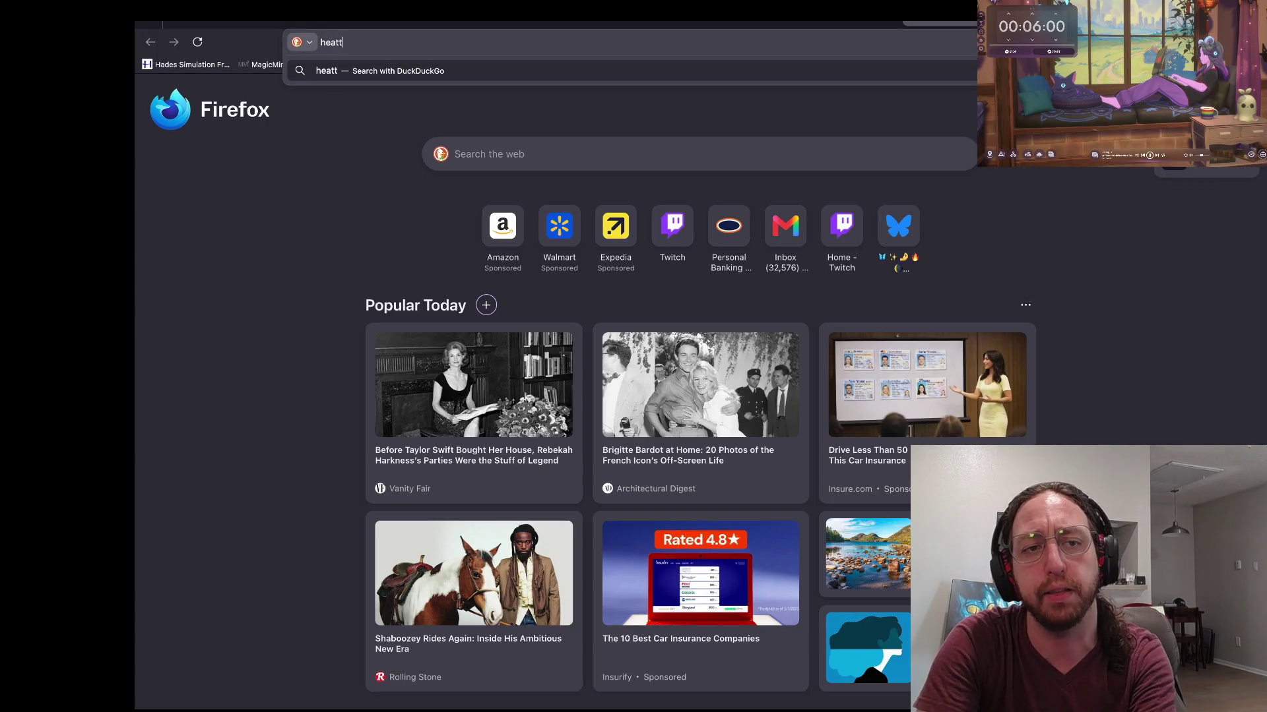
pyautogui.write('rthstone')
pyautogui.press('Return')
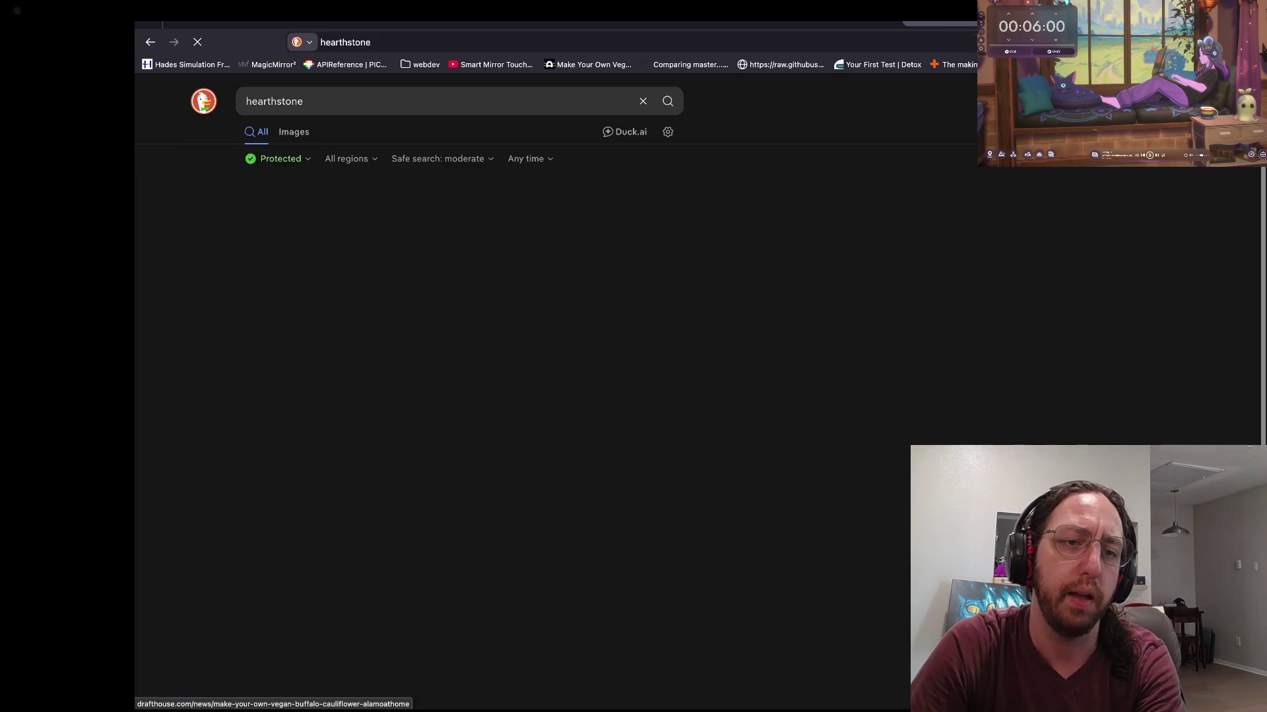
# Step: Show hearthstone image results and preview the Verge and Game Review screenshots
pyautogui.click(294, 132)
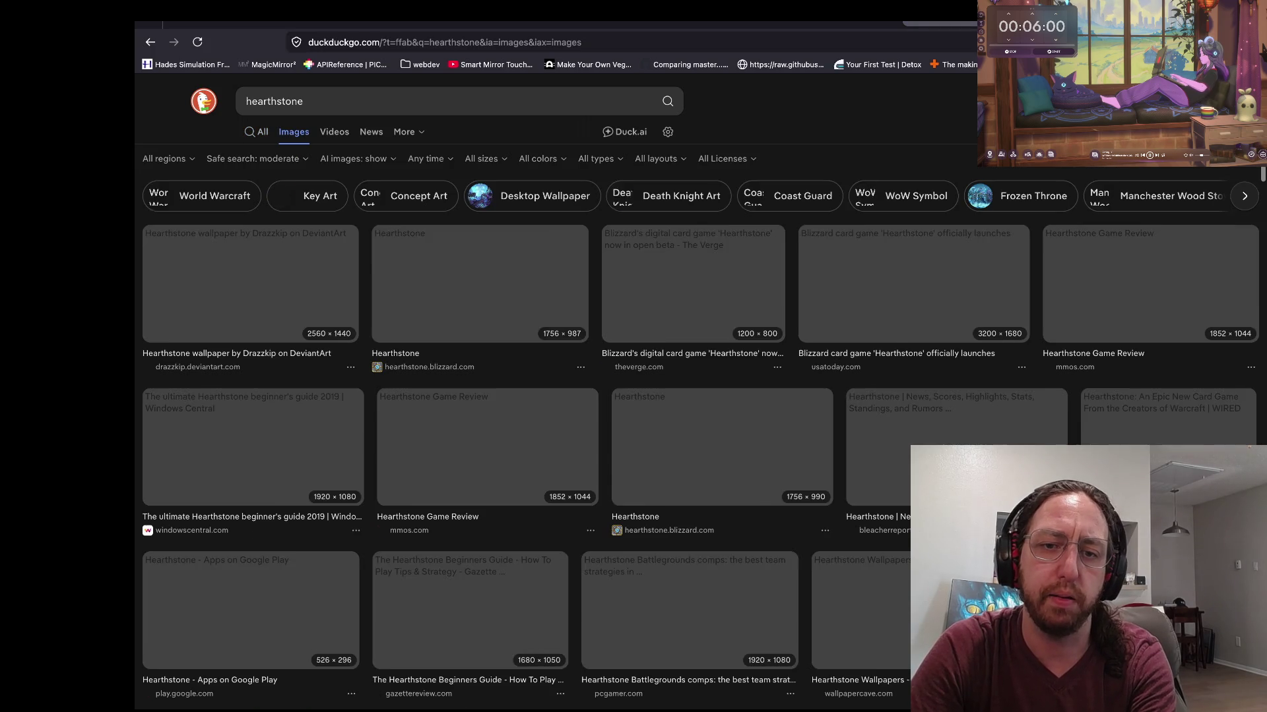
pyautogui.click(693, 284)
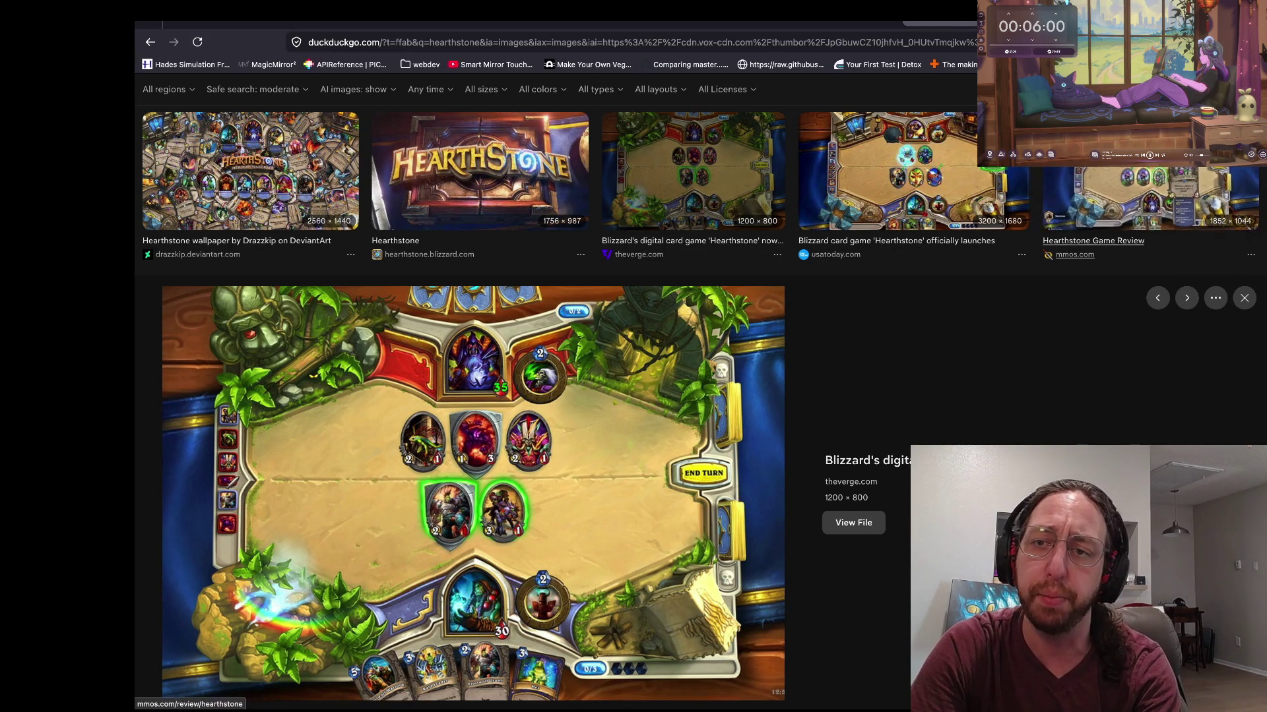
pyautogui.click(1150, 145)
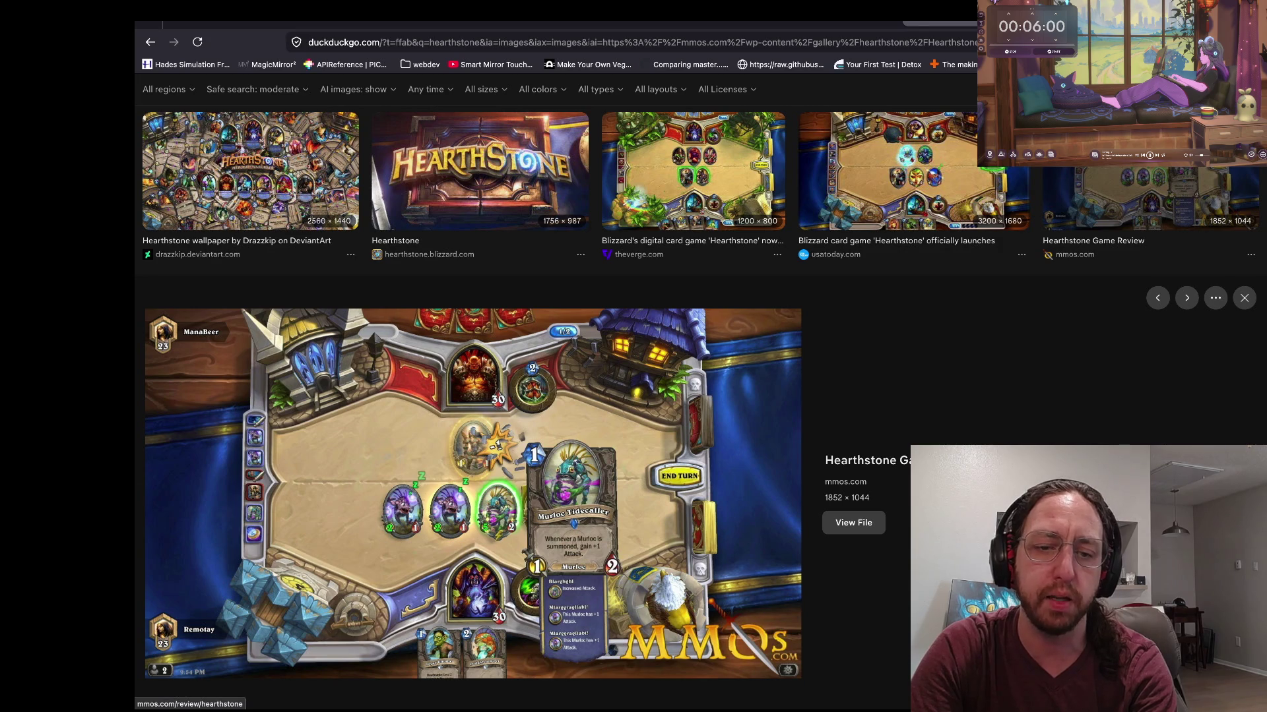
pyautogui.press('Escape')
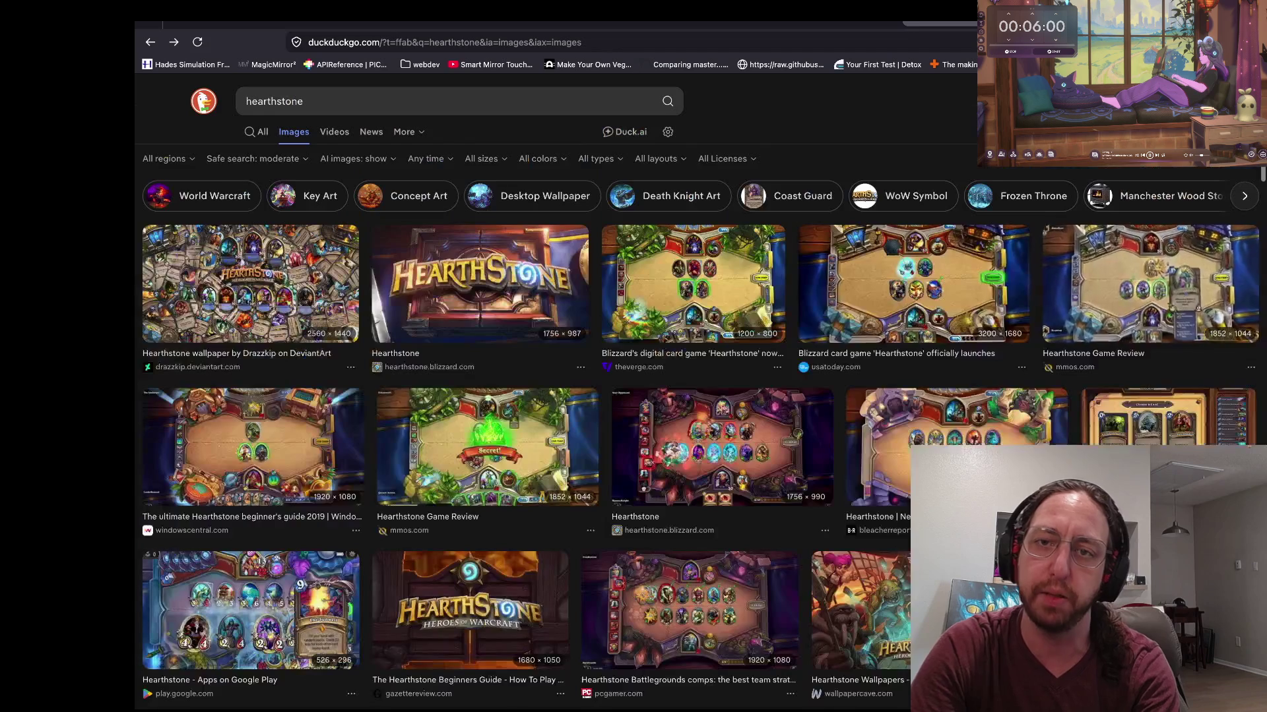
# Step: Glance at the Godot editor, then return to the browser's kenney.nl Mini Arena tab
pyautogui.press('super+Tab')
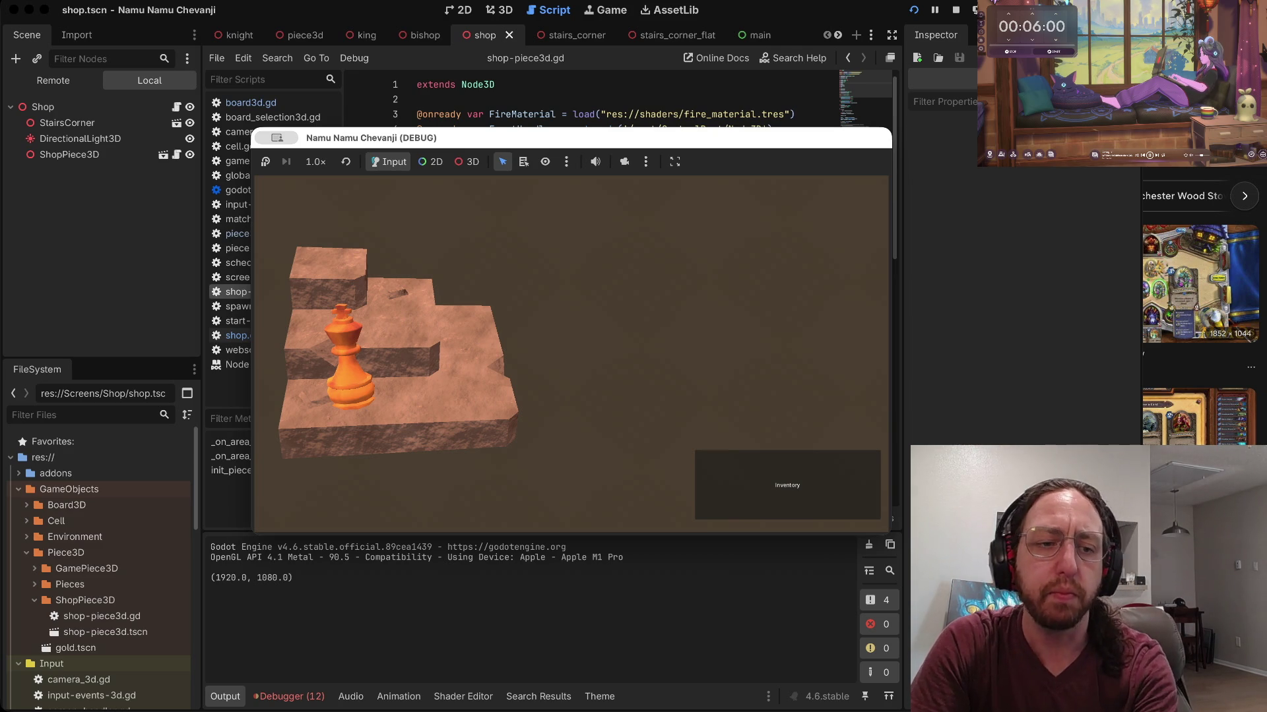
pyautogui.scroll(-10, 99, 568)
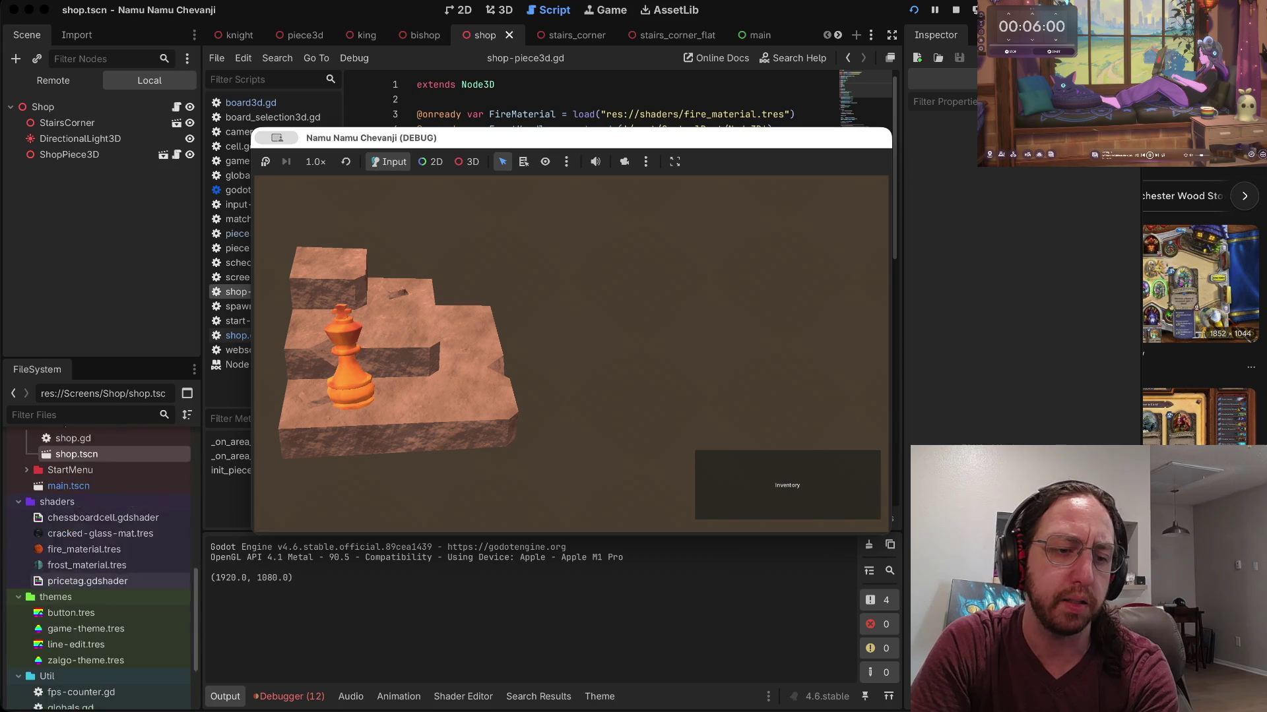
pyautogui.hotkey('ctrl', 'Right')
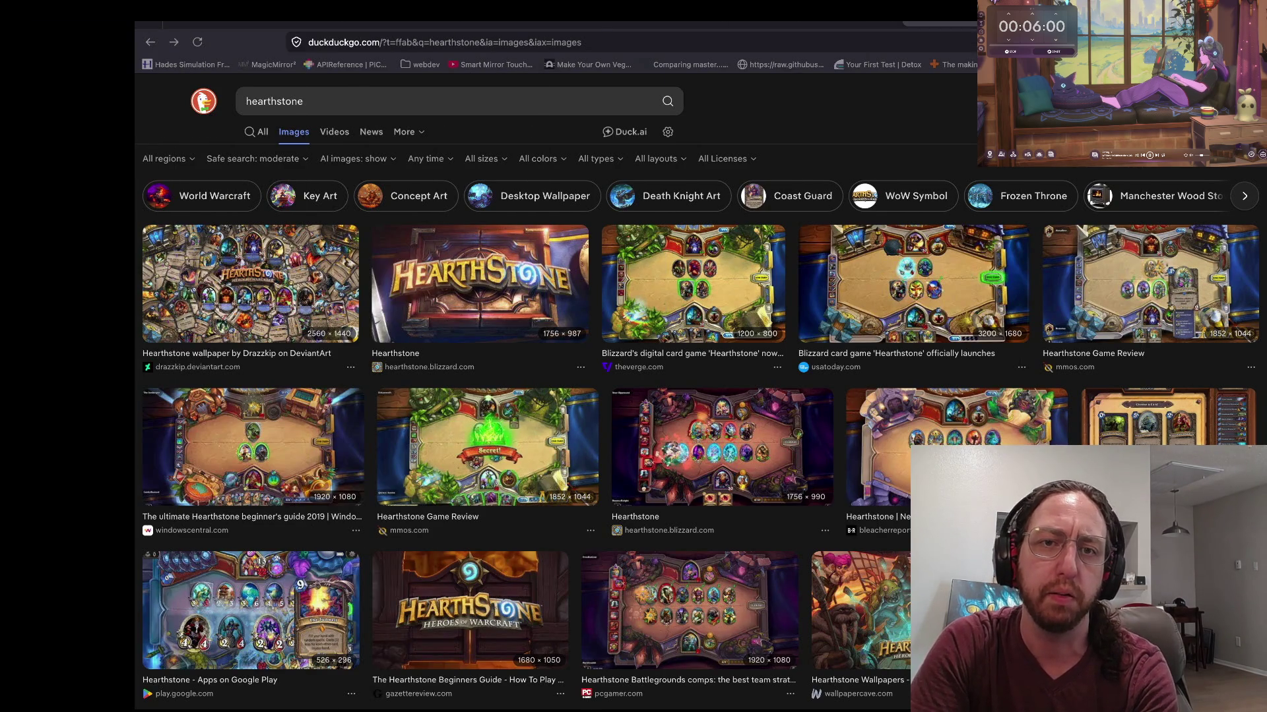
pyautogui.hotkey('ctrl', 'shift', 'Tab')
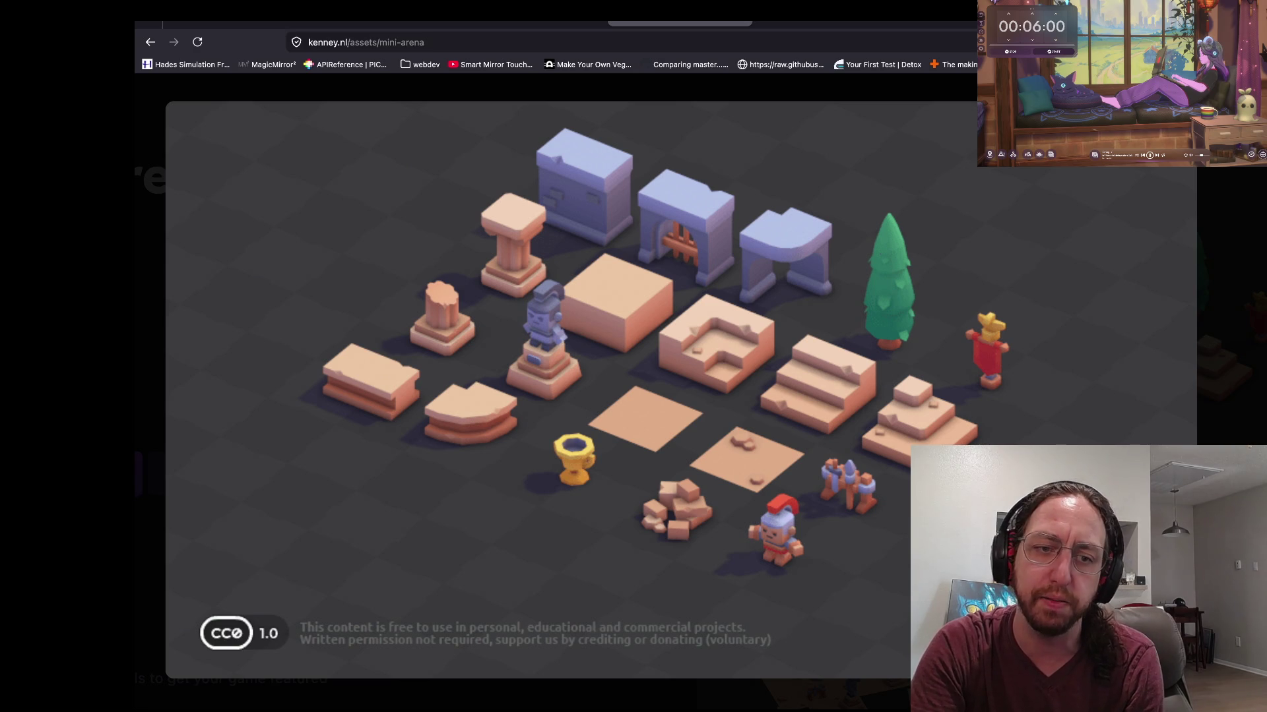
# Step: Zoom and pan across the Mini Arena preview to inspect its stone stairs and blocks
pyautogui.scroll(5, 372, 373)
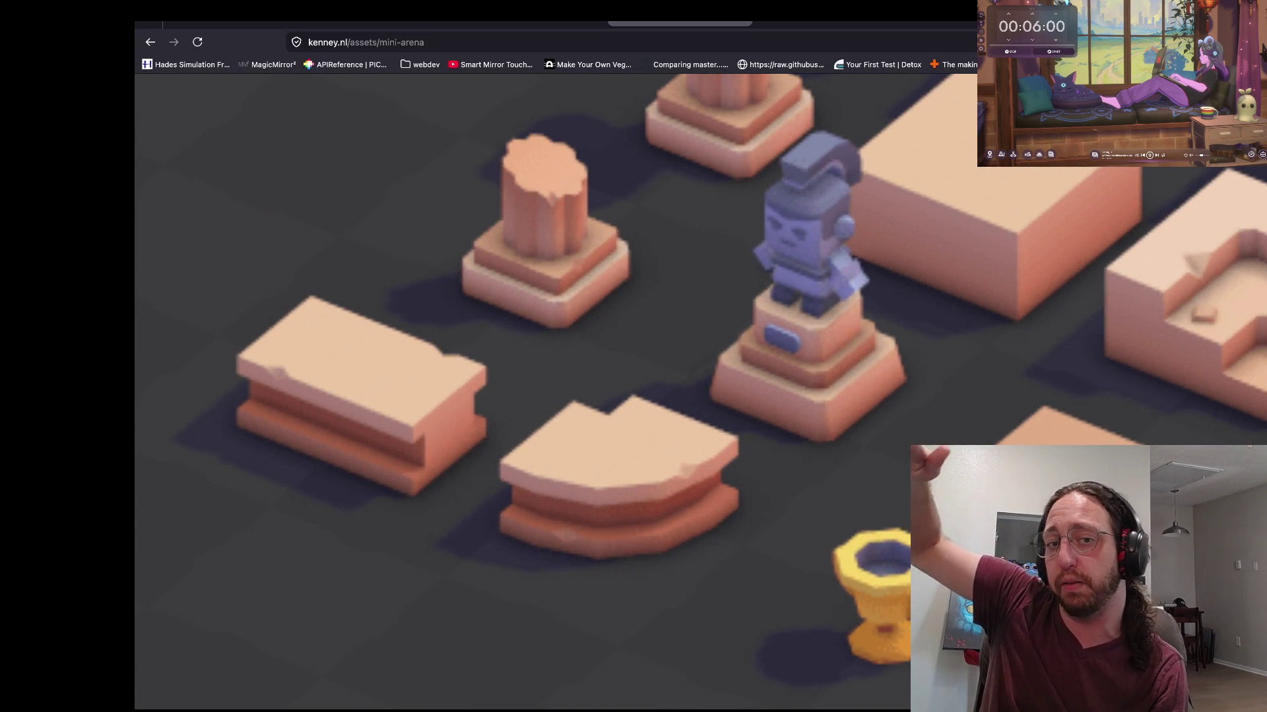
pyautogui.hscroll(7, 554, 389)
pyautogui.hscroll(3, 554, 389)
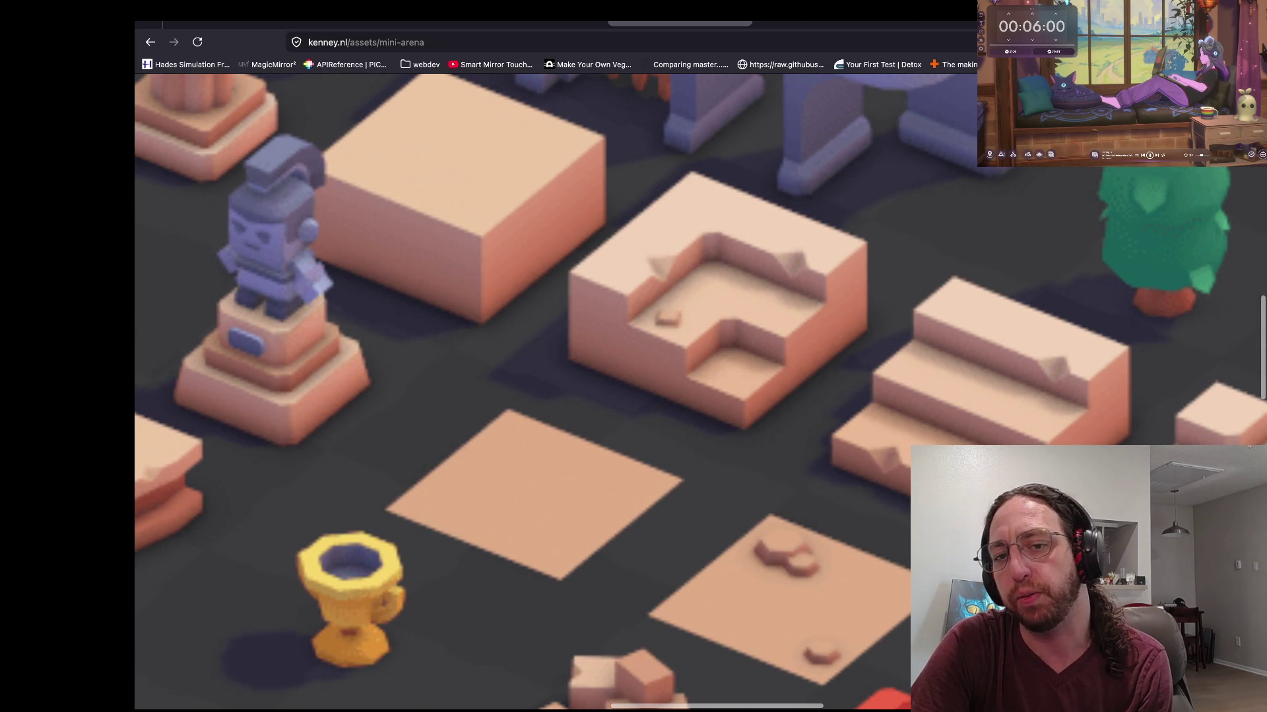
pyautogui.scroll(-5, 554, 389)
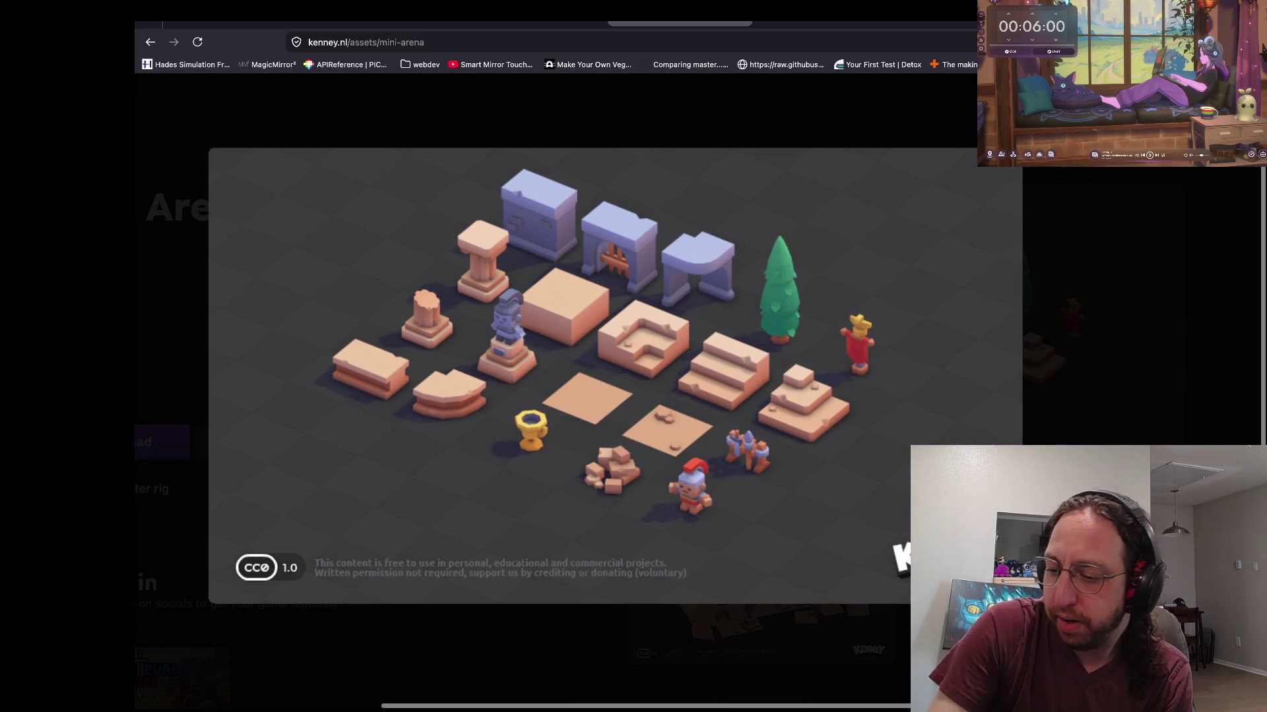
# Step: Switch desktops back to the Godot editor and the running shop scene
pyautogui.hotkey('ctrl', 'Right')
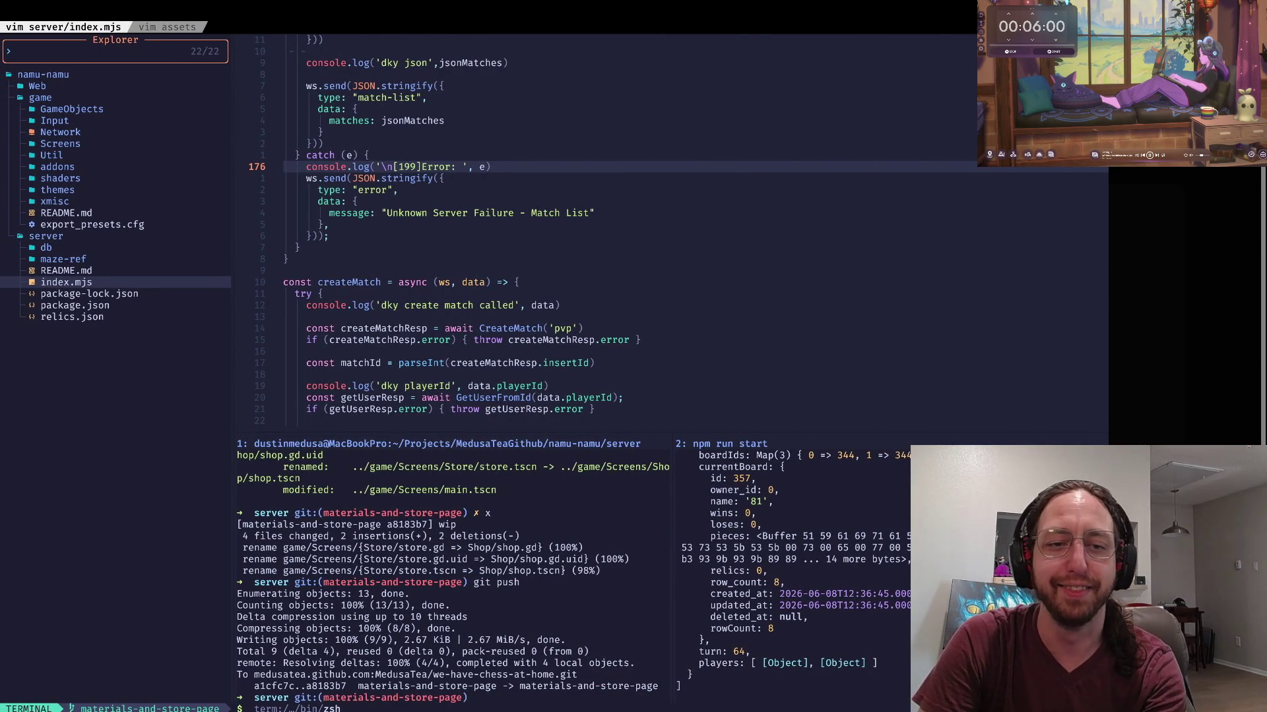
pyautogui.hotkey('ctrl', 'Left')
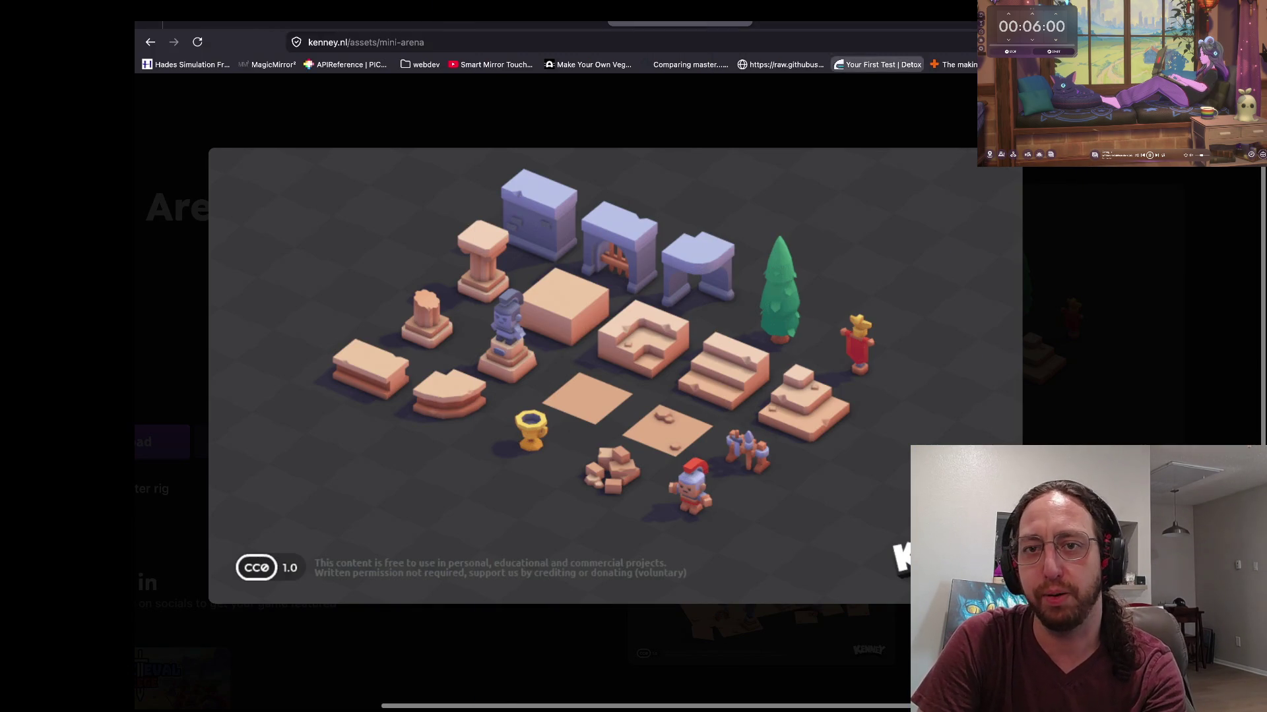
pyautogui.moveTo(940, 11)
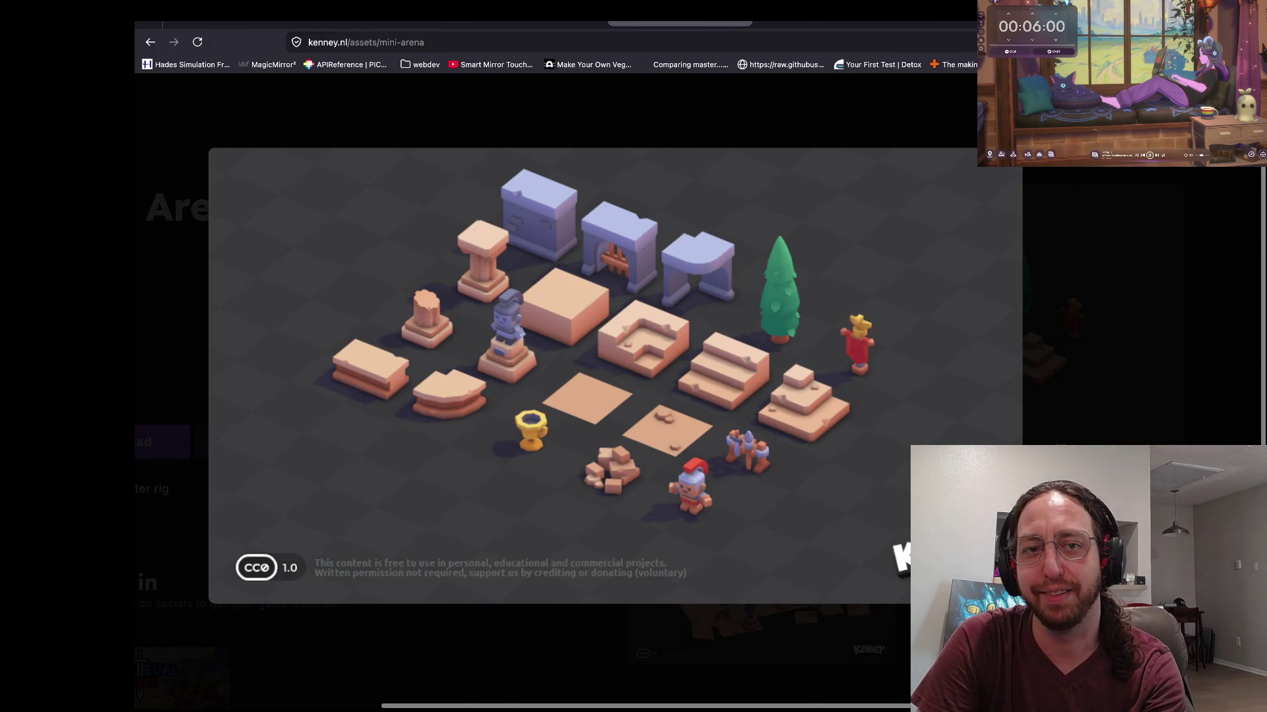
pyautogui.hotkey('ctrl', 'Left')
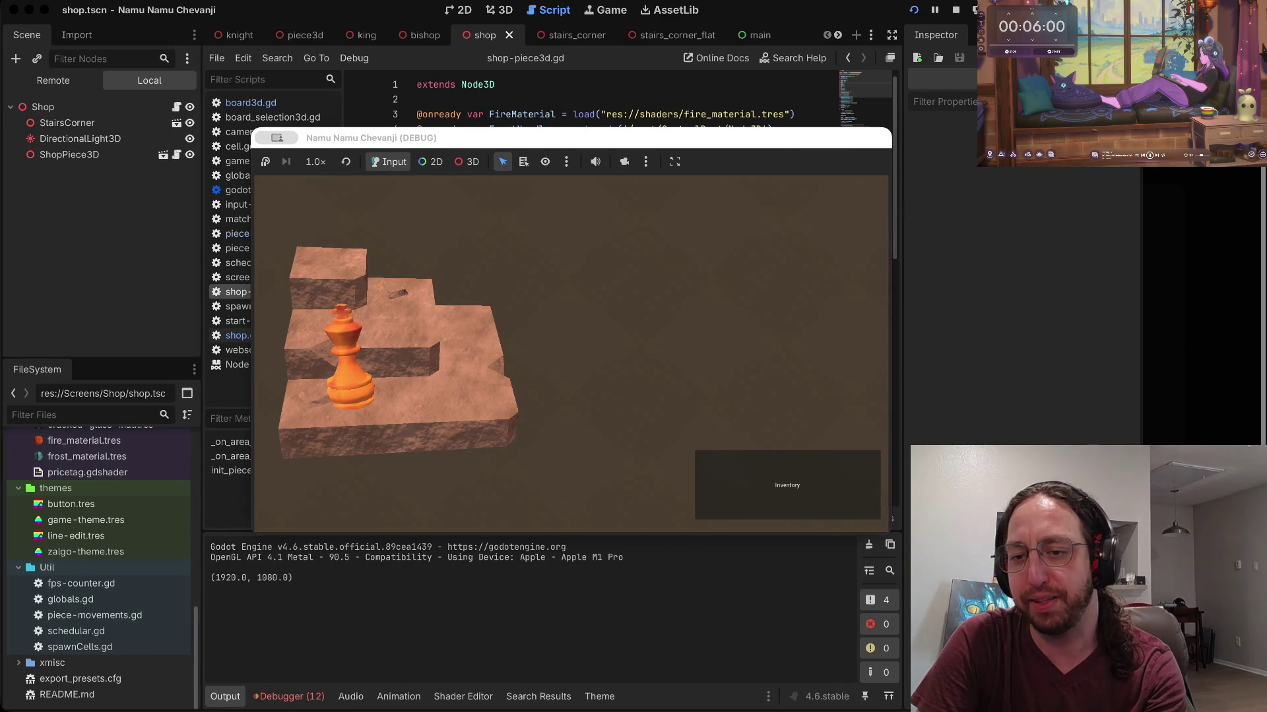
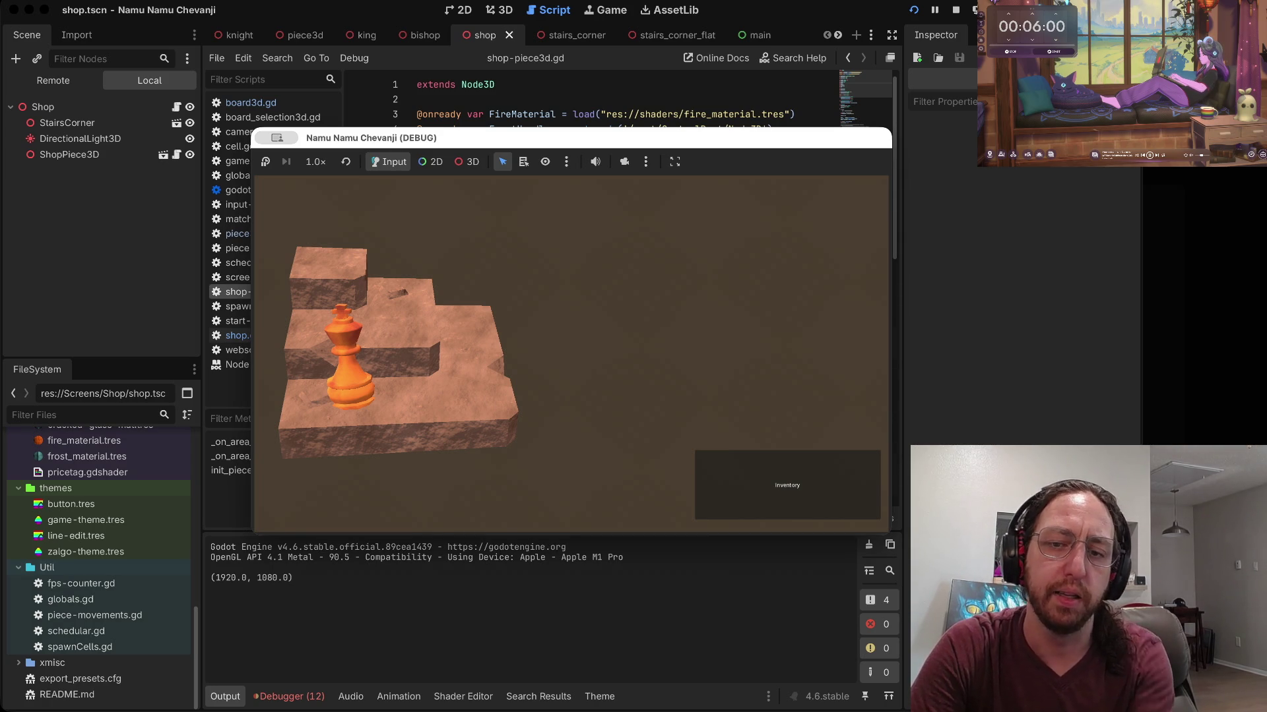
# Step: Check the inventory, relaunch the game with a username, and move its window aside for the browser
pyautogui.click(787, 485)
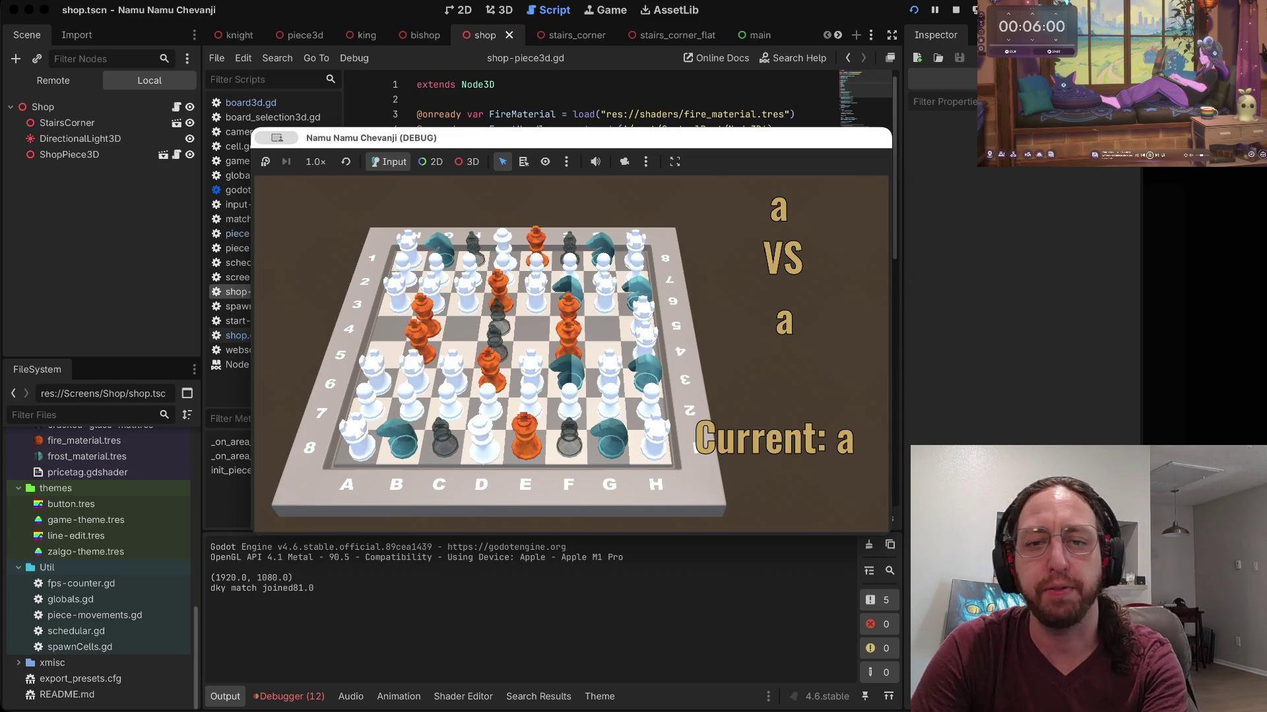
pyautogui.press('super+period')
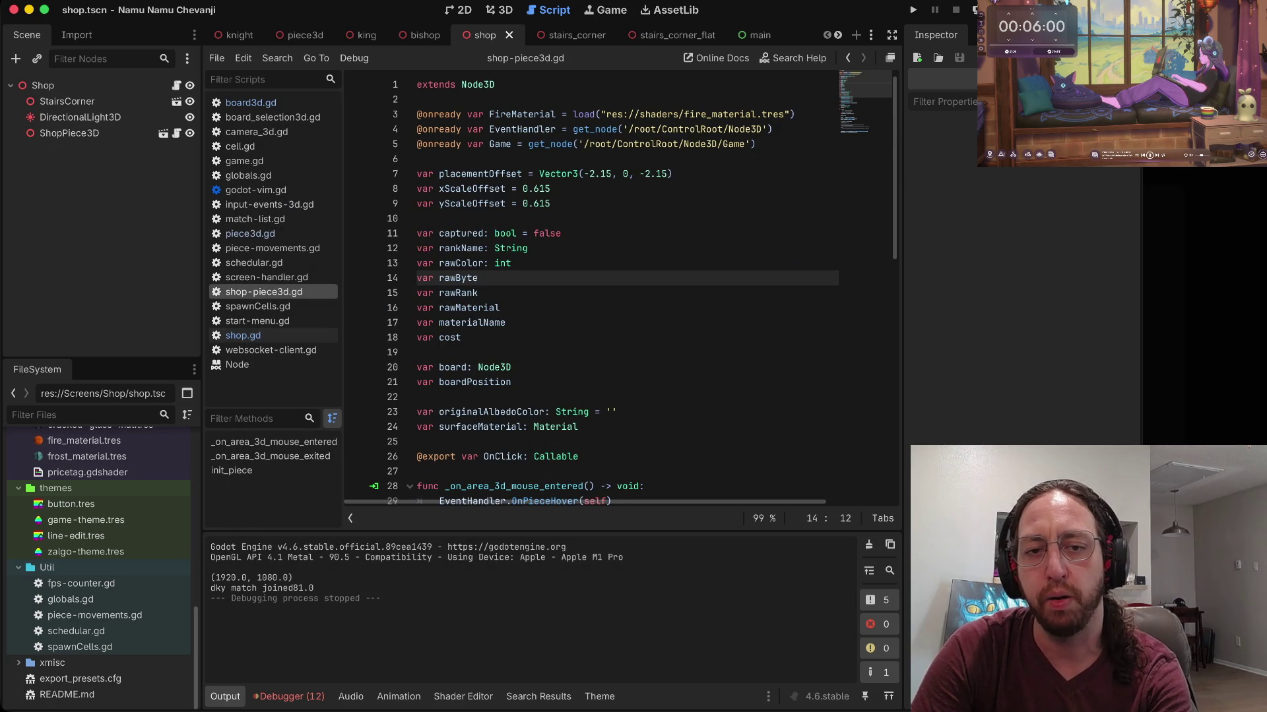
pyautogui.press('super+b')
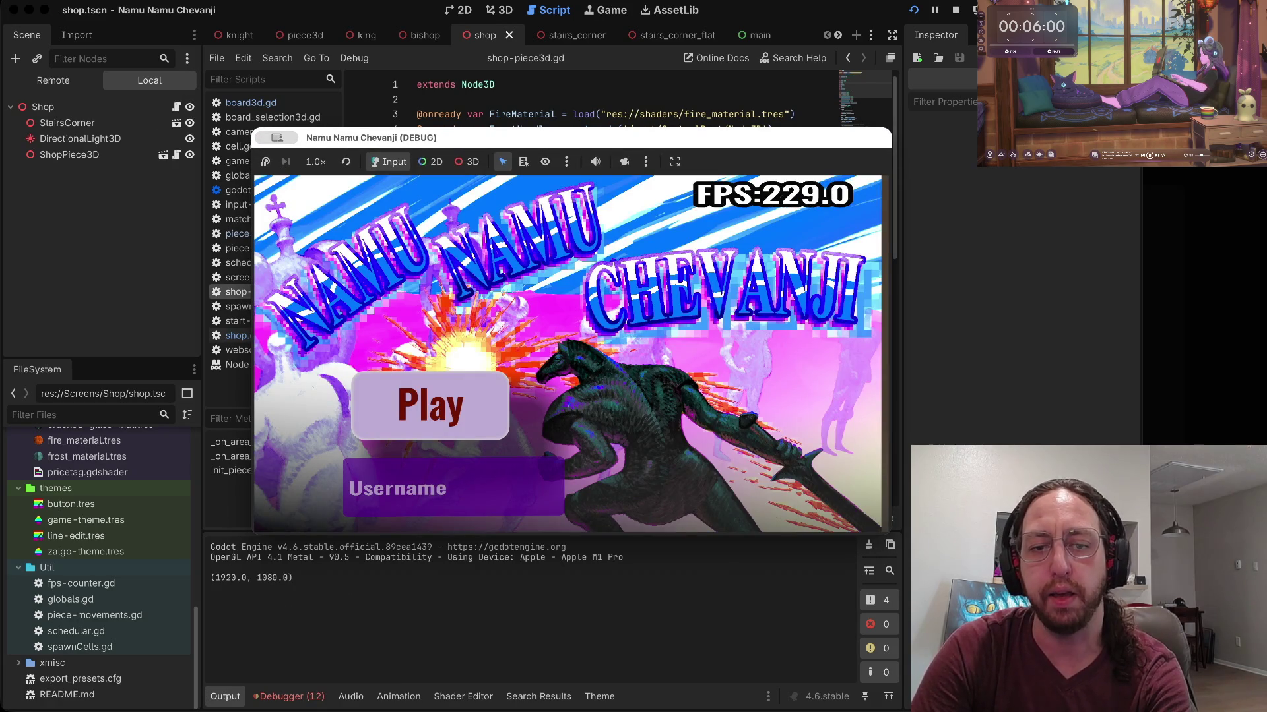
pyautogui.write('a')
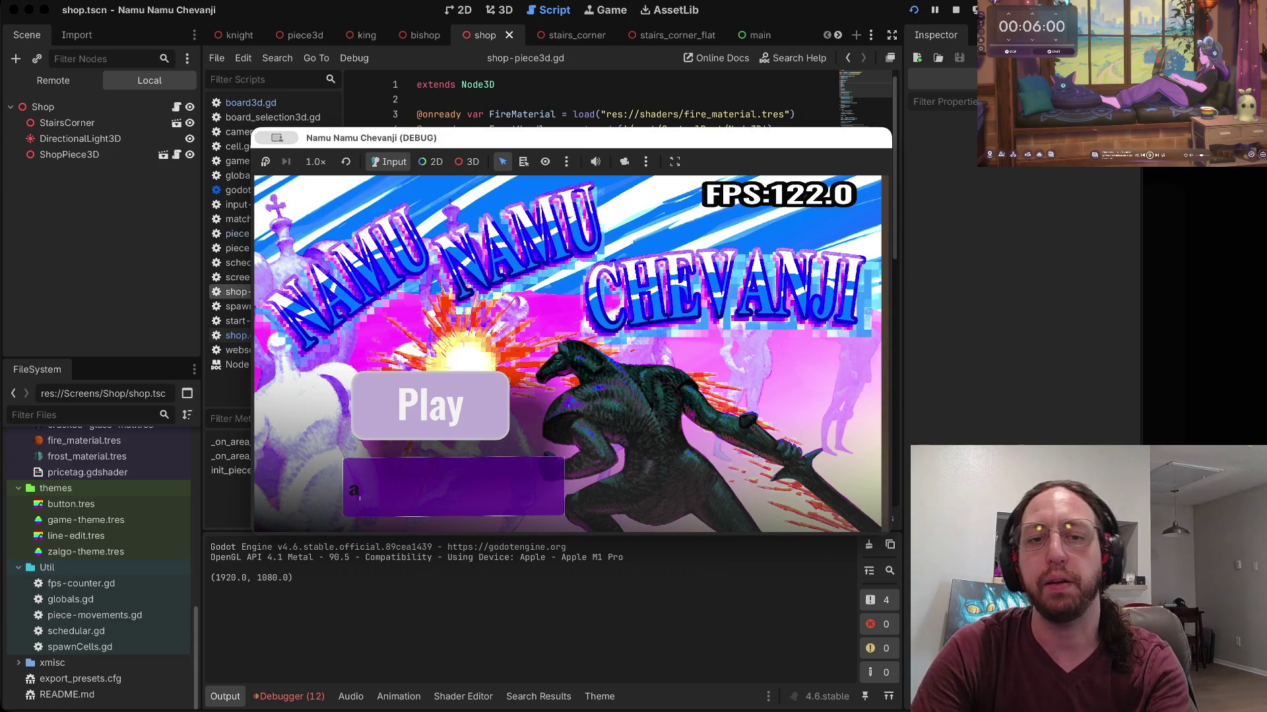
pyautogui.press('Return')
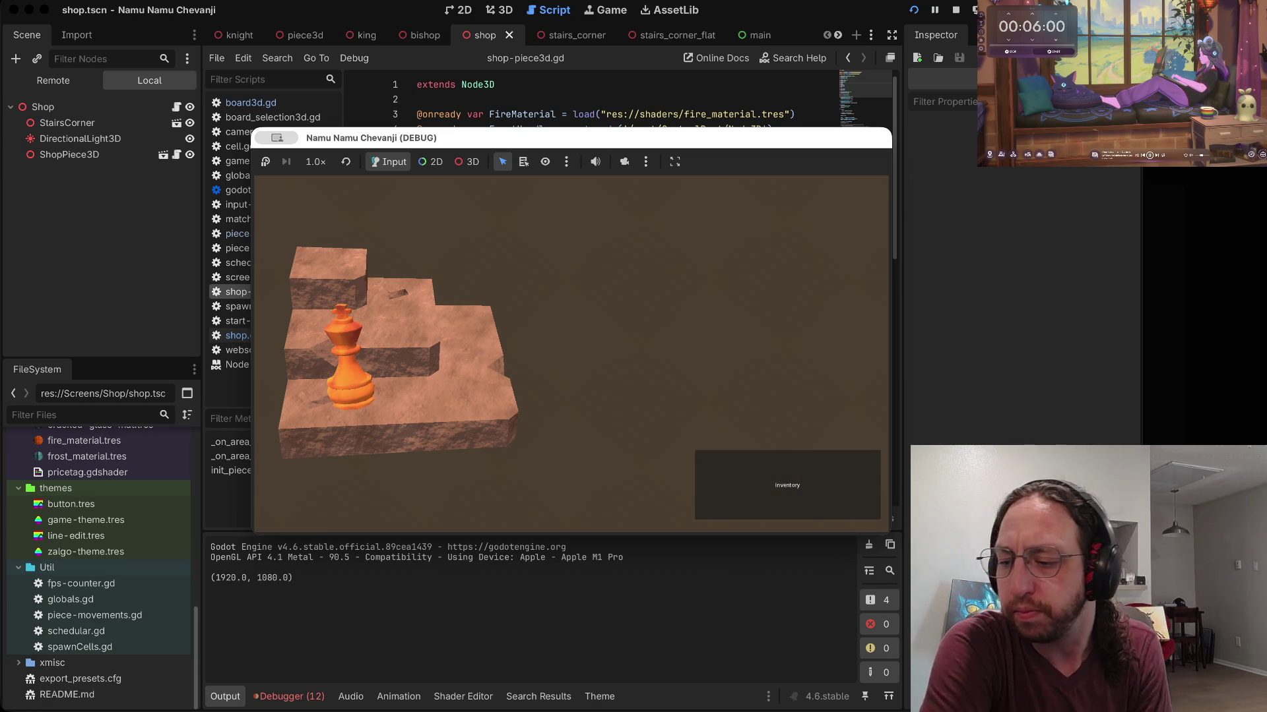
pyautogui.moveTo(461, 137); pyautogui.dragTo(488, 82)
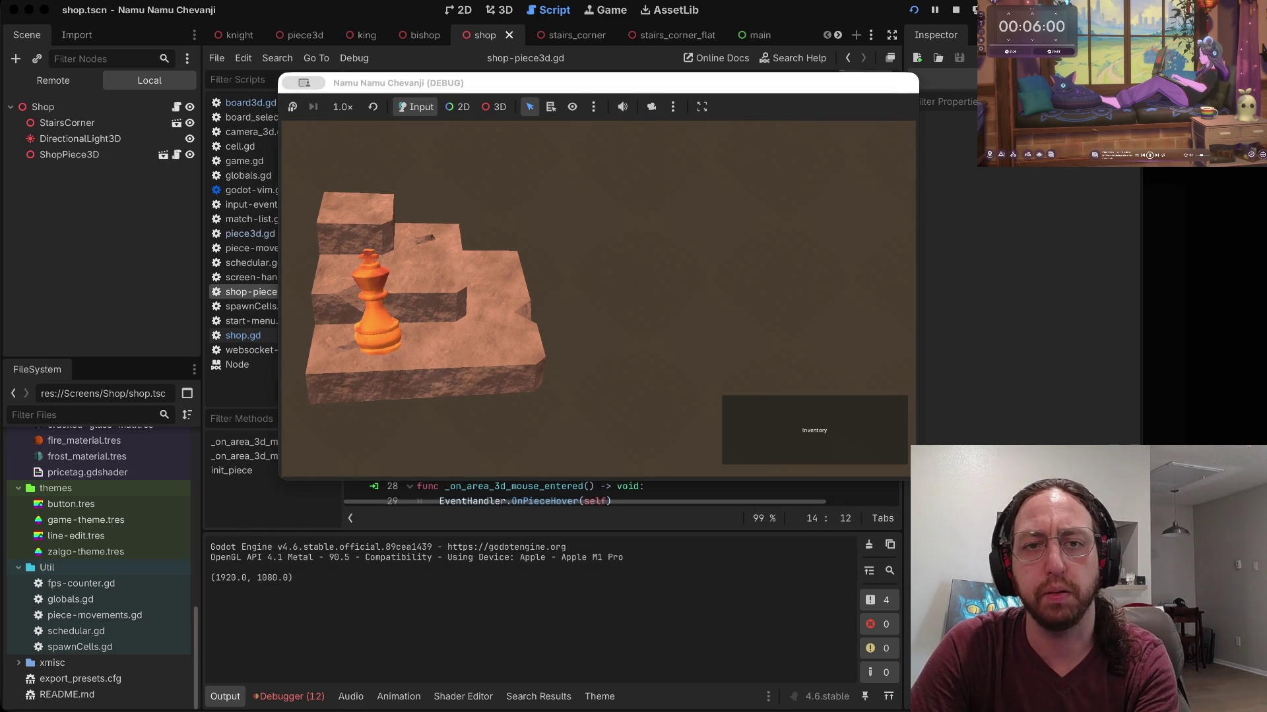
pyautogui.press('super+Tab')
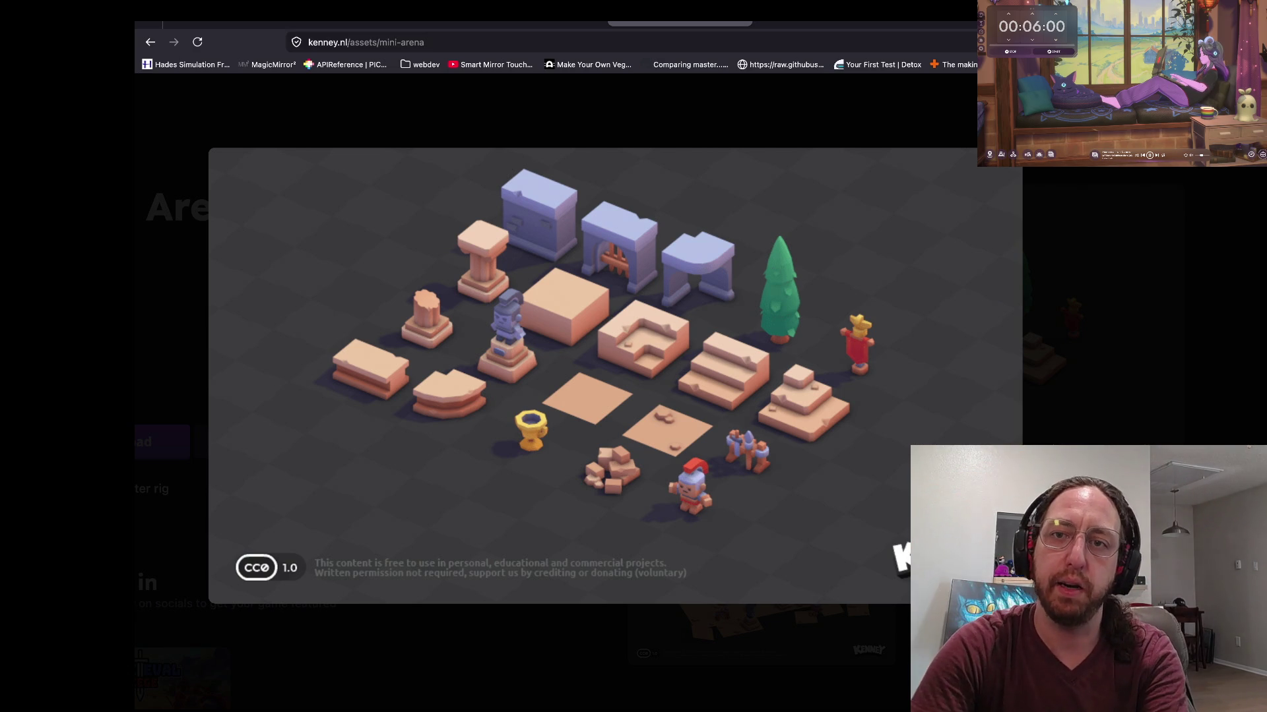
# Step: Search images for 'alladin', then refine the query to 'alladin hideout'
pyautogui.hotkey('ctrl', 't')
pyautogui.write('alladin')
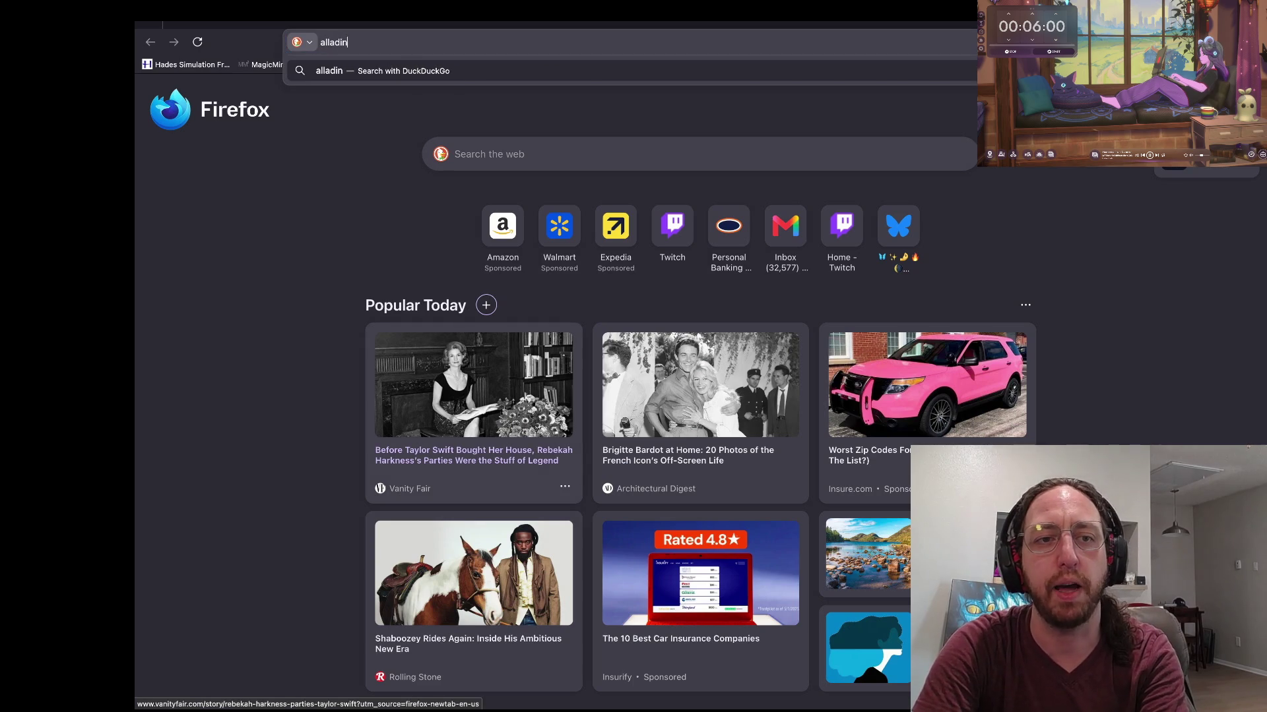
pyautogui.press('Return')
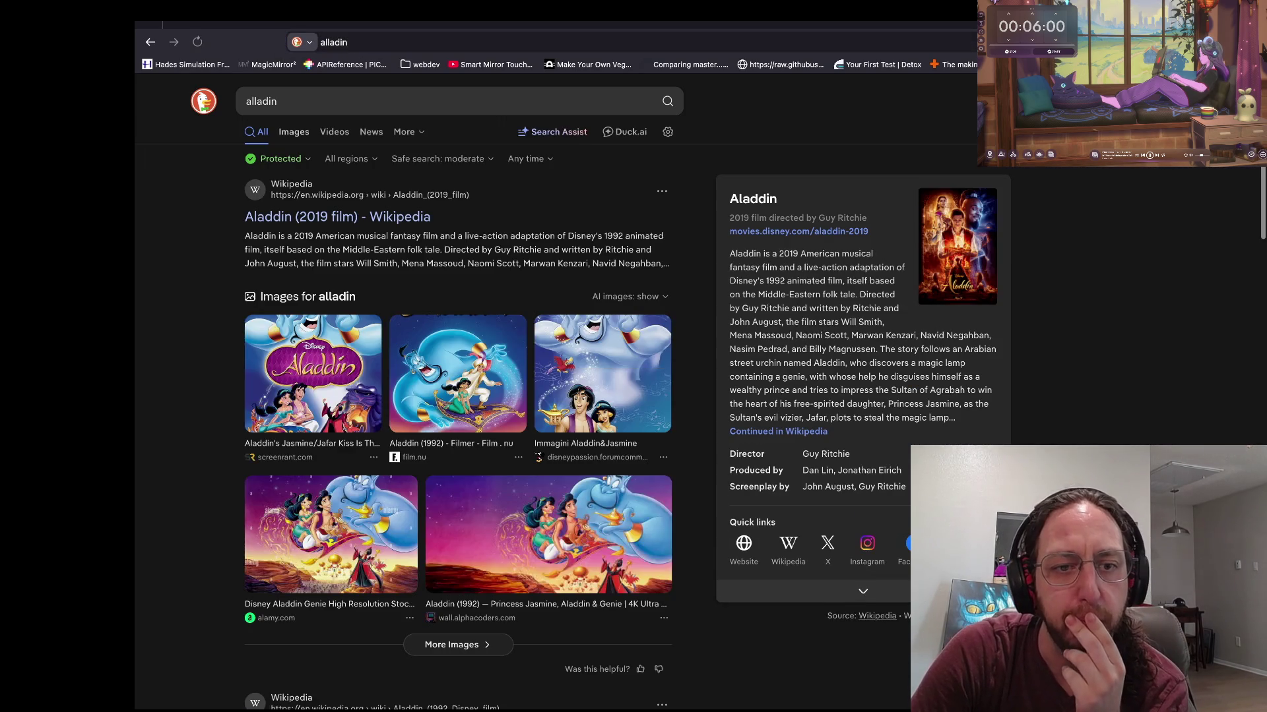
pyautogui.press('i')
pyautogui.press('/')
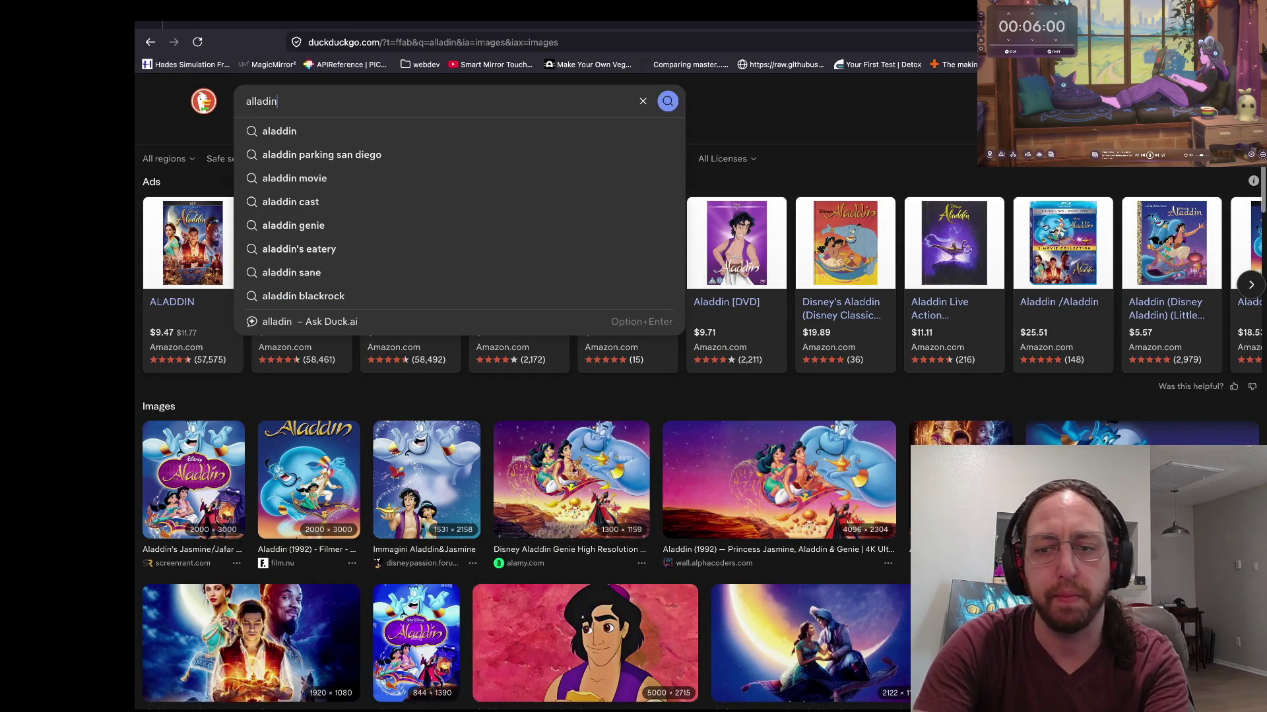
pyautogui.write(' hideout')
pyautogui.press('Return')
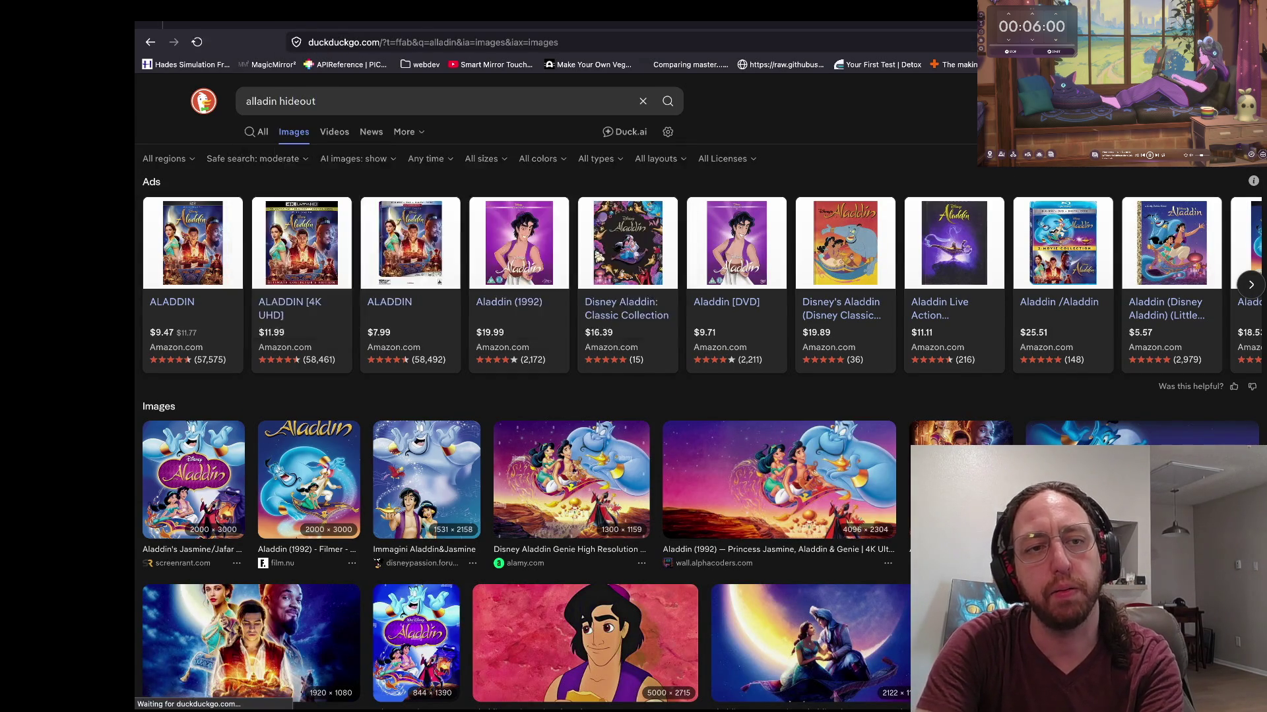
# Step: Refine the image search to 'alladin map kh' and view the Agrabah map image enlarged
pyautogui.press('/')
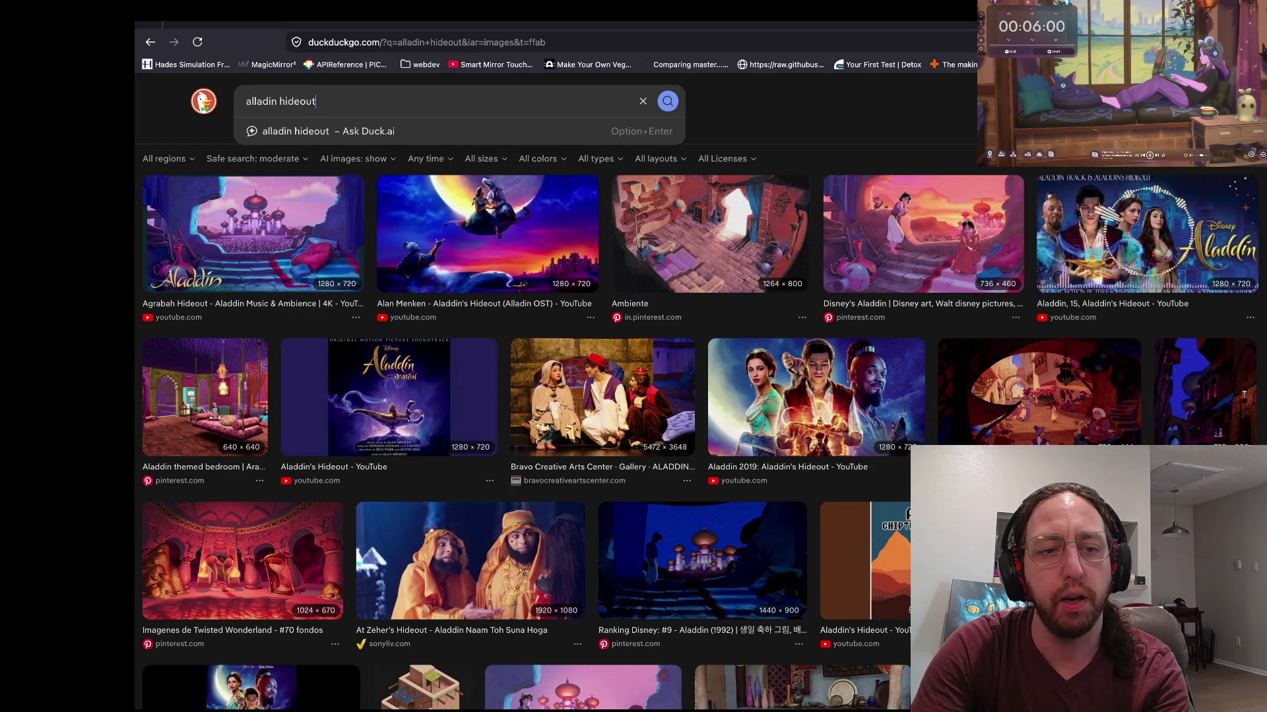
pyautogui.hotkey('alt', 'BackSpace')
pyautogui.write('kh')
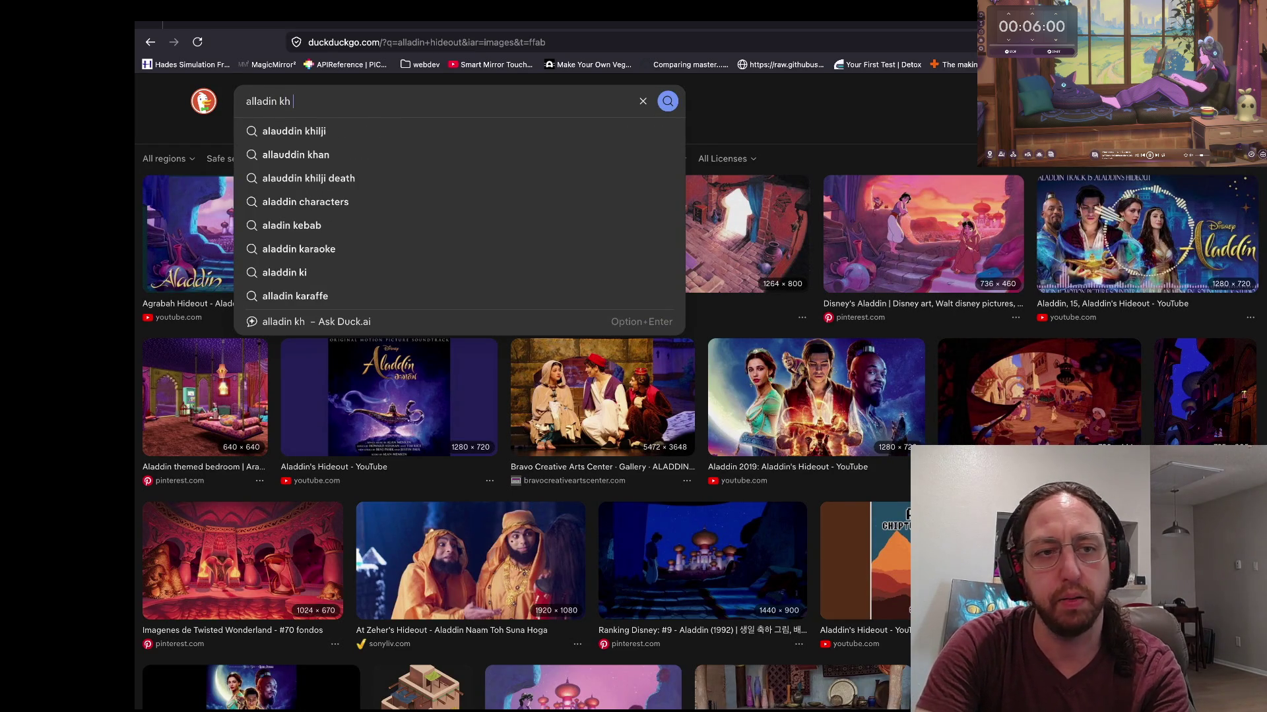
pyautogui.press('Return')
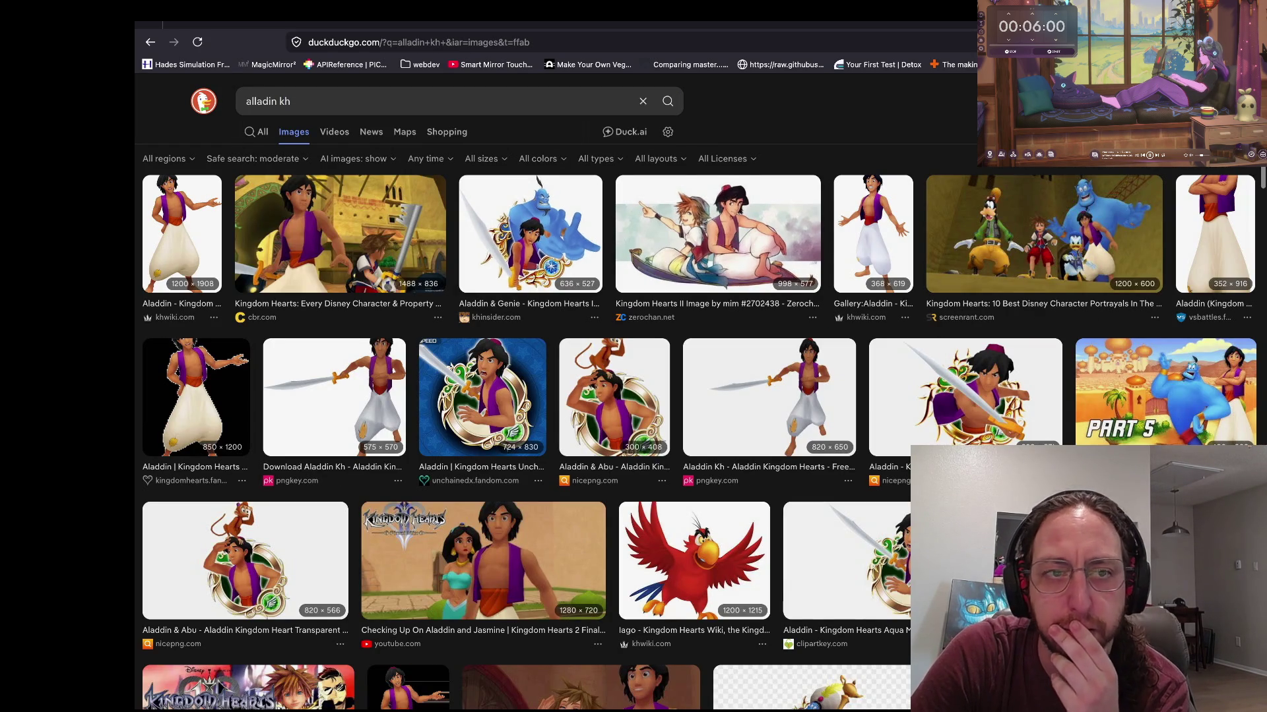
pyautogui.write('map')
pyautogui.press('Return')
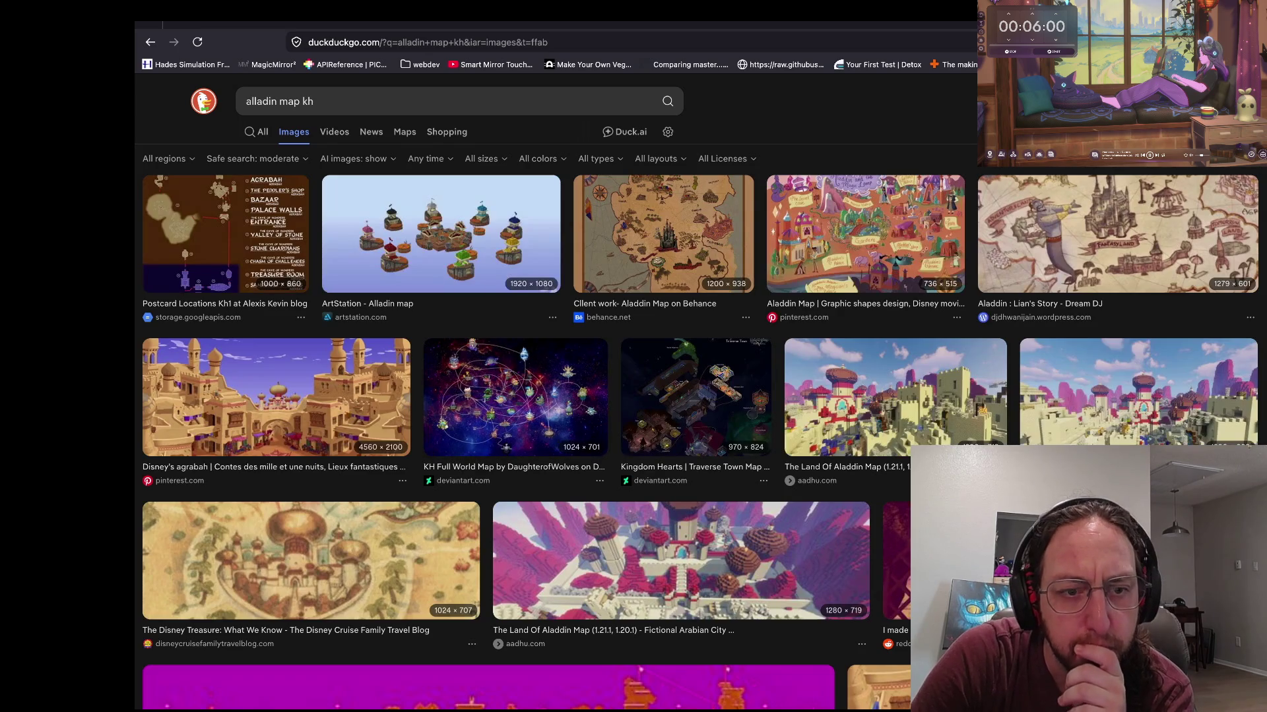
pyautogui.click(276, 396)
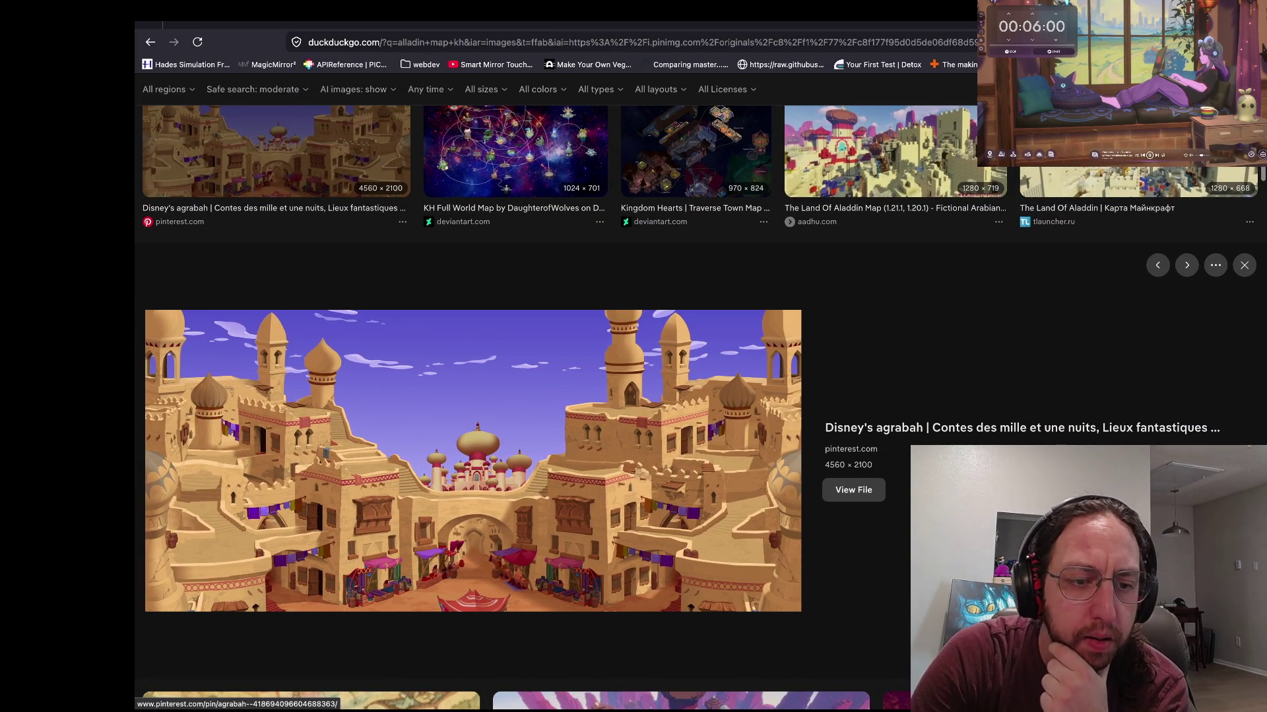
pyautogui.hotkey('ctrl', '+')
pyautogui.hotkey('ctrl', '+')
pyautogui.hotkey('ctrl', '+')
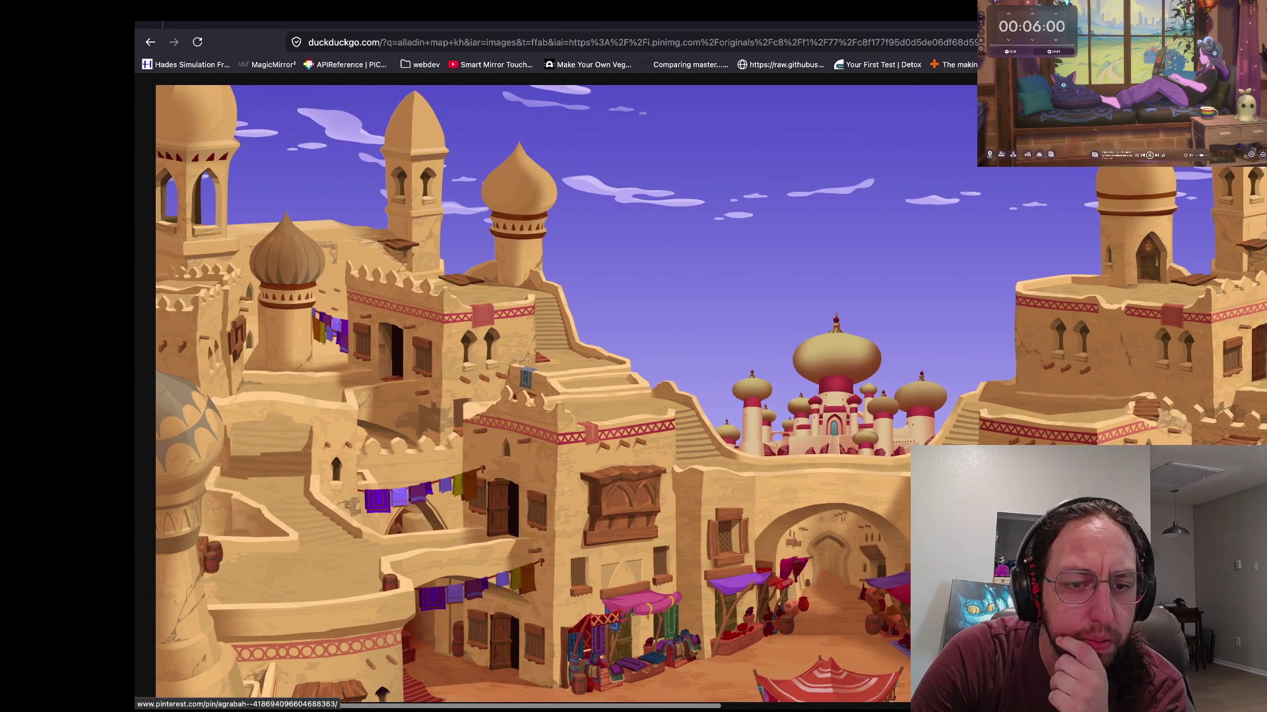
pyautogui.scroll(-1, 527, 363)
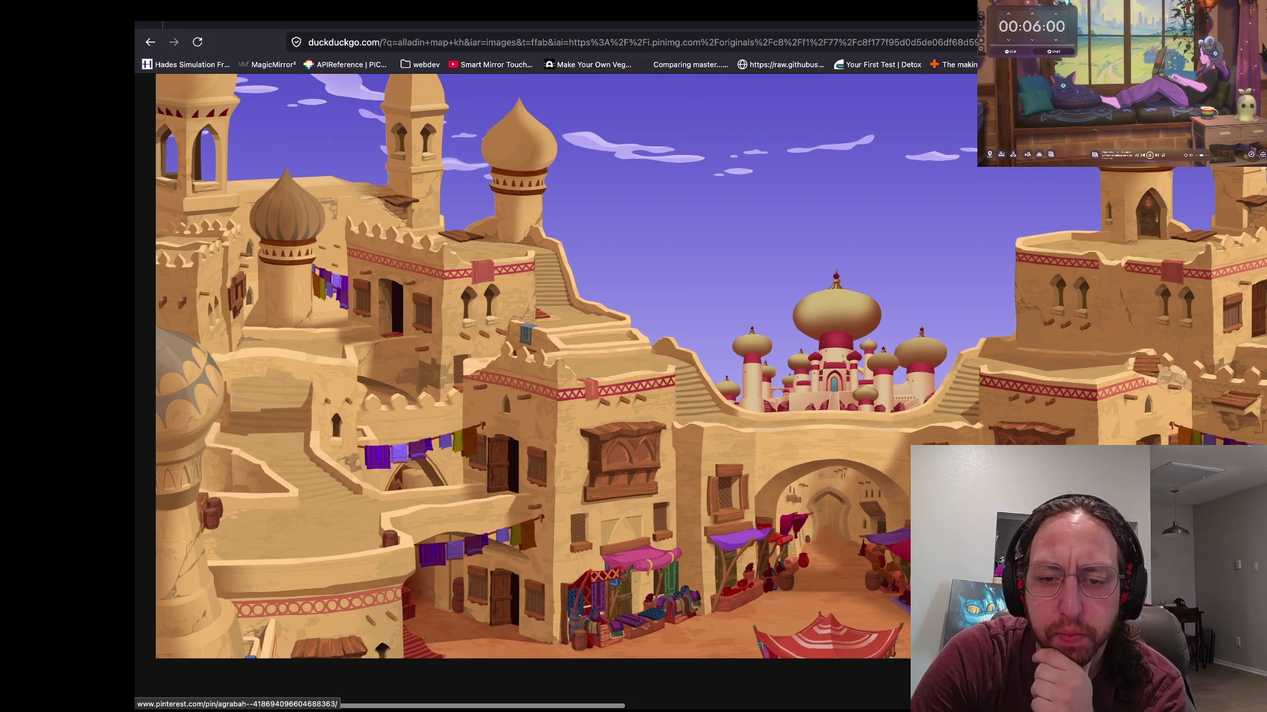
pyautogui.scroll(-1, 528, 362)
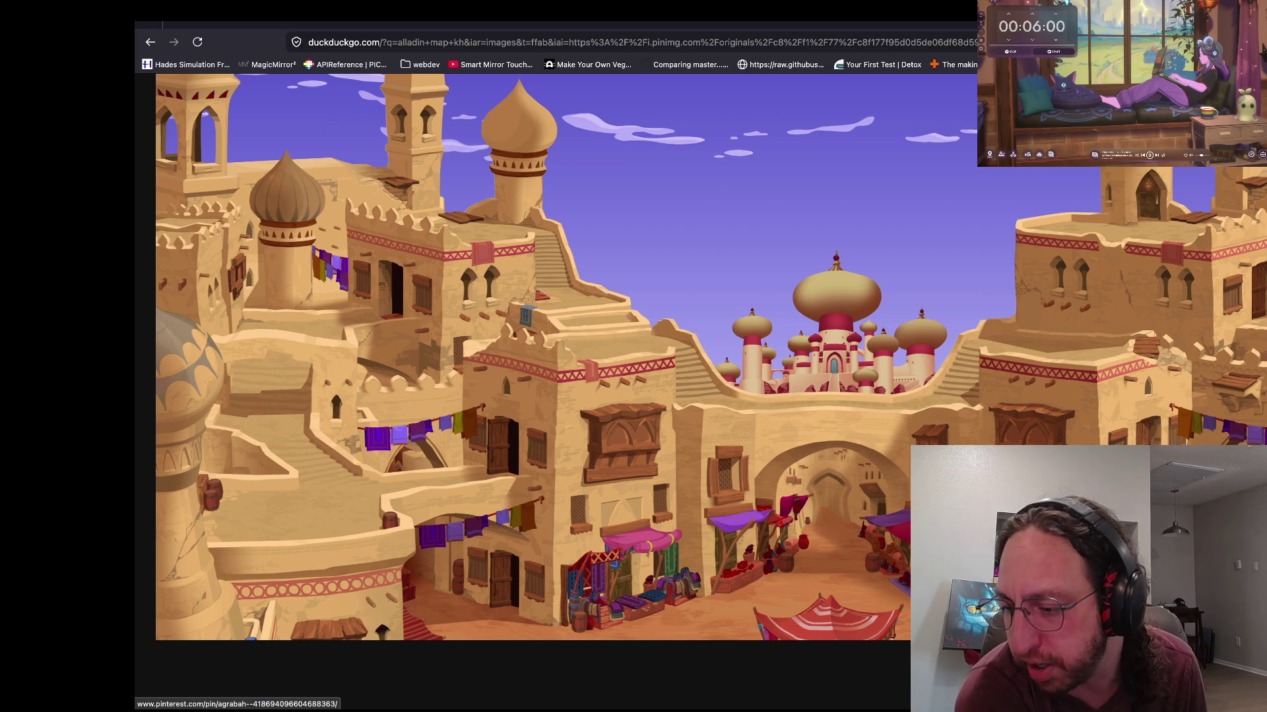
# Step: Search the web for 'qbert' in a new tab
pyautogui.hotkey('ctrl', 't')
pyautogui.write('qbert')
pyautogui.press('Return')
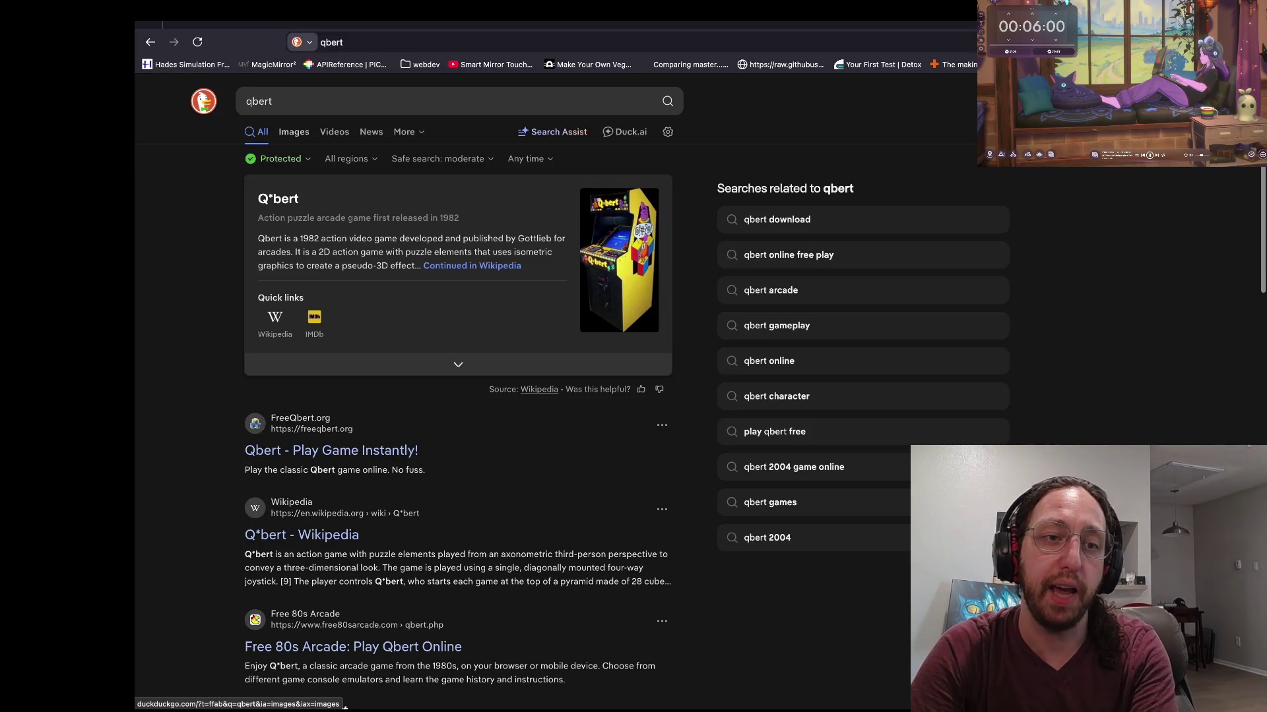
# Step: Show qbert image results and preview the arcade museum Q*bert pyramid image
pyautogui.click(294, 132)
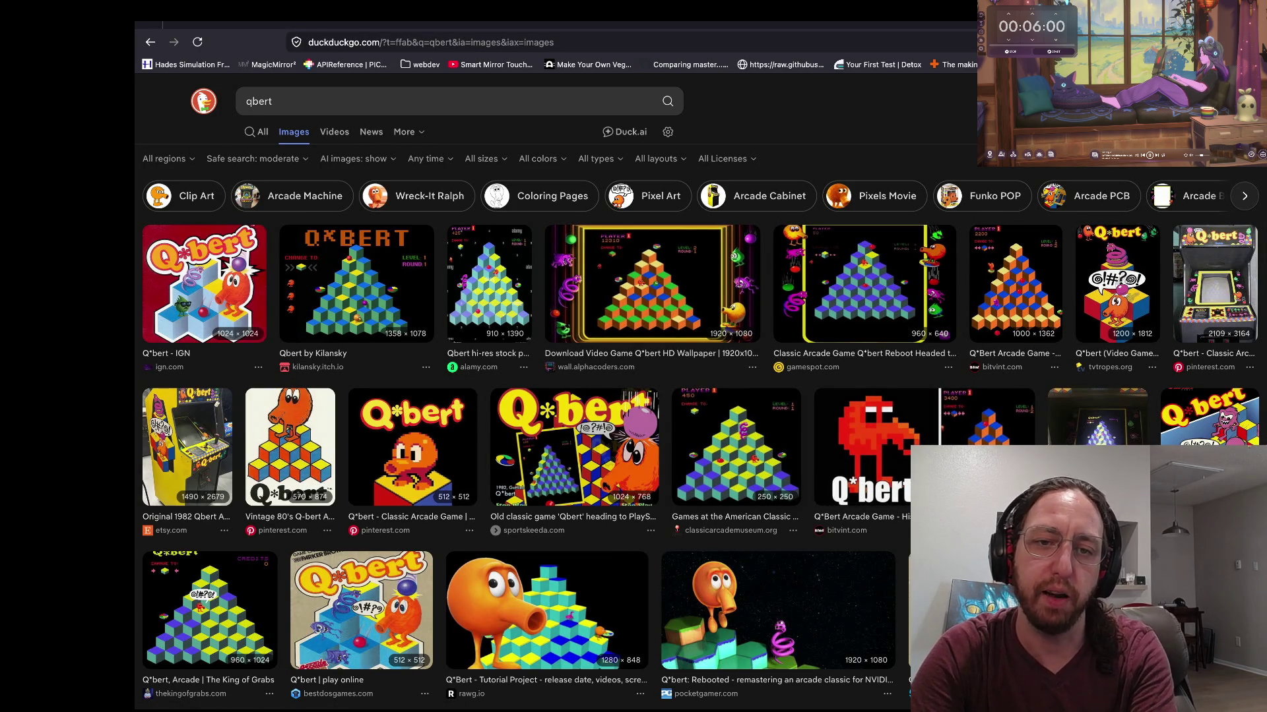
pyautogui.click(735, 449)
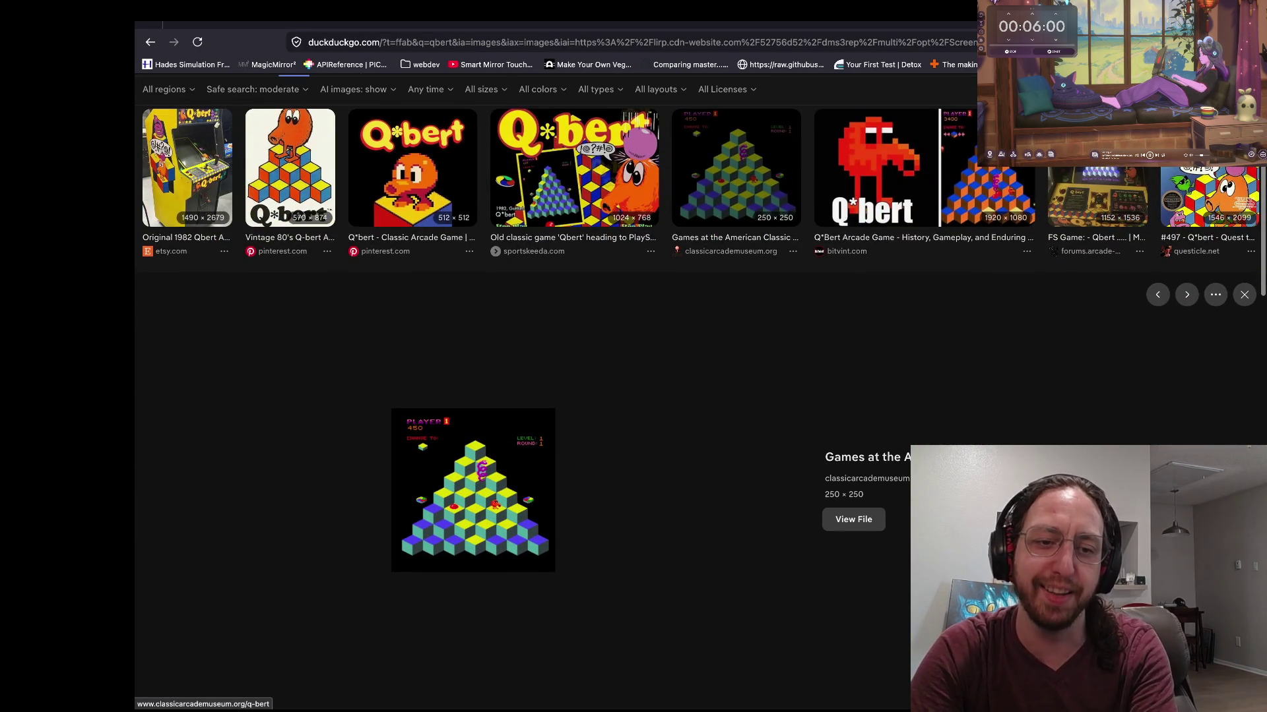
pyautogui.scroll(5, 512, 512)
pyautogui.scroll(-5, 514, 493)
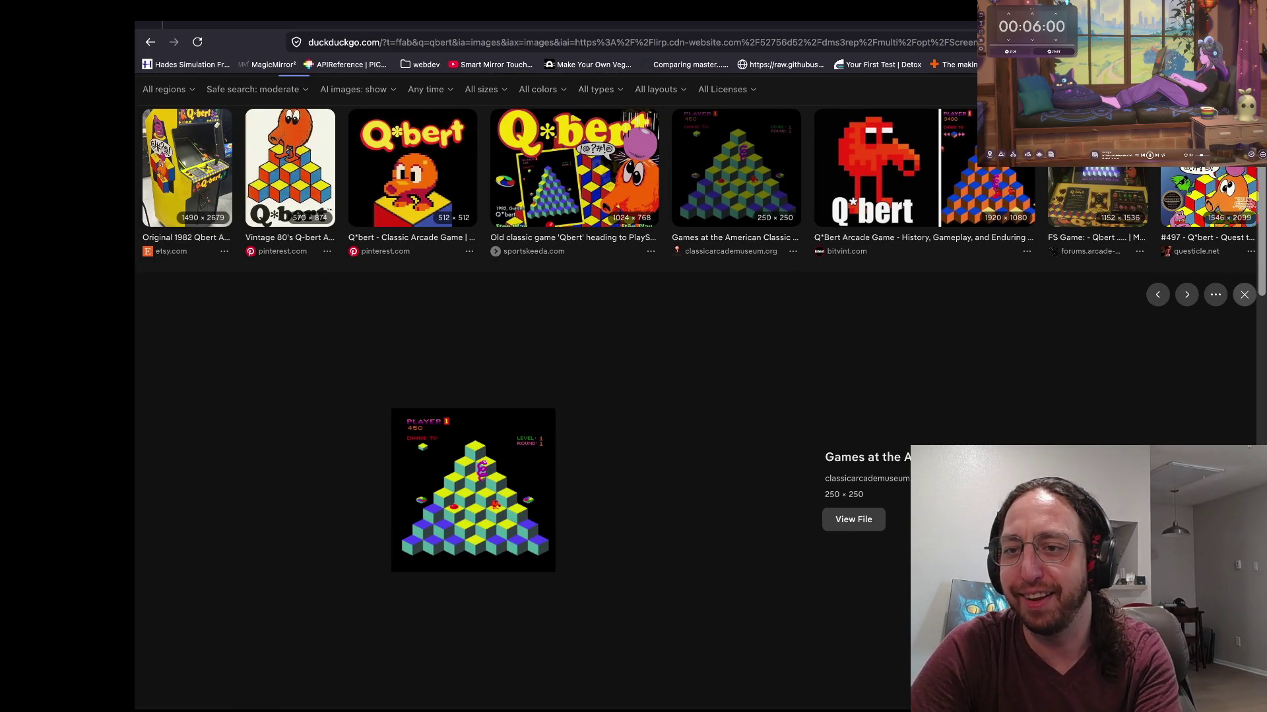
pyautogui.hotkey('alt', 'Left')
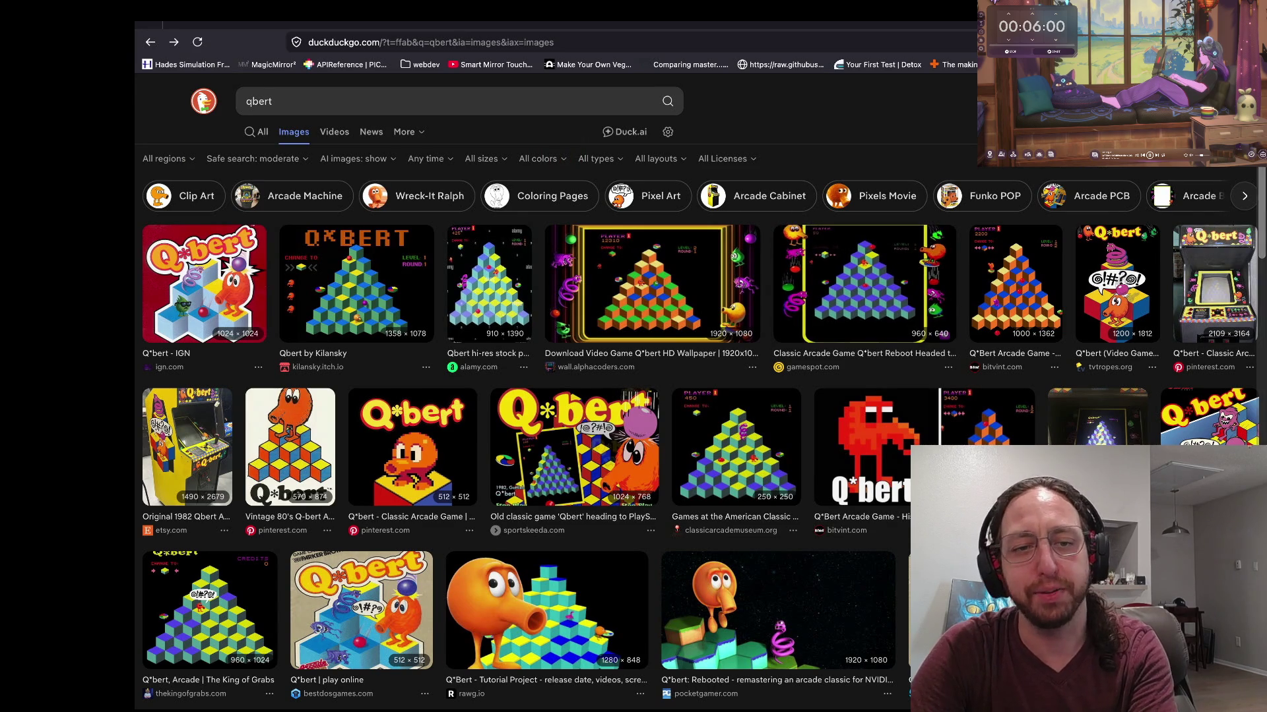
# Step: Glance at the Godot game, preview the Q*bert arcade cabinet photo, and clear the search box
pyautogui.press('super+Tab')
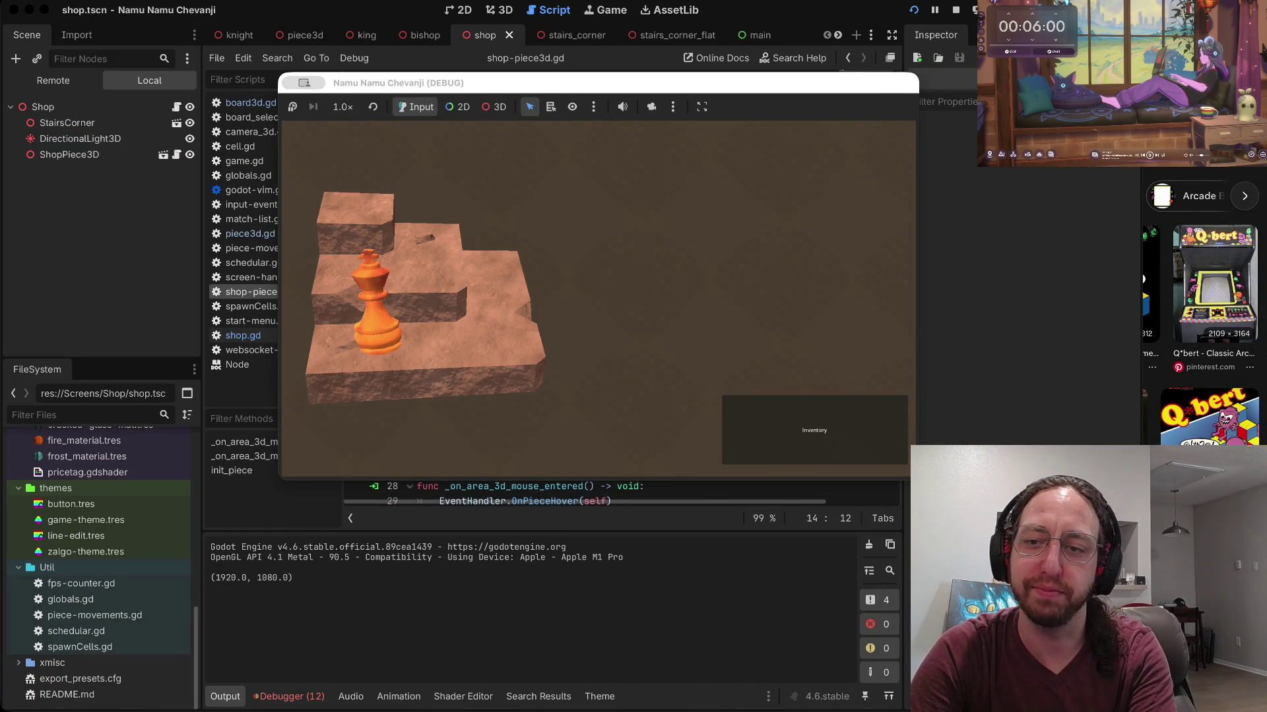
pyautogui.press('super+Tab')
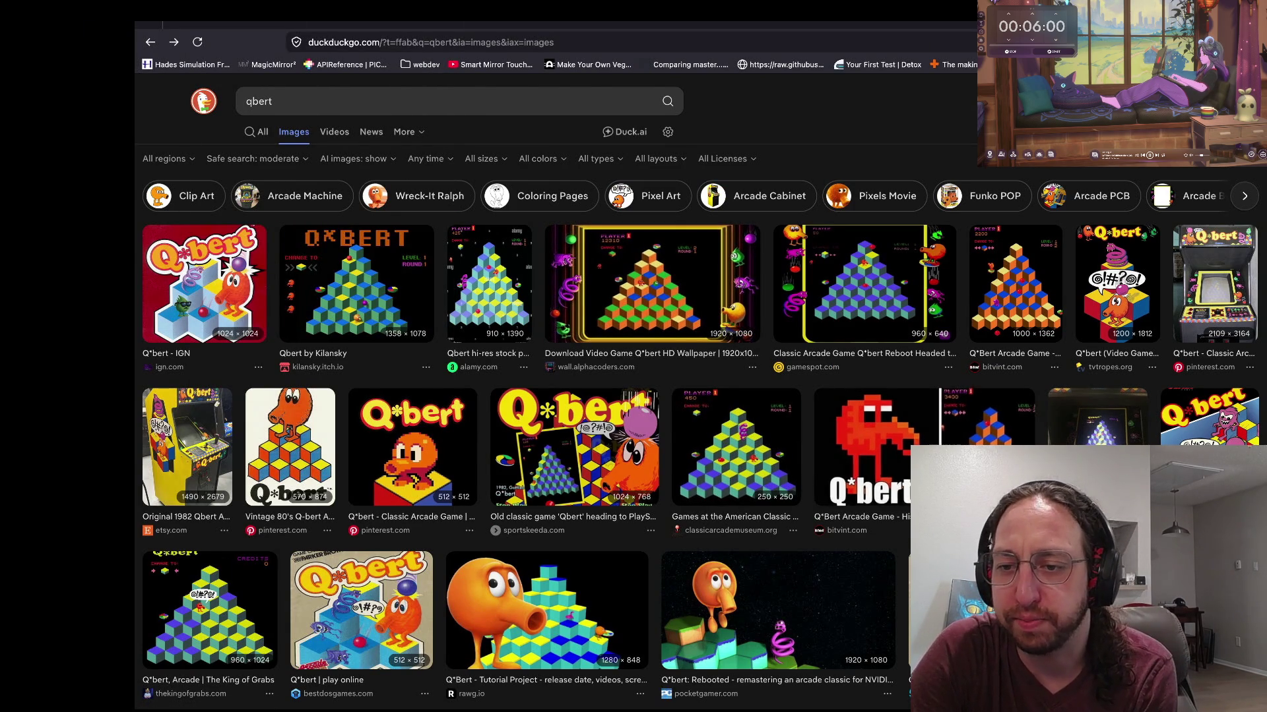
pyautogui.click(1097, 415)
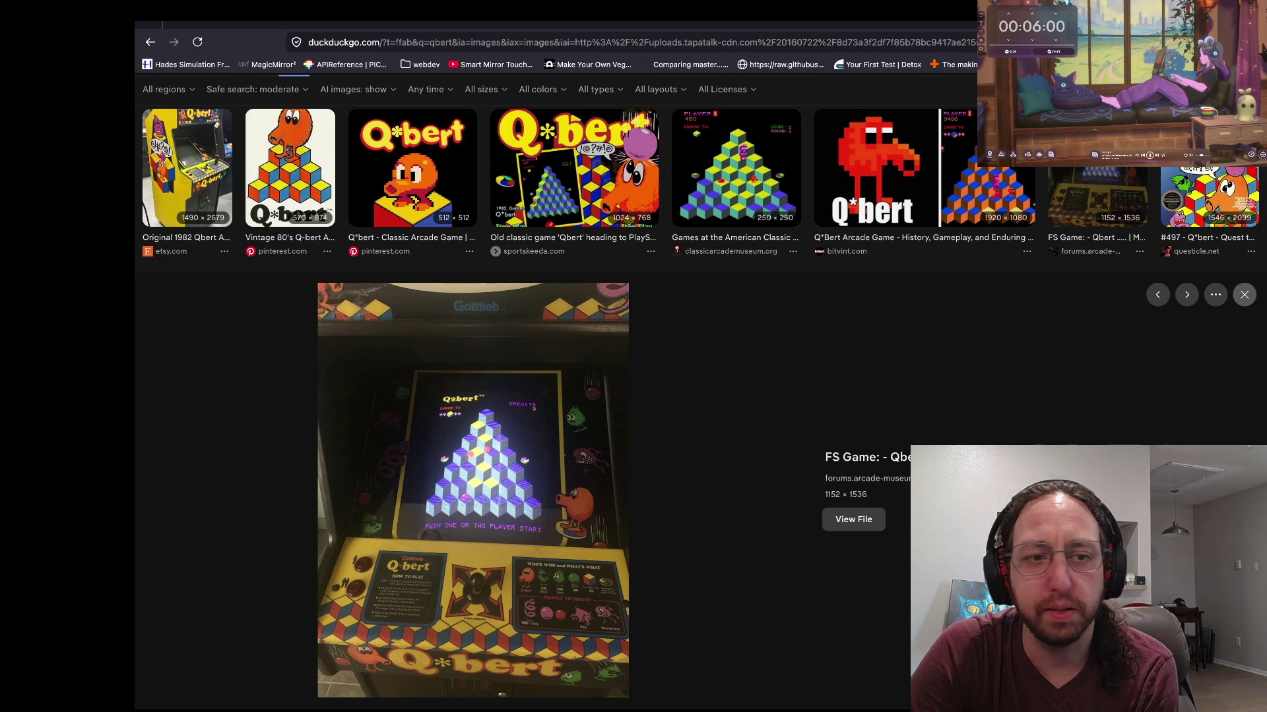
pyautogui.hotkey('alt', 'Left')
pyautogui.scroll(-1, 705, 395)
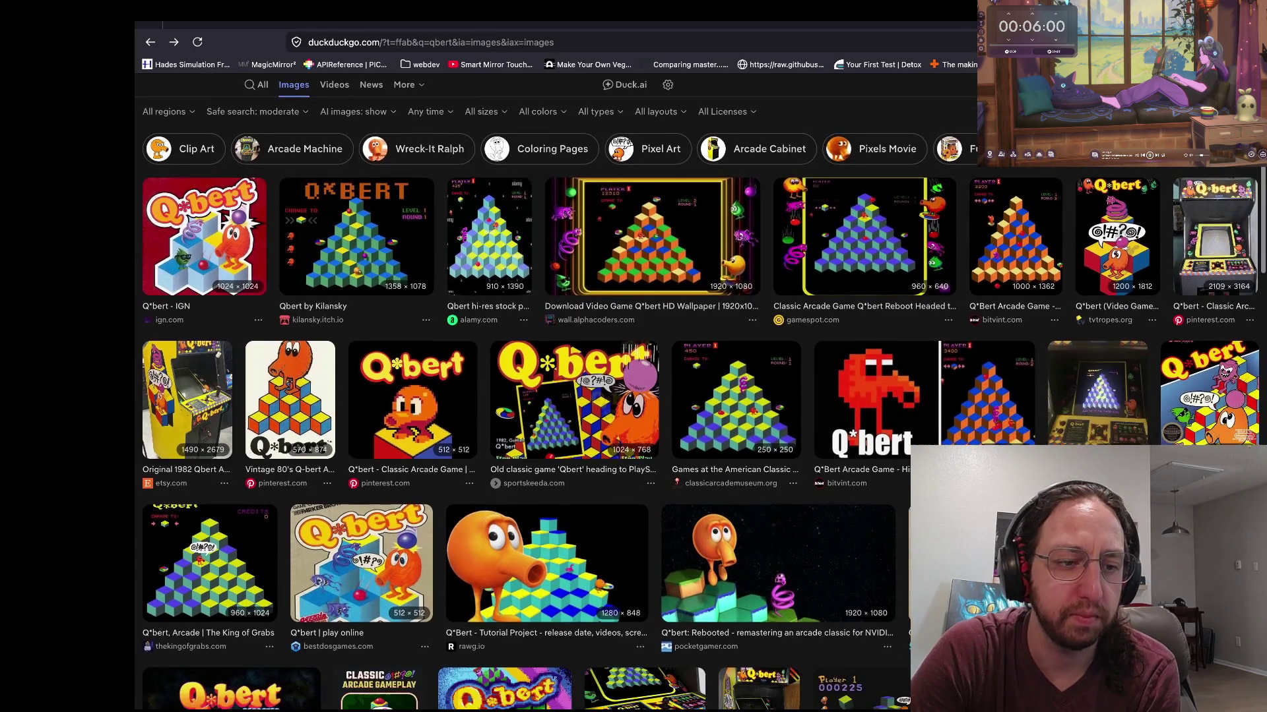
pyautogui.scroll(-5, 697, 407)
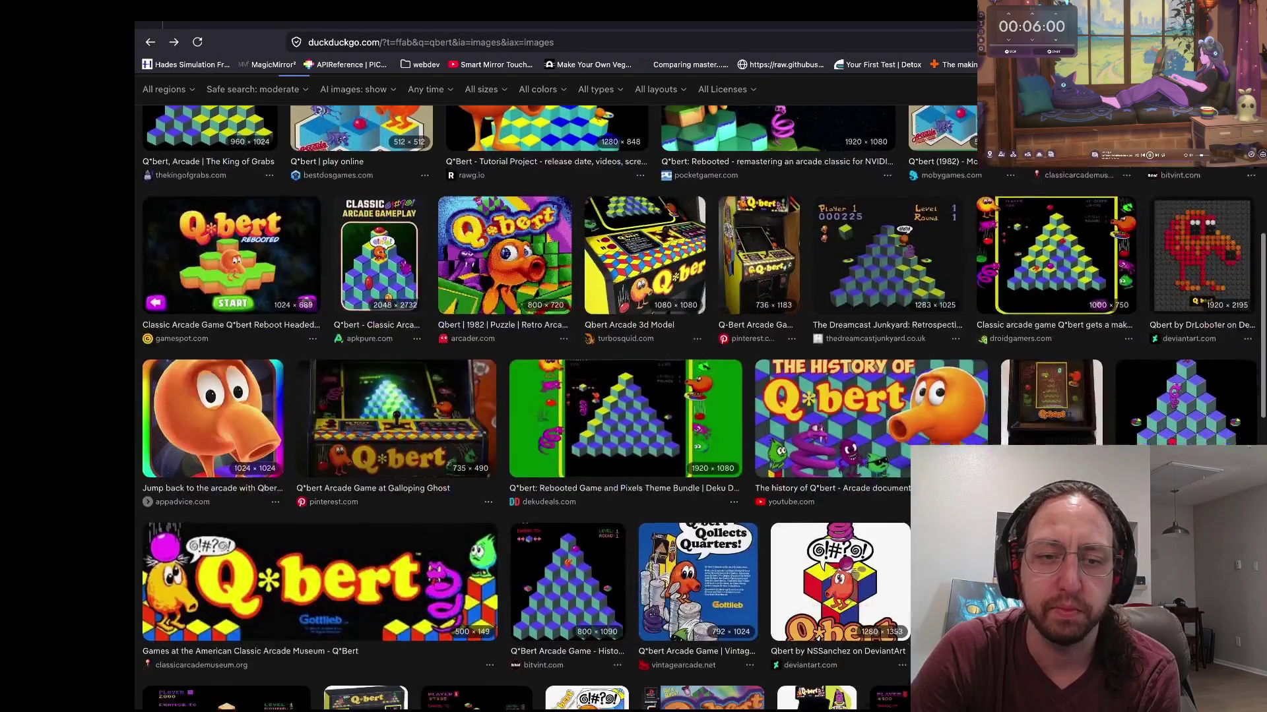
pyautogui.scroll(8, 697, 408)
pyautogui.press('BackSpace')
pyautogui.press('BackSpace')
pyautogui.press('BackSpace')
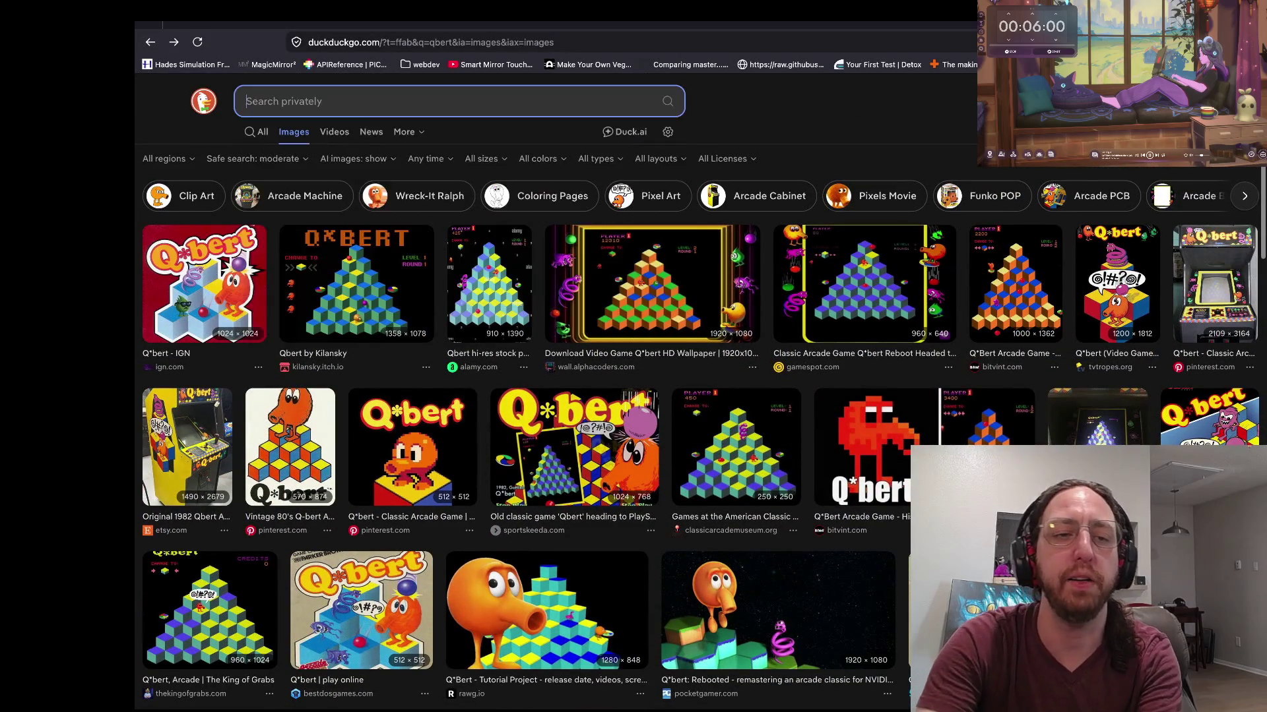
# Step: Search 'joust release date' and view the All web results
pyautogui.write('joust release date')
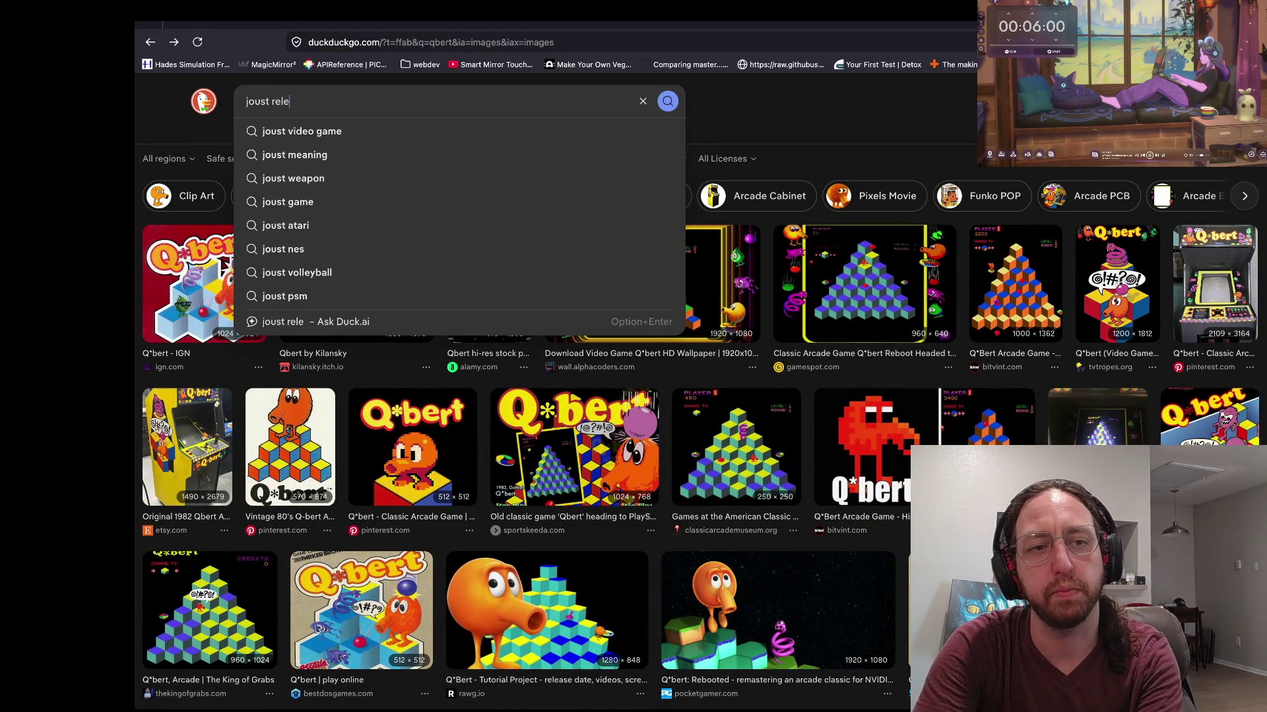
pyautogui.press('Return')
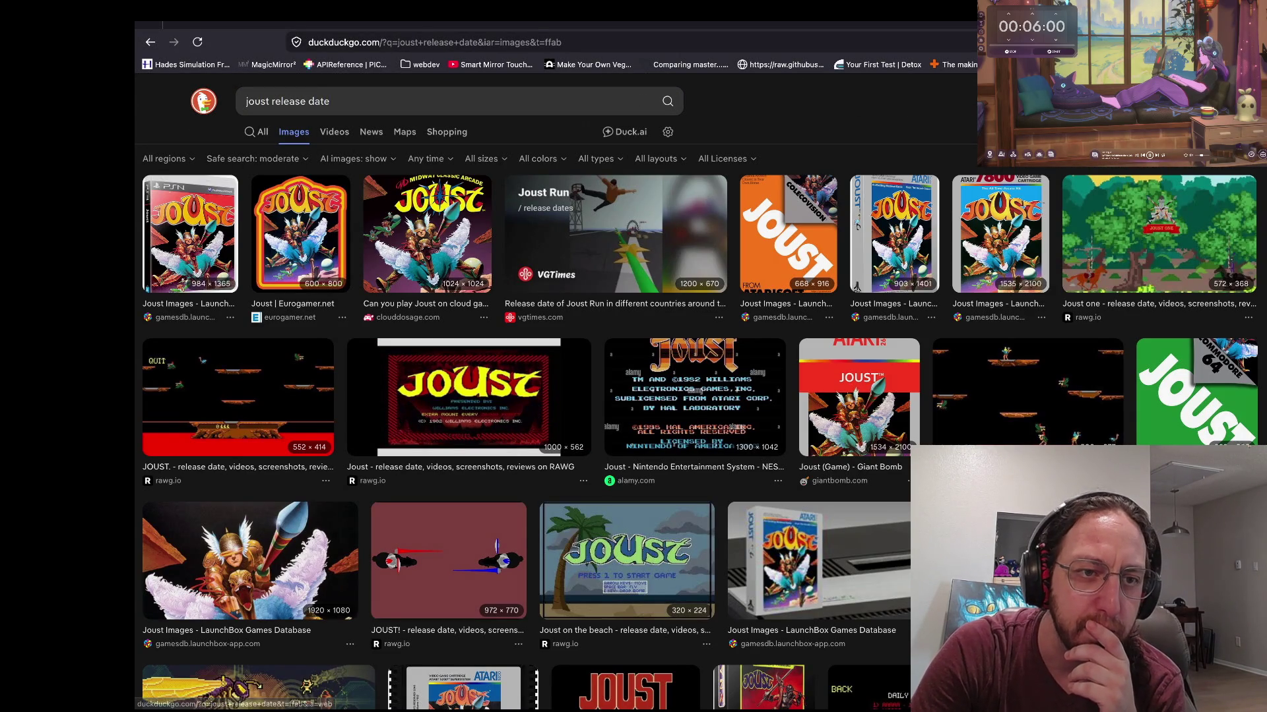
pyautogui.click(257, 132)
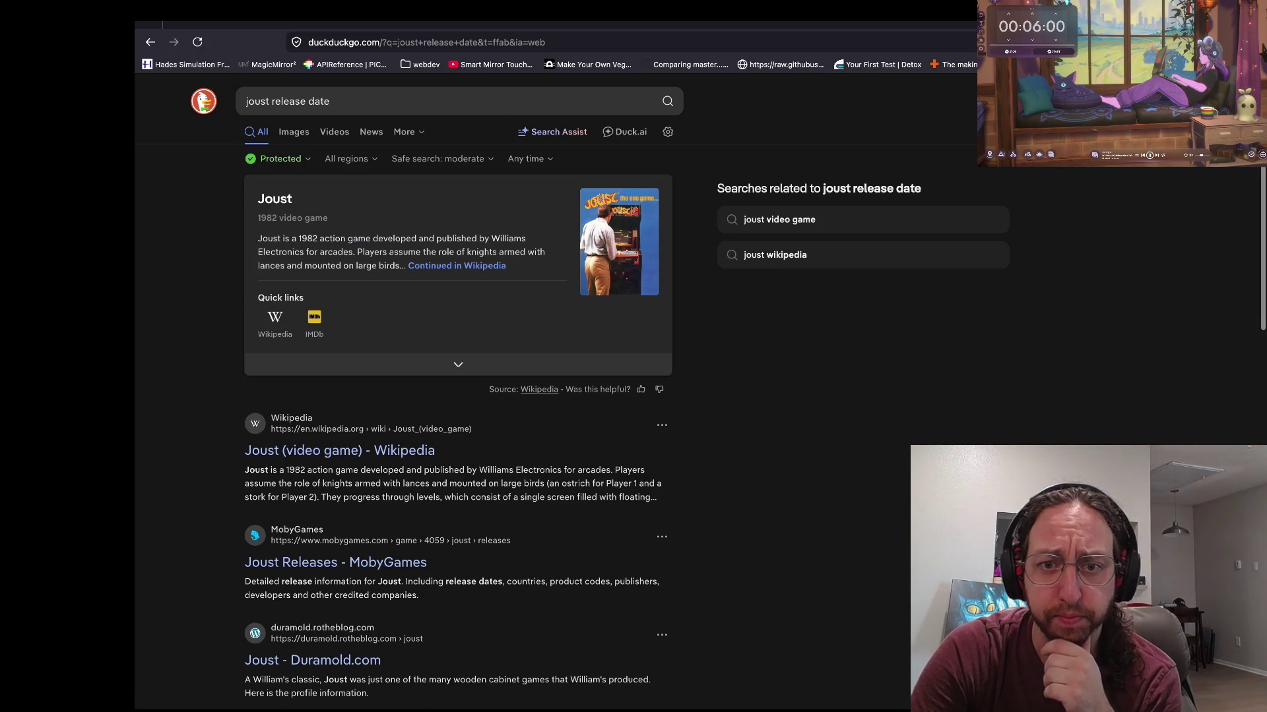
pyautogui.hscroll(-5, 462, 396)
pyautogui.hscroll(-5, 462, 396)
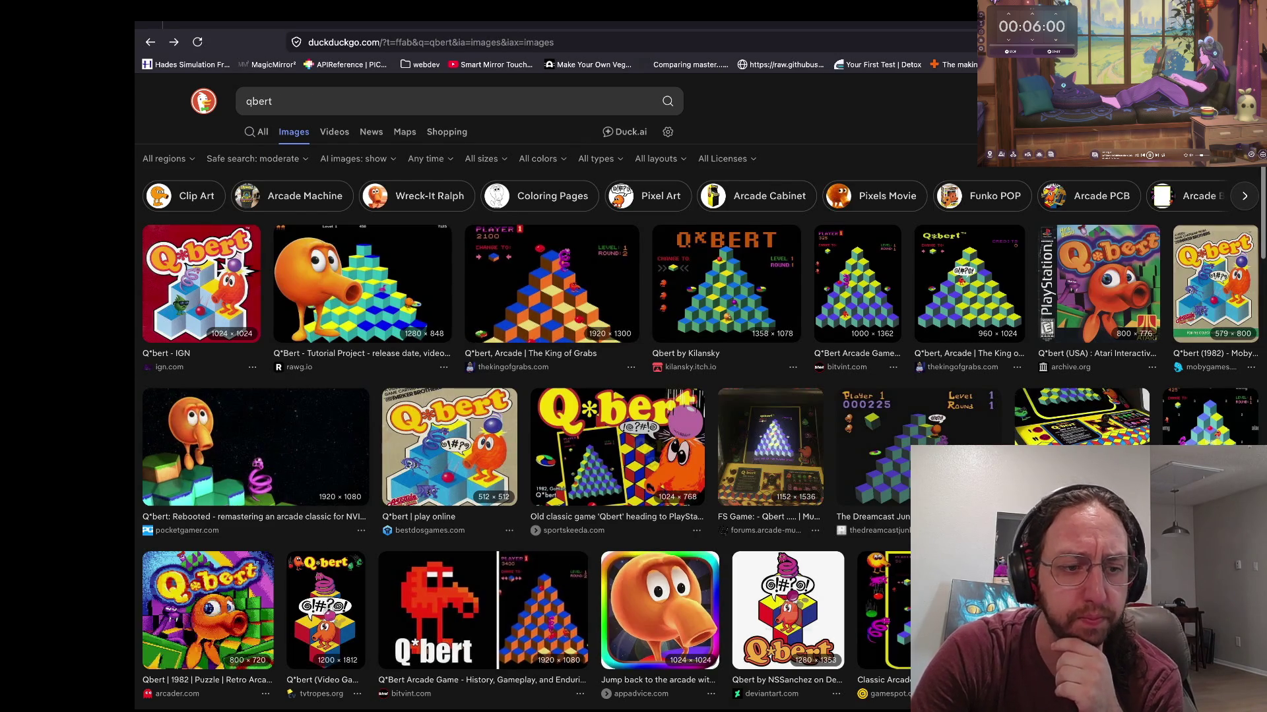
# Step: Go back through history to the Agrabah city image and look it over
pyautogui.scroll(-8, 633, 395)
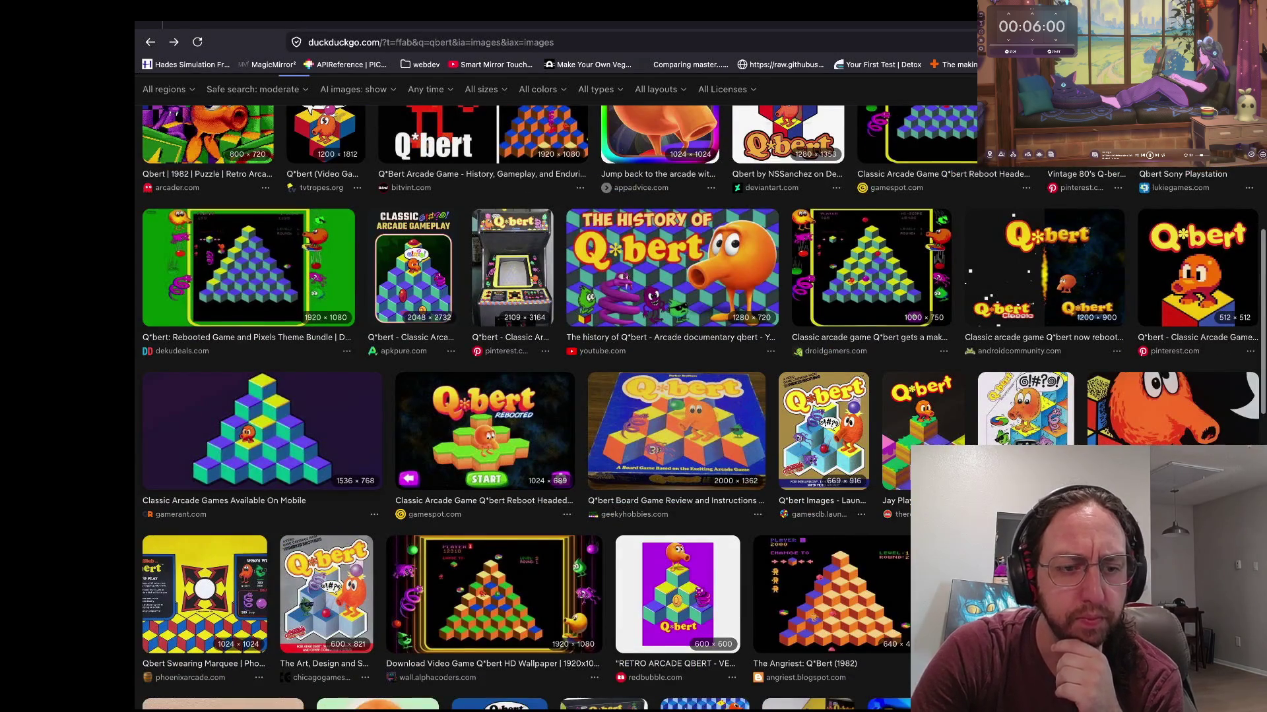
pyautogui.scroll(-1, 633, 396)
pyautogui.hscroll(-5, 554, 395)
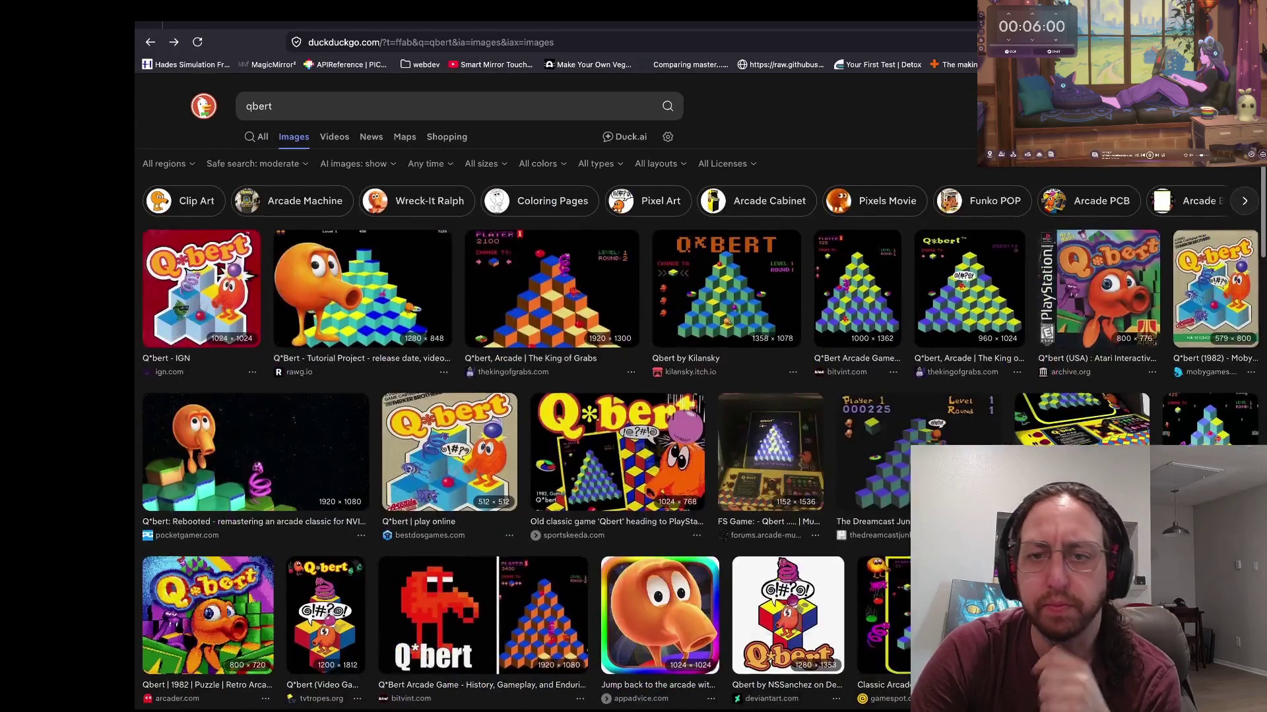
pyautogui.hscroll(5, 633, 396)
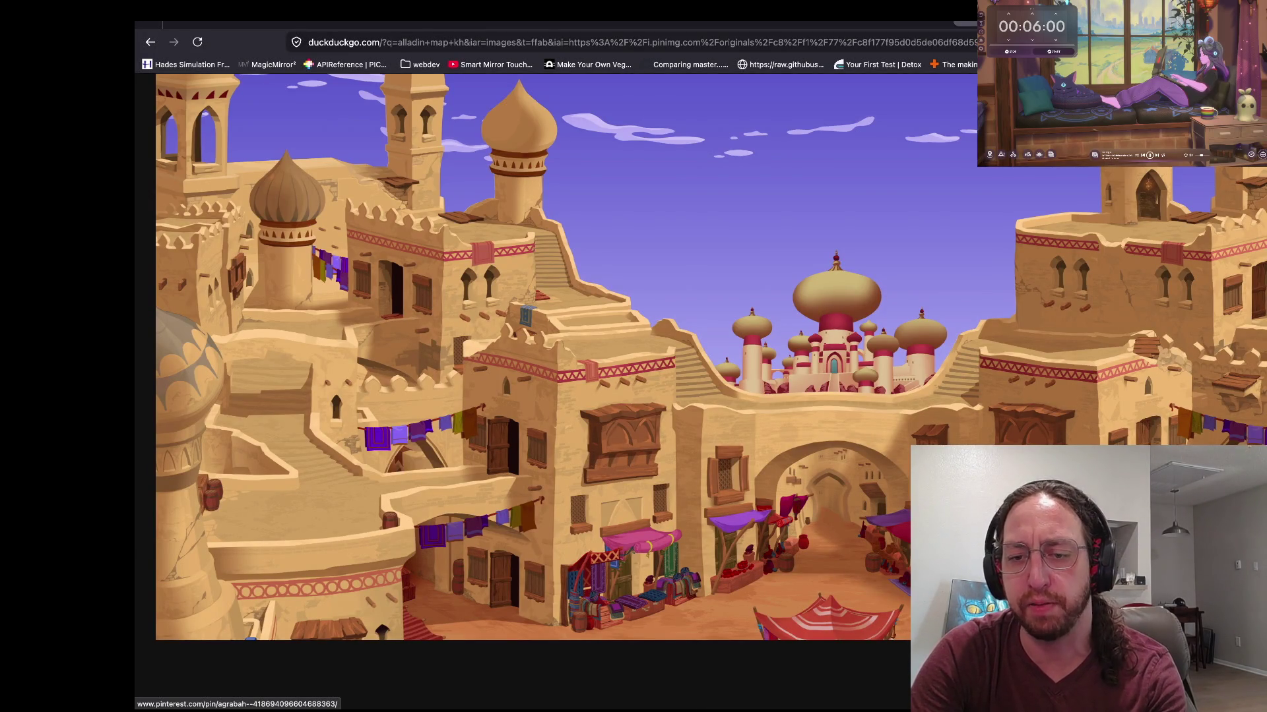
pyautogui.scroll(-2, 532, 356)
pyautogui.scroll(3, 616, 485)
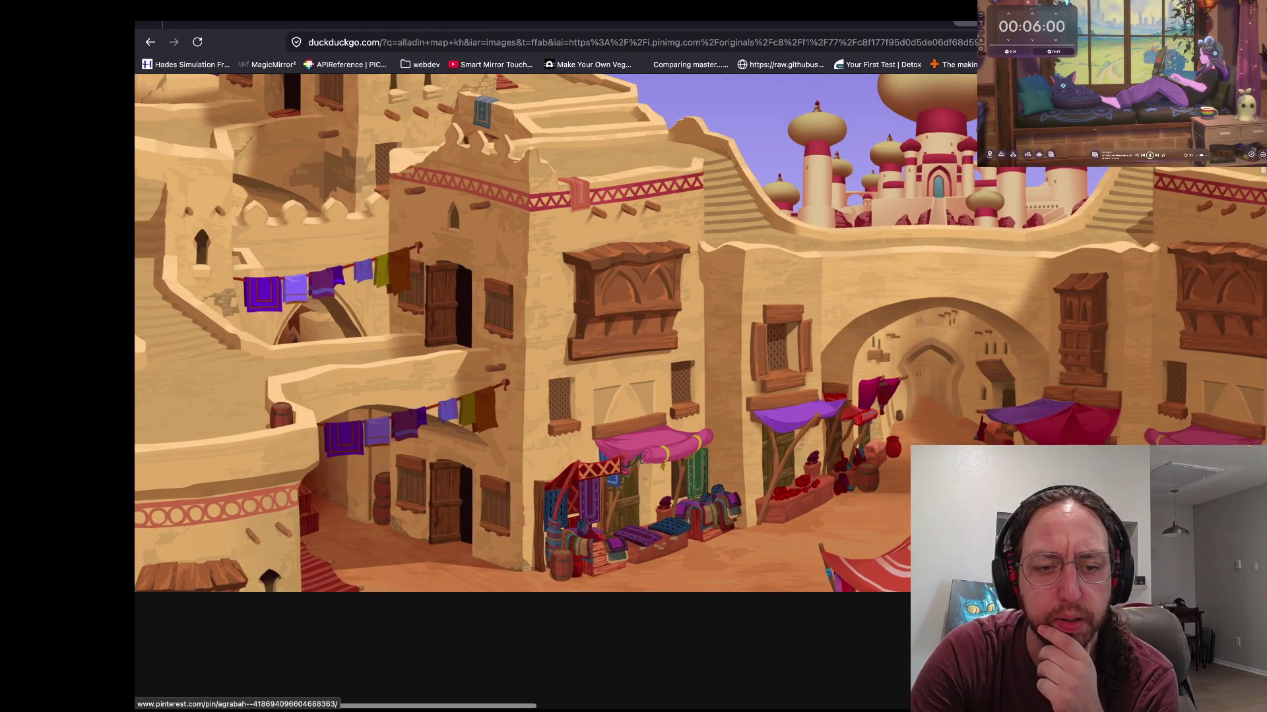
pyautogui.scroll(-3, 617, 396)
pyautogui.hotkey('ctrl', 't')
# Step: Search images for 'bazaar game' and preview the Inven Global Bazaar screenshot and the next result
pyautogui.write('baza')
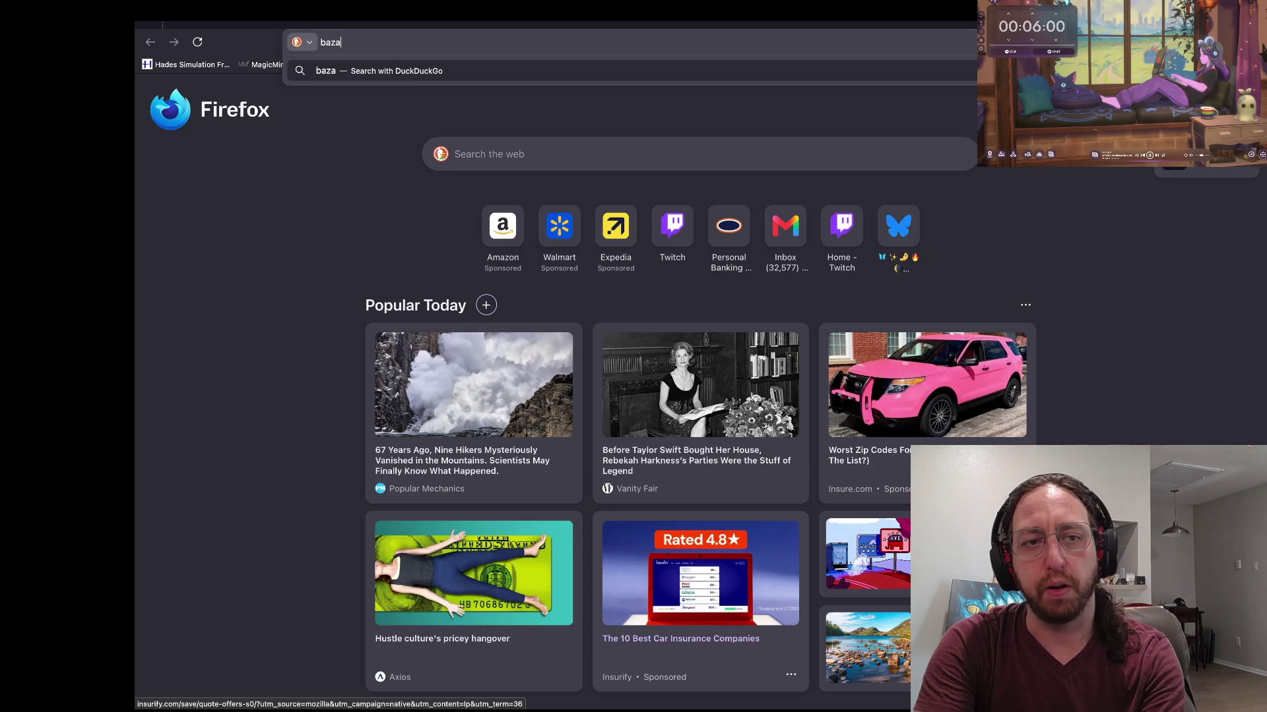
pyautogui.write('ar game')
pyautogui.press('Return')
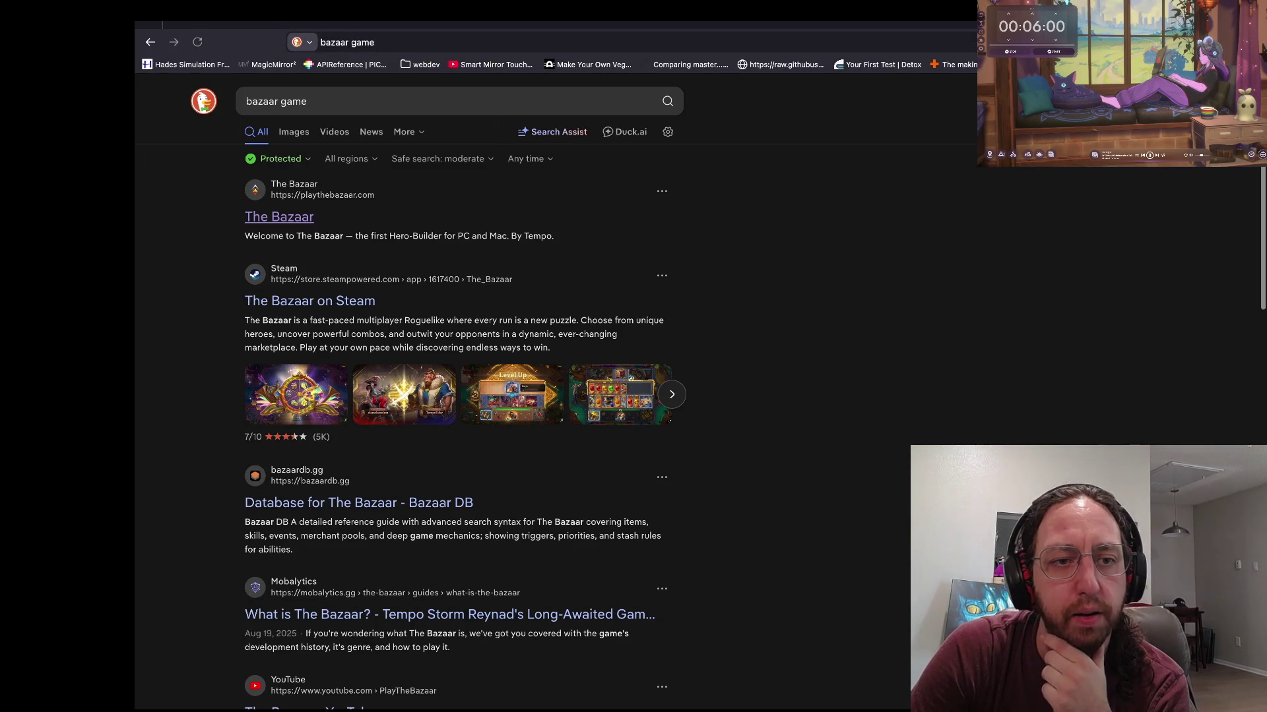
pyautogui.click(294, 132)
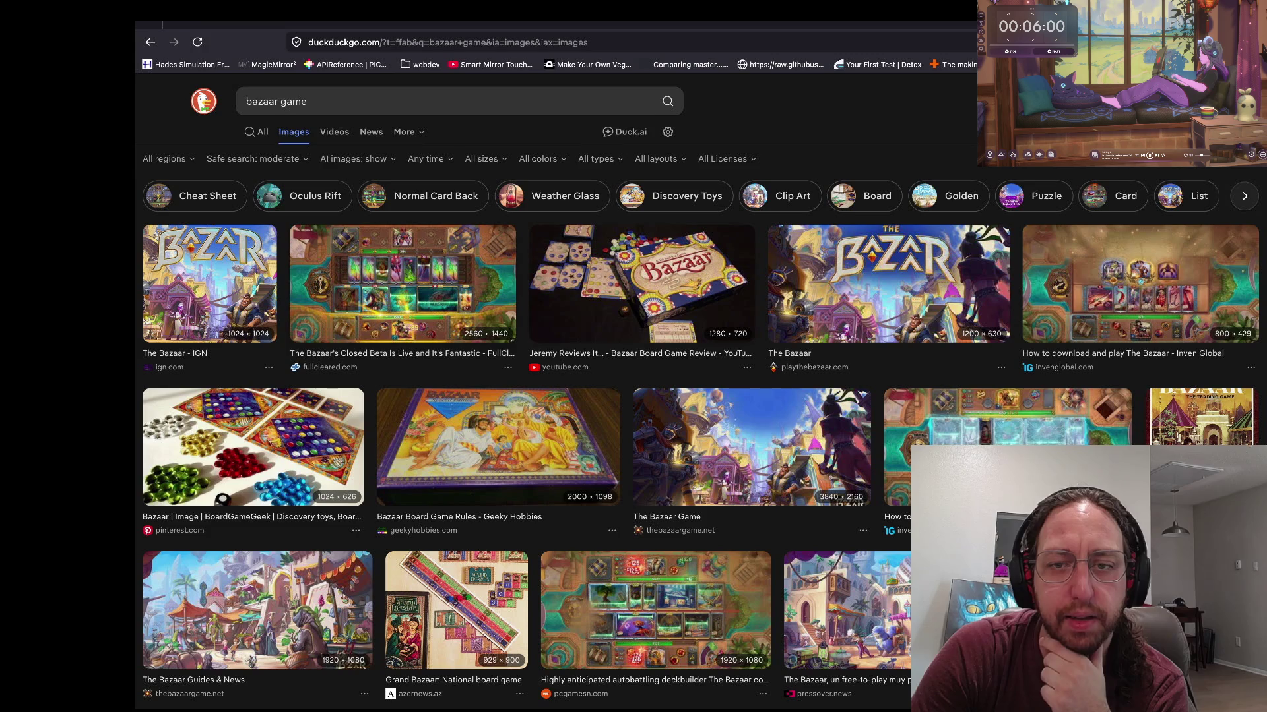
pyautogui.click(1140, 284)
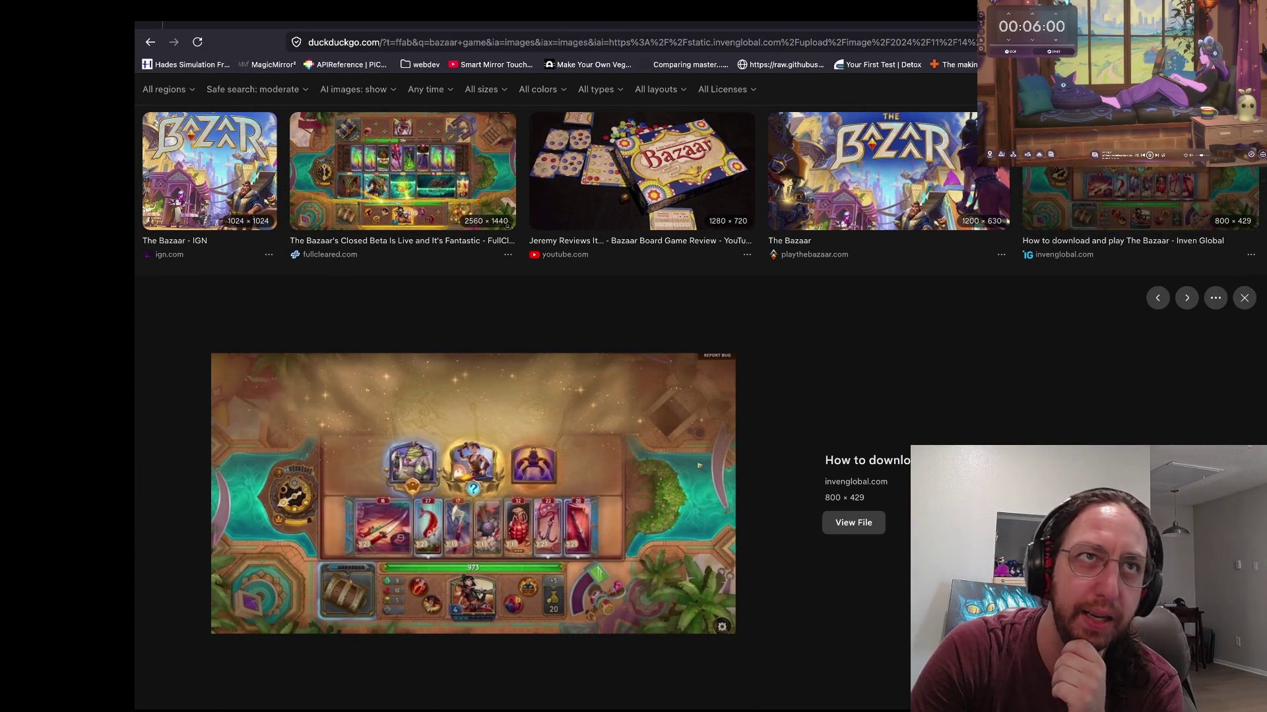
pyautogui.scroll(-2, 473, 462)
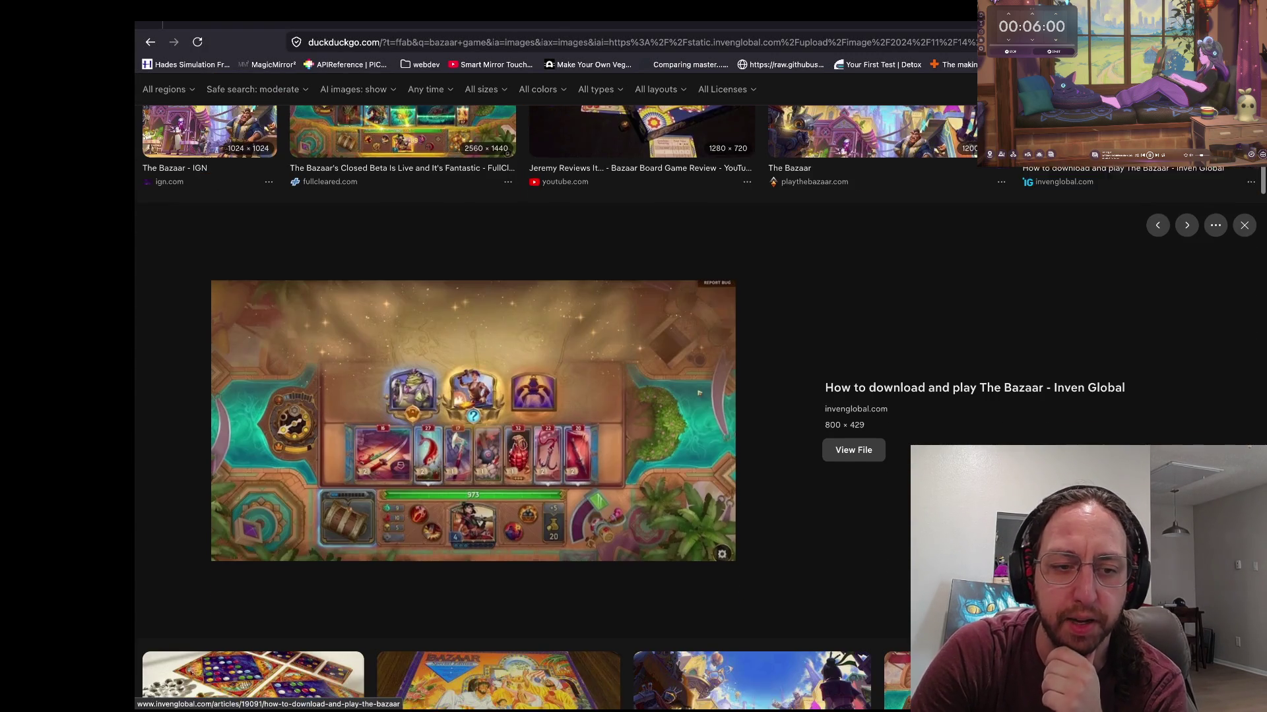
pyautogui.scroll(-5, 473, 461)
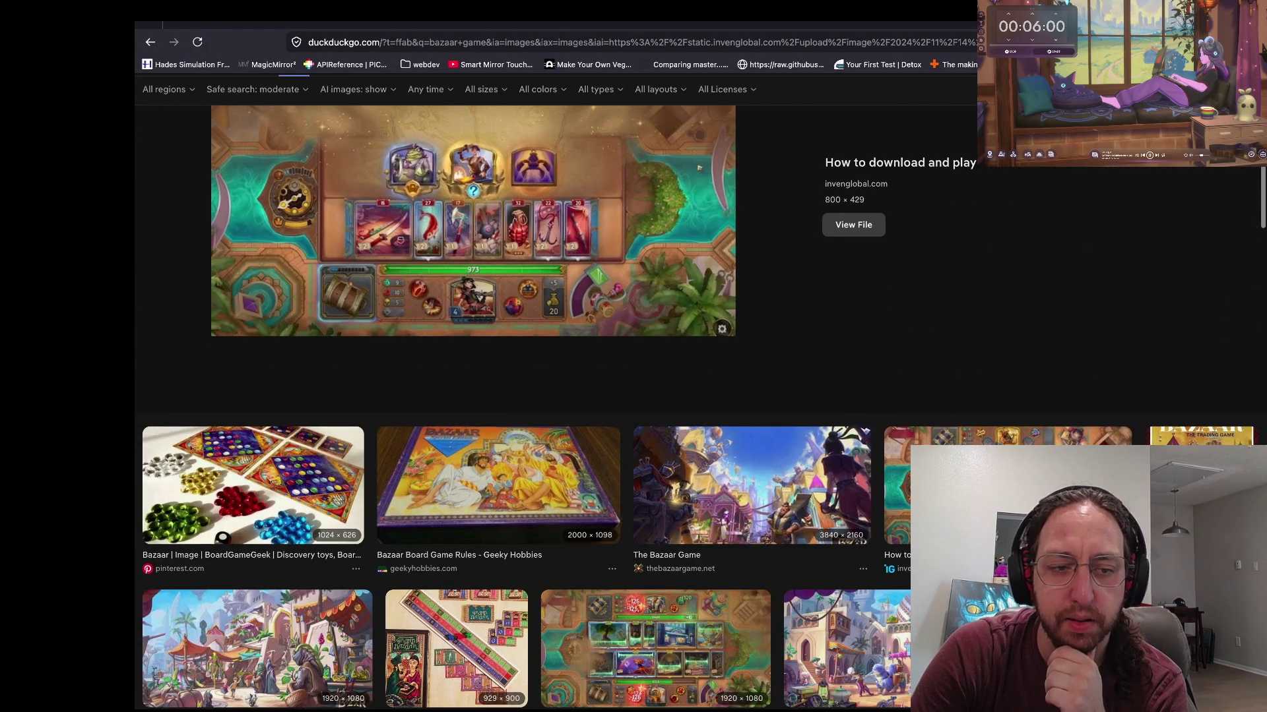
pyautogui.scroll(3, 473, 461)
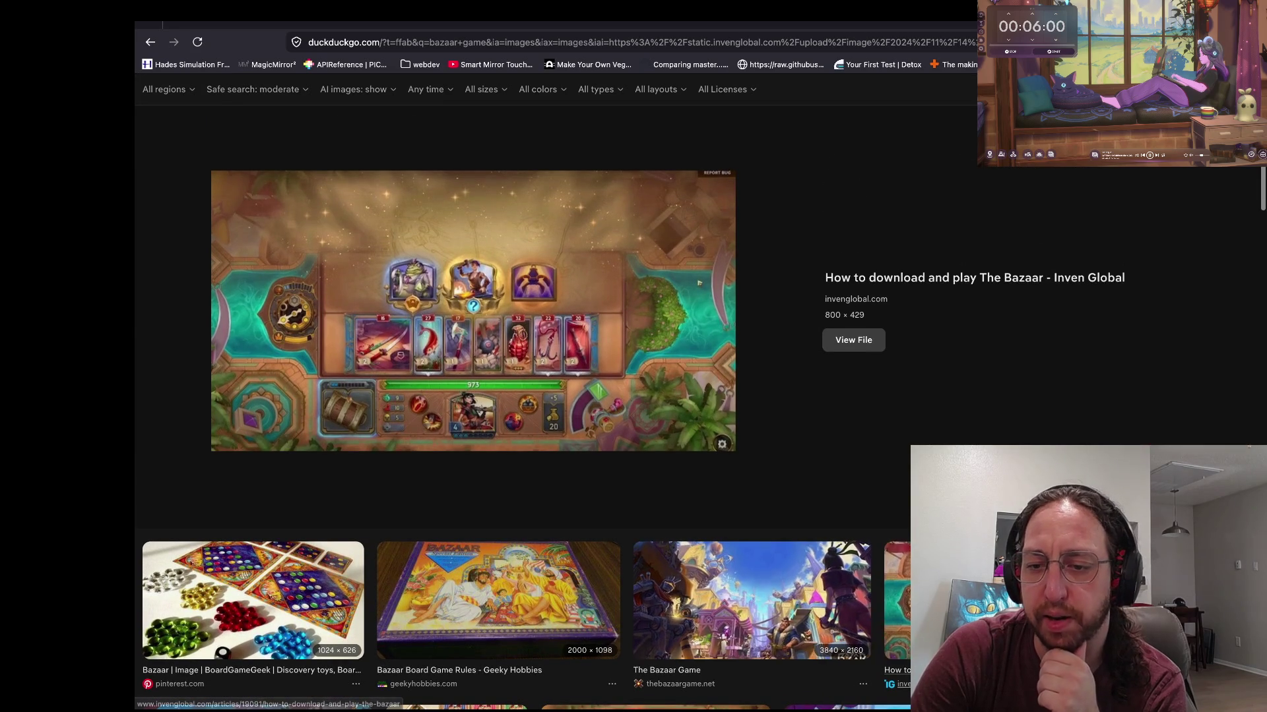
pyautogui.press('Right')
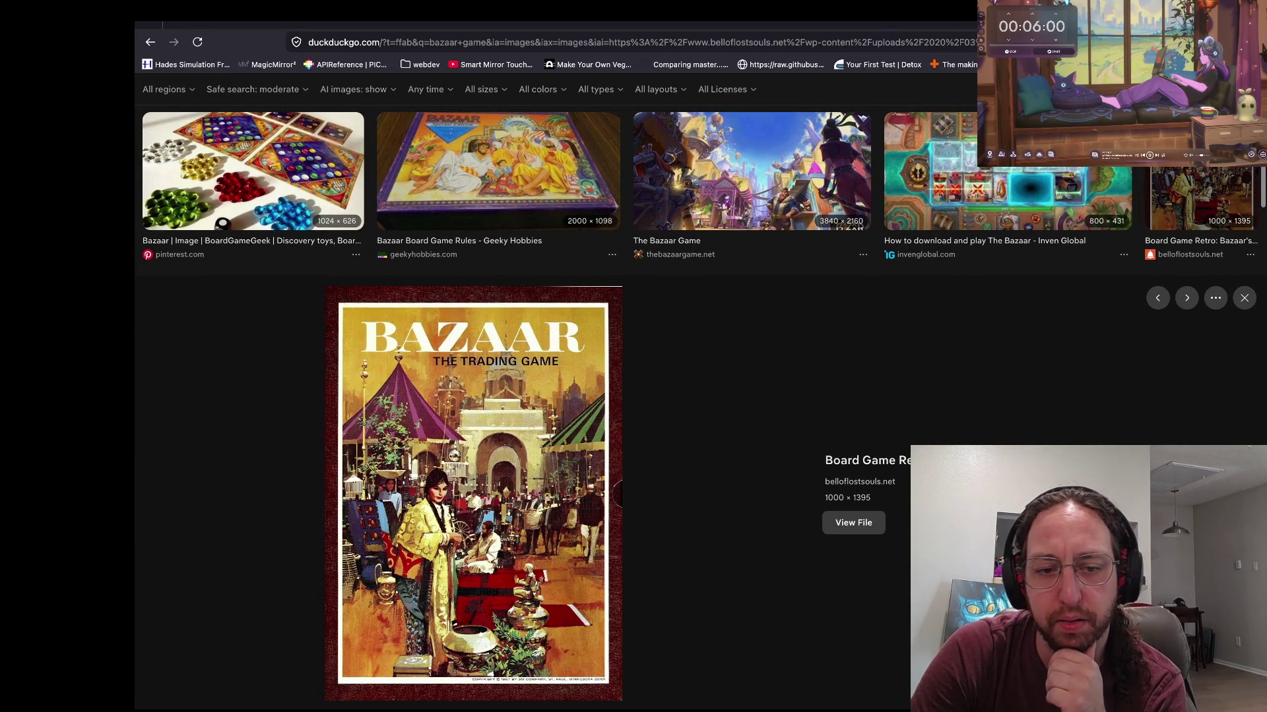
pyautogui.press('Escape')
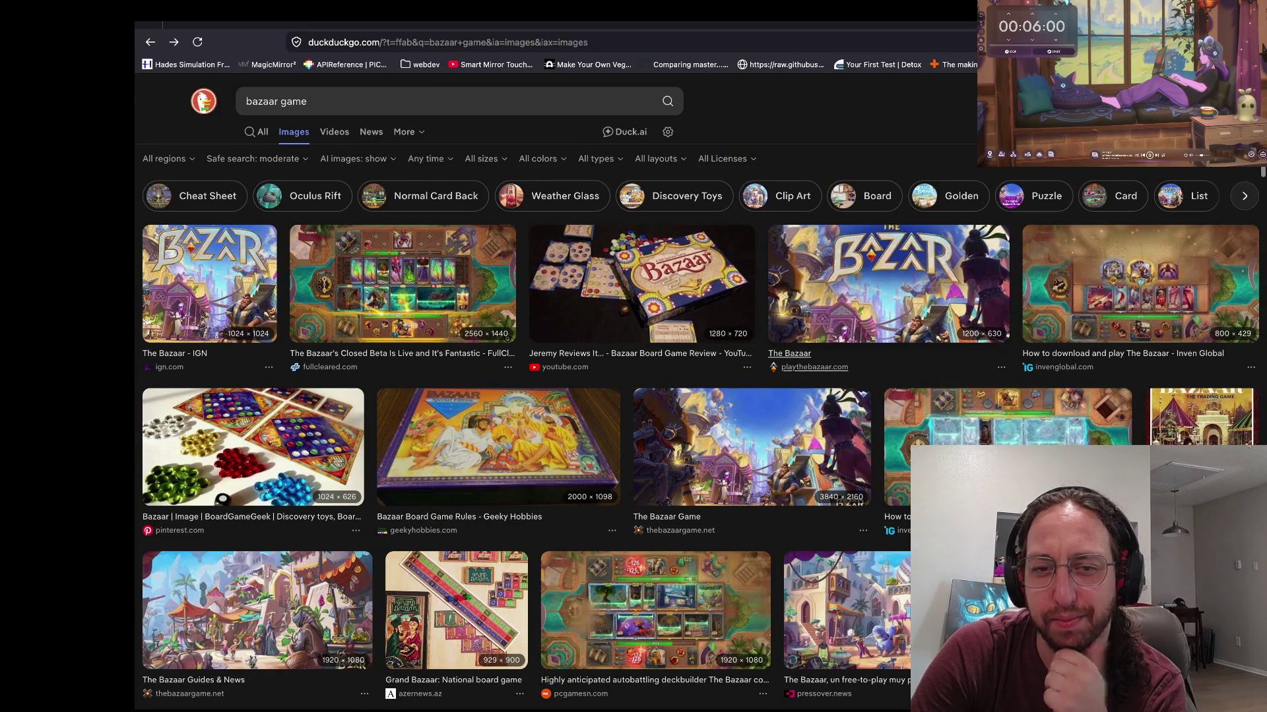
# Step: Preview The Bazaar Guides & News artwork, then scroll back through the results
pyautogui.scroll(-3, 701, 391)
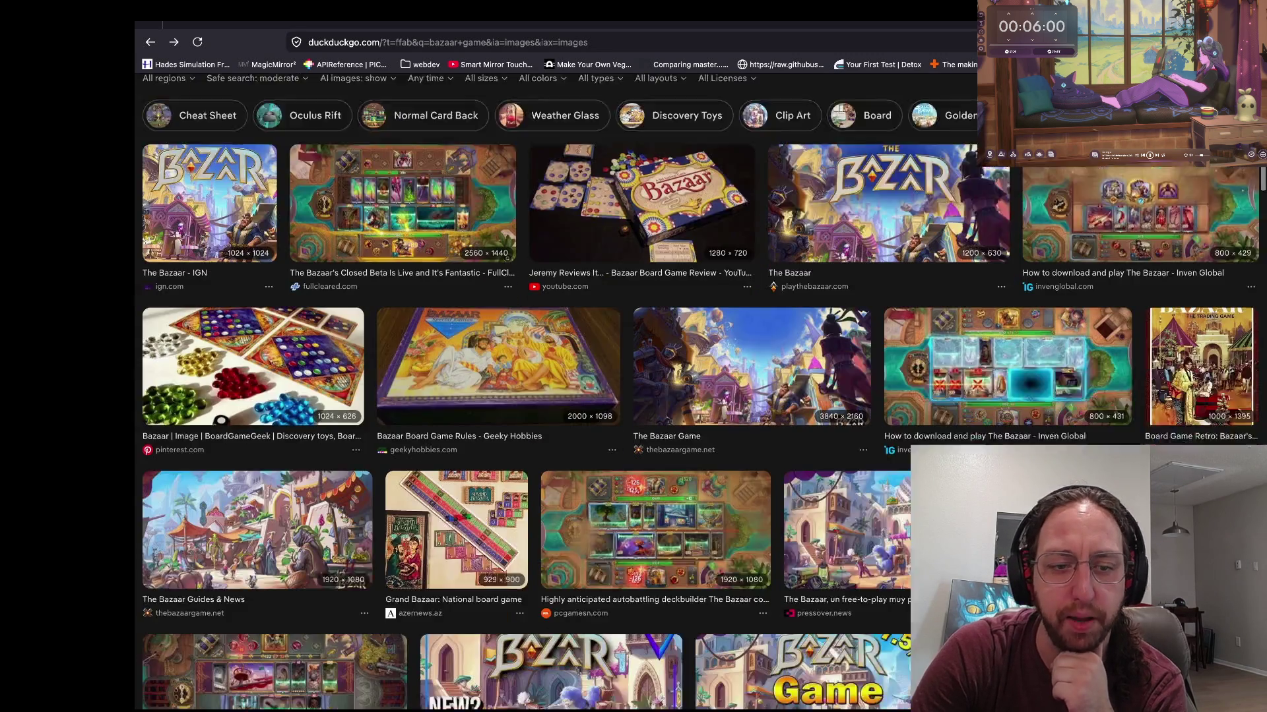
pyautogui.scroll(-2, 257, 348)
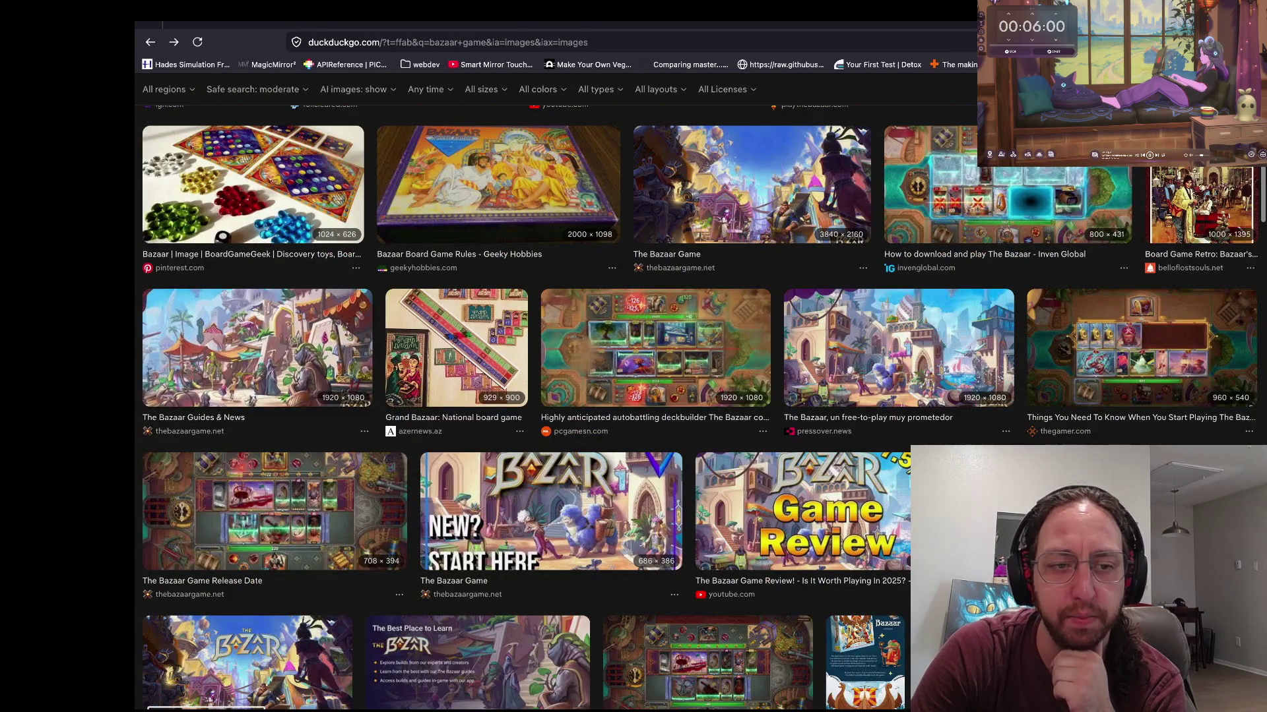
pyautogui.click(257, 348)
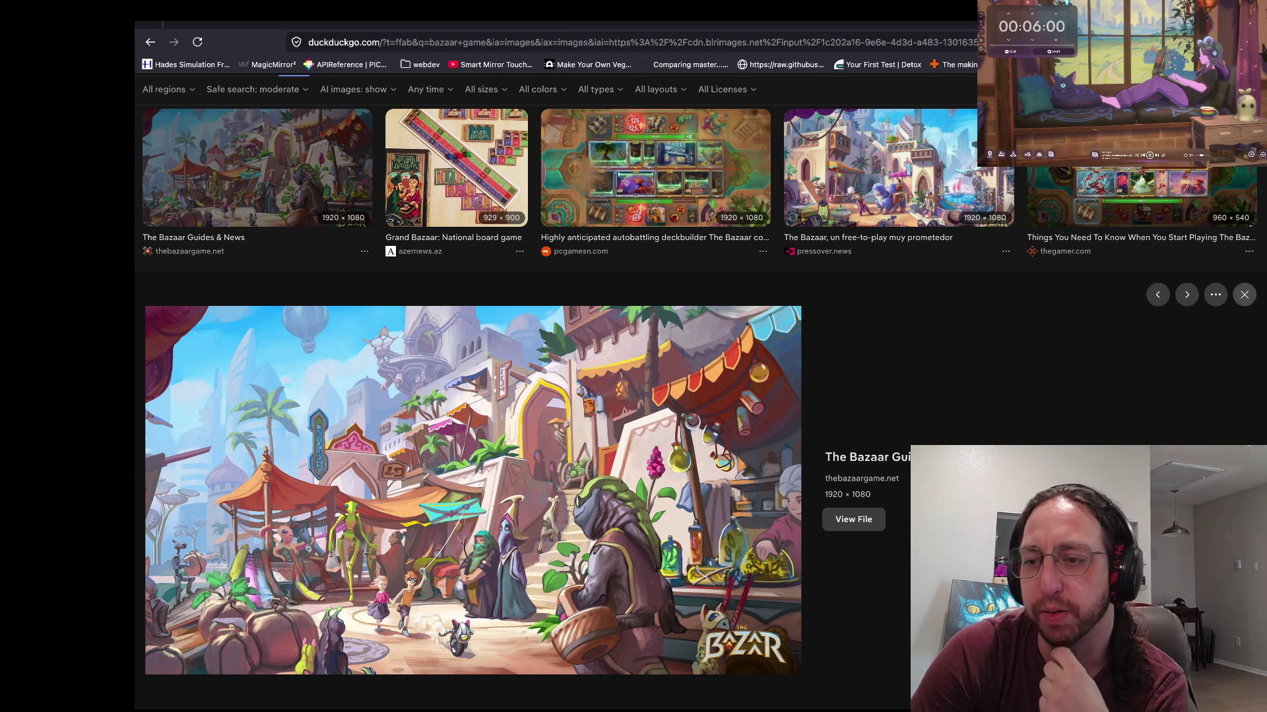
pyautogui.click(1244, 295)
pyautogui.scroll(-5, 835, 422)
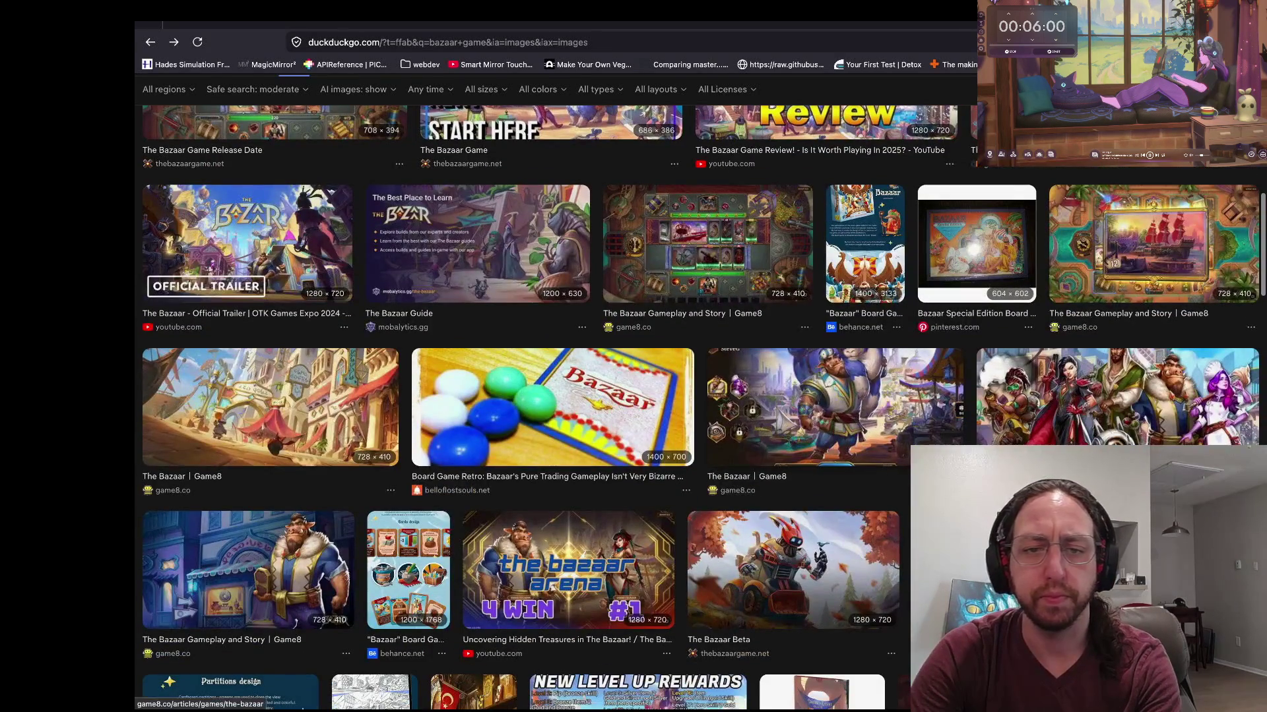
pyautogui.scroll(6, 834, 422)
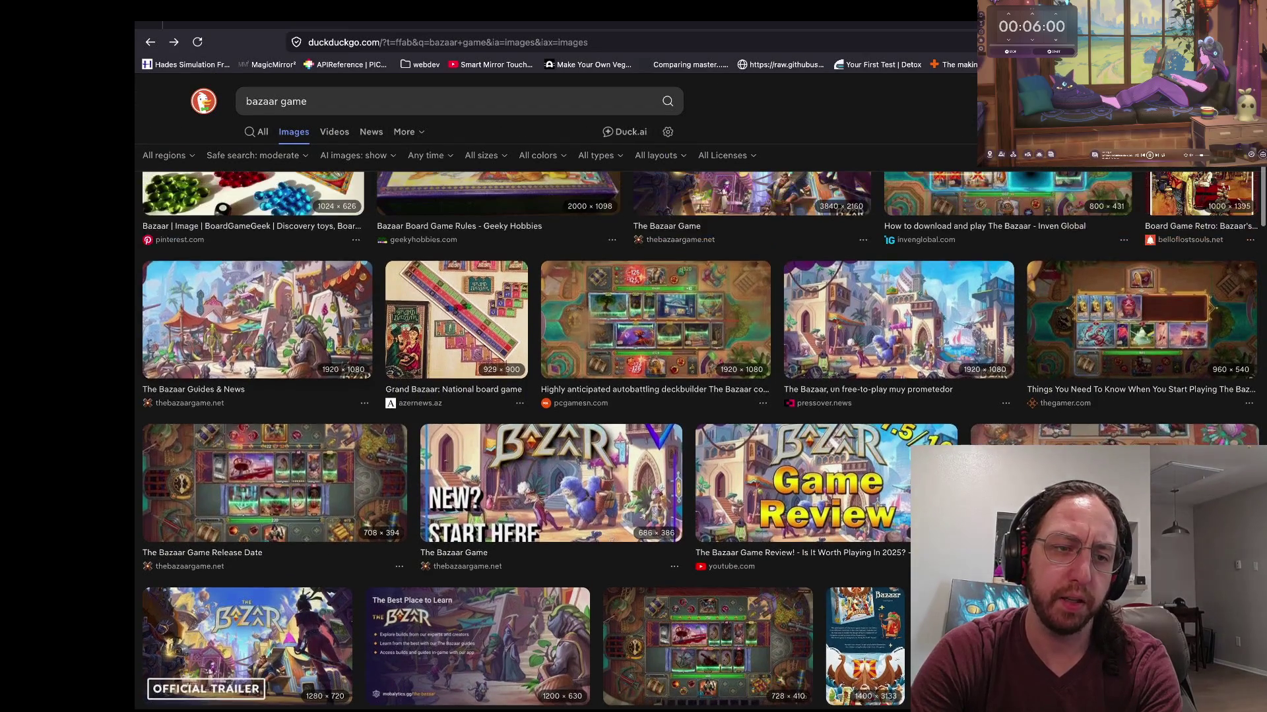
pyautogui.scroll(5, 834, 422)
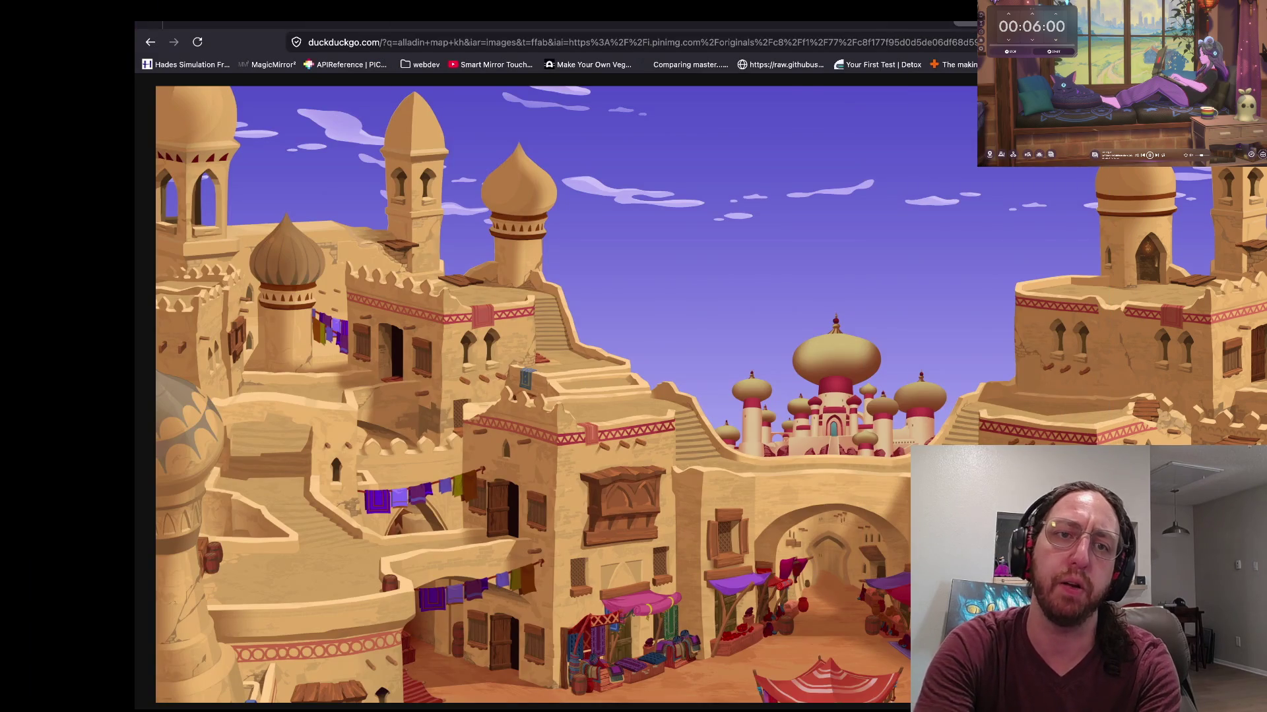
# Step: Search 'first known chess variant' and open the Chess variant Wikipedia article
pyautogui.hotkey('ctrl', 't')
pyautogui.write('chess')
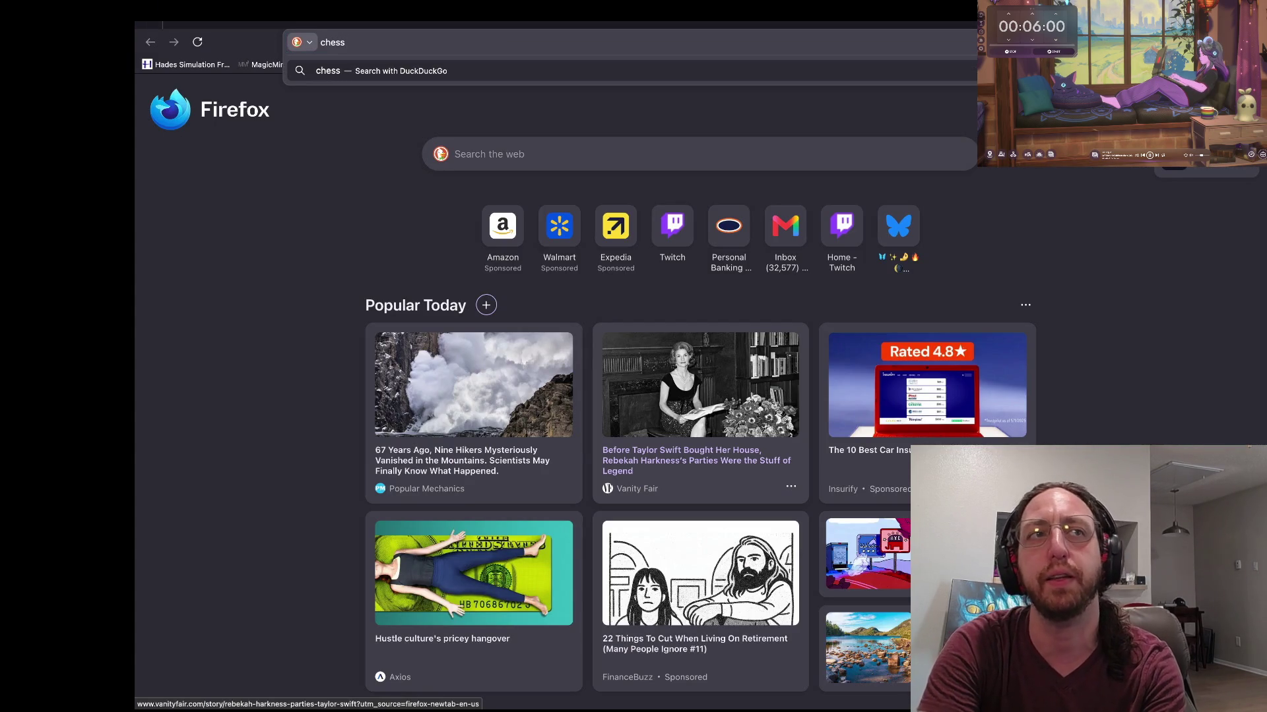
pyautogui.press('BackSpace')
pyautogui.press('BackSpace')
pyautogui.press('BackSpace')
pyautogui.write('f')
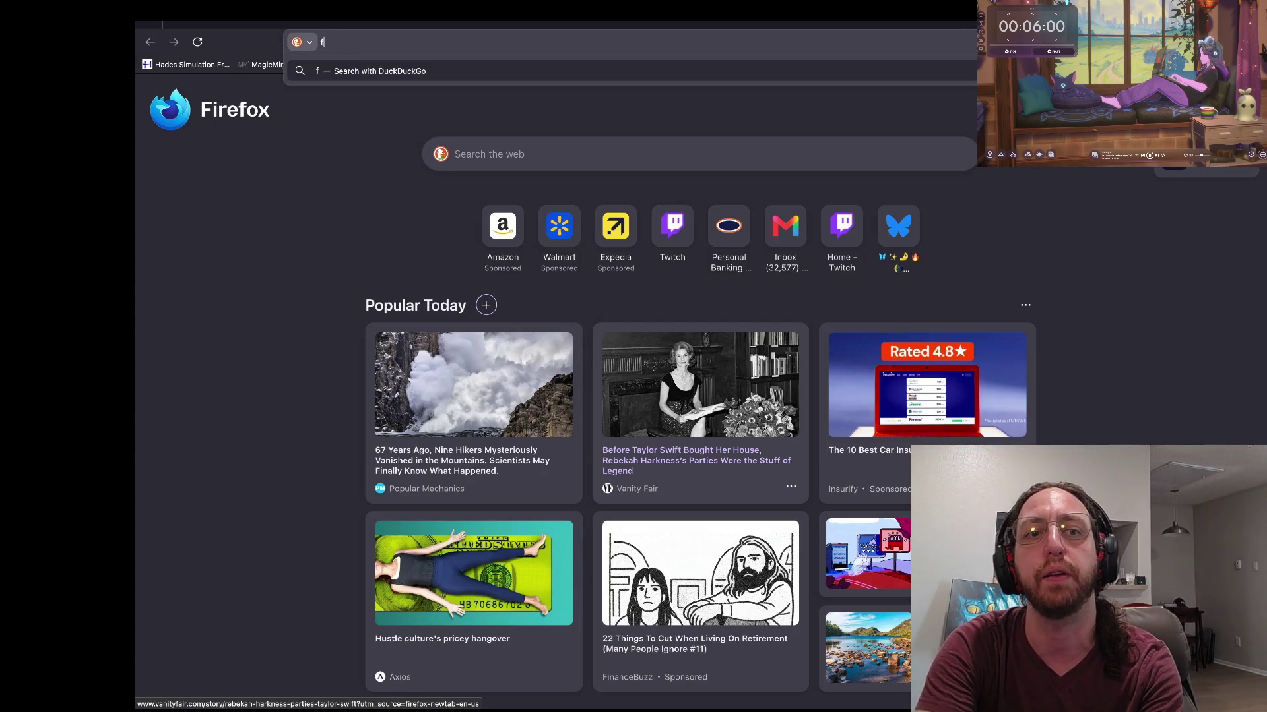
pyautogui.write('irst known chess variant')
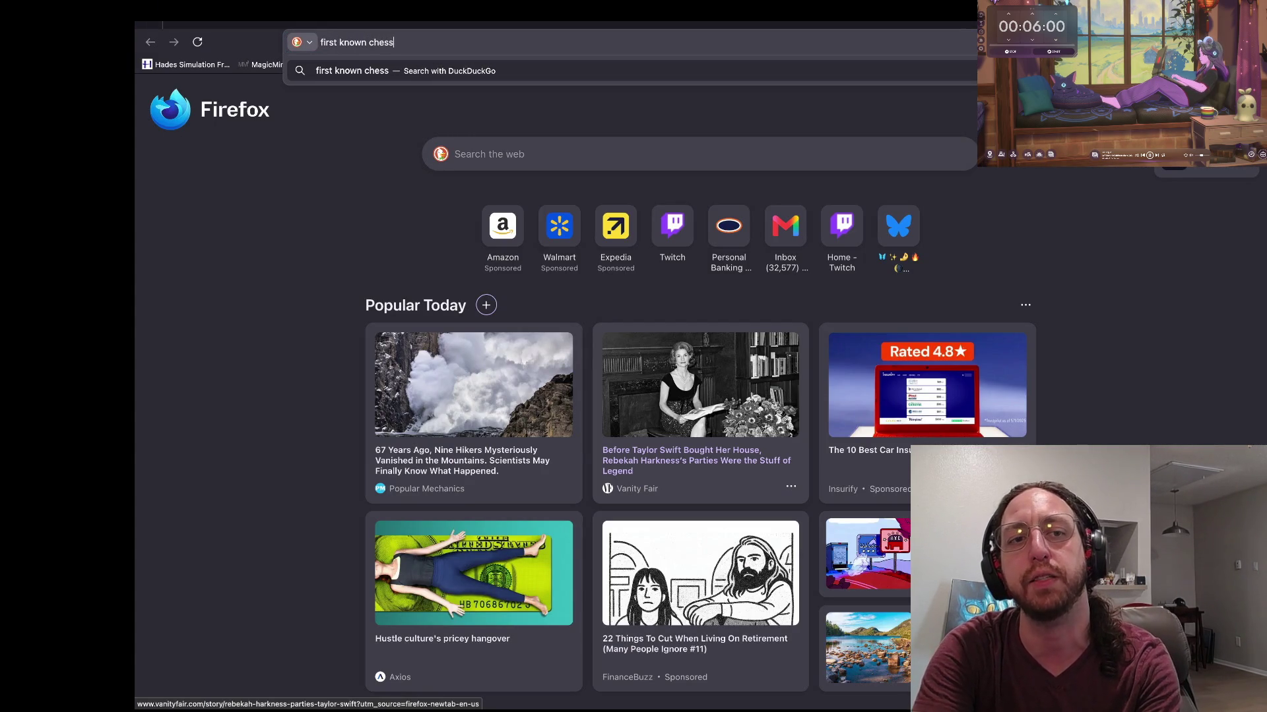
pyautogui.press('Return')
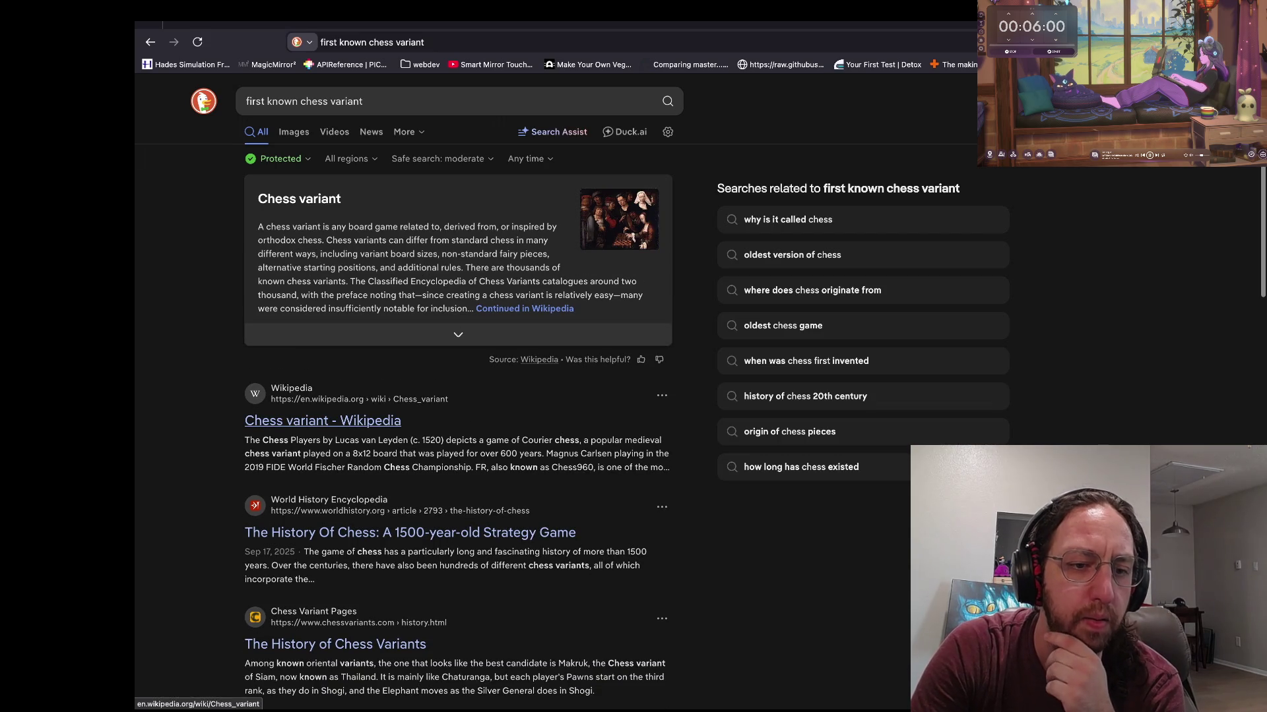
pyautogui.click(322, 421)
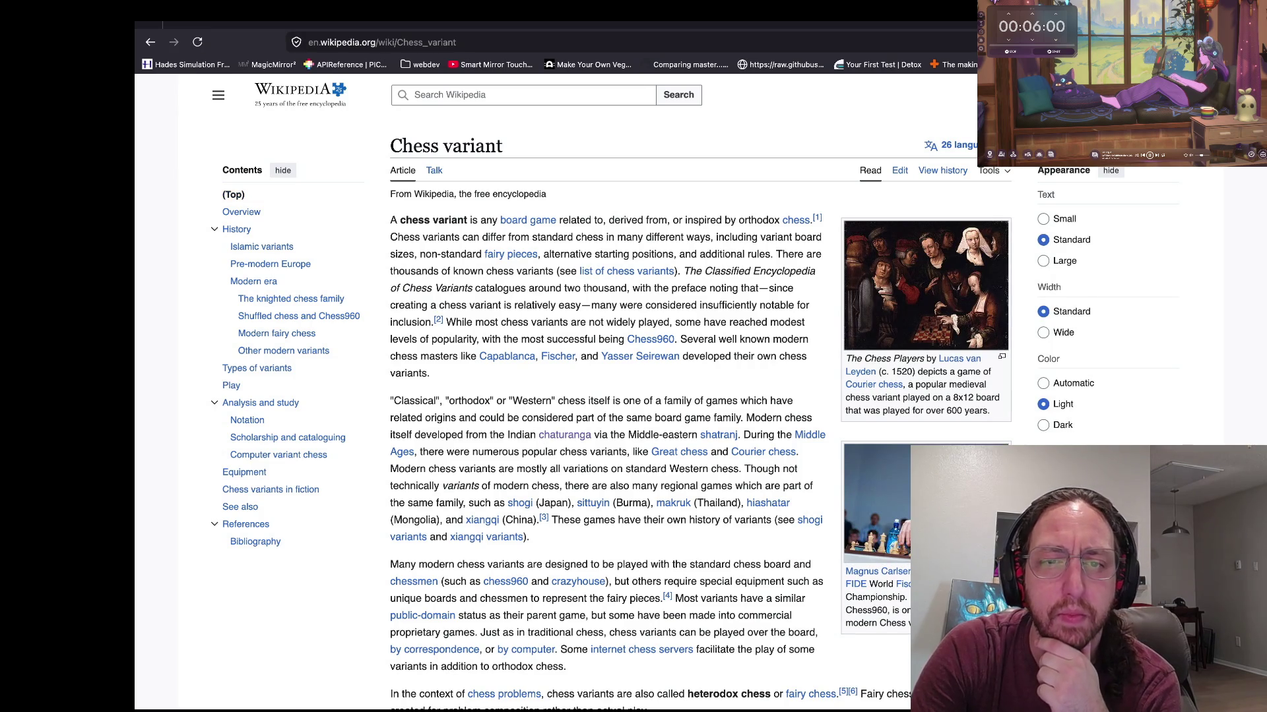
# Step: Follow links from Chess variant to History of chess to Chaturanga, then select its title
pyautogui.scroll(-9, 573, 392)
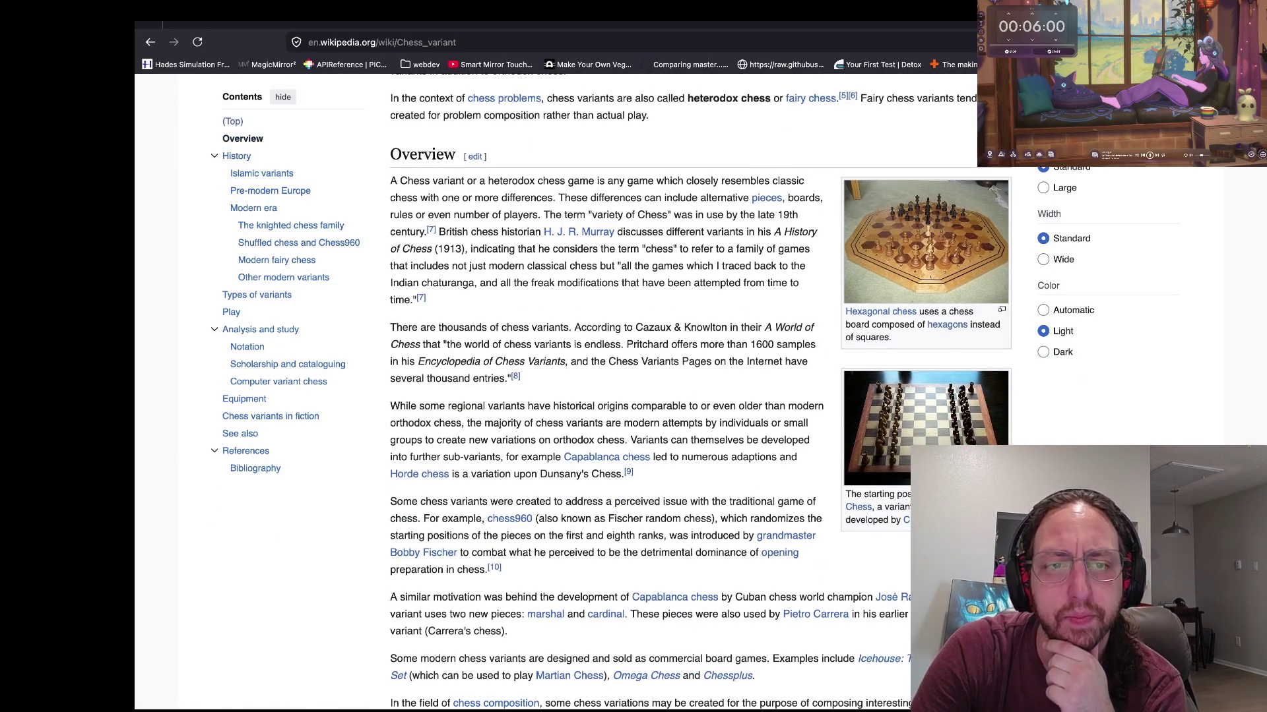
pyautogui.scroll(-2, 702, 392)
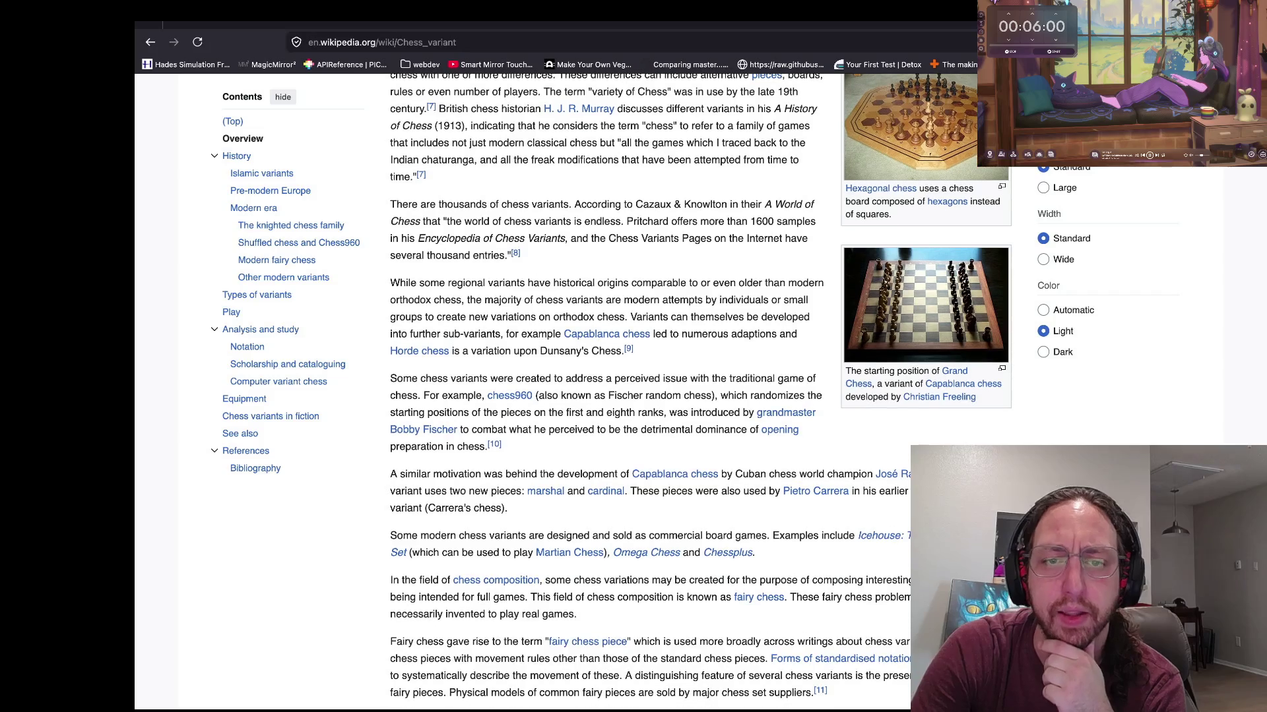
pyautogui.scroll(-7, 491, 348)
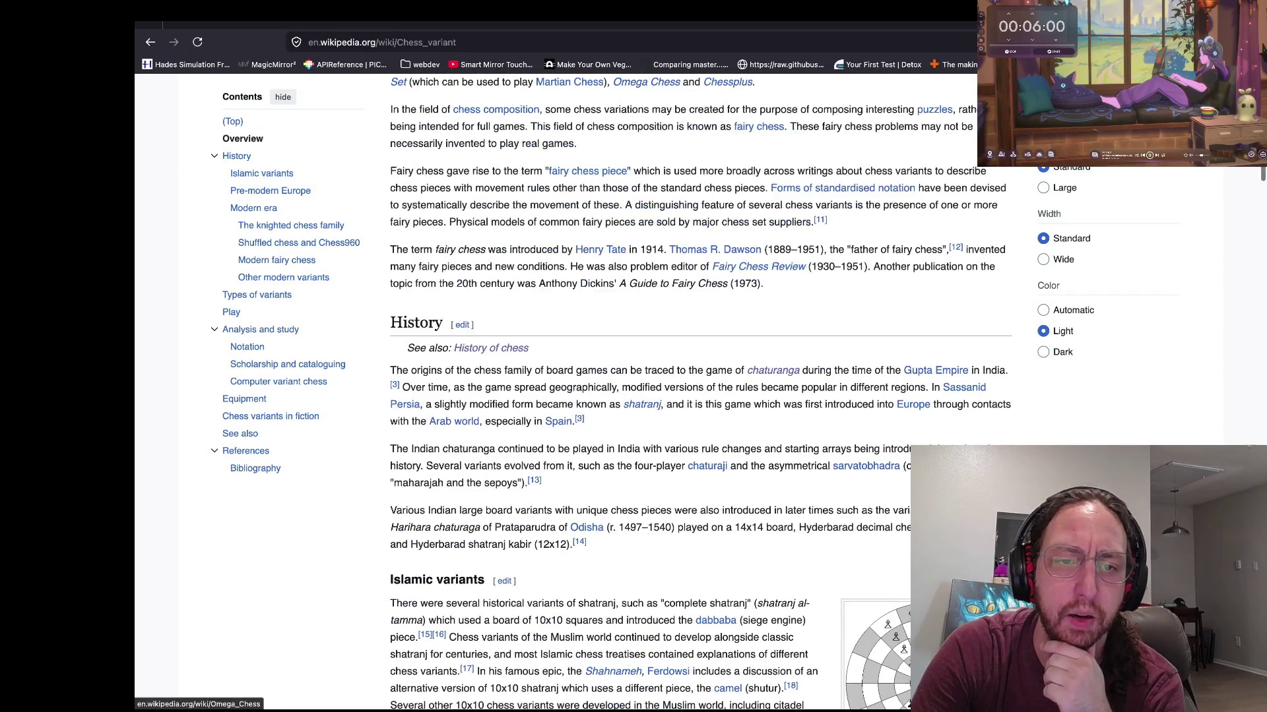
pyautogui.click(491, 348)
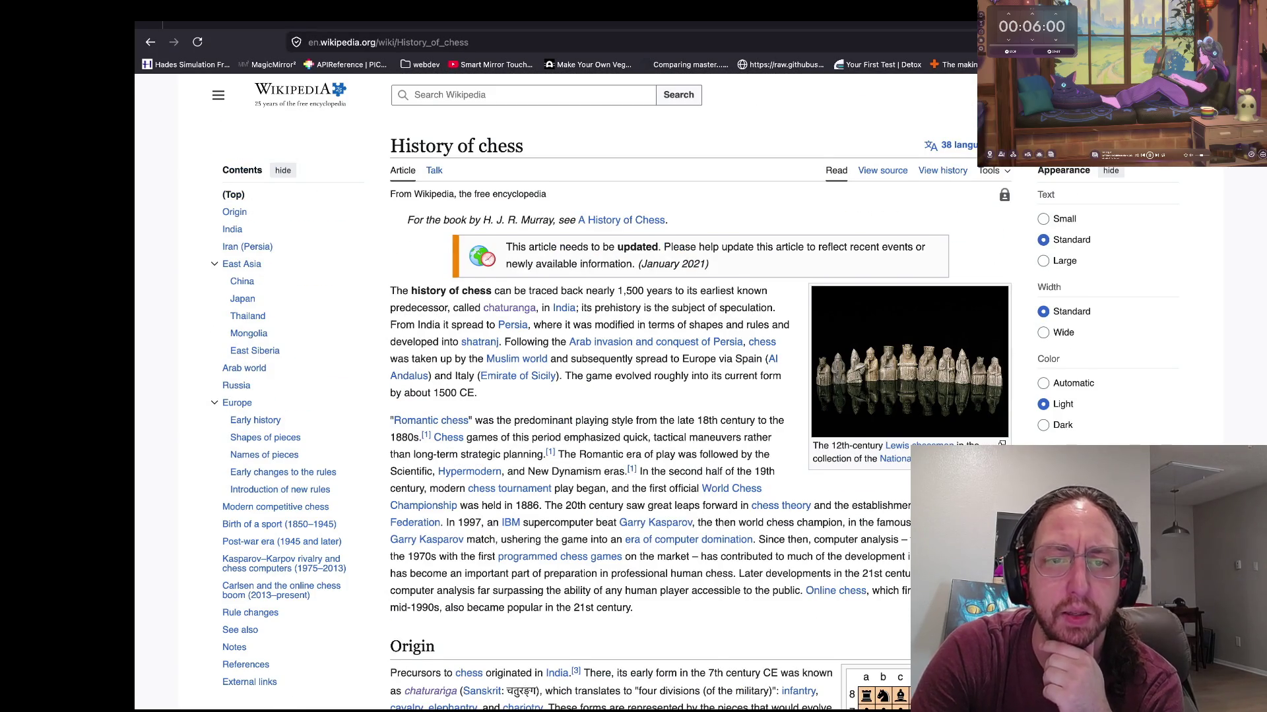
pyautogui.scroll(-1, 430, 623)
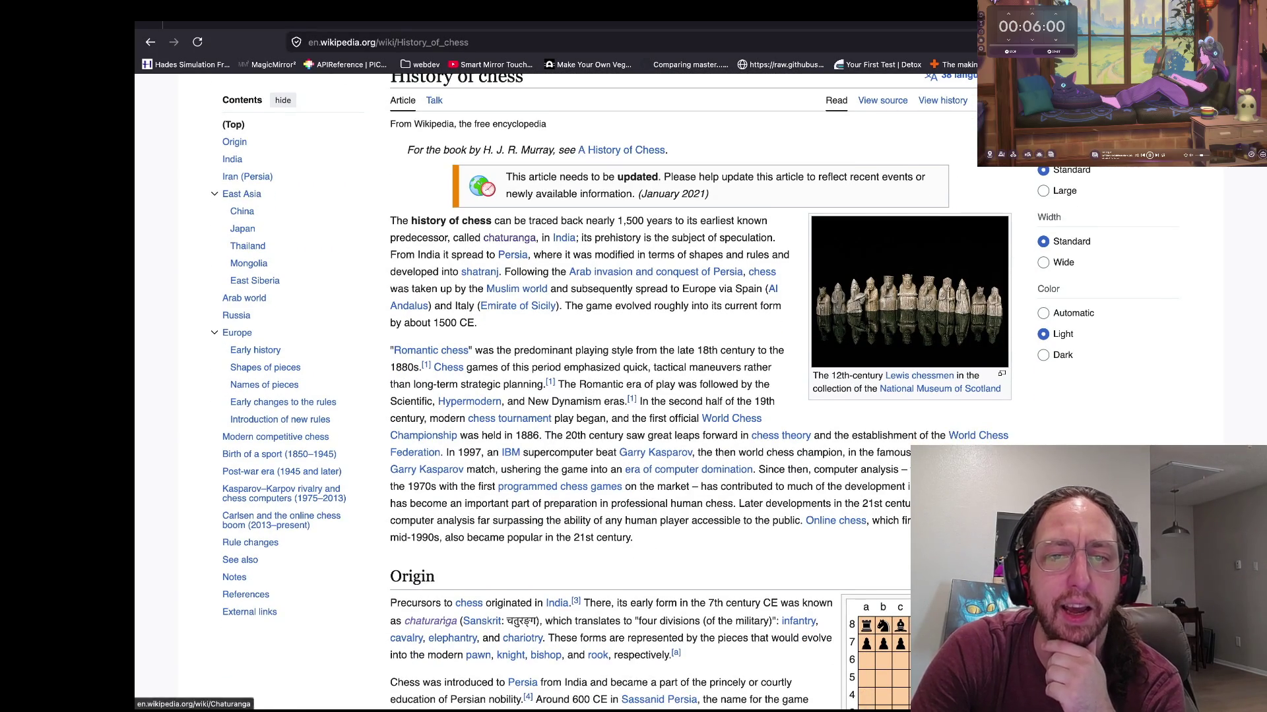
pyautogui.click(430, 620)
pyautogui.doubleClick(439, 146)
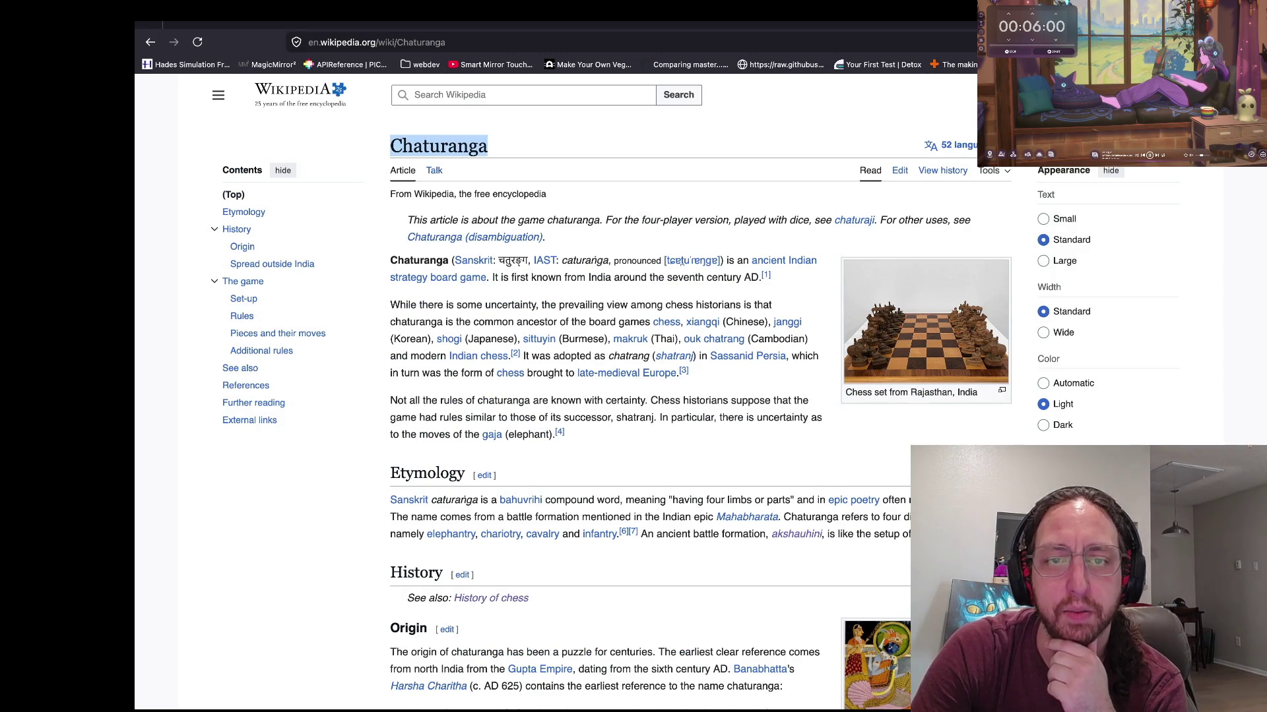
pyautogui.click(439, 146)
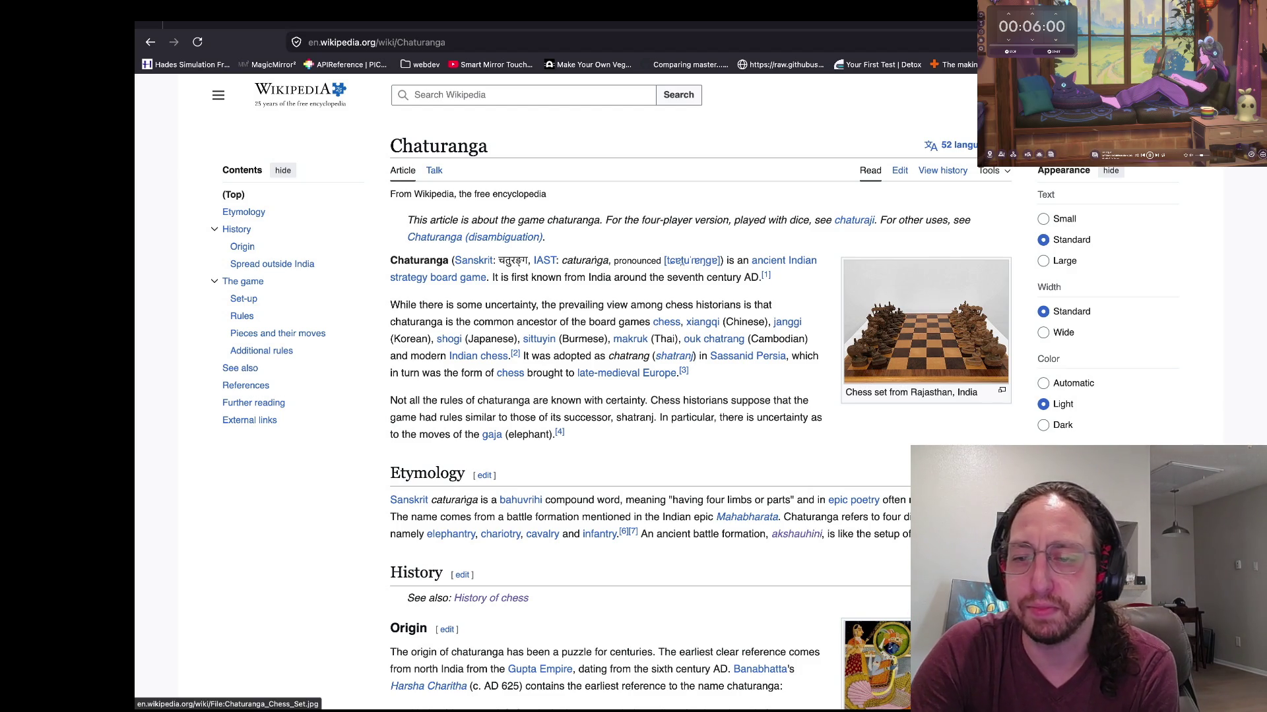
pyautogui.scroll(2, 925, 323)
pyautogui.scroll(5, 924, 310)
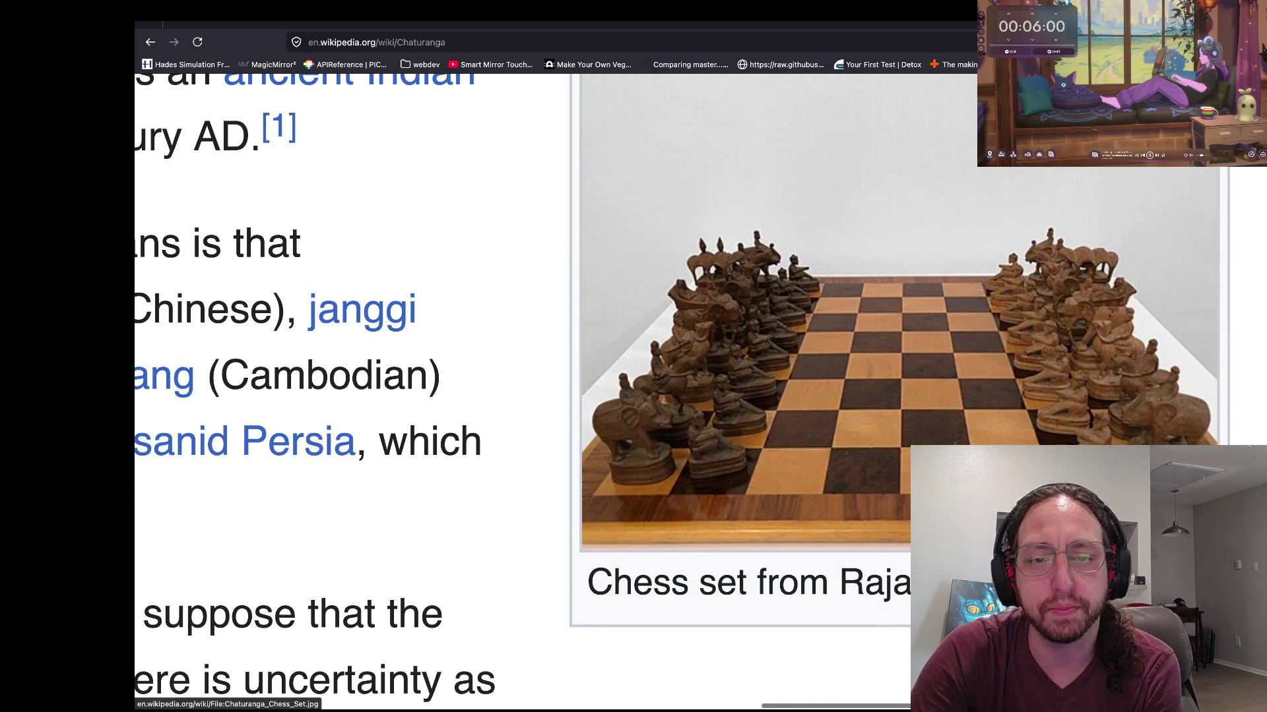
pyautogui.scroll(-5, 935, 325)
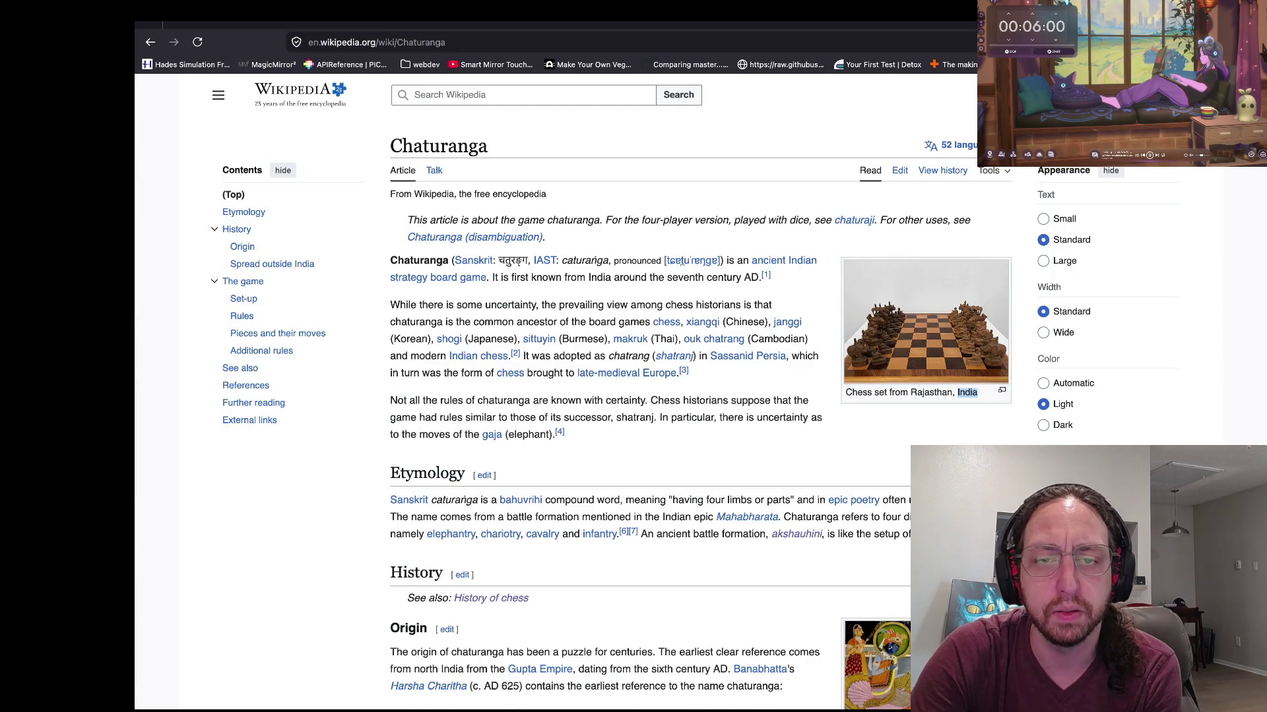
pyautogui.scroll(-2, 660, 370)
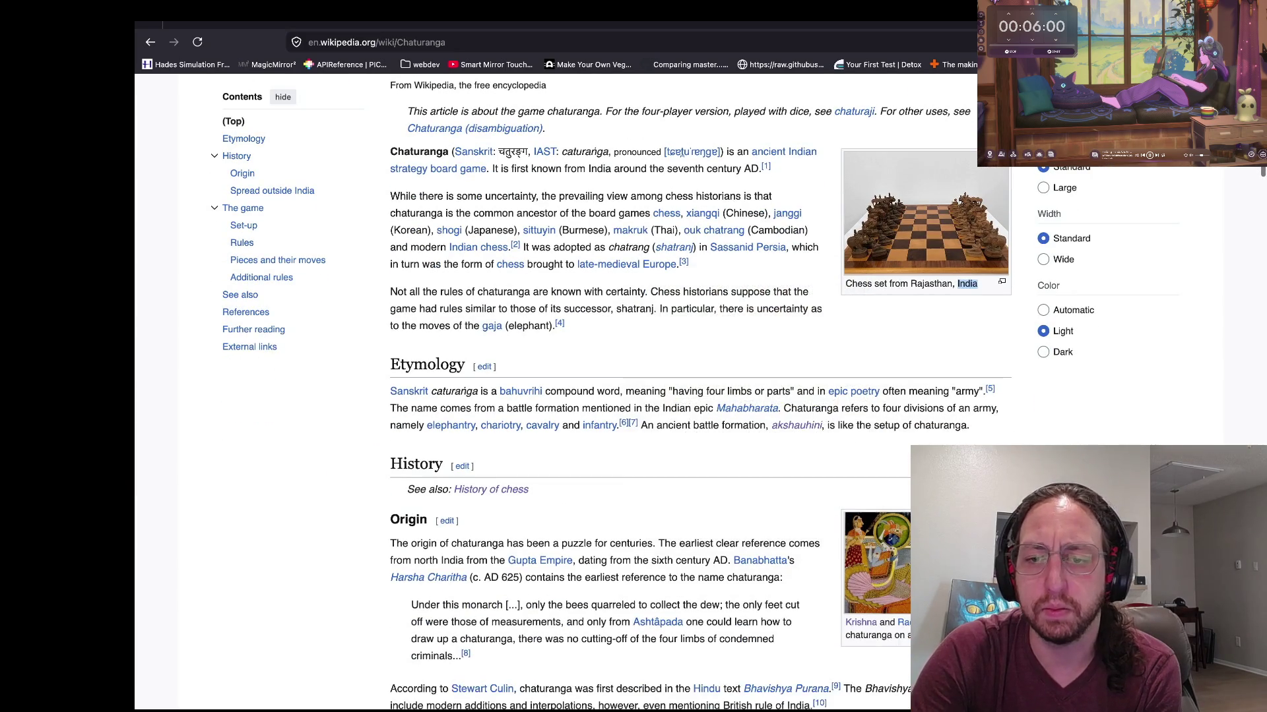
pyautogui.scroll(-4, 659, 369)
pyautogui.scroll(7, 660, 370)
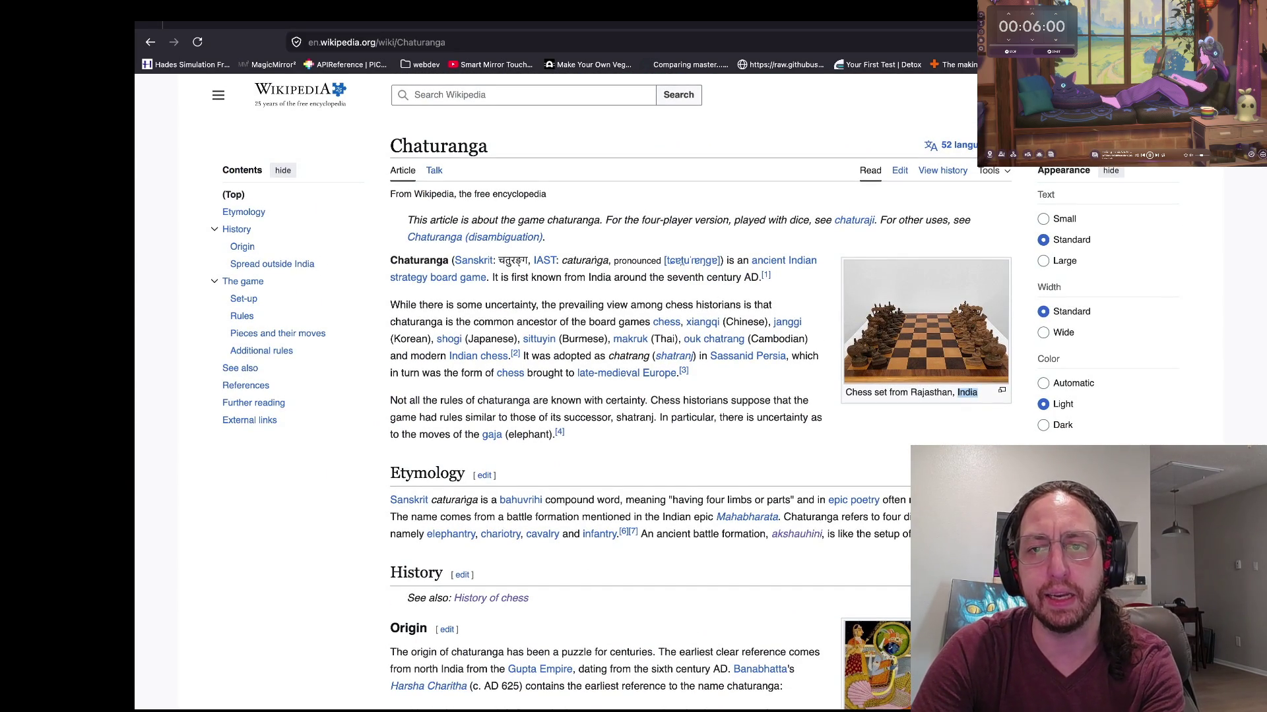
pyautogui.scroll(-2, 660, 370)
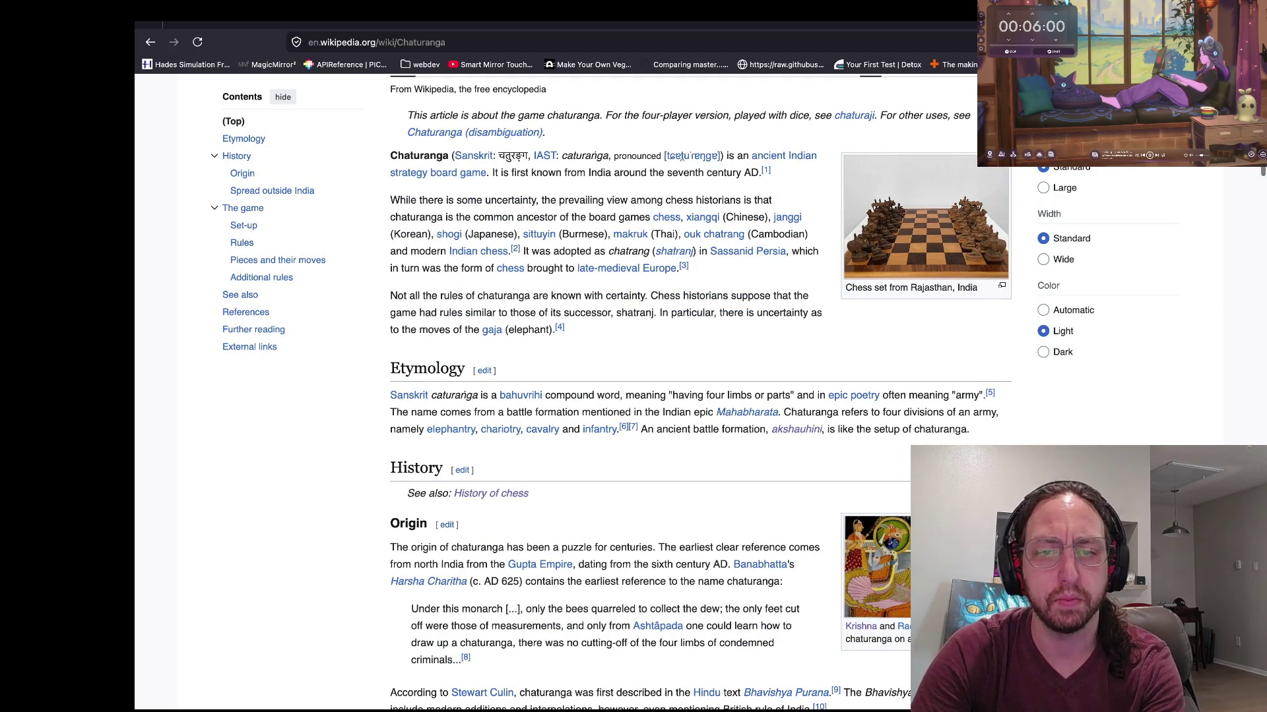
pyautogui.click(796, 430)
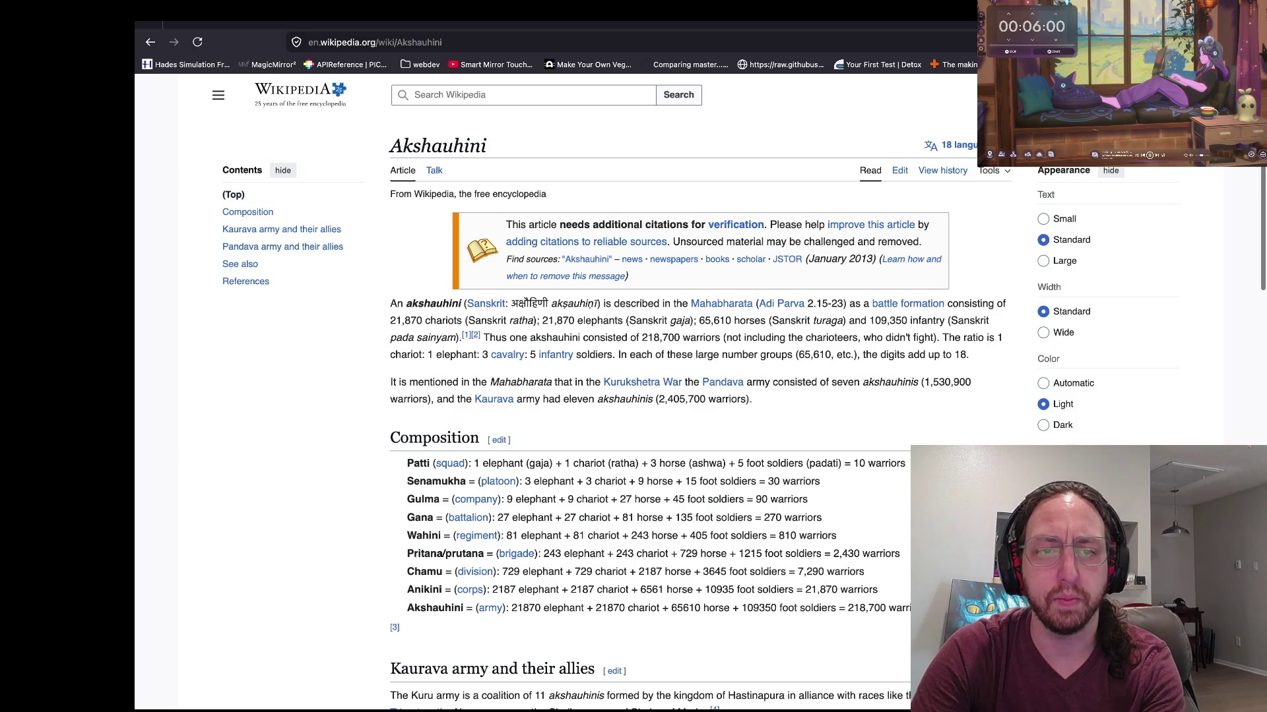
pyautogui.hscroll(-3, 633, 392)
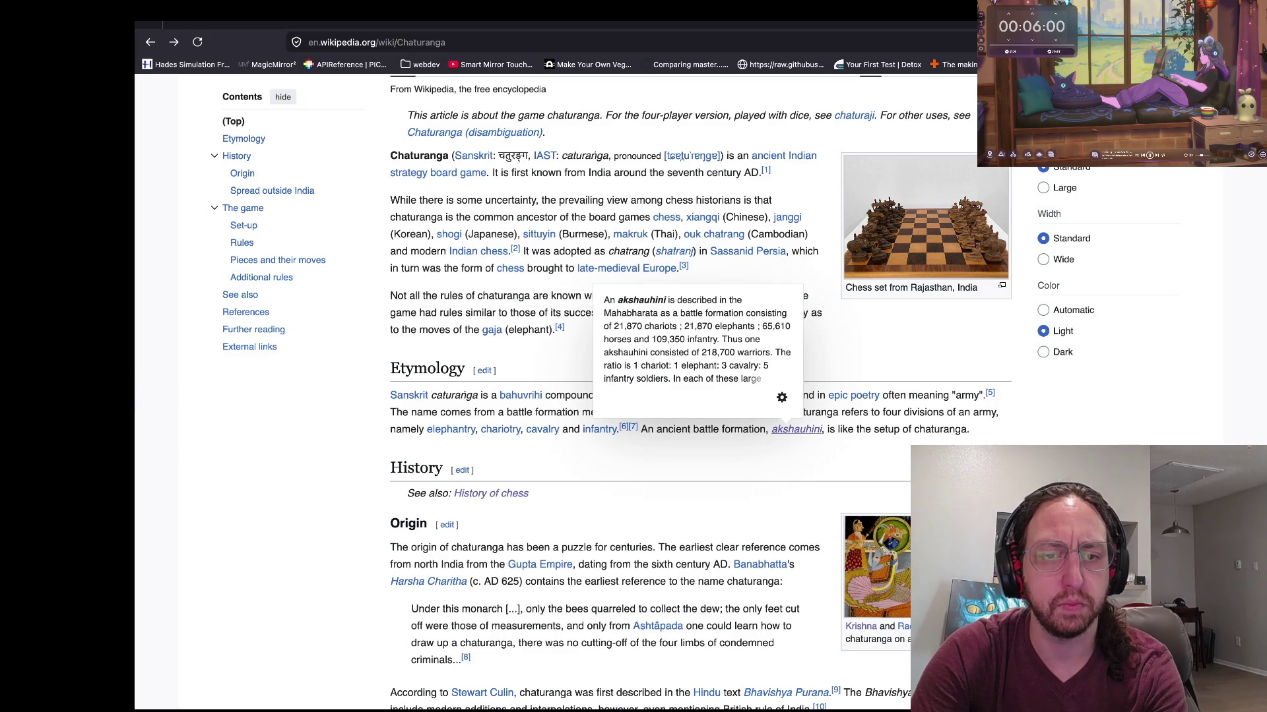
pyautogui.scroll(-3, 657, 474)
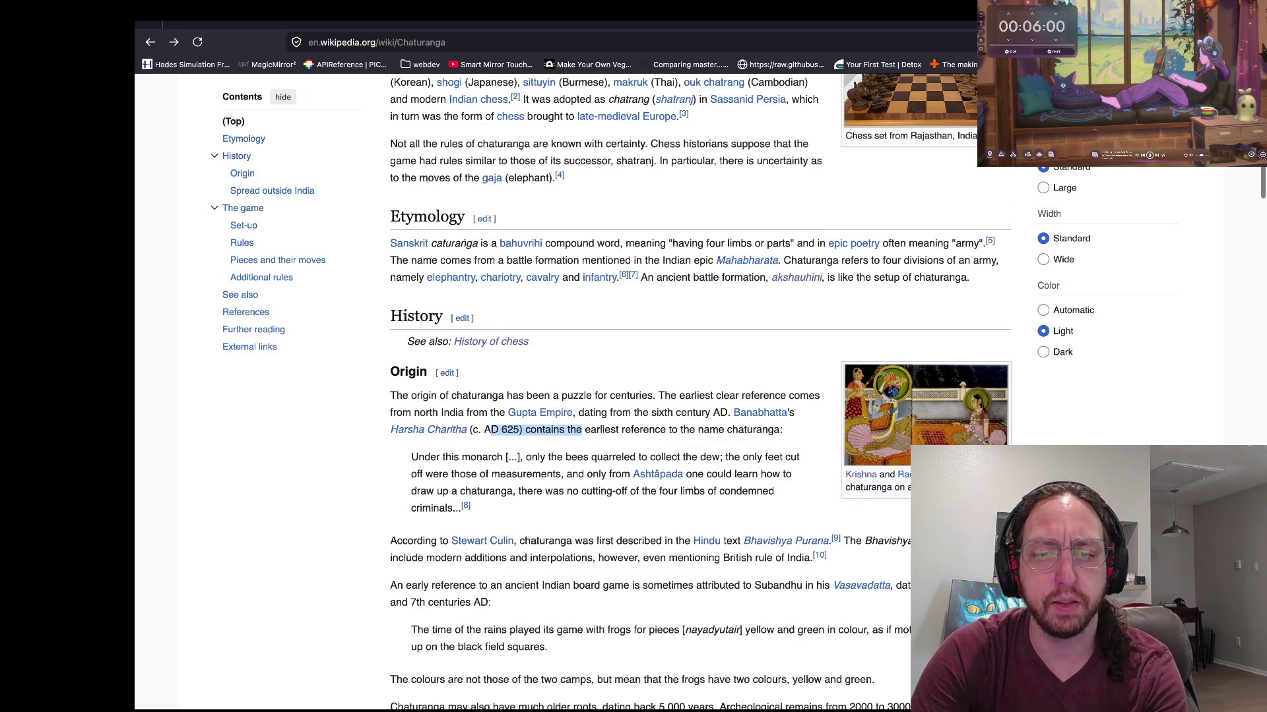
pyautogui.scroll(-1, 659, 396)
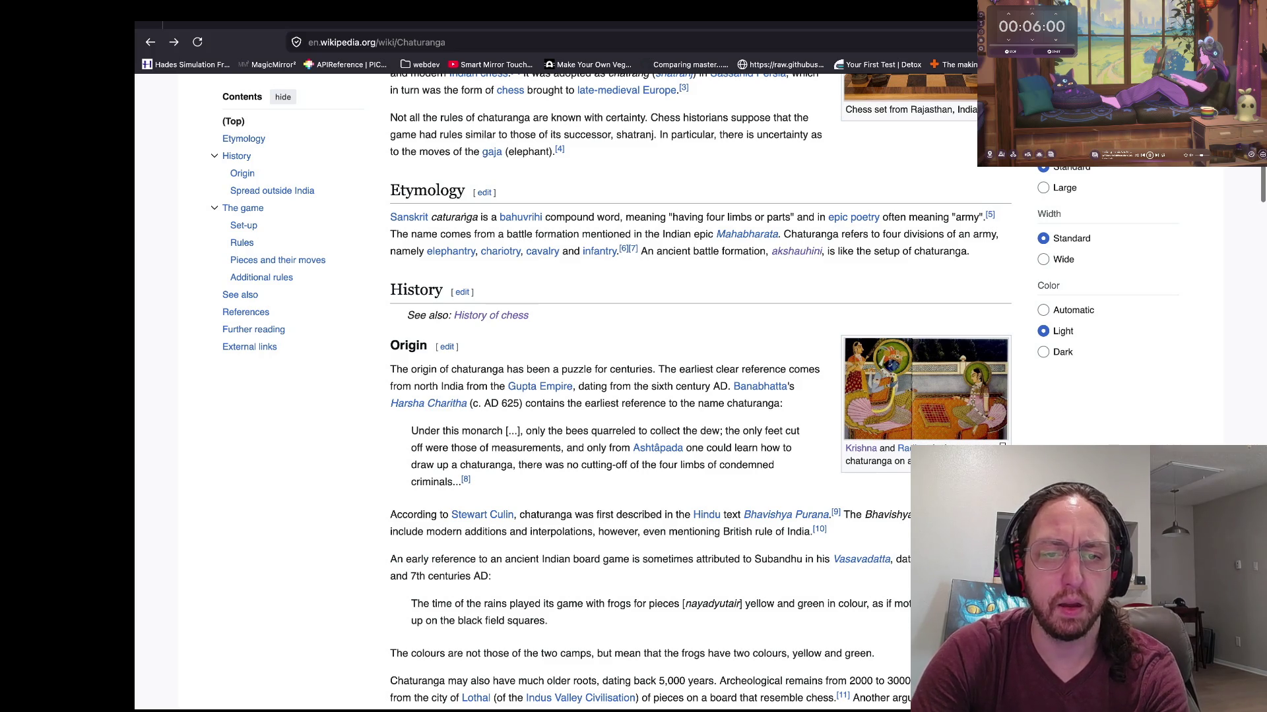
pyautogui.moveTo(540, 387)
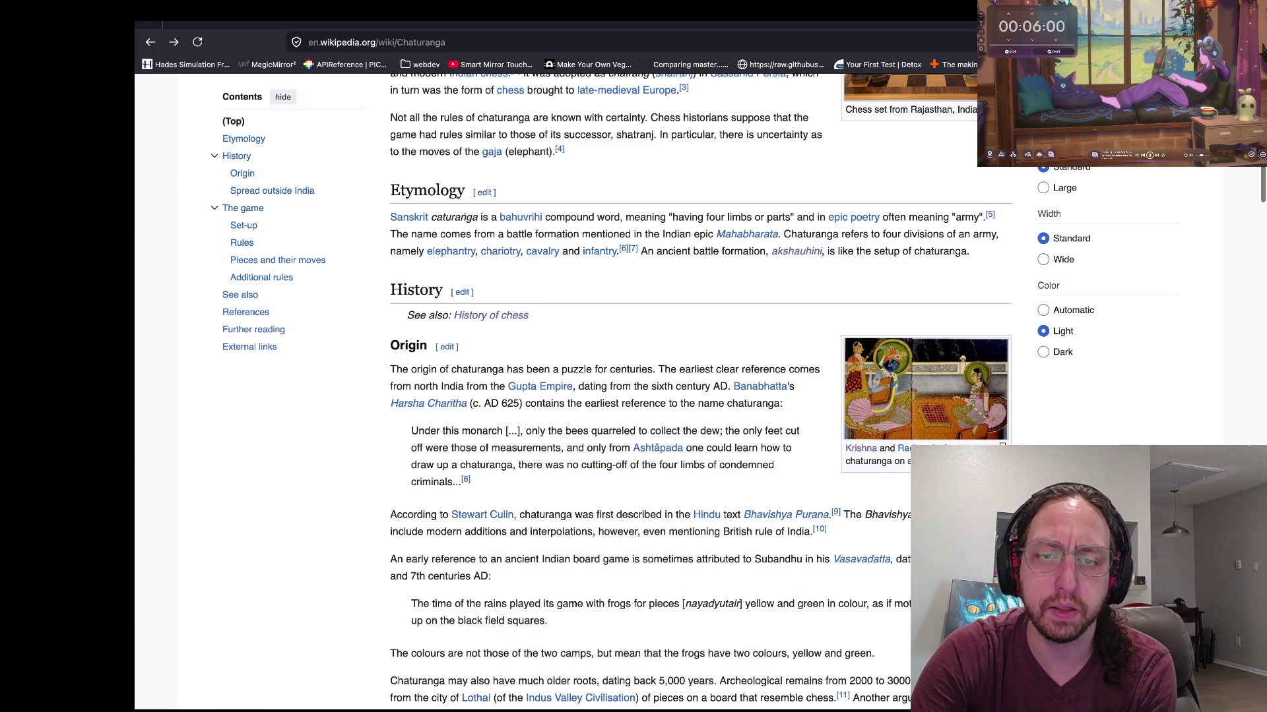
pyautogui.moveTo(758, 388)
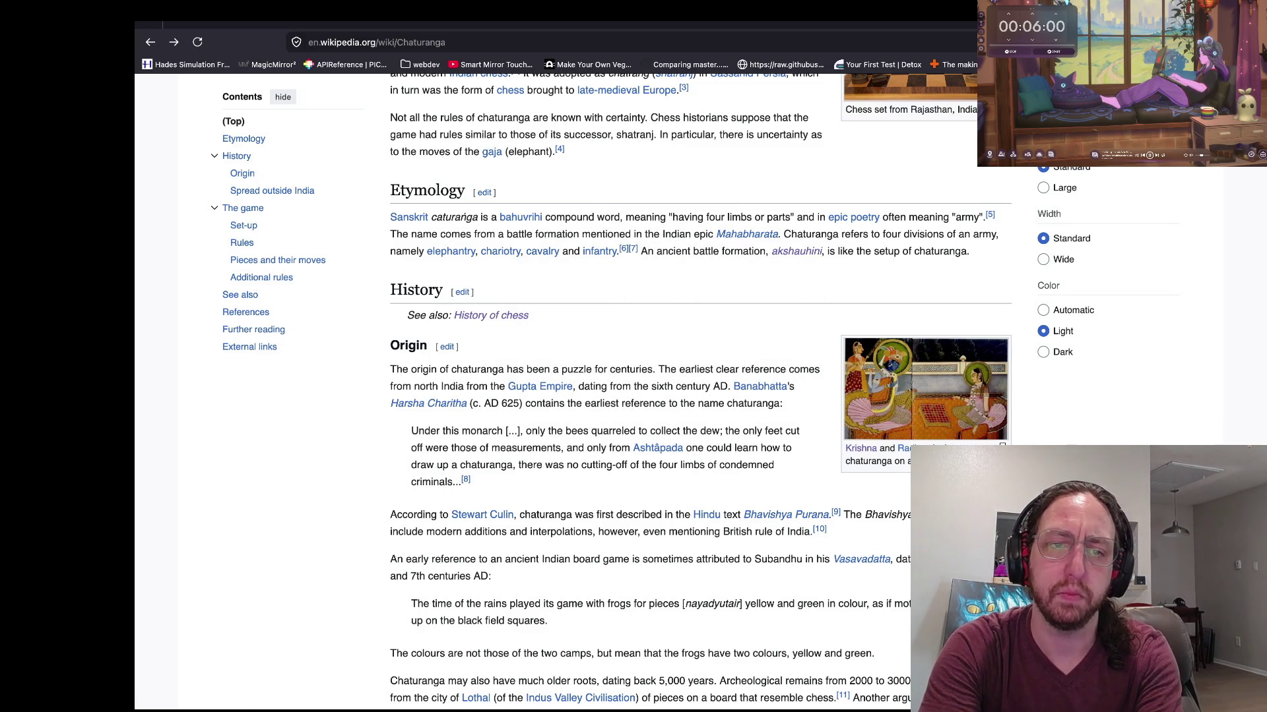
# Step: Search images for 'ancient north indian bazaar' and preview the Bazaar in Kathmandu image
pyautogui.hotkey('ctrl', 't')
pyautogui.write('ancient')
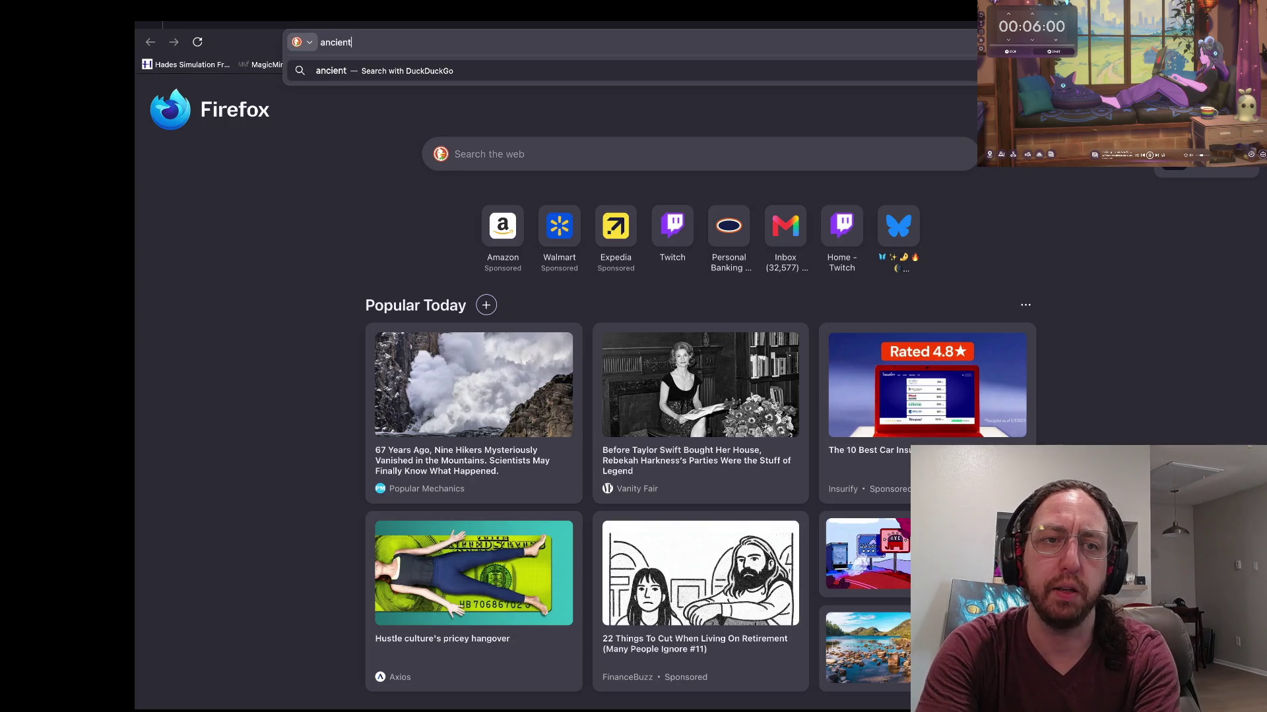
pyautogui.write(' north in')
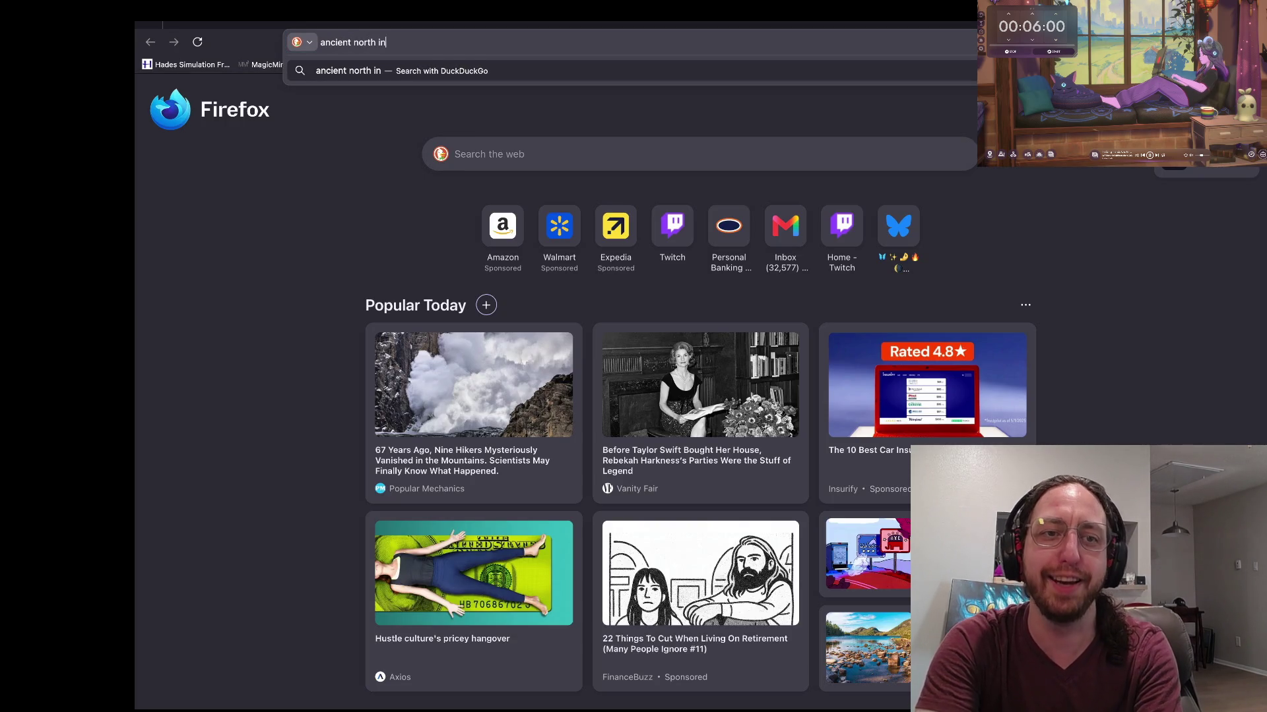
pyautogui.write('dian bazaar')
pyautogui.press('Return')
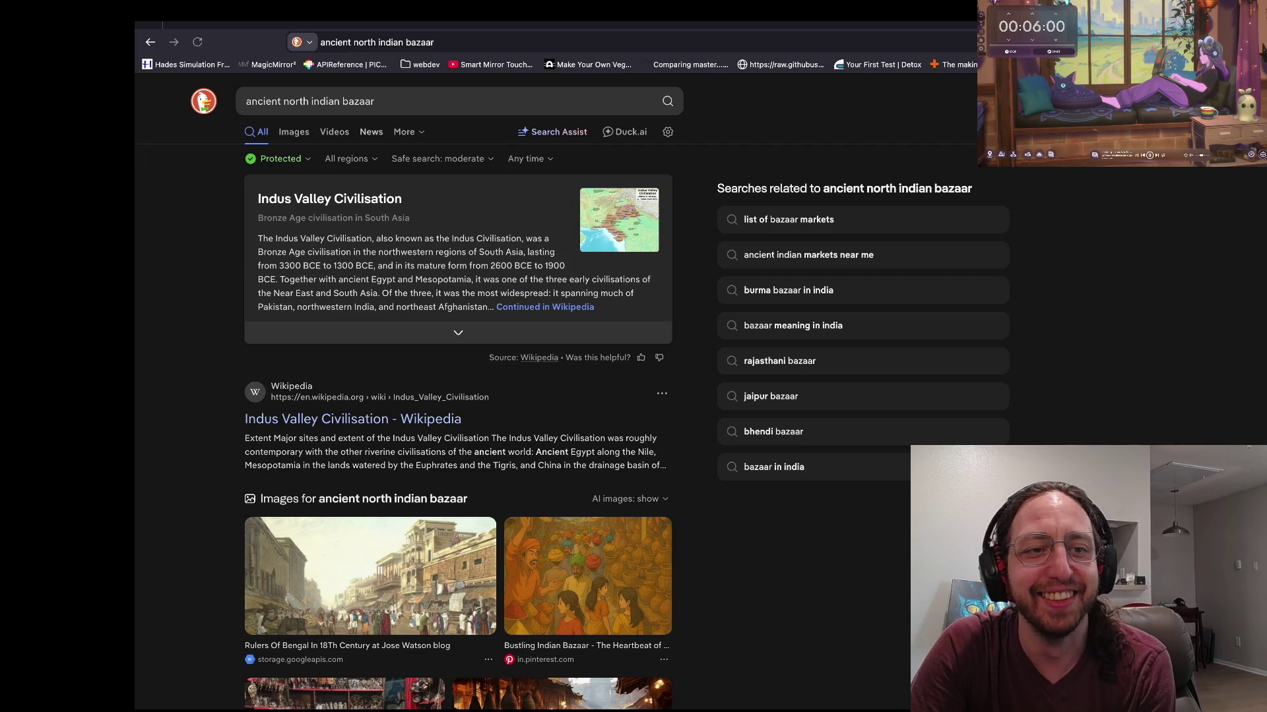
pyautogui.click(293, 131)
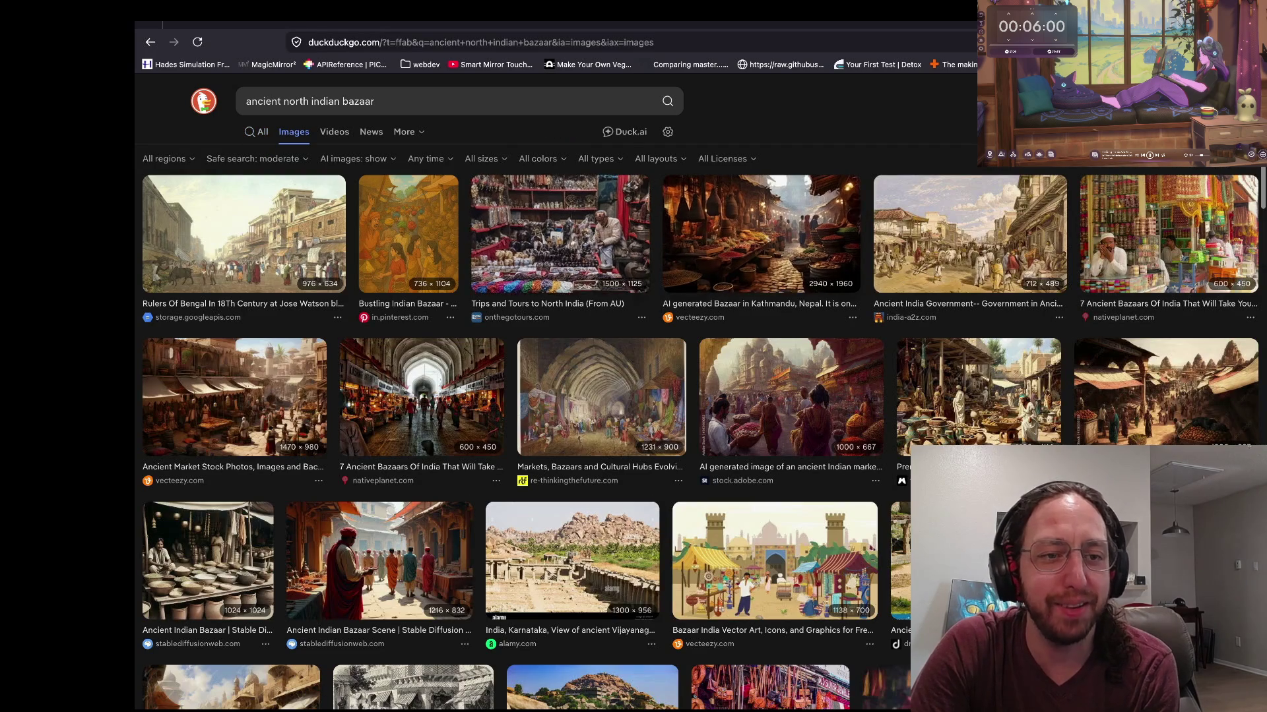
pyautogui.click(761, 234)
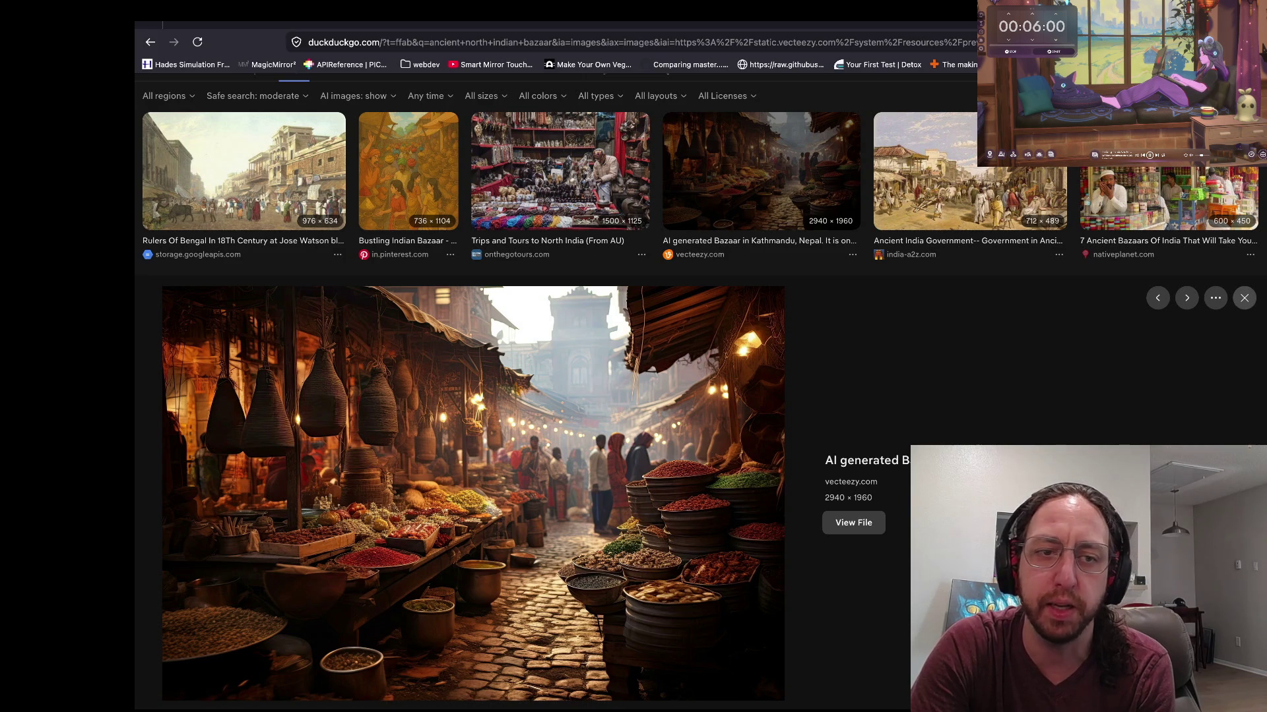
pyautogui.click(1244, 299)
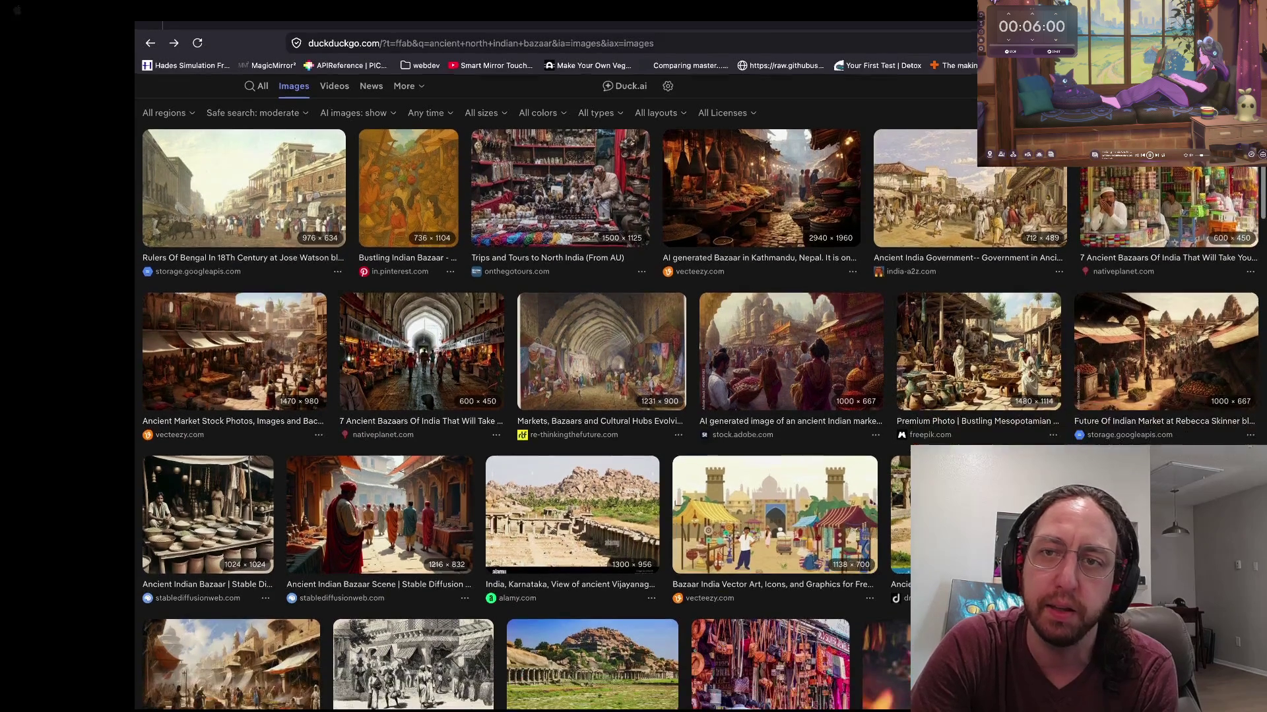
# Step: Compare with the Aladdin city image, then preview the Bazaar India vector art and ancient market images
pyautogui.press('super+bracketright')
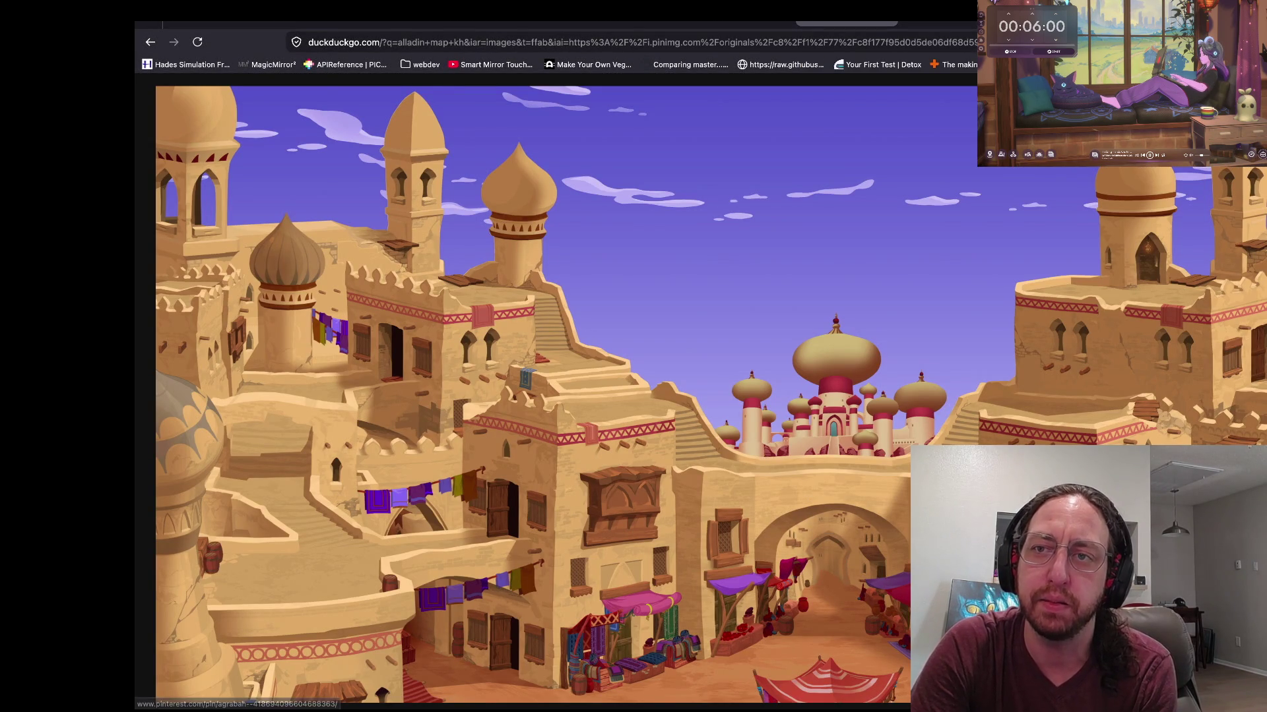
pyautogui.press('super+bracketleft')
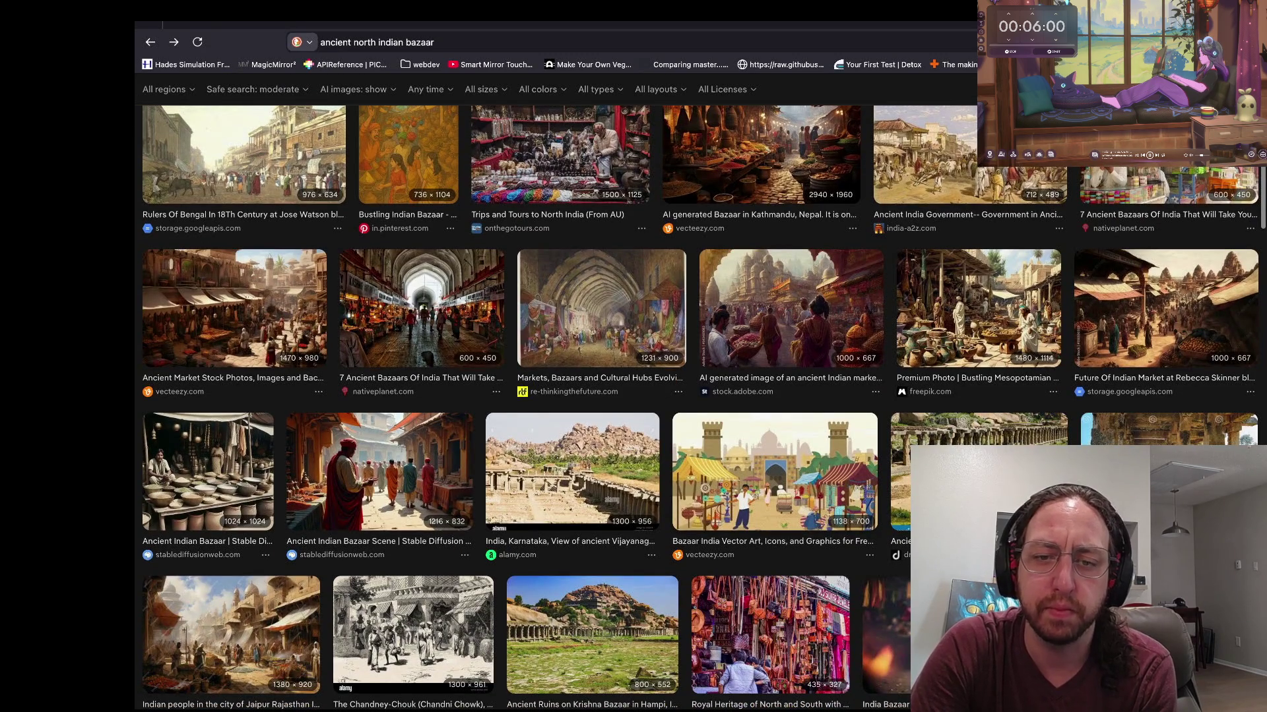
pyautogui.click(775, 472)
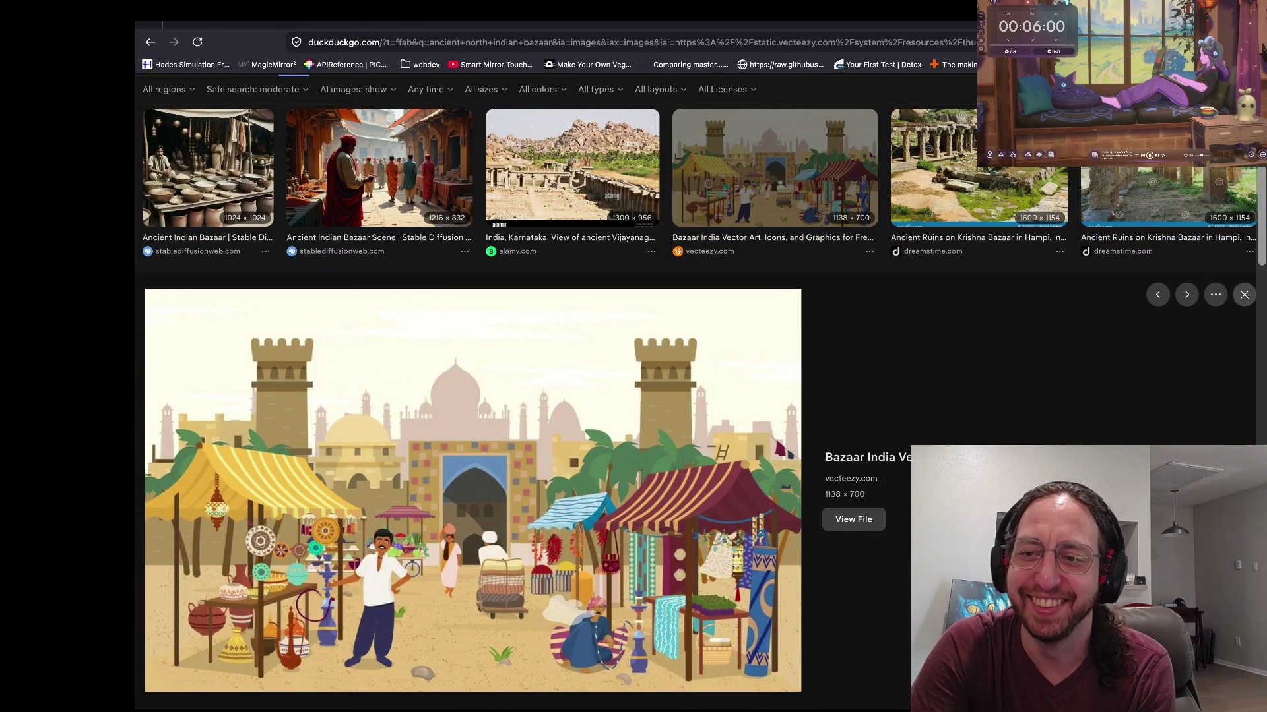
pyautogui.click(1244, 294)
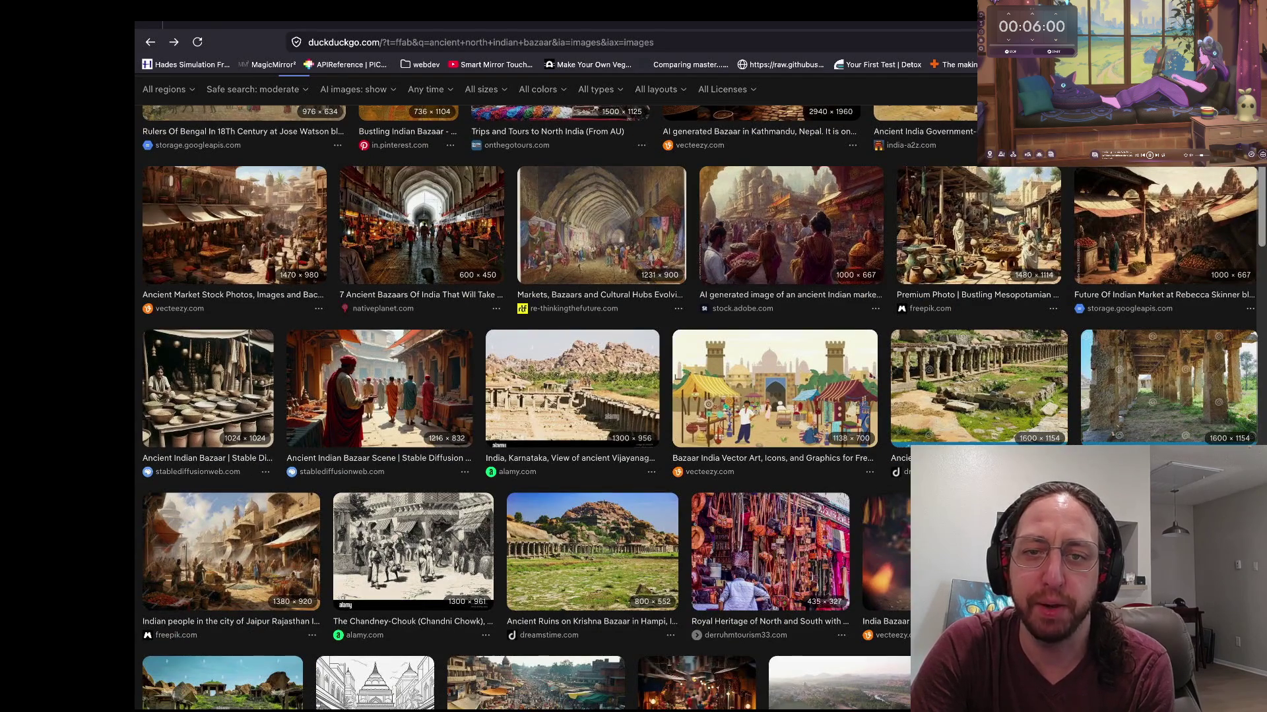
pyautogui.click(791, 225)
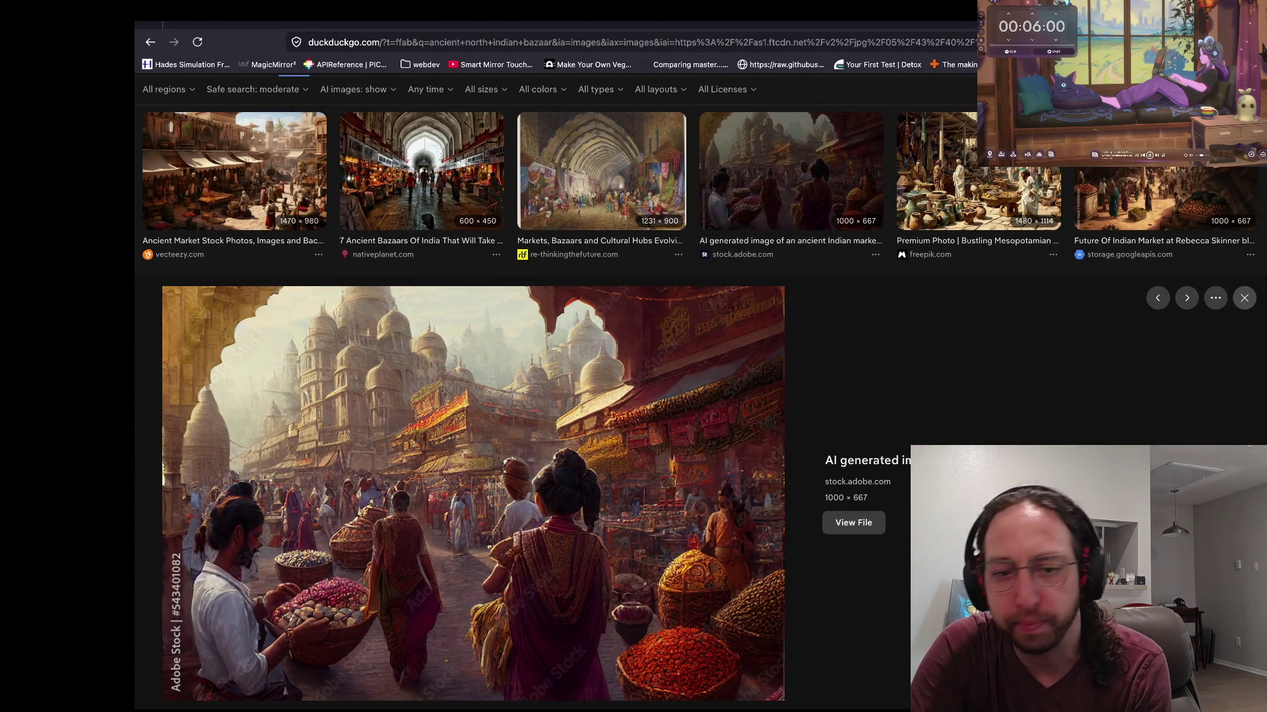
pyautogui.click(1244, 297)
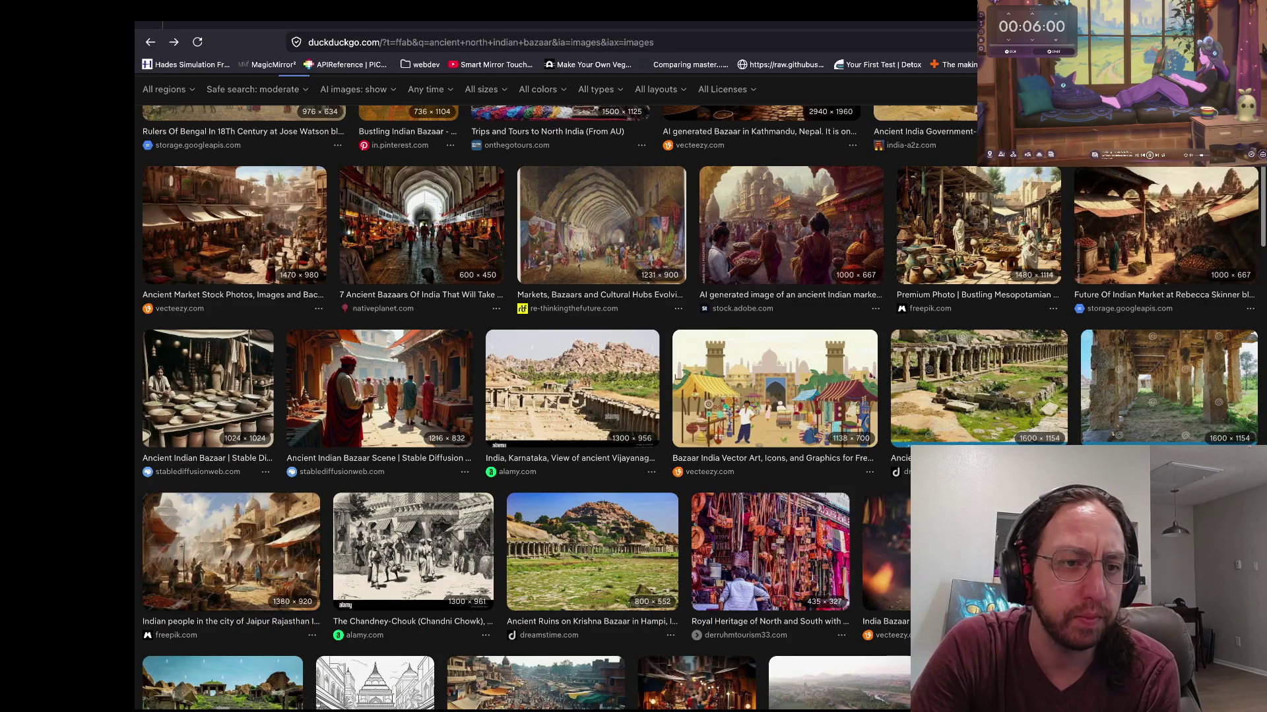
# Step: Scroll down the grid and preview the Vibrant Indian bazaar image
pyautogui.scroll(-2, 699, 409)
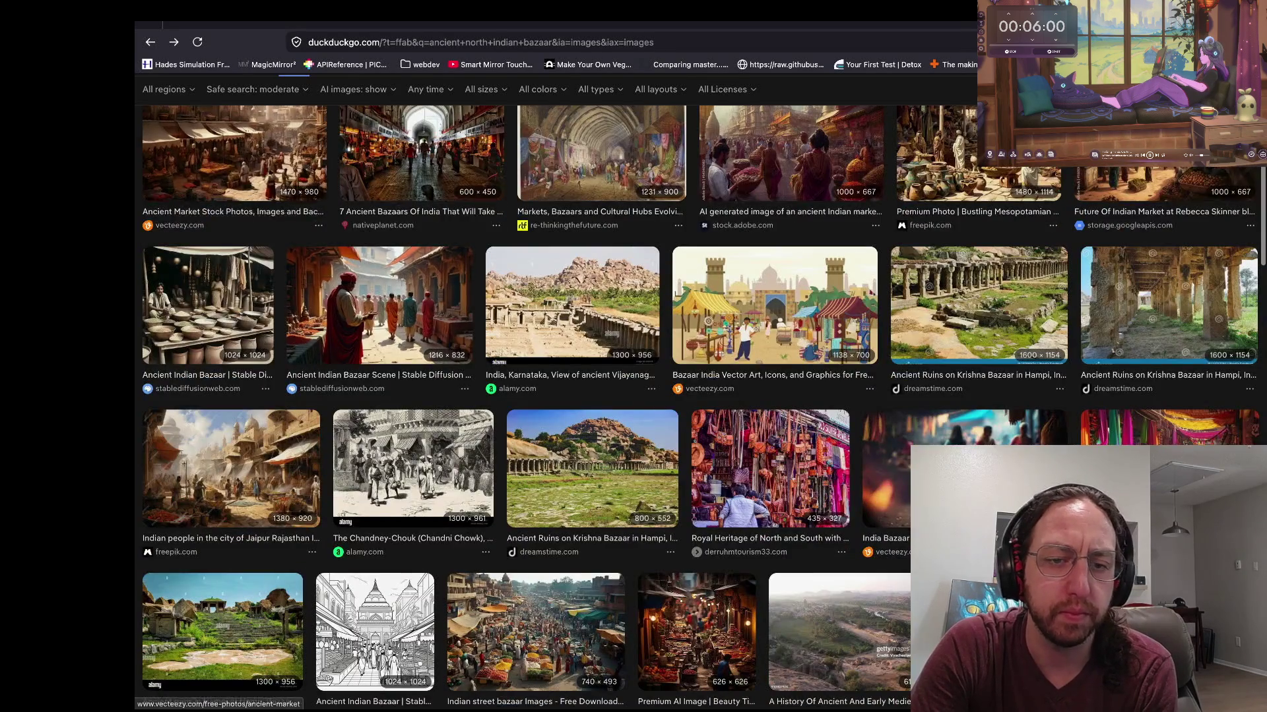
pyautogui.scroll(-2, 699, 409)
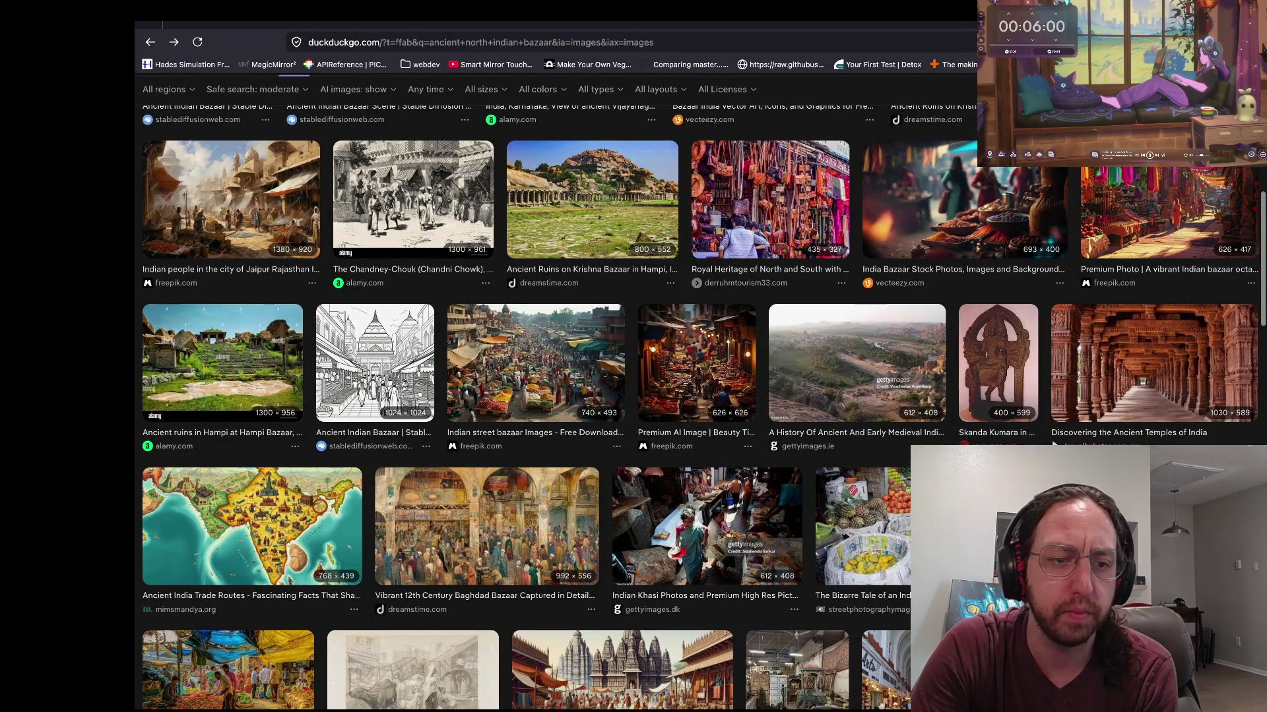
pyautogui.scroll(-2, 699, 409)
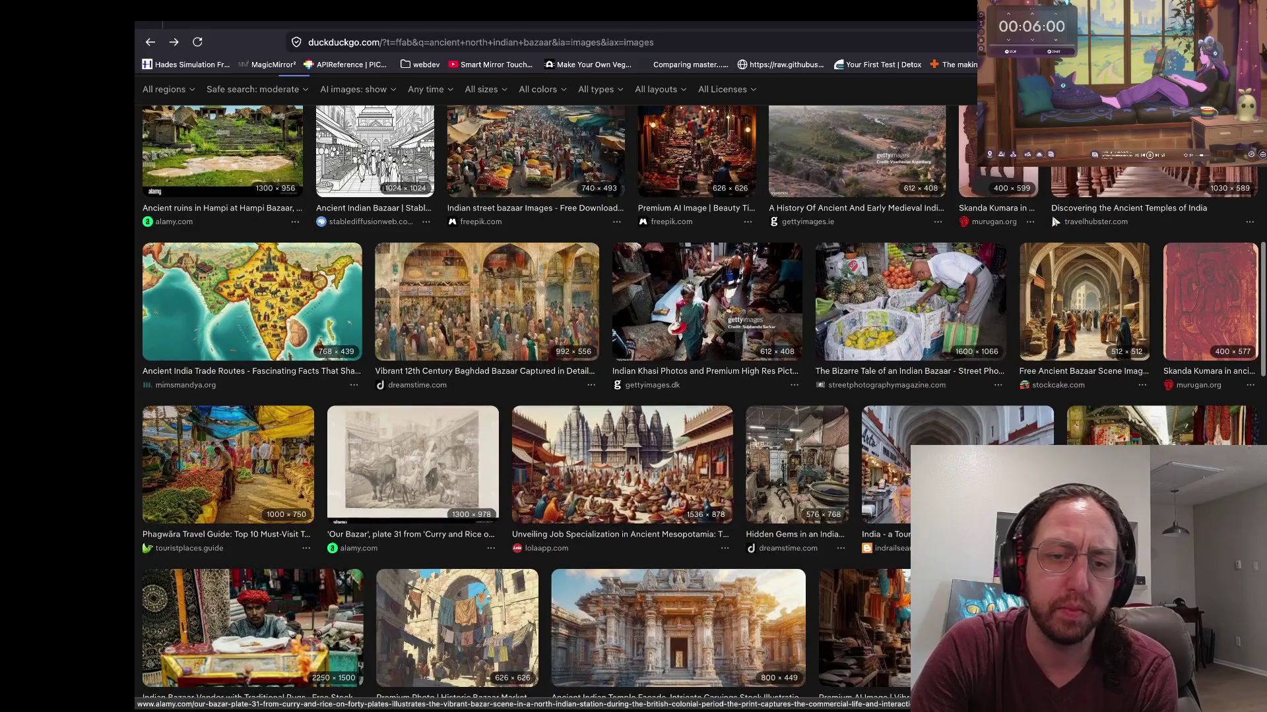
pyautogui.scroll(-2, 699, 409)
pyautogui.scroll(-2, 700, 409)
pyautogui.click(865, 422)
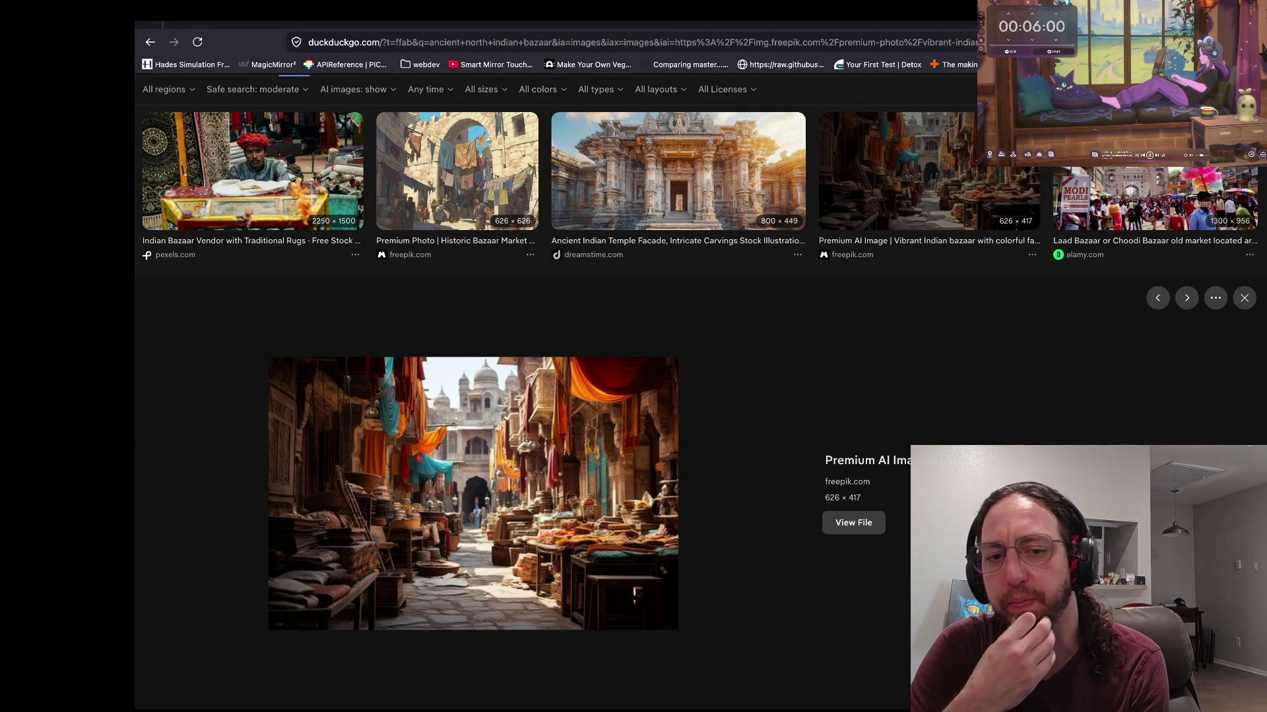
pyautogui.click(1244, 297)
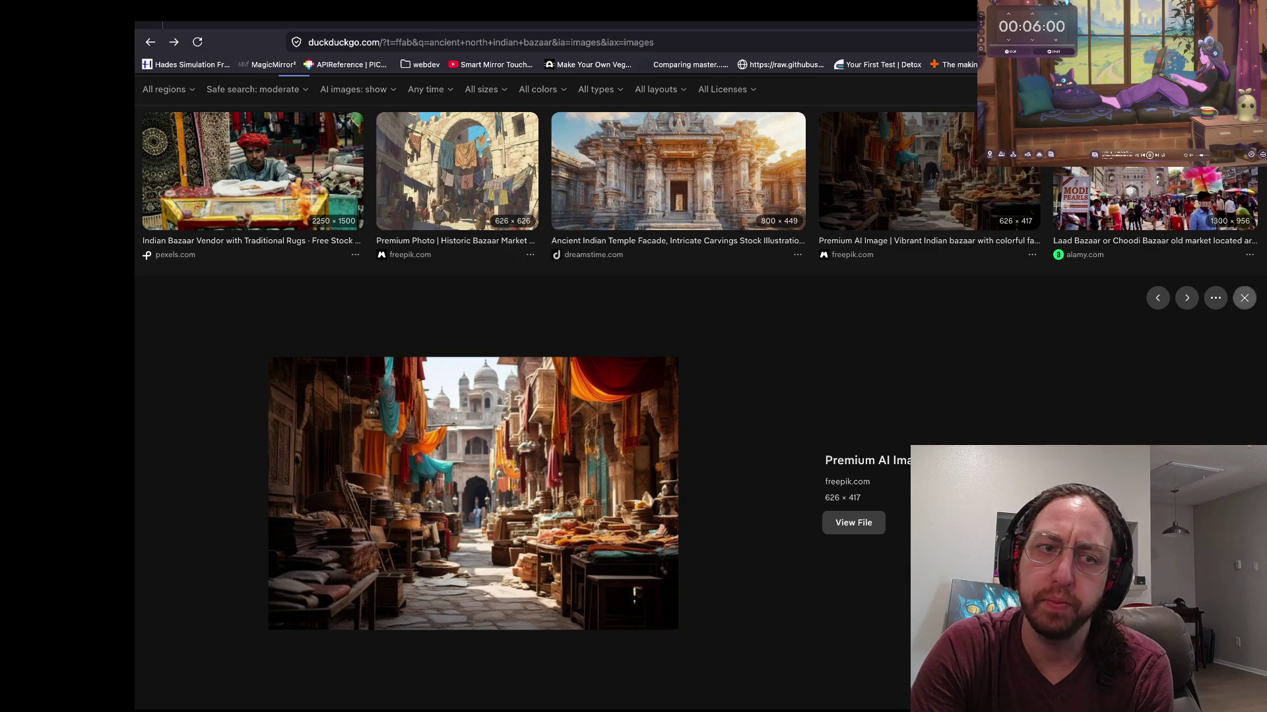
# Step: Browse further through the results, then select the word 'bazaar' in the search query
pyautogui.scroll(-5, 524, 264)
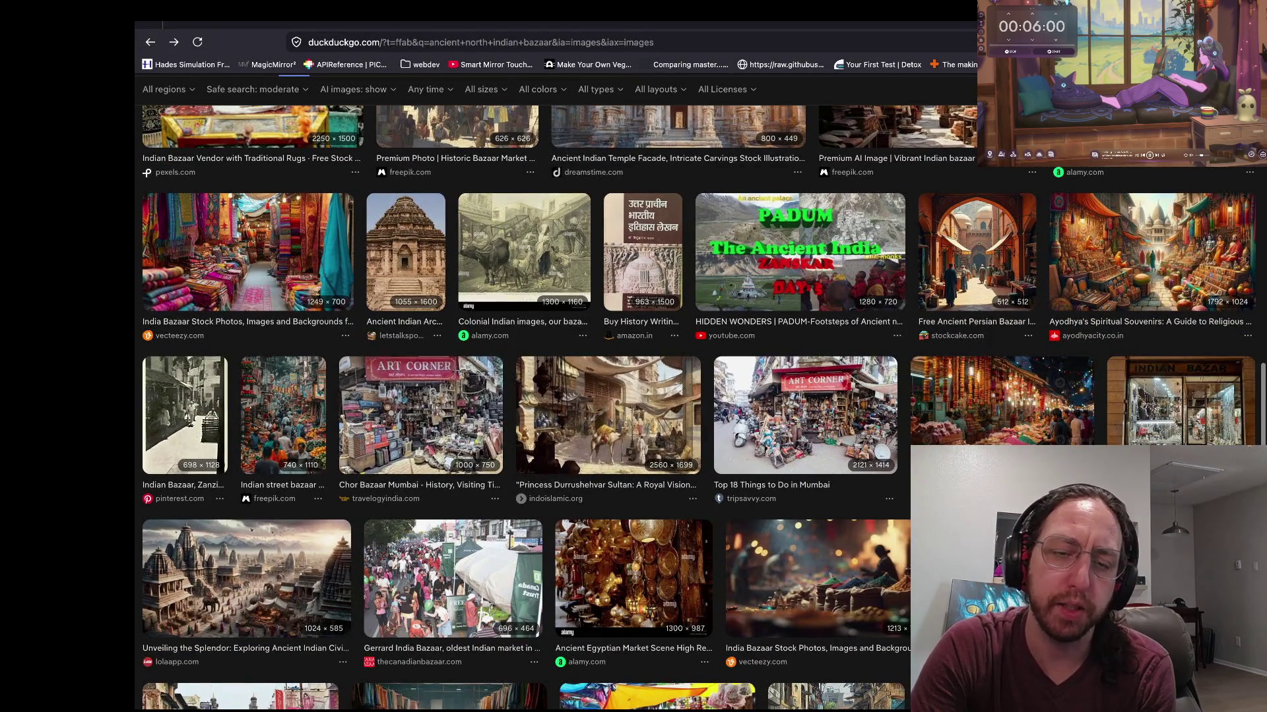
pyautogui.scroll(-3, 525, 264)
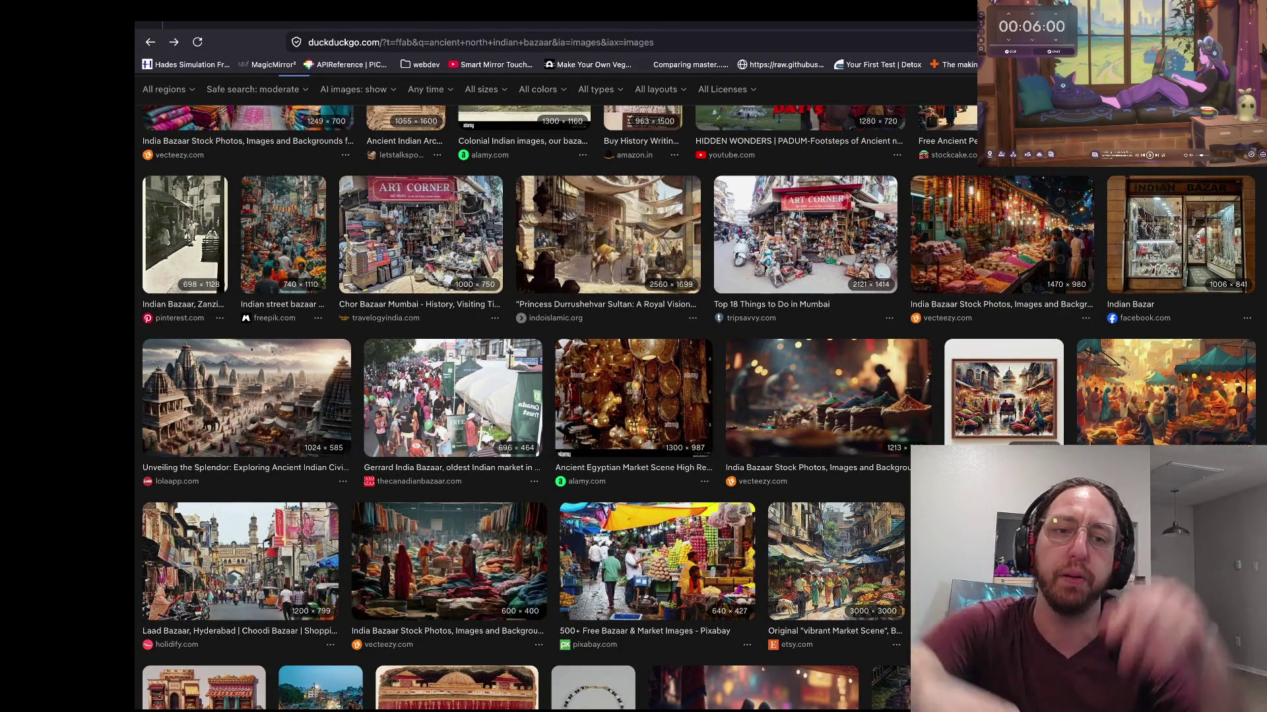
pyautogui.scroll(-3, 524, 264)
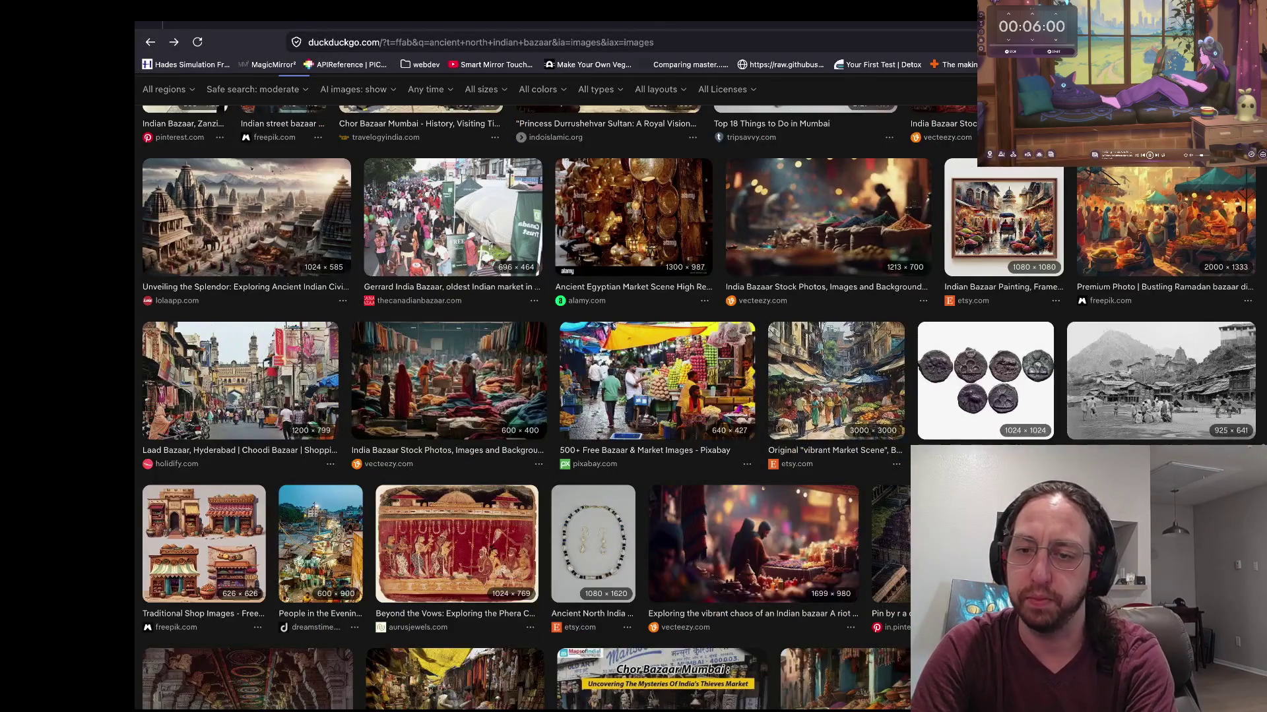
pyautogui.scroll(-5, 913, 310)
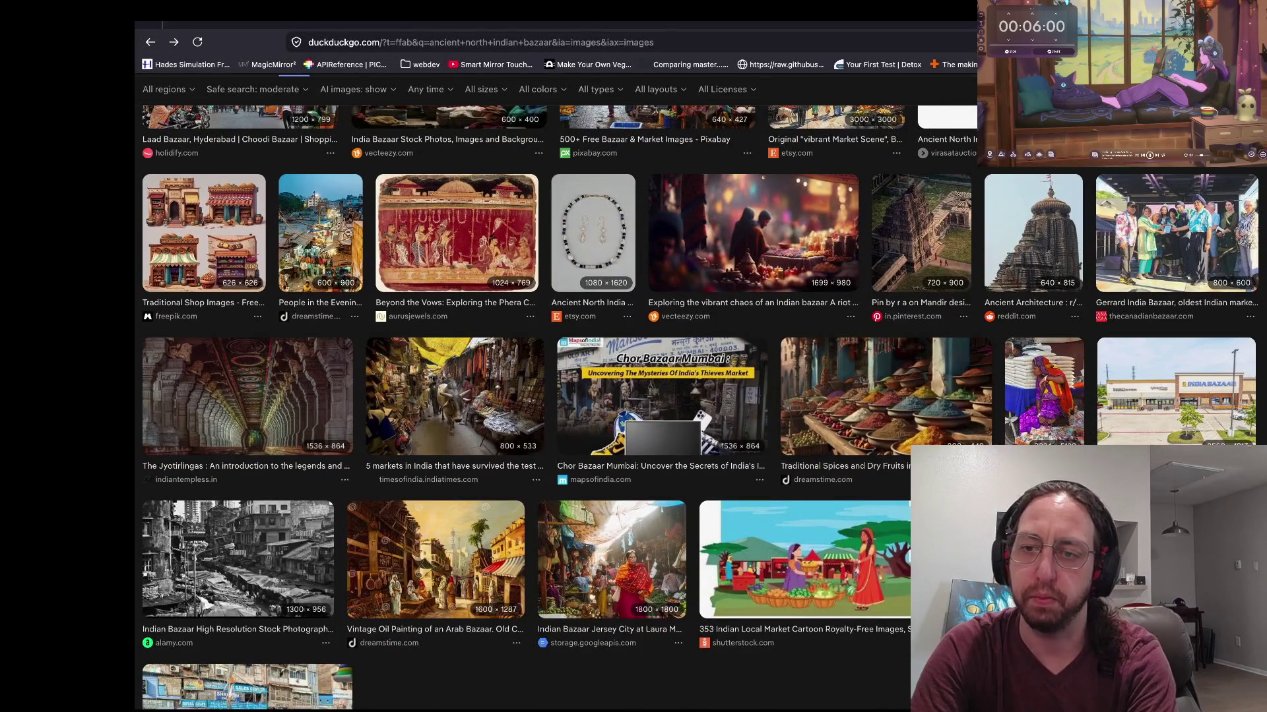
pyautogui.scroll(-3, 914, 310)
pyautogui.scroll(10, 914, 310)
pyautogui.scroll(-5, 913, 310)
pyautogui.scroll(5, 700, 440)
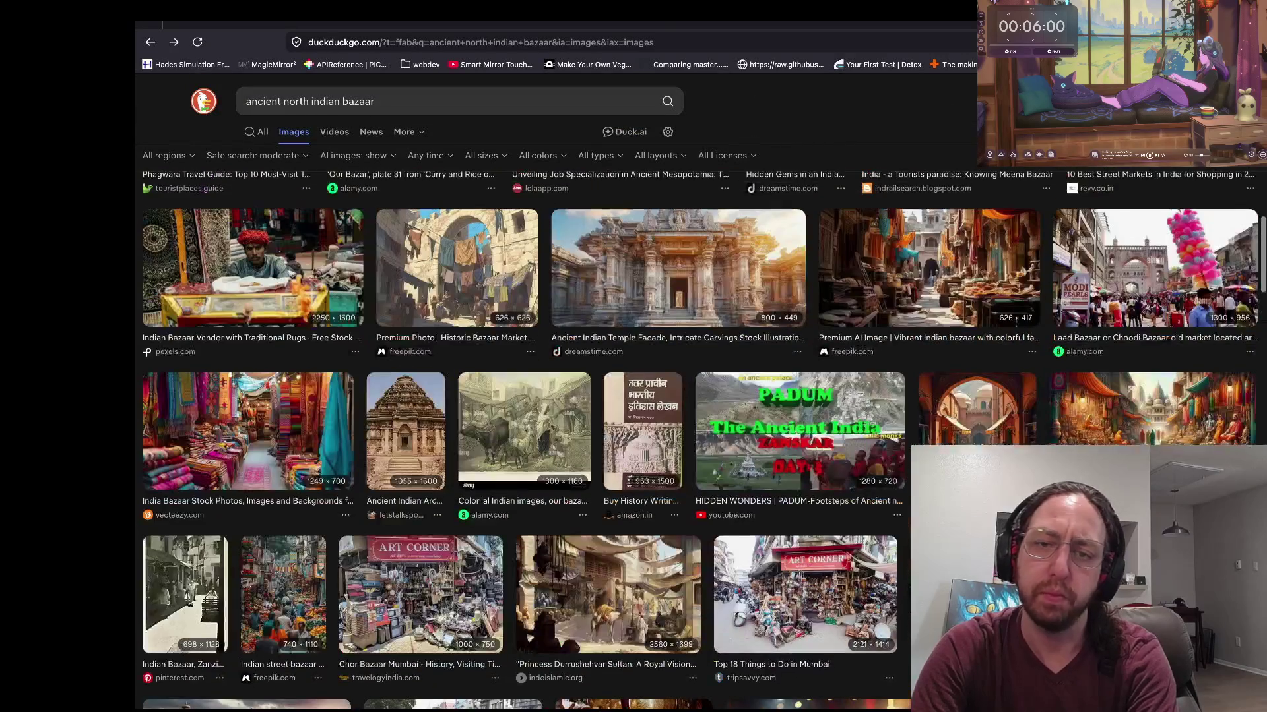
pyautogui.scroll(4, 1053, 211)
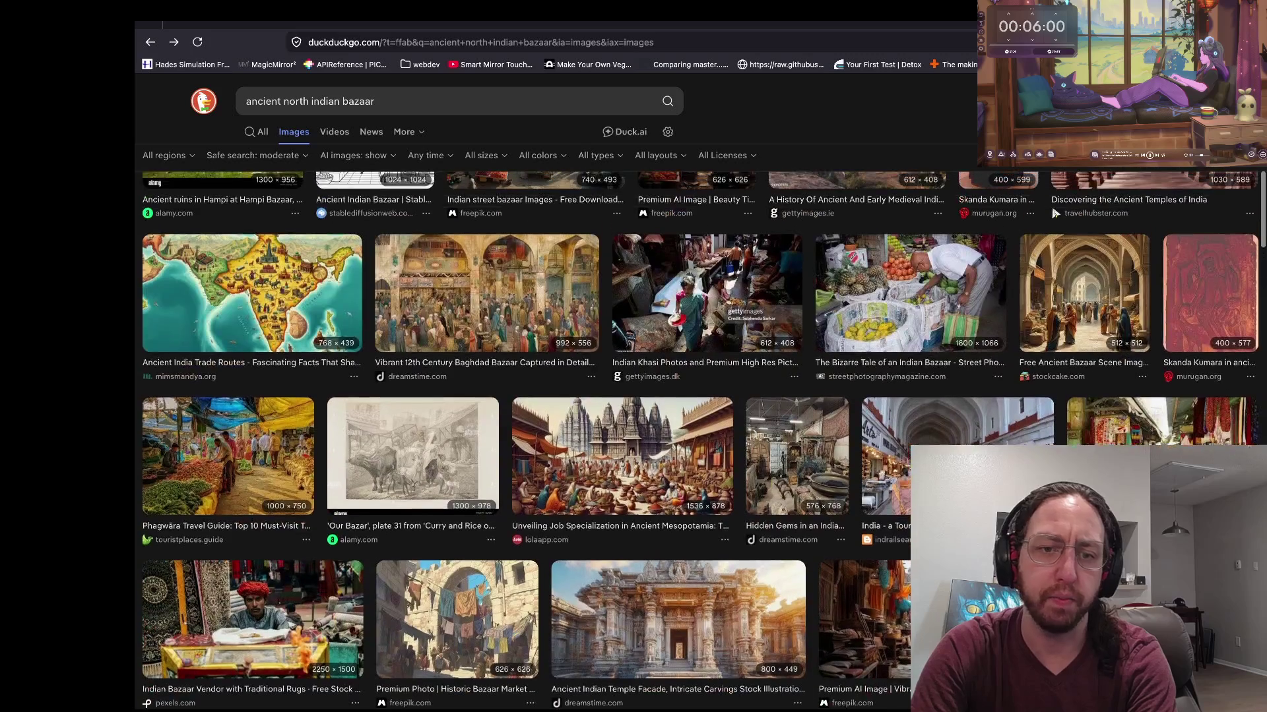
pyautogui.scroll(-7, 1052, 206)
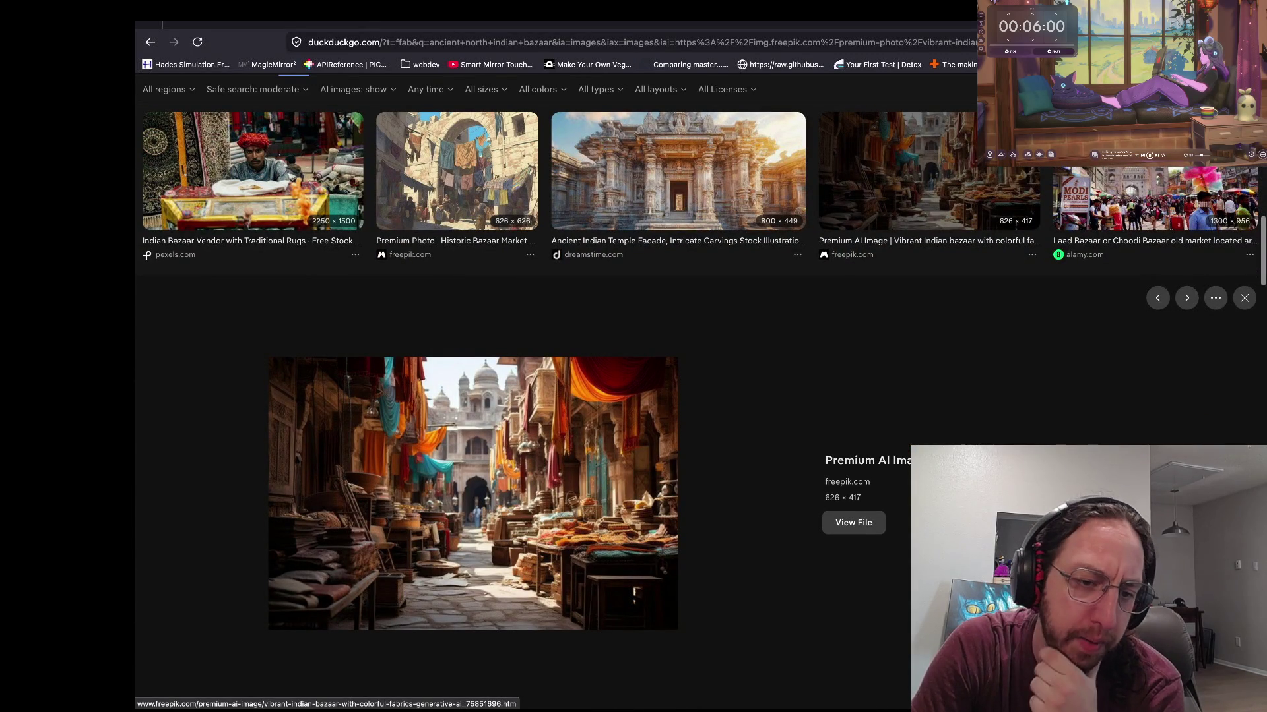
pyautogui.press('Escape')
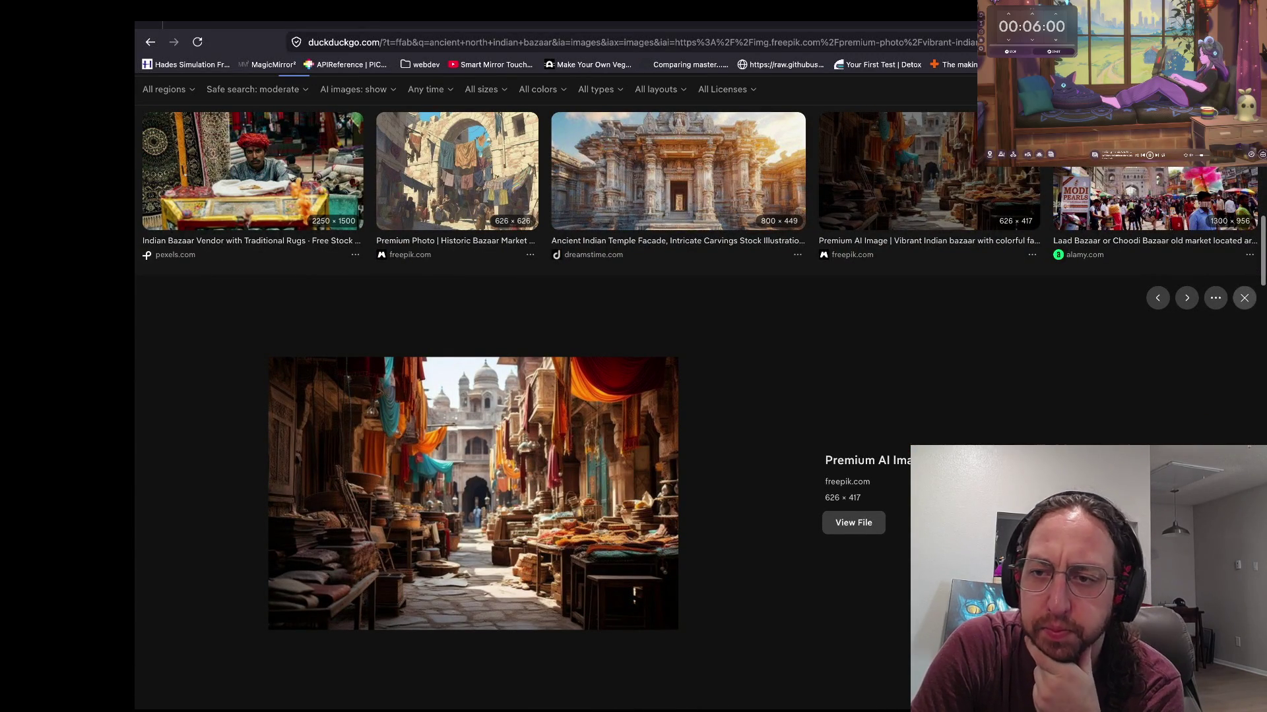
pyautogui.scroll(8, 1052, 206)
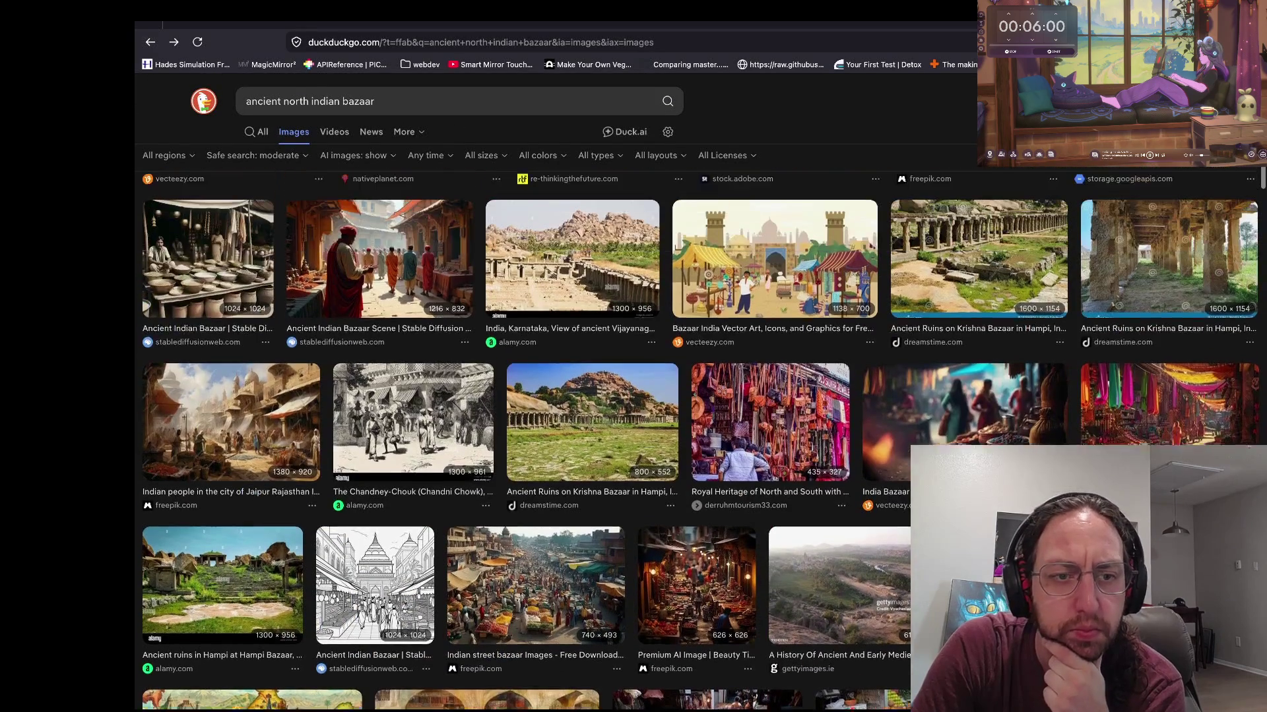
pyautogui.scroll(4, 408, 291)
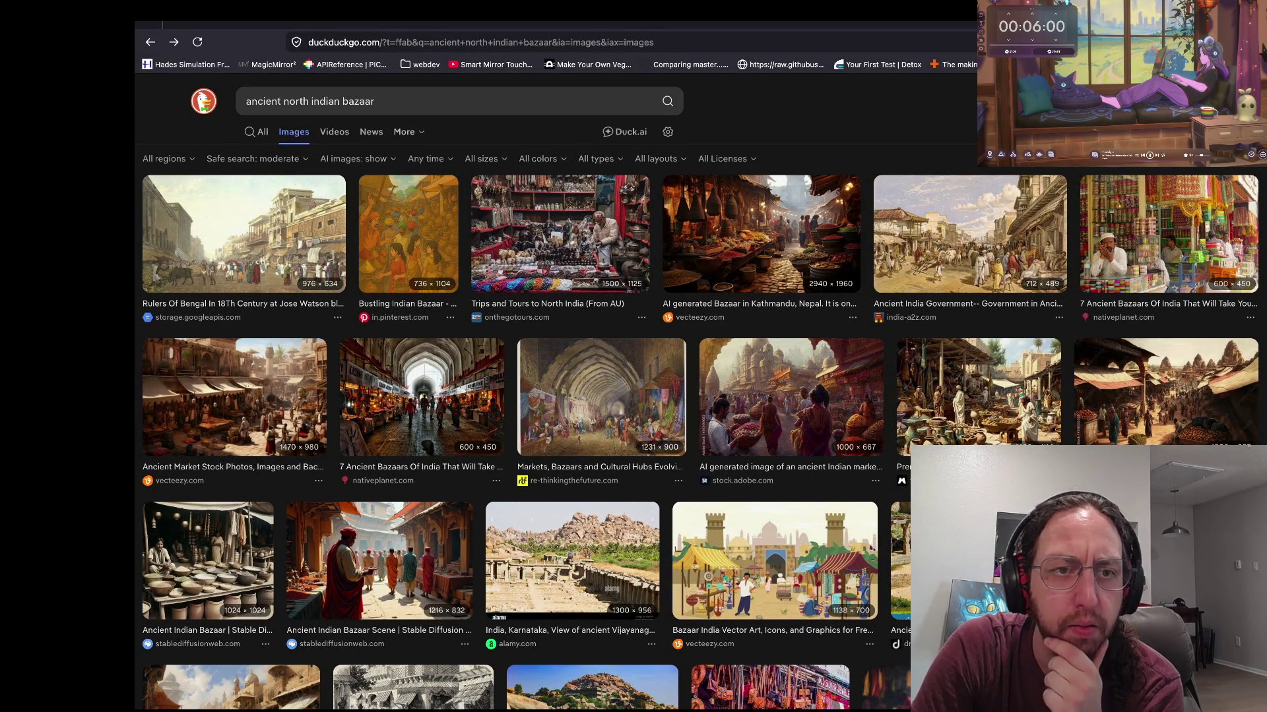
pyautogui.doubleClick(358, 101)
# Step: Change the query to 'ancient north indian market' and preview the first result
pyautogui.write('marek')
pyautogui.press('BackSpace')
pyautogui.press('BackSpace')
pyautogui.write('ket')
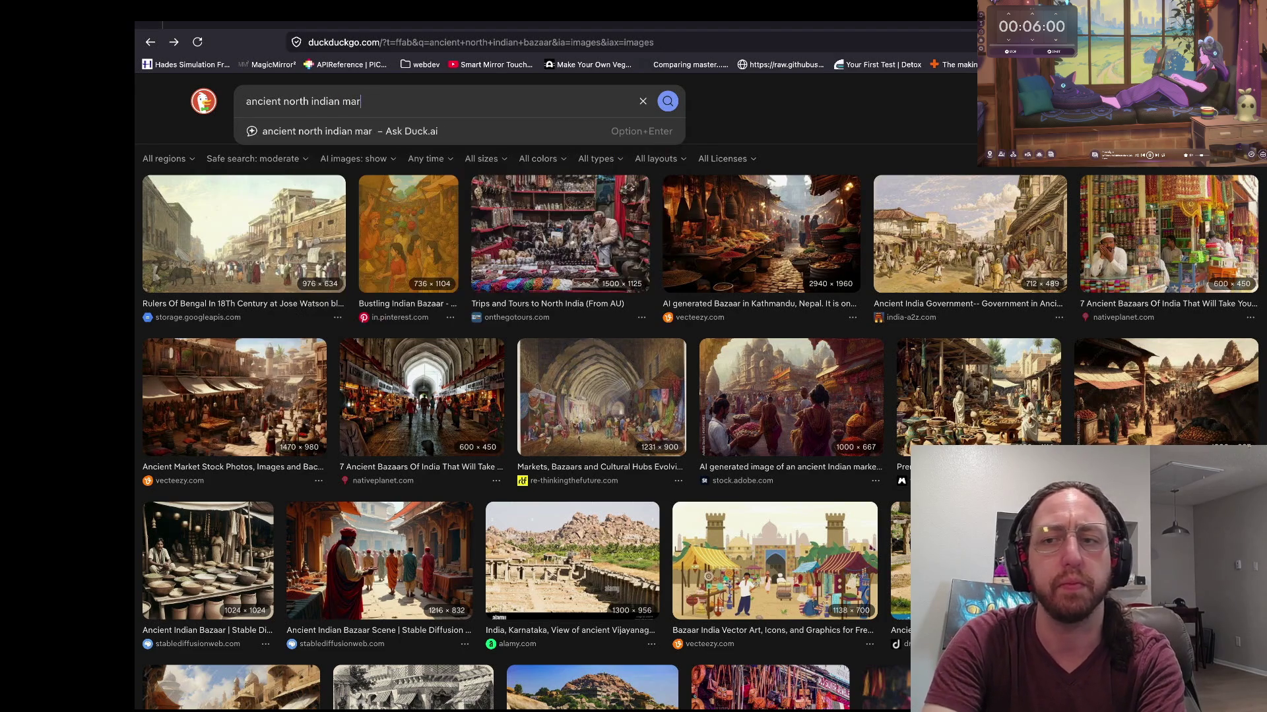
pyautogui.press('Return')
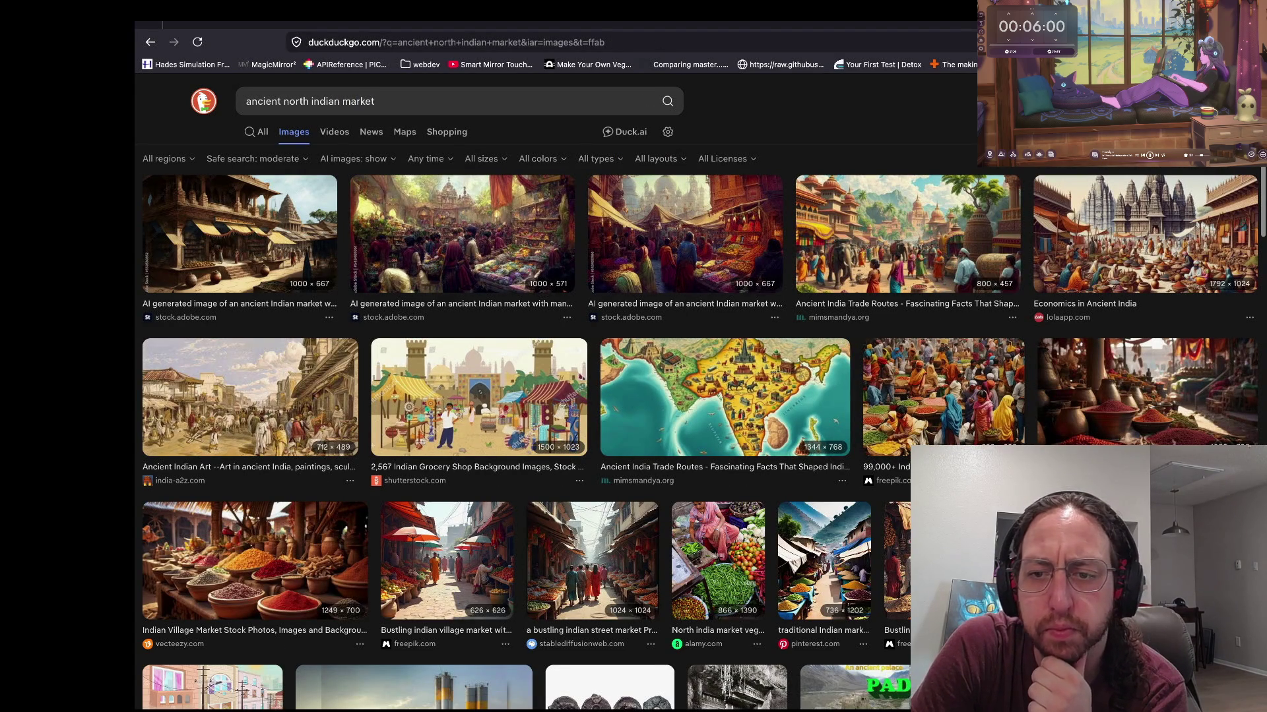
pyautogui.scroll(-2, 700, 392)
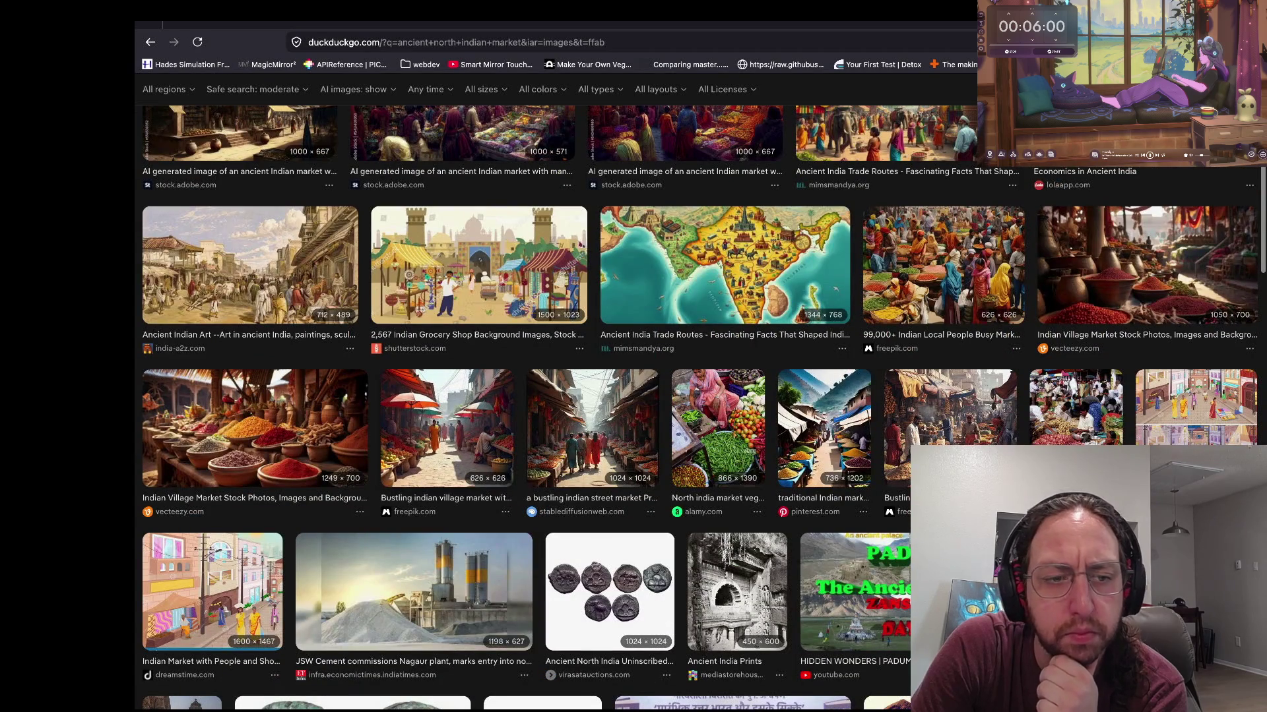
pyautogui.scroll(1, 701, 392)
pyautogui.scroll(1, 701, 392)
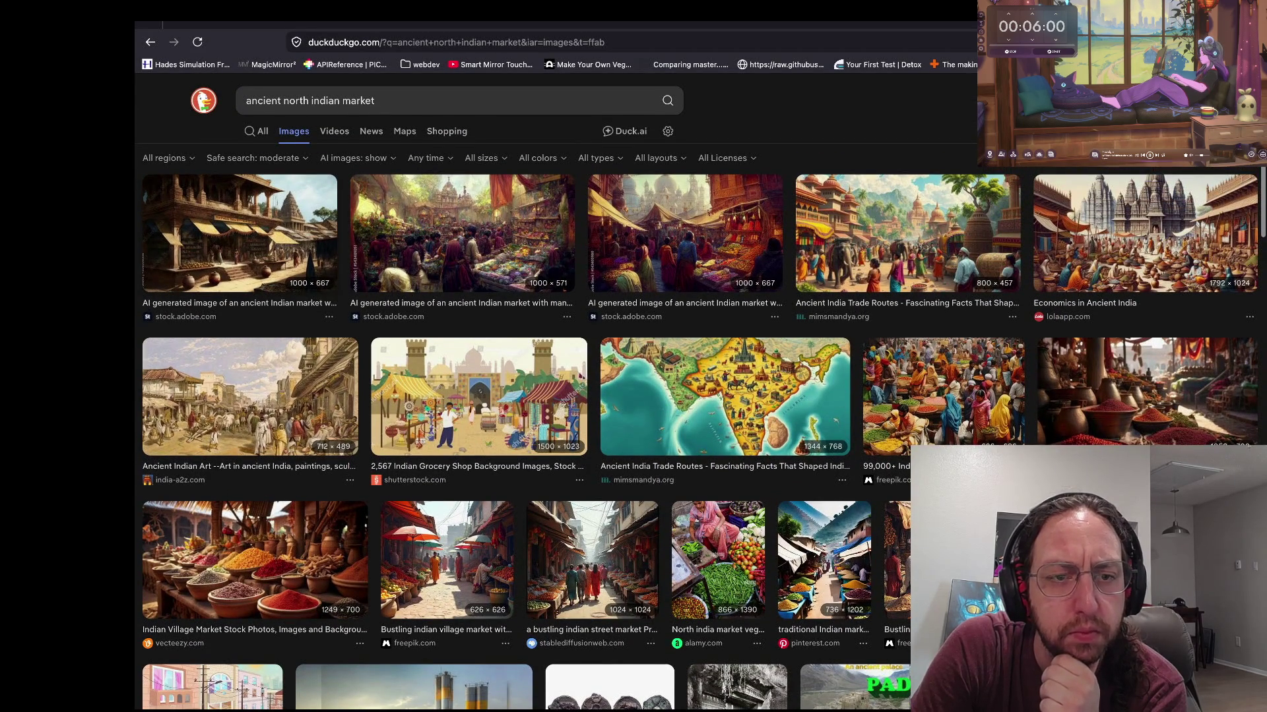
pyautogui.click(239, 233)
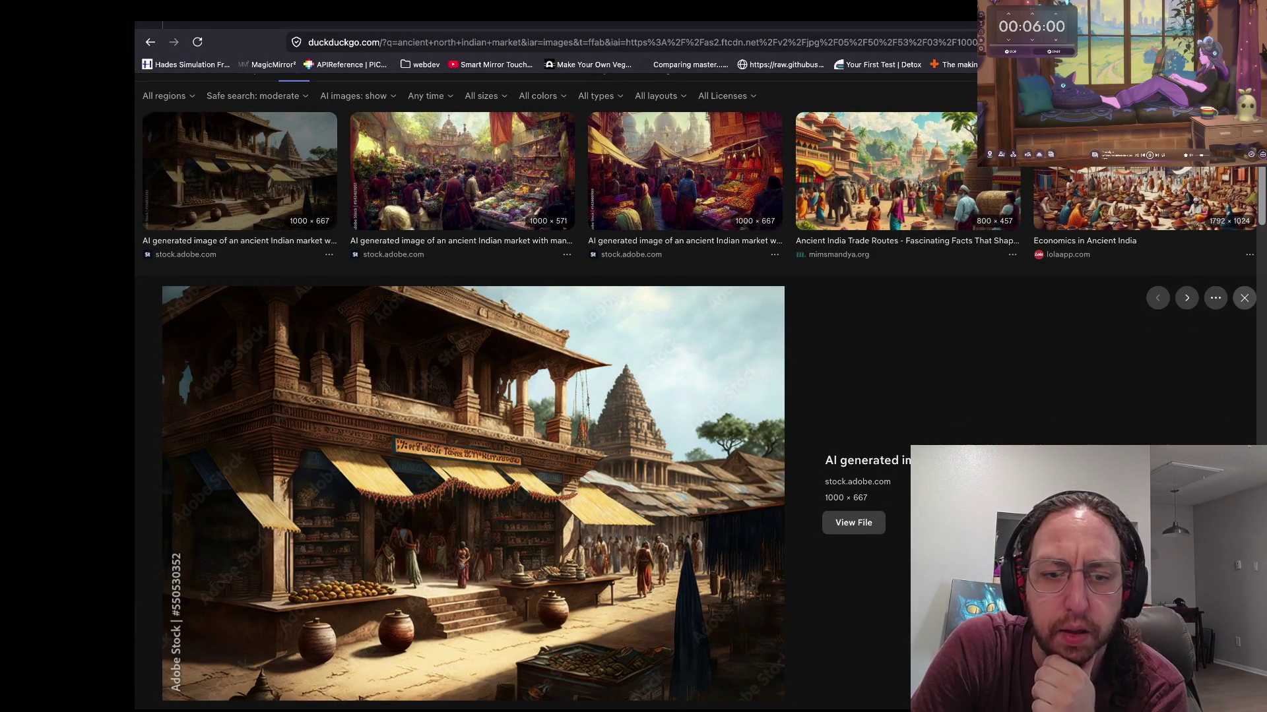
pyautogui.press('Escape')
# Step: Scroll the market results, glance at the Chaturanga article, and return to the running Godot game
pyautogui.scroll(-8, 697, 392)
pyautogui.scroll(-5, 697, 392)
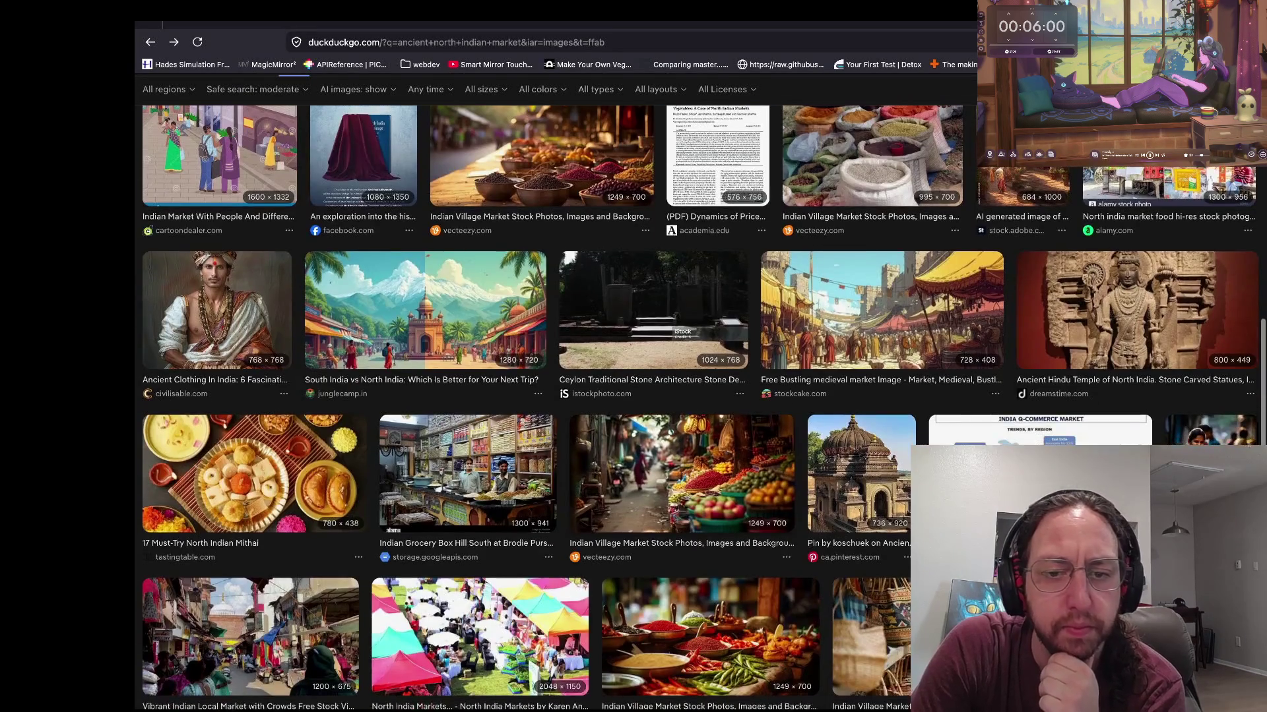
pyautogui.scroll(-3, 697, 392)
pyautogui.scroll(-2, 696, 391)
pyautogui.scroll(-2, 697, 392)
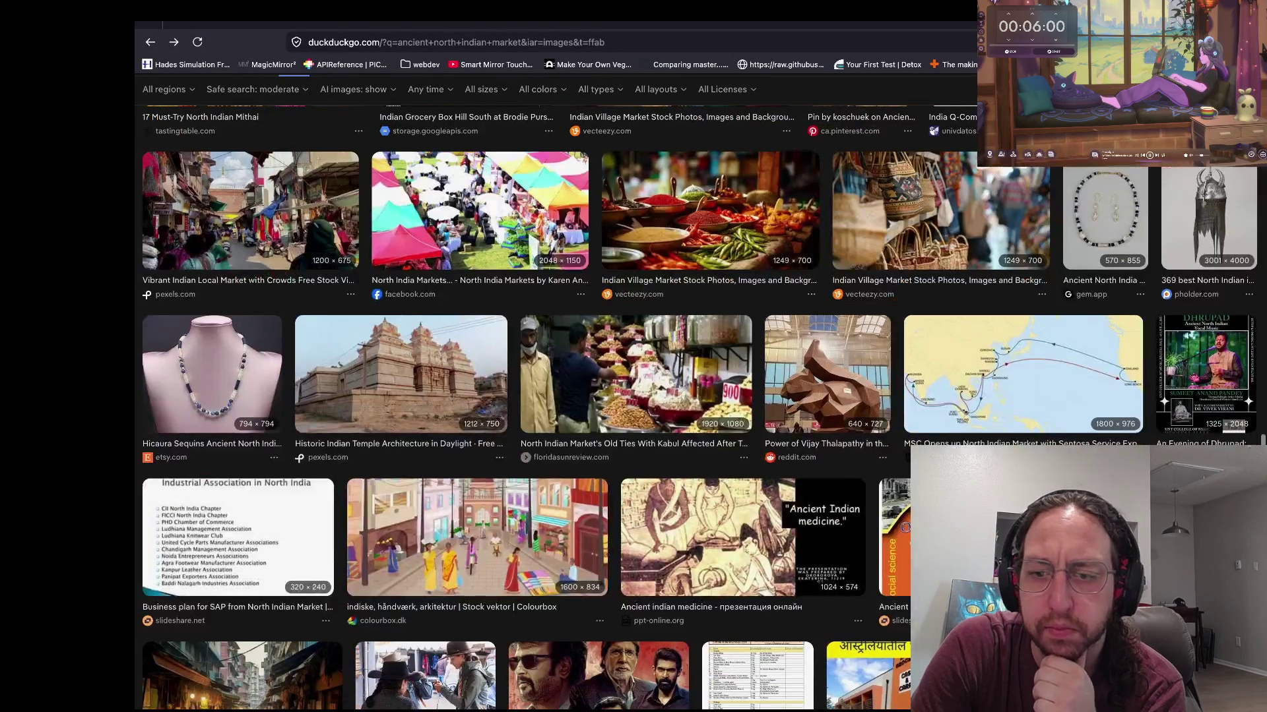
pyautogui.scroll(3, 697, 391)
pyautogui.scroll(2, 697, 391)
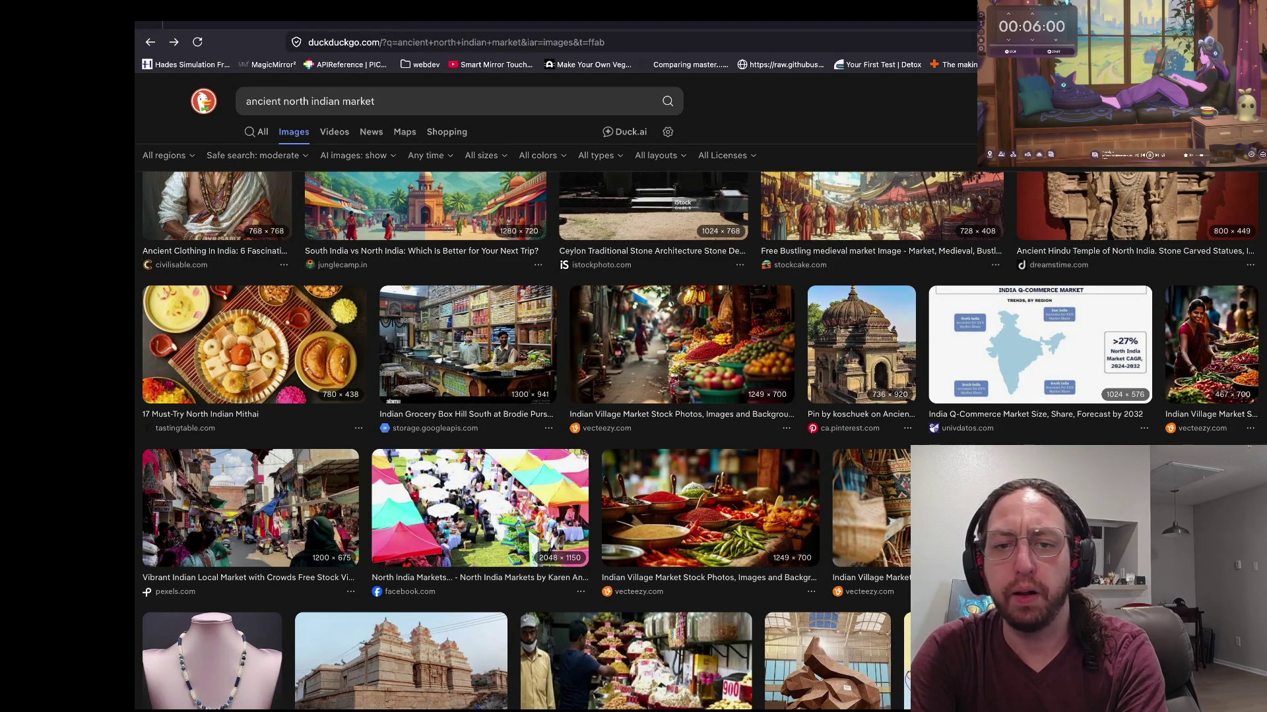
pyautogui.hotkey('ctrl', 'Tab')
pyautogui.scroll(2, 681, 122)
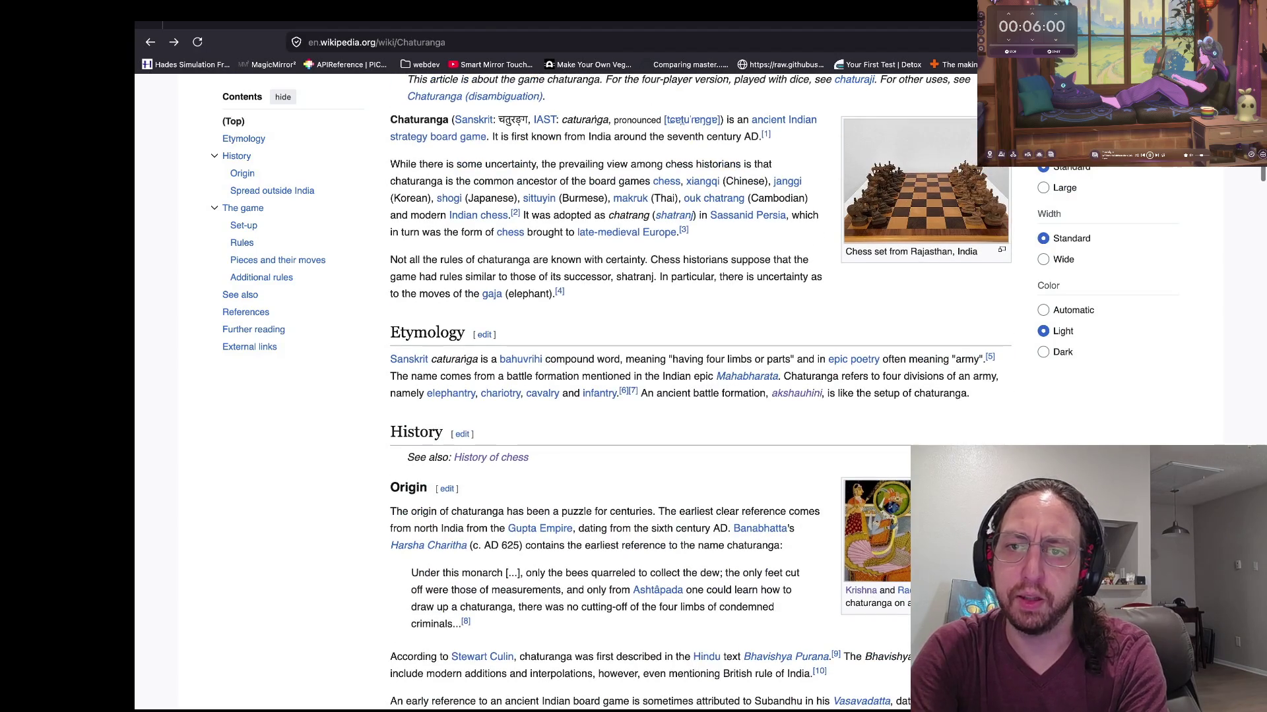
pyautogui.press('super+Tab')
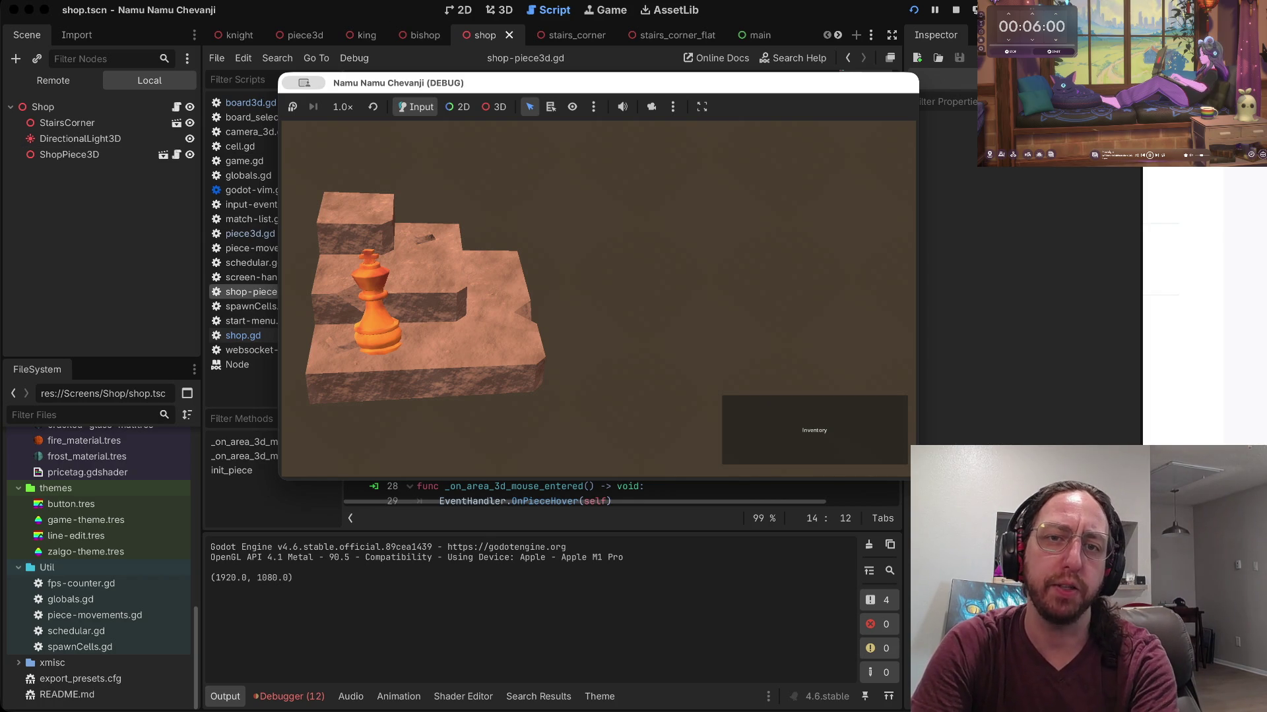
# Step: Stop the game and move DirectionalLight3D above StairsCorner in the Shop hierarchy
pyautogui.press('super+period')
pyautogui.click(66, 123)
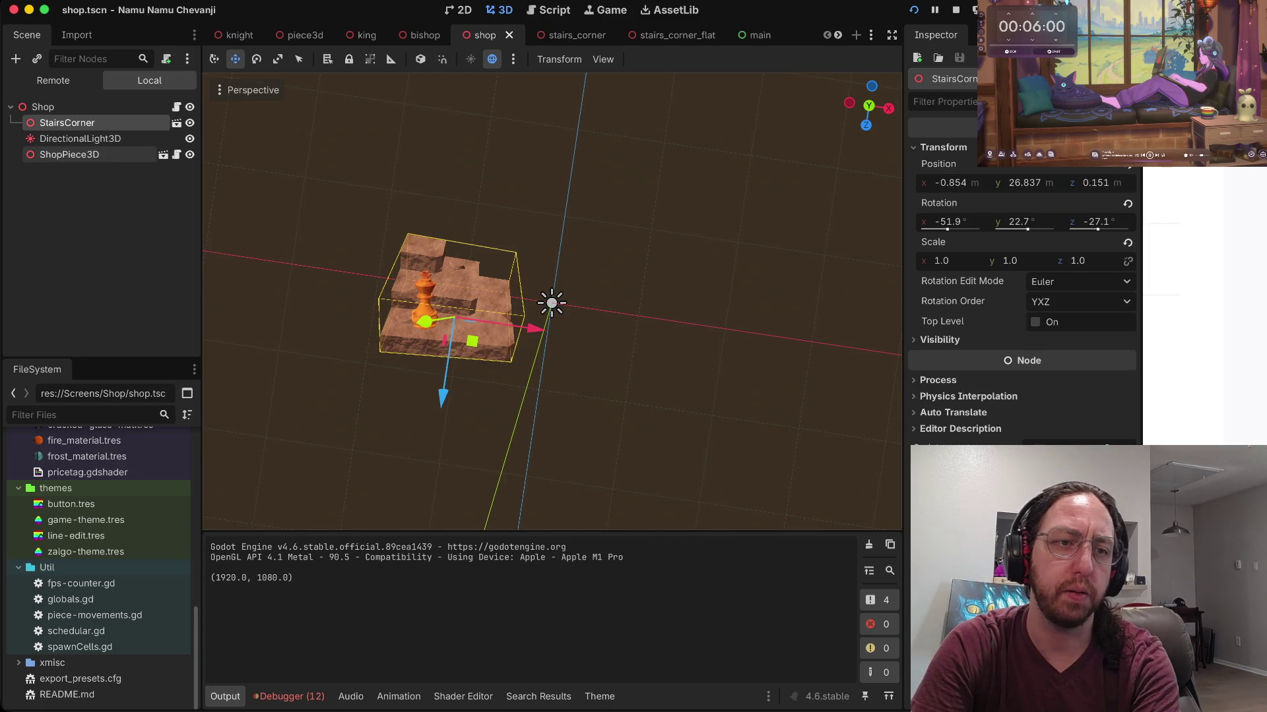
pyautogui.press('Down')
pyautogui.press('Up')
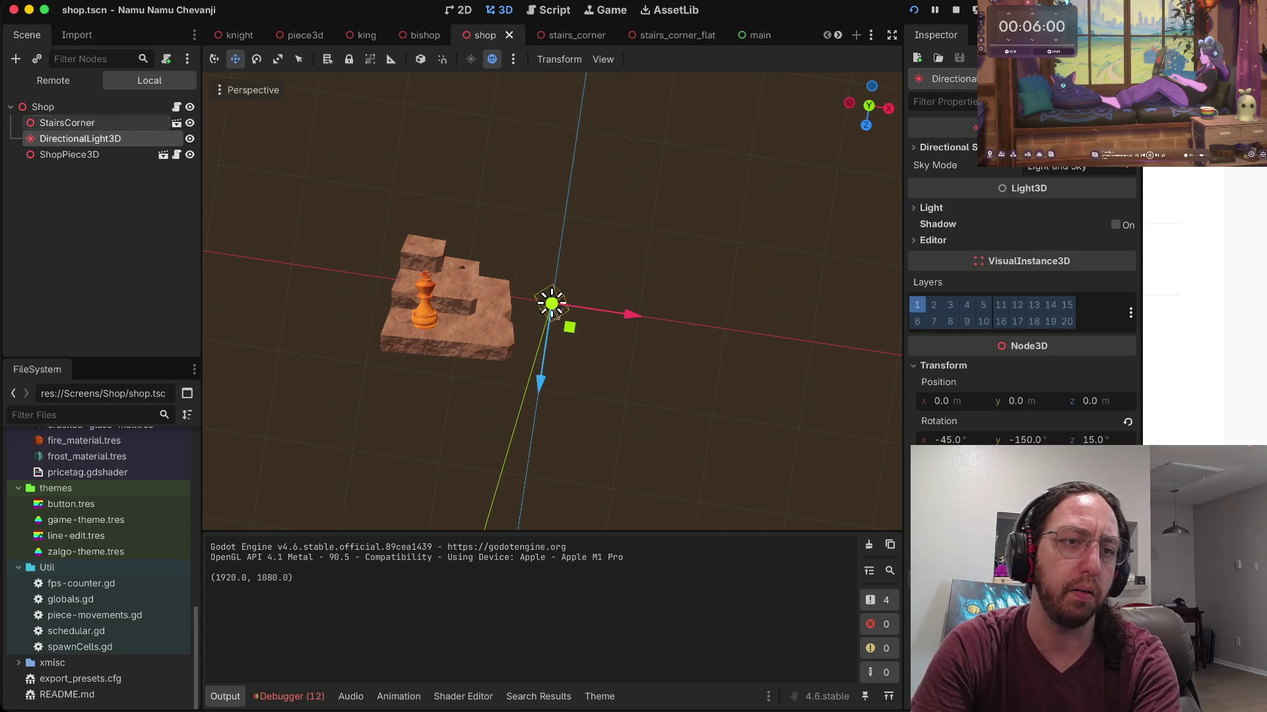
pyautogui.press('Up')
pyautogui.press('Down')
pyautogui.press('super+Down')
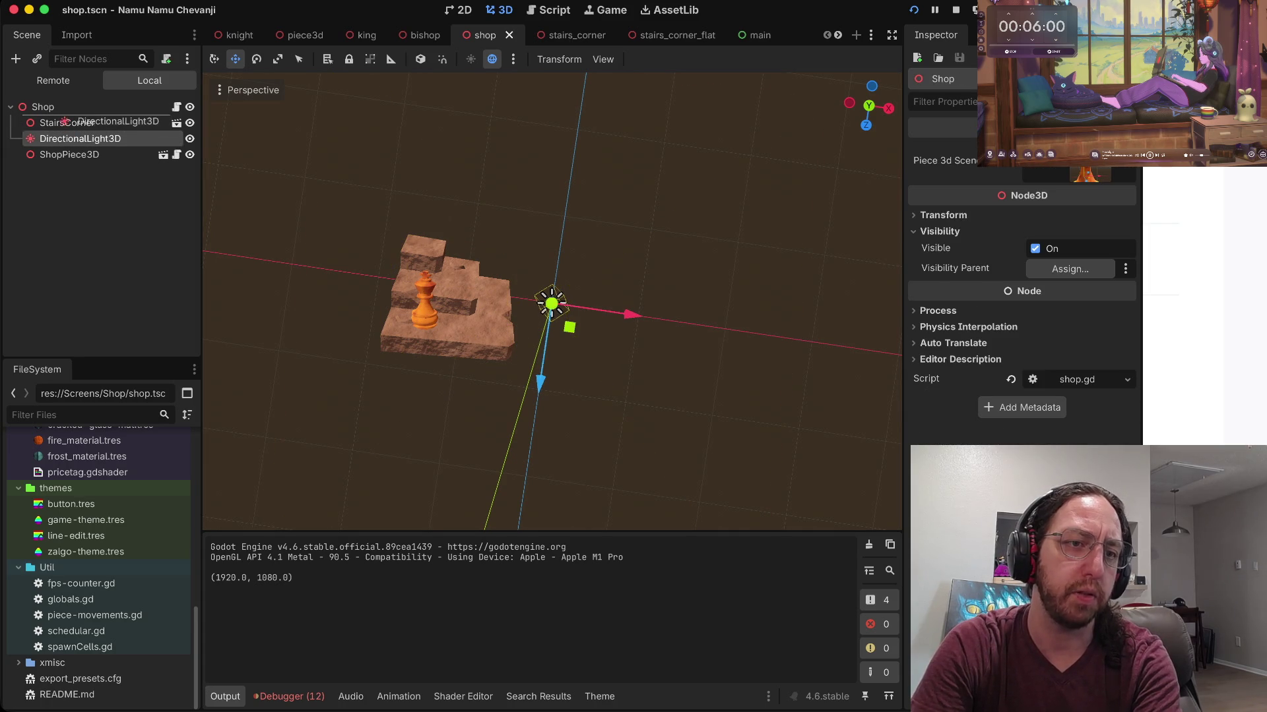
pyautogui.press('Up')
pyautogui.press('Down')
# Step: Lower StairsCorner and ShopPiece3D together with the Y gizmo
pyautogui.hotkey('shift', 'Down')
pyautogui.moveTo(429, 370); pyautogui.dragTo(431, 392)
pyautogui.hotkey('ctrl', 'z')
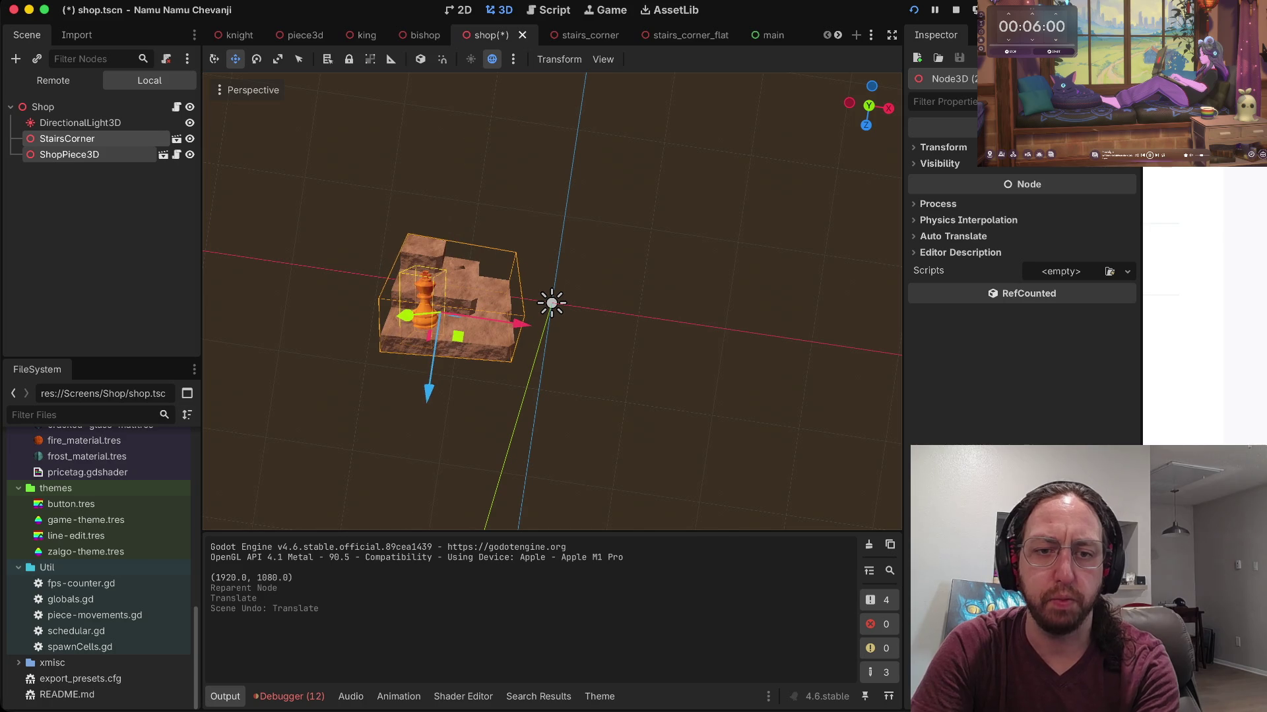
pyautogui.moveTo(406, 315)
pyautogui.mouseDown()
pyautogui.moveTo(389, 317)
pyautogui.moveTo(433, 312)
pyautogui.mouseUp()
# Step: Save the shop scene and run the game, entering a username to view it
pyautogui.hotkey('ctrl', 's')
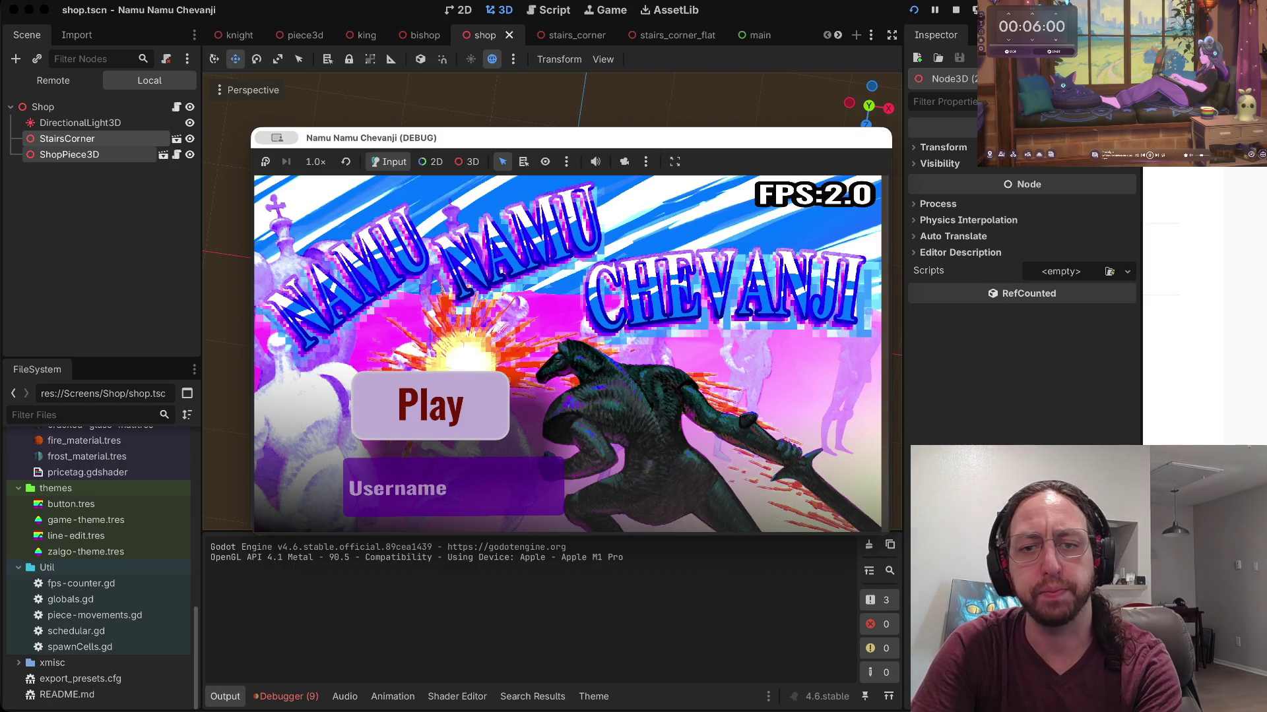
pyautogui.write('a')
pyautogui.press('Return')
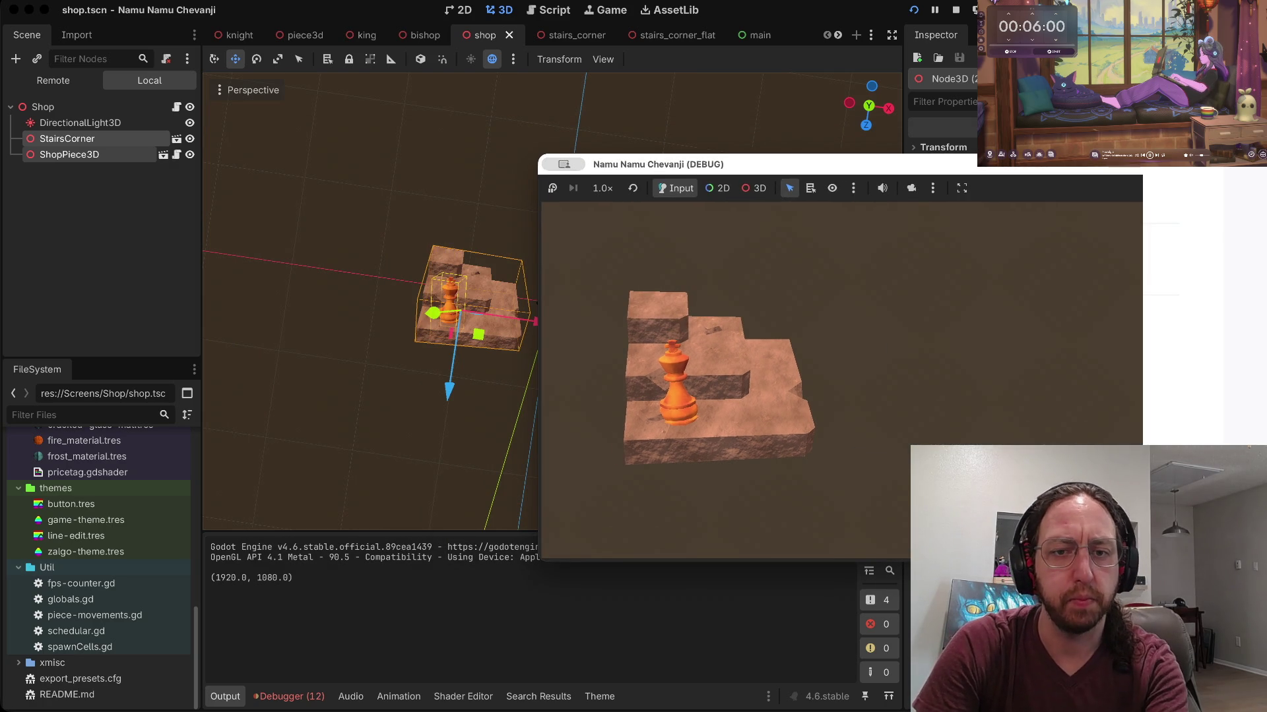
pyautogui.click(537, 322)
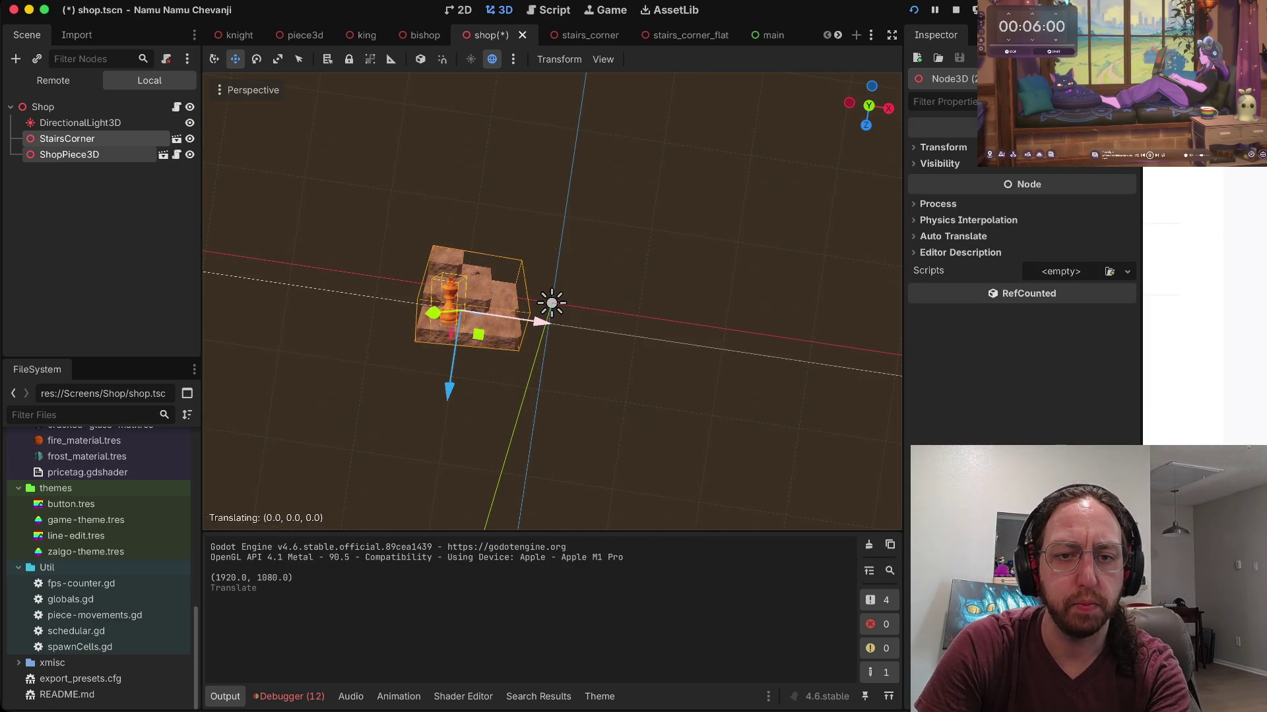
# Step: Shift the stairs and piece sideways away from the light, saving and comparing with the game
pyautogui.click(541, 322)
pyautogui.hscroll(5, 541, 322)
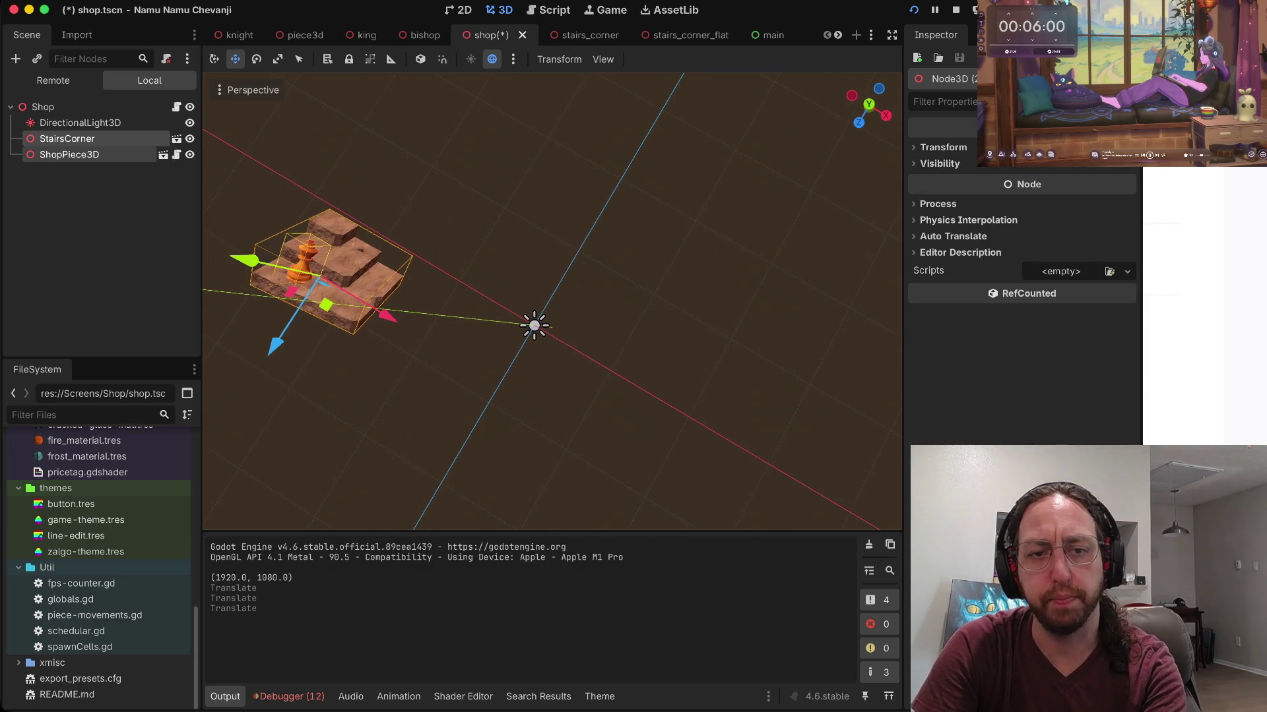
pyautogui.moveTo(326, 304); pyautogui.dragTo(268, 270)
pyautogui.press('super+s')
pyautogui.press('ctrl+super+f')
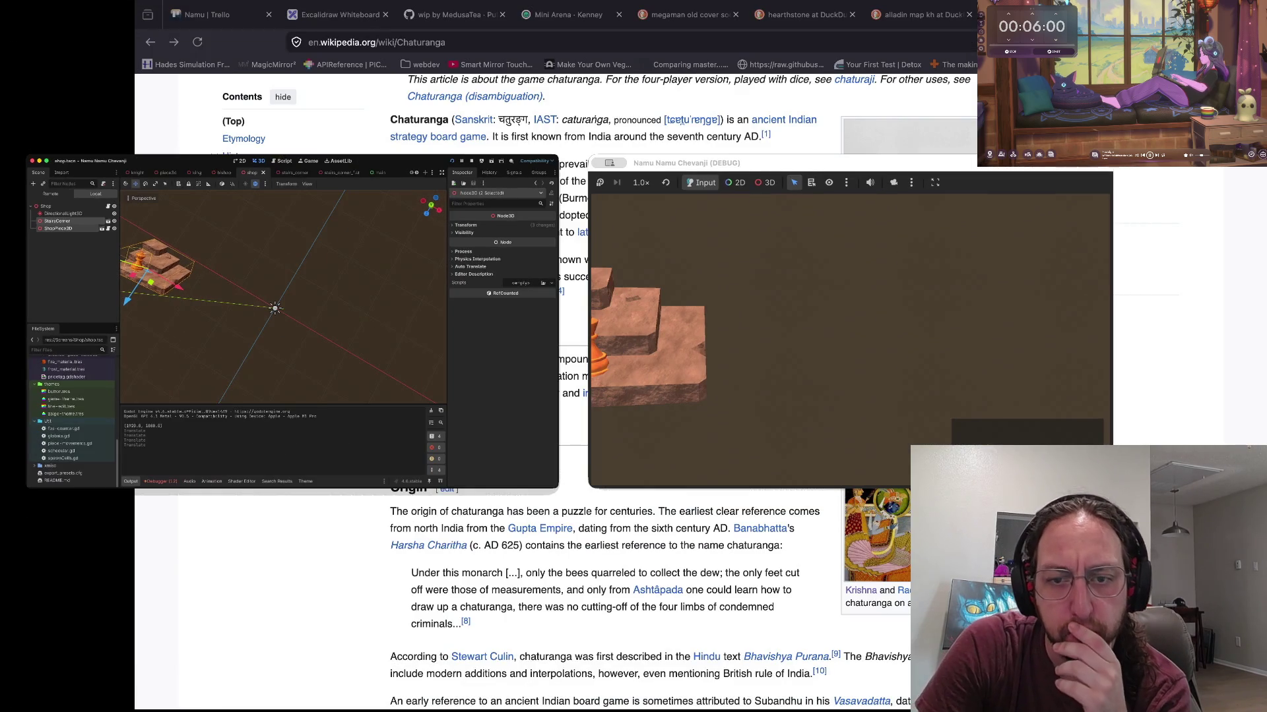
pyautogui.press('ctrl+super+f')
pyautogui.moveTo(339, 284); pyautogui.dragTo(355, 296)
pyautogui.press('super+s')
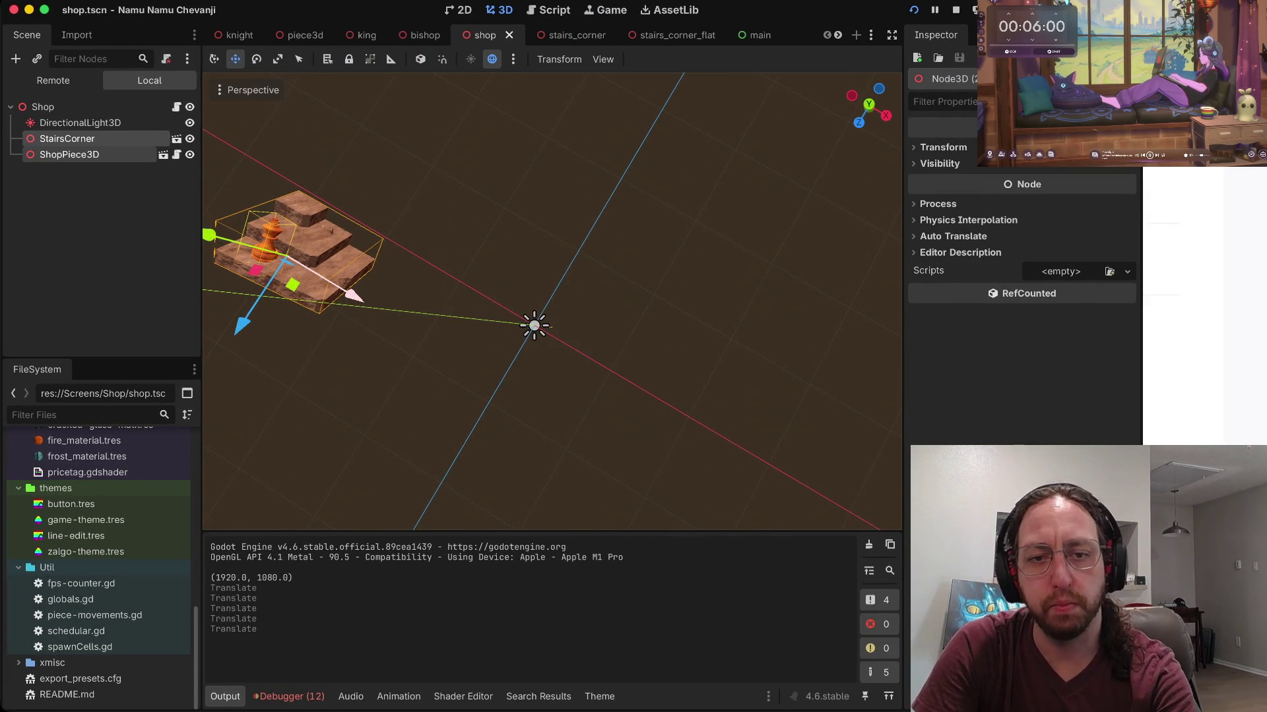
pyautogui.press('ctrl+super+f')
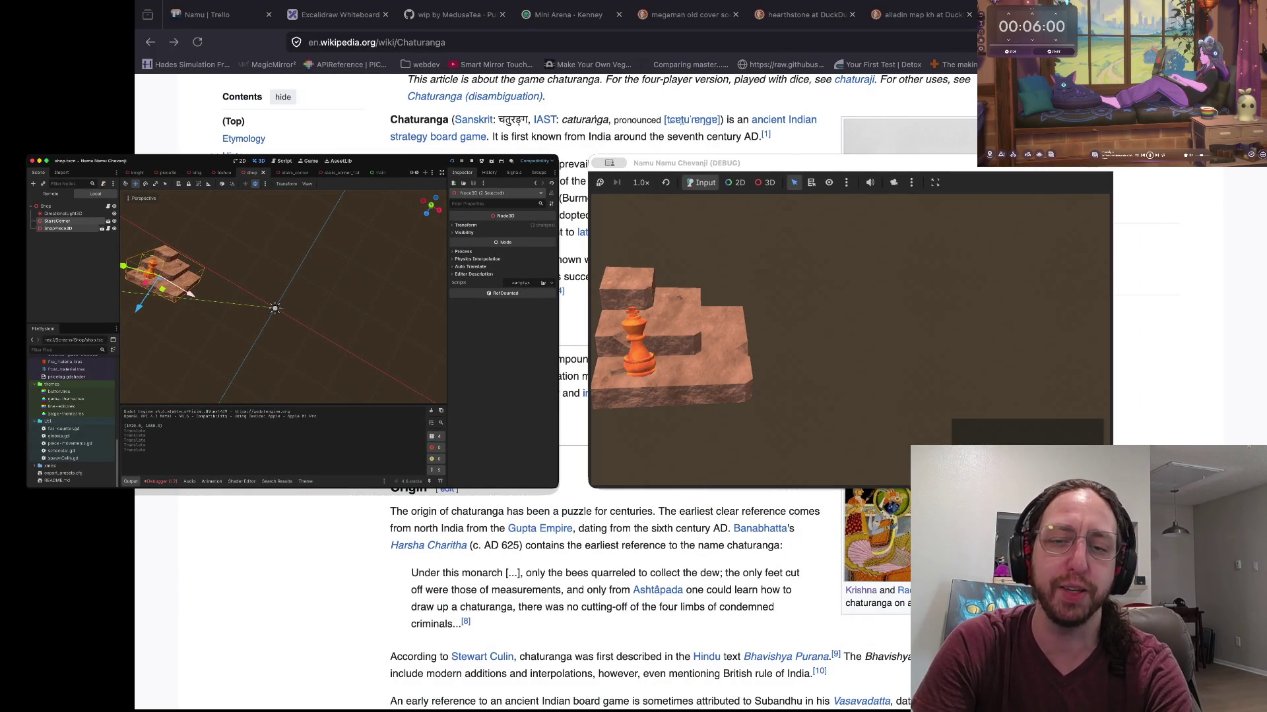
pyautogui.press('ctrl+super+f')
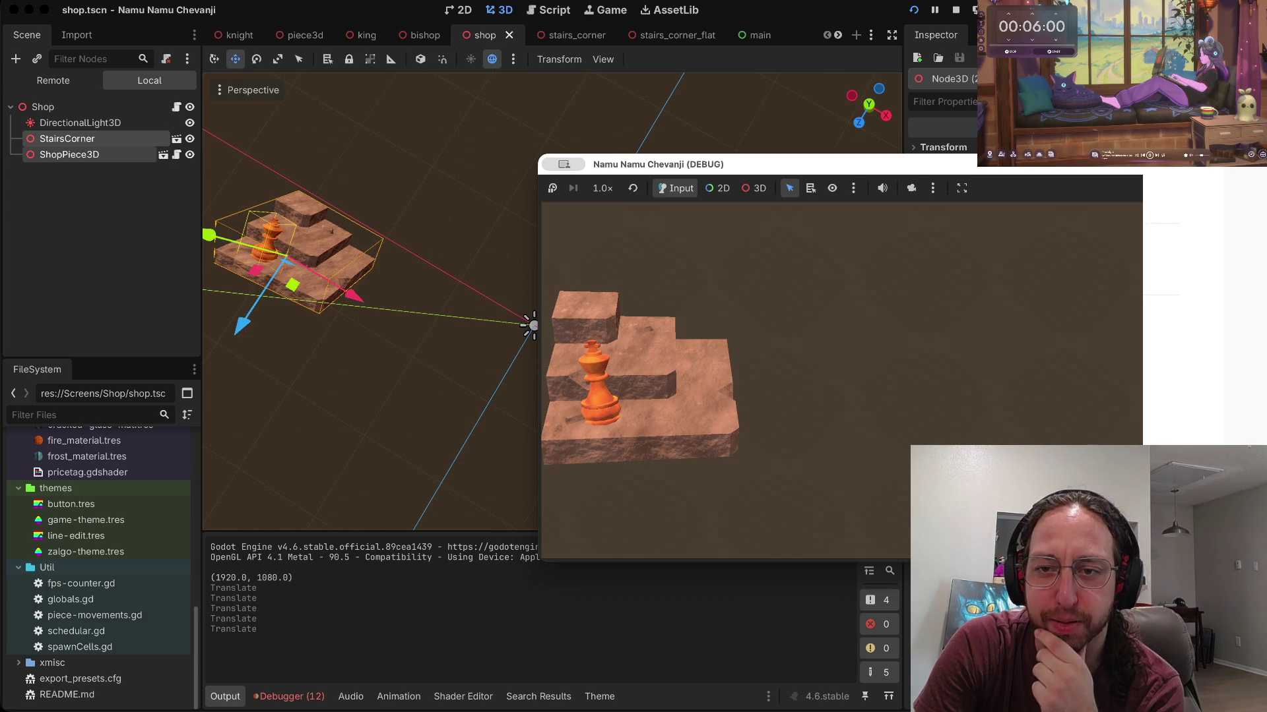
# Step: Move the game window aside and copy StairsCorner together with ShopPiece3D
pyautogui.moveTo(660, 164)
pyautogui.mouseDown()
pyautogui.moveTo(531, 199)
pyautogui.moveTo(616, 314)
pyautogui.mouseUp()
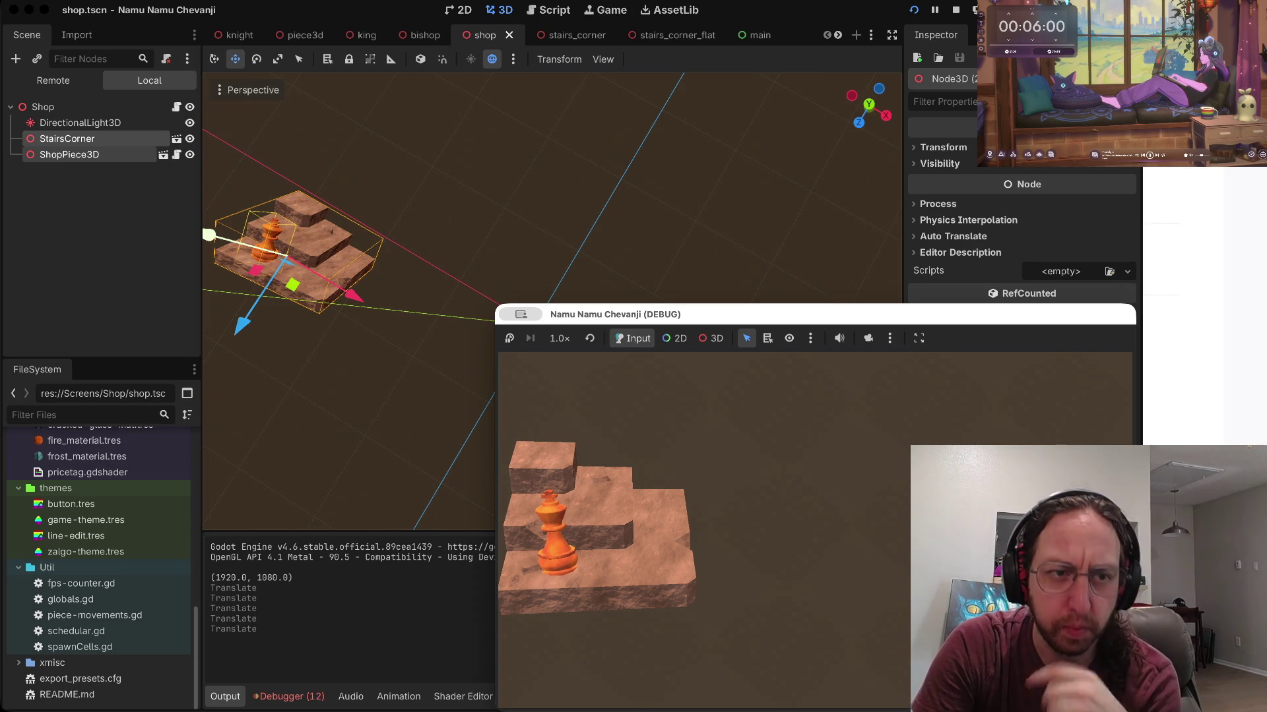
pyautogui.click(42, 107)
pyautogui.click(67, 139)
pyautogui.keyDown('shift'); pyautogui.click(69, 154); pyautogui.keyUp('shift')
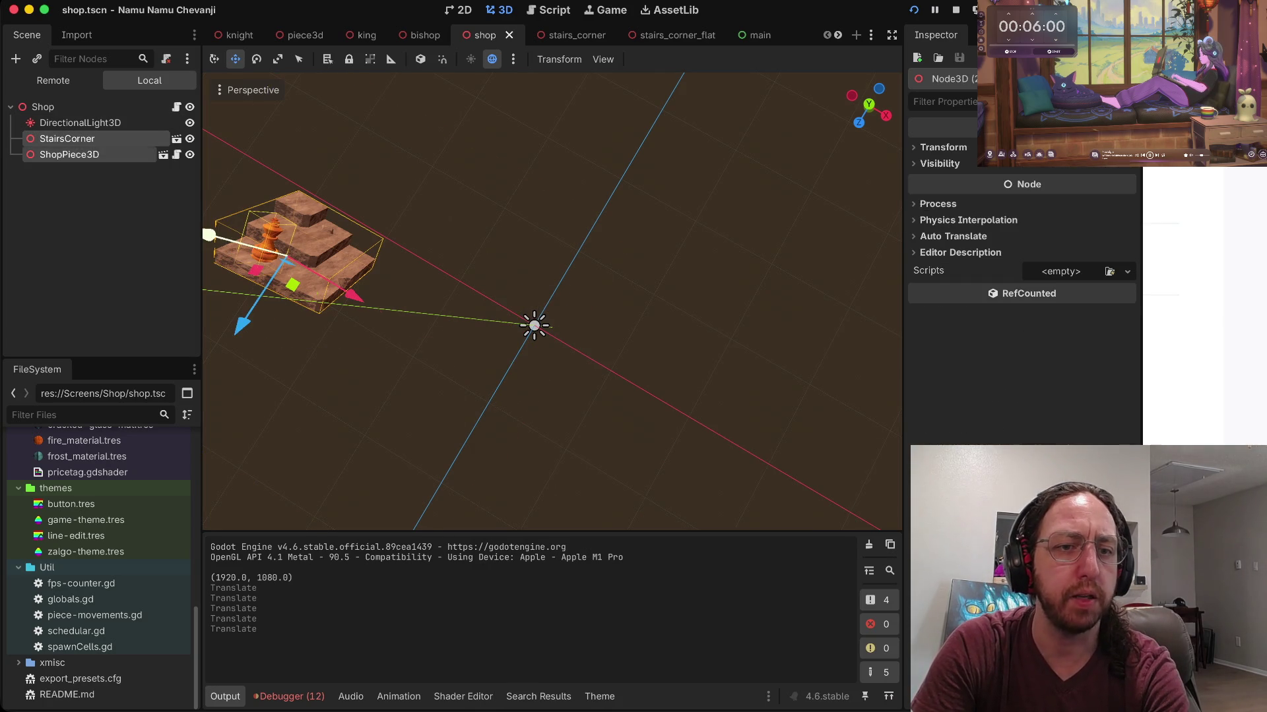
pyautogui.press('super+c')
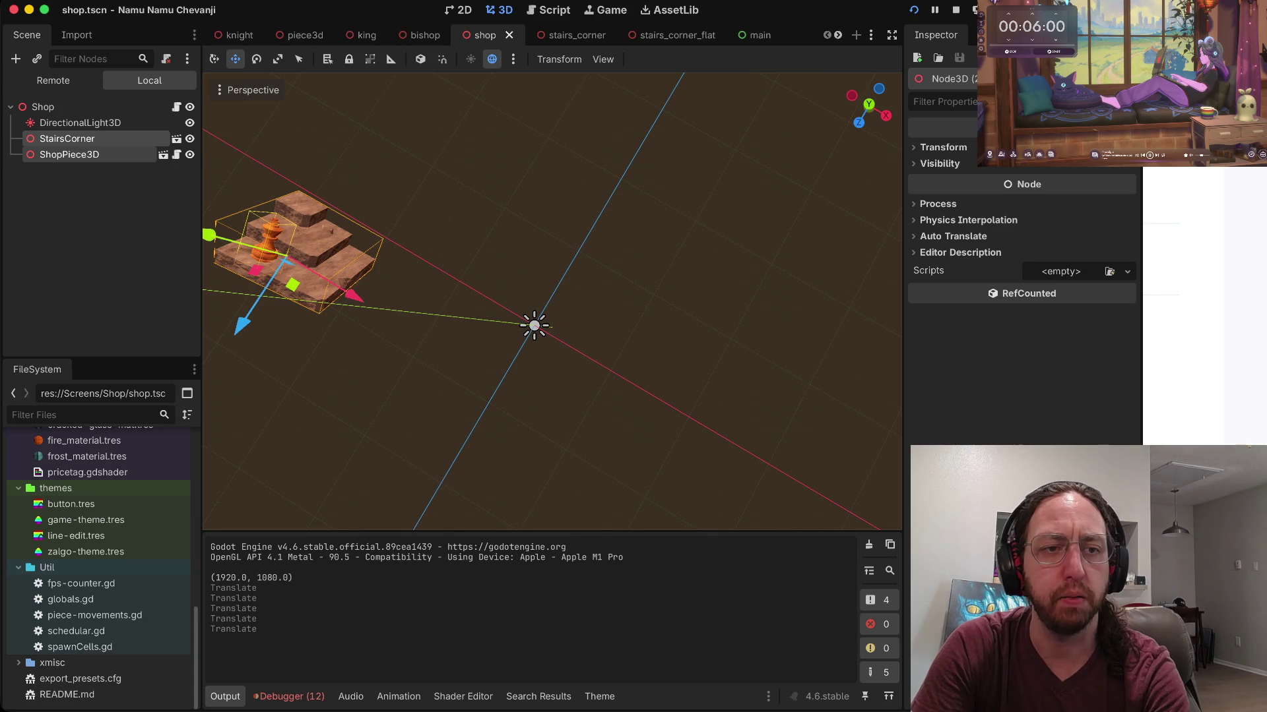
# Step: Paste the stairs and piece under Shop and move the copies toward the scene centre
pyautogui.click(43, 107)
pyautogui.press('super+v')
pyautogui.moveTo(284, 261); pyautogui.dragTo(485, 376)
pyautogui.press('r')
pyautogui.press('e')
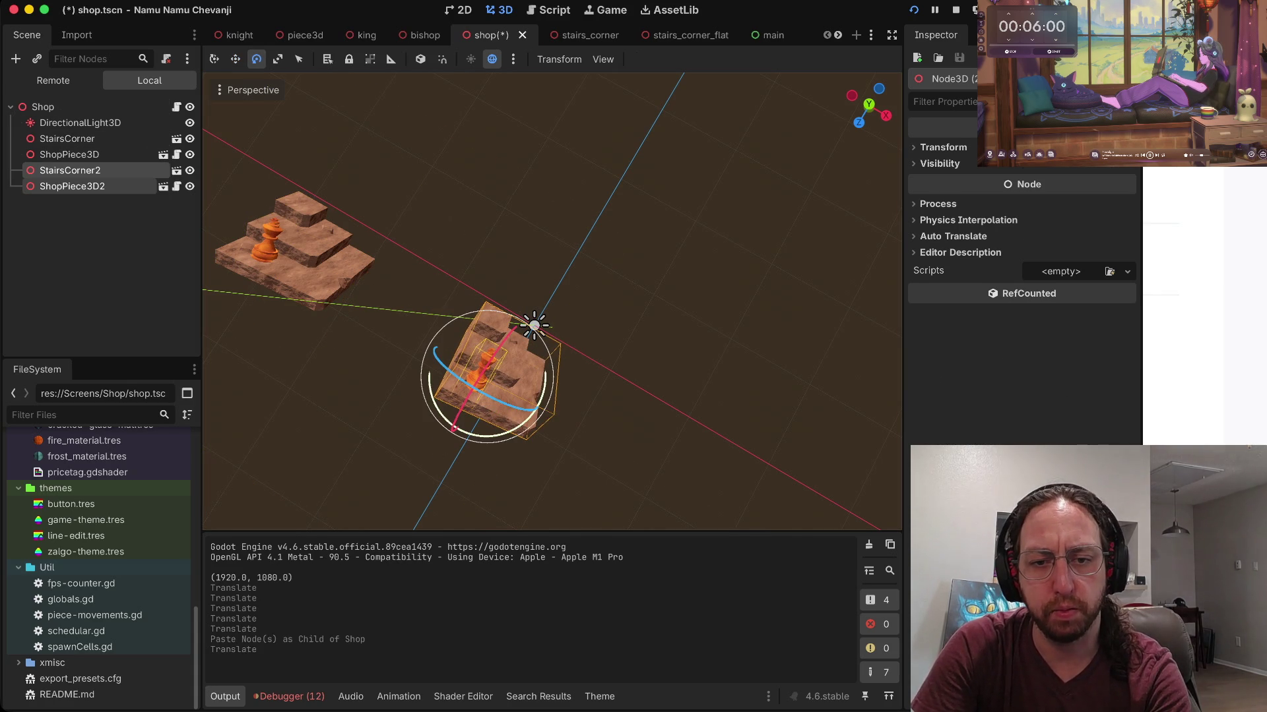
pyautogui.moveTo(539, 417)
pyautogui.mouseDown()
pyautogui.moveTo(362, 363)
pyautogui.moveTo(381, 303)
pyautogui.mouseUp()
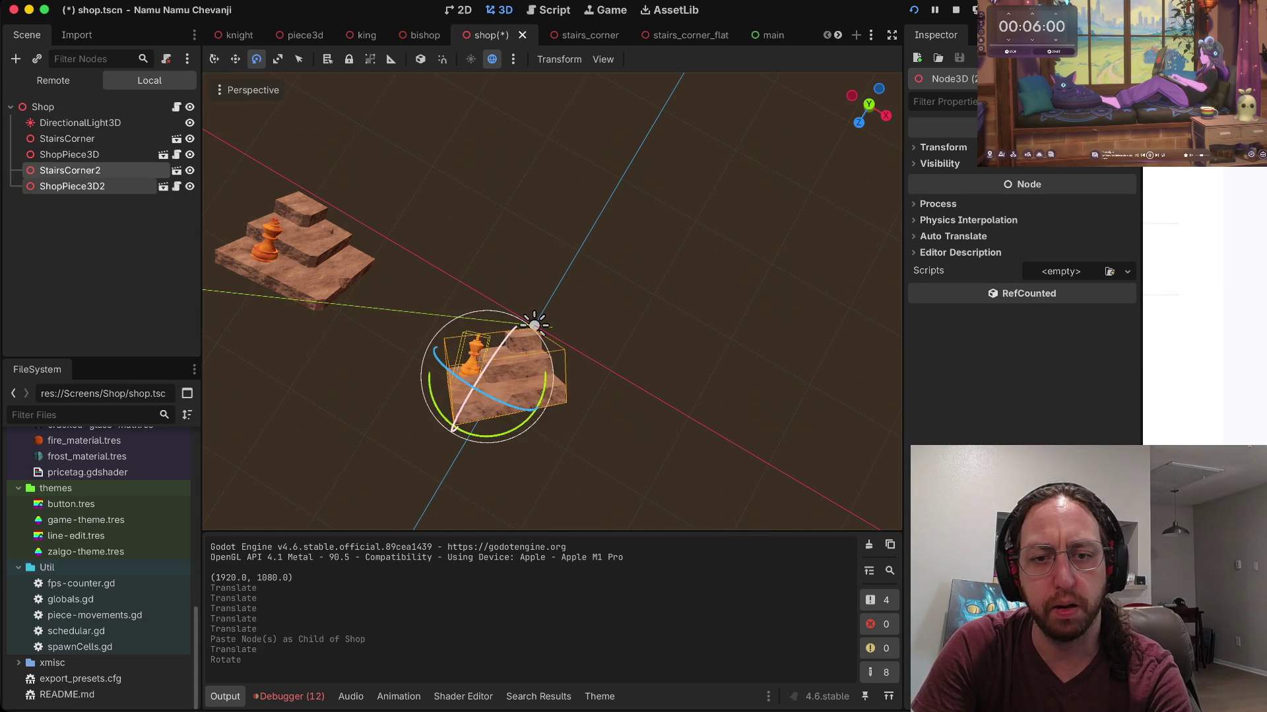
pyautogui.press('super+z')
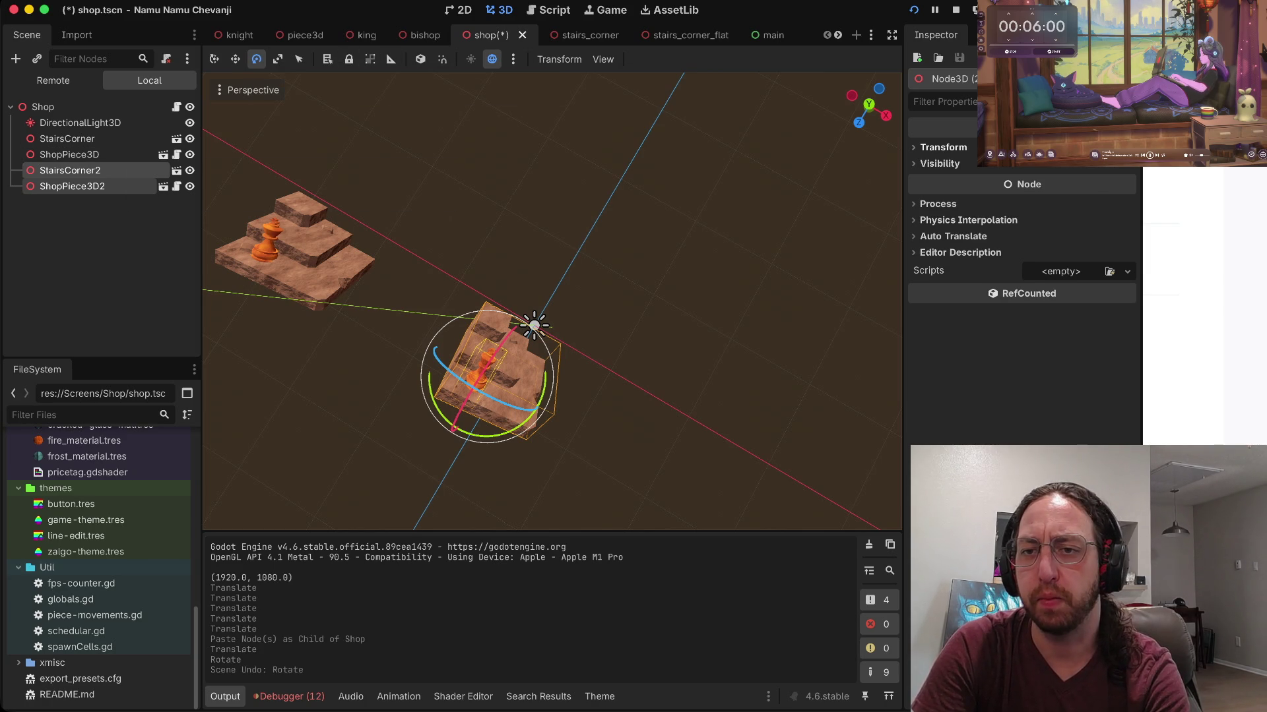
# Step: Rotate the pasted platform about the Z axis, then about the X axis
pyautogui.click(943, 147)
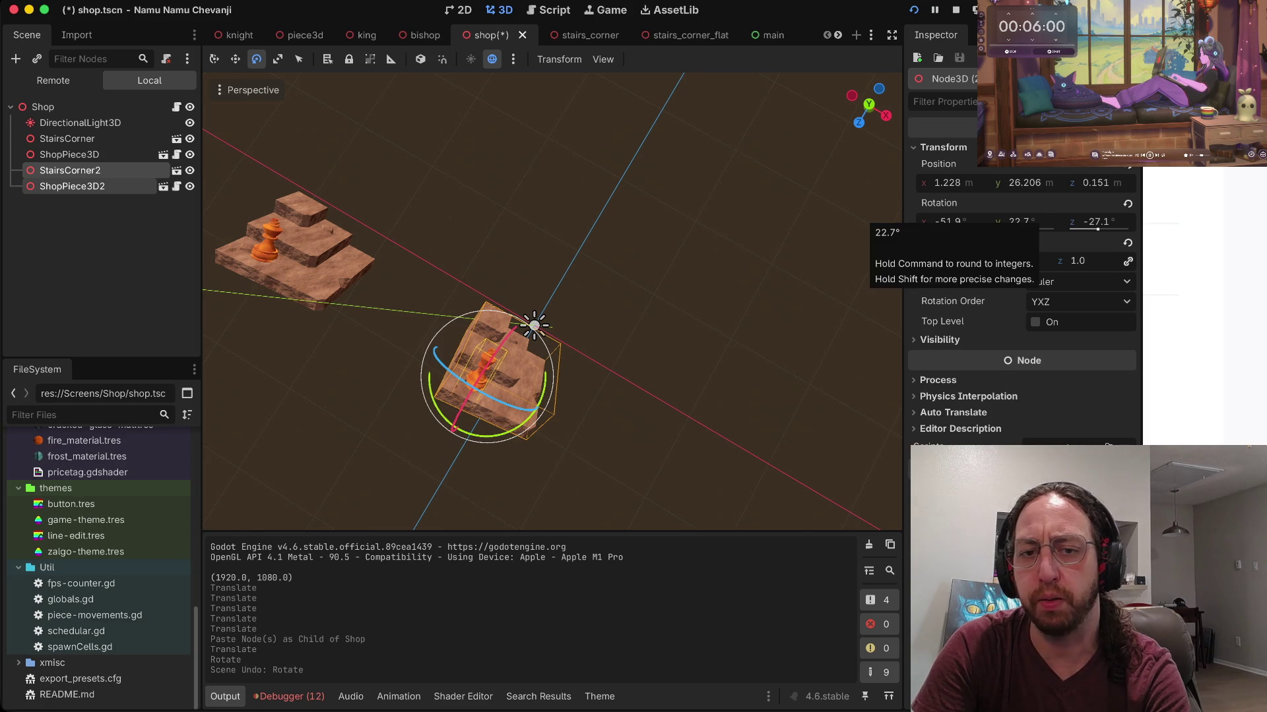
pyautogui.press('r')
pyautogui.press('z')
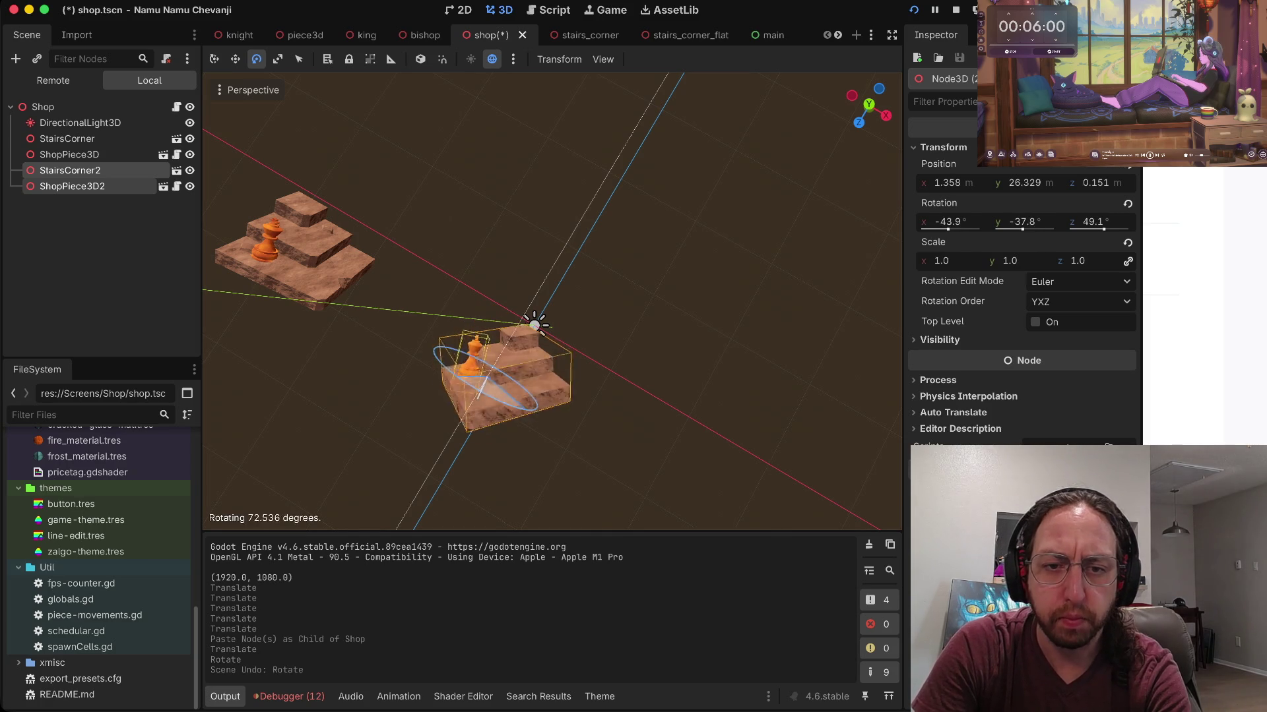
pyautogui.press('Return')
pyautogui.press('r')
pyautogui.press('x')
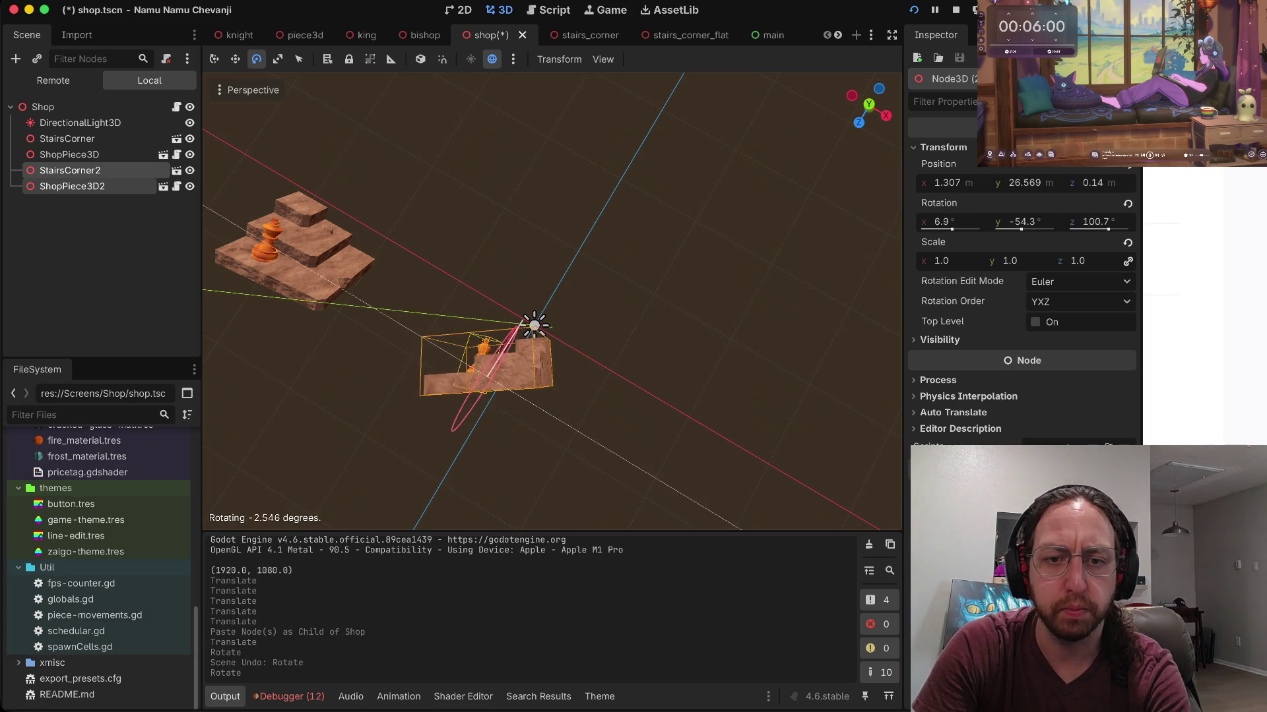
pyautogui.press('Return')
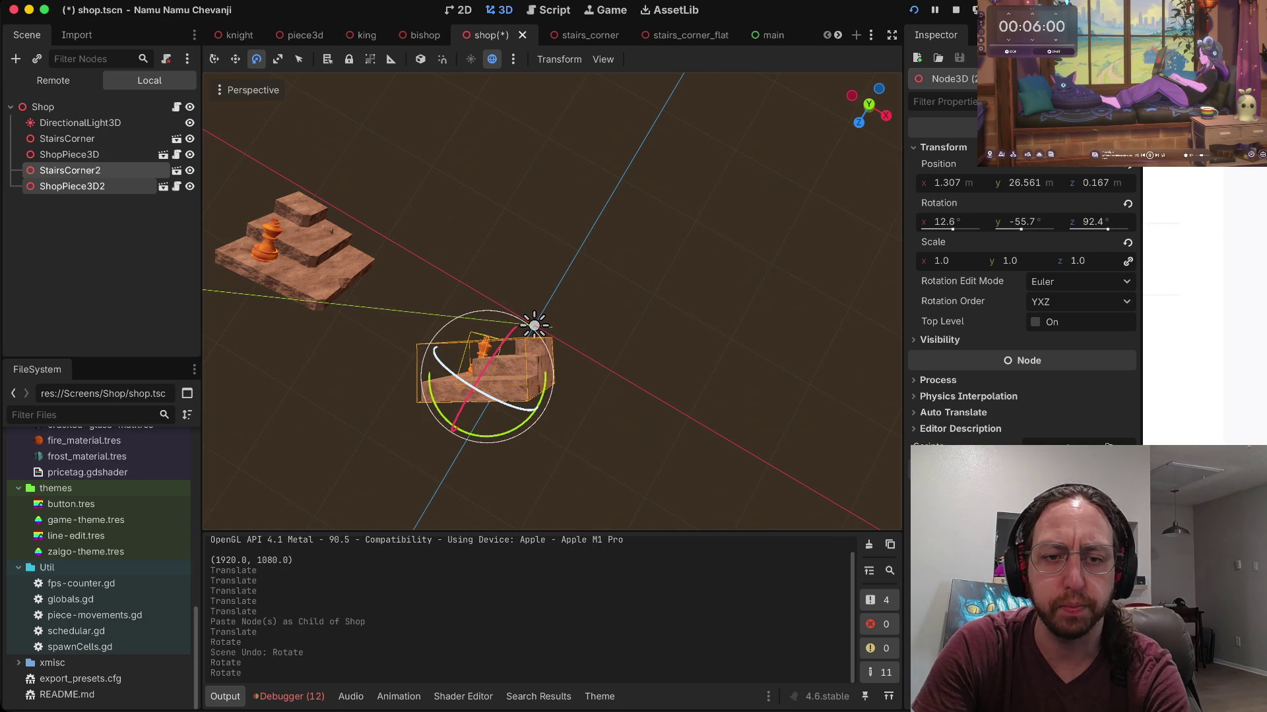
# Step: Refine the pasted platform's rotation, tilting it to its final angle
pyautogui.press('r')
pyautogui.press('Return')
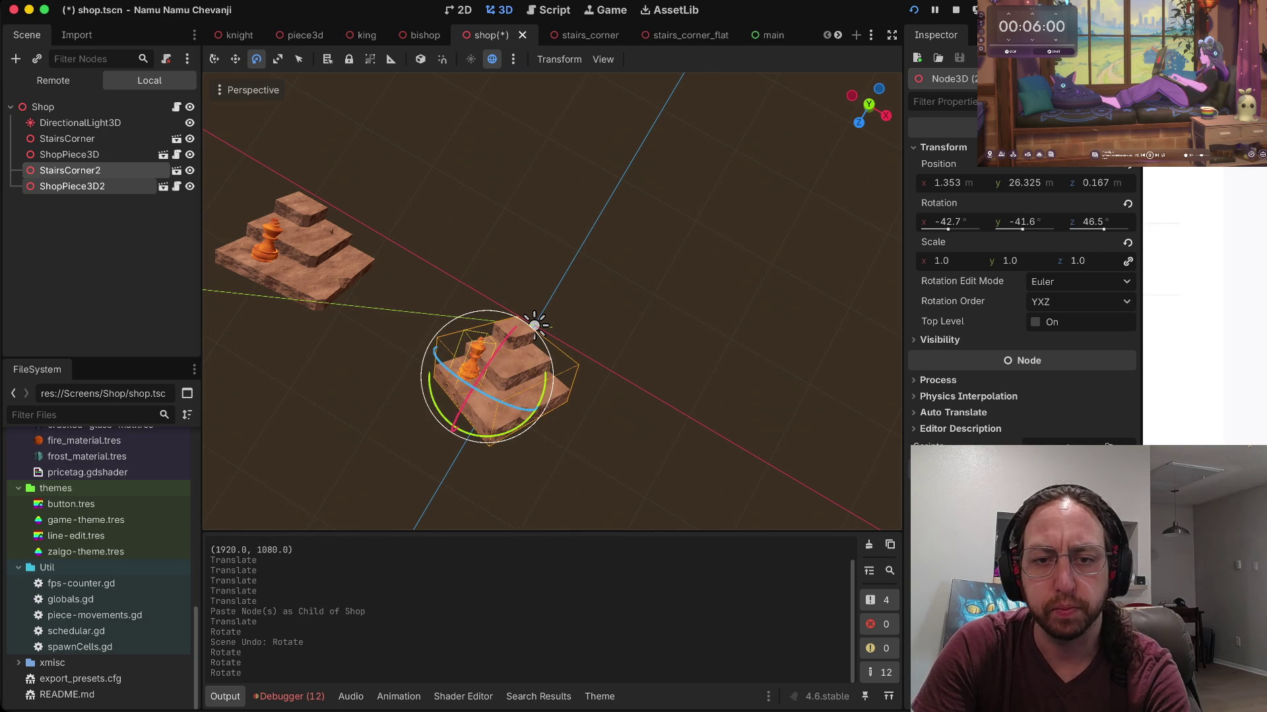
pyautogui.press('r')
pyautogui.press('Return')
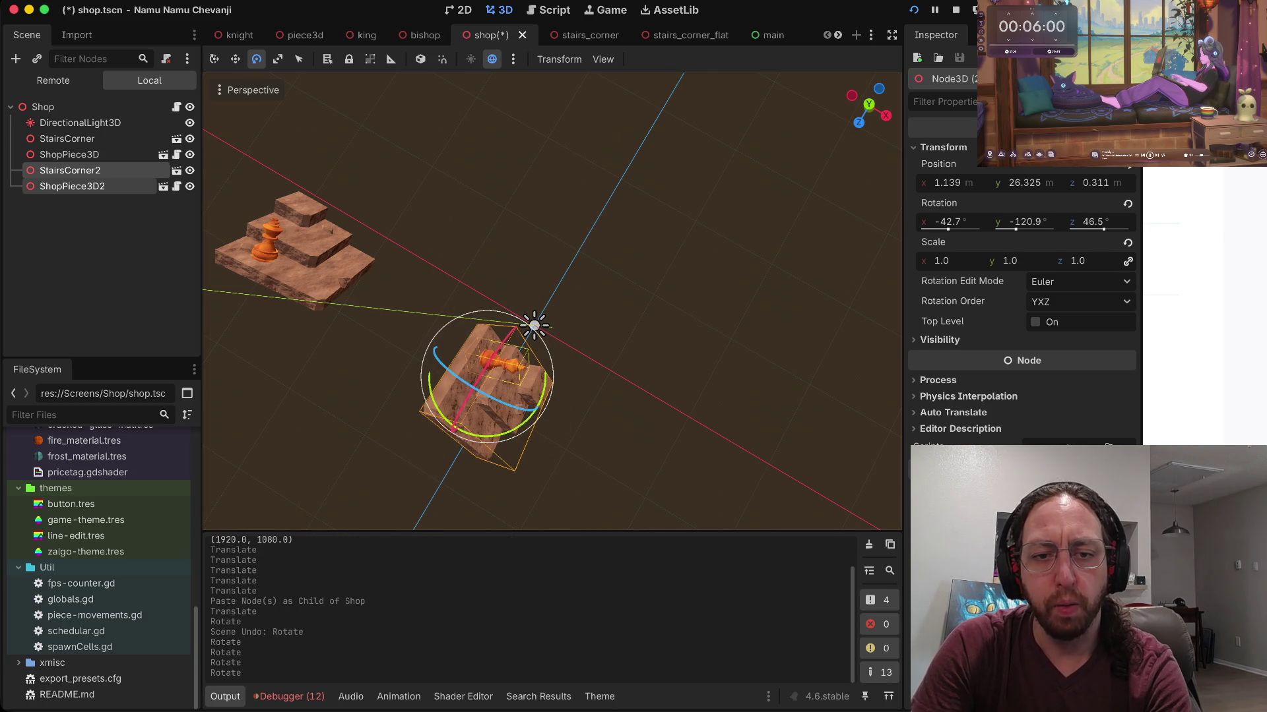
pyautogui.press('r')
pyautogui.press('Return')
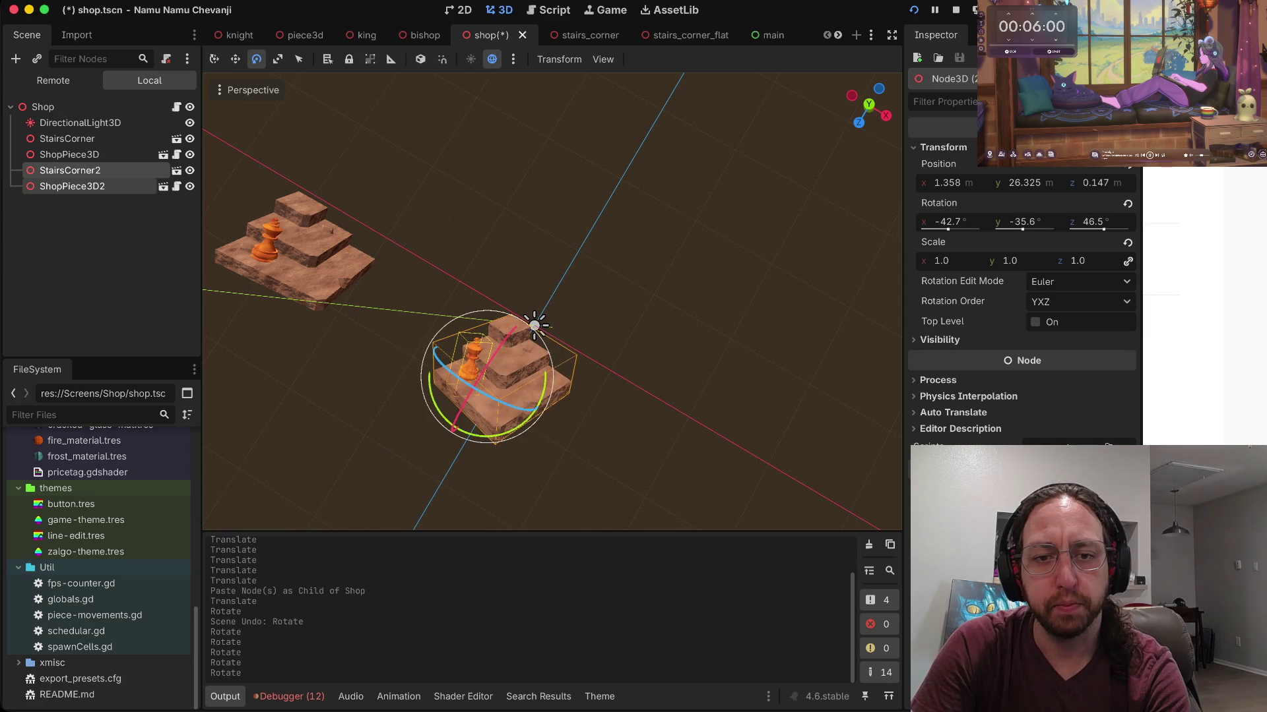
pyautogui.press('r')
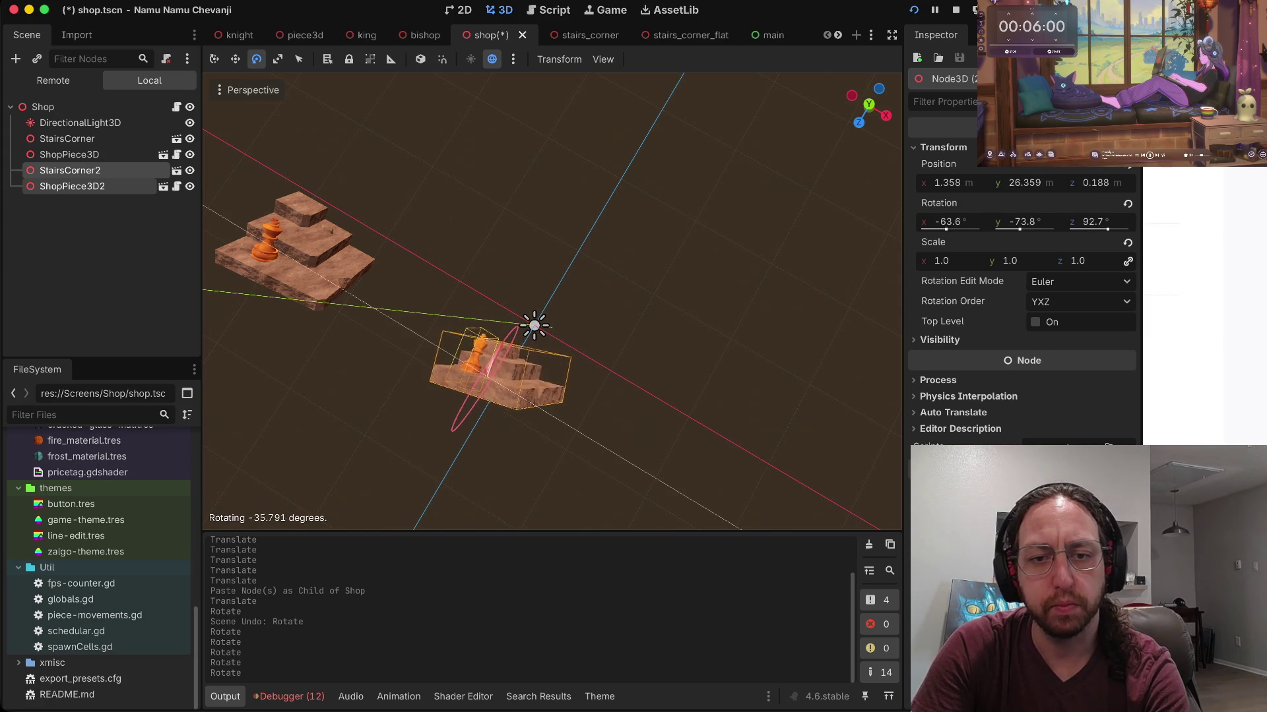
pyautogui.press('Return')
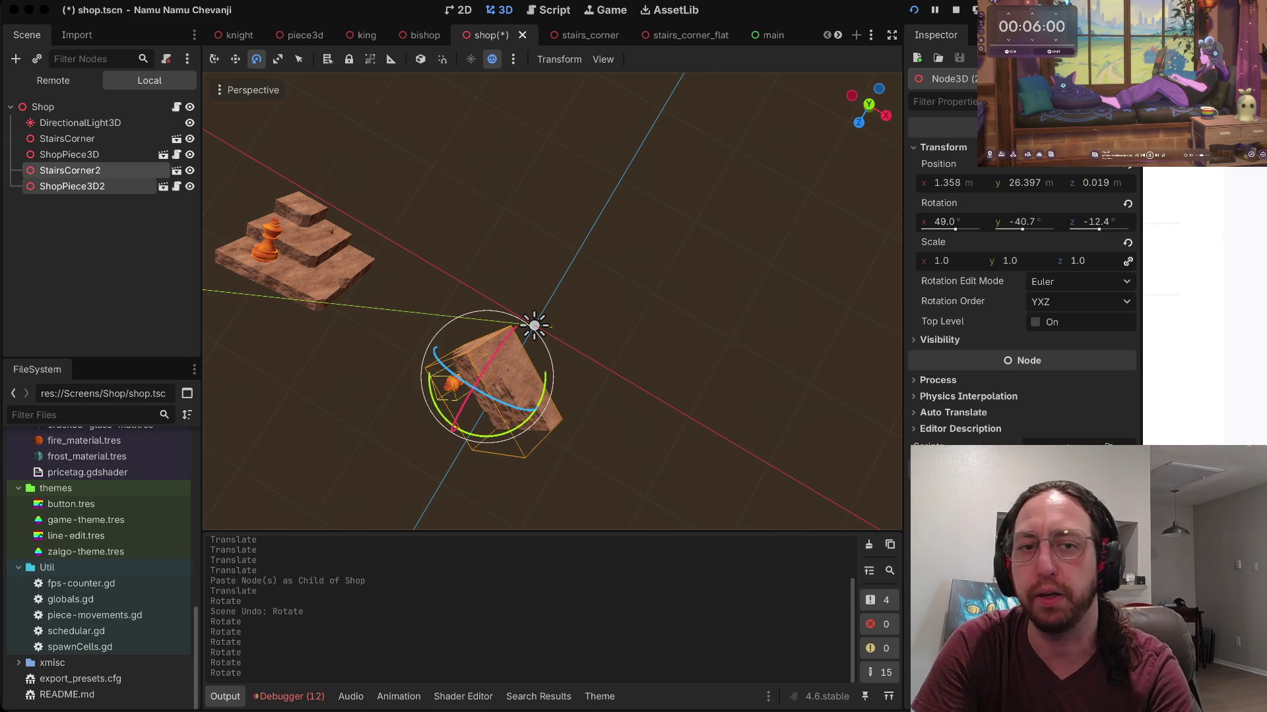
pyautogui.moveTo(522, 330); pyautogui.dragTo(534, 325)
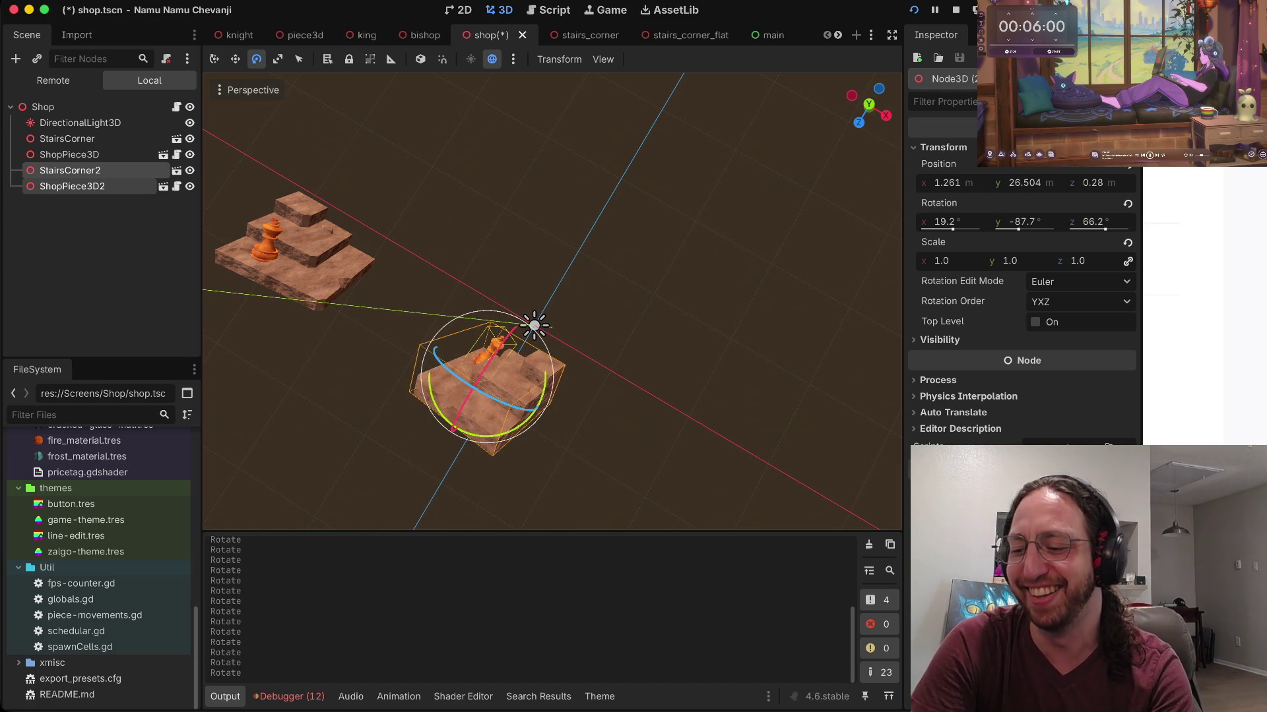
pyautogui.moveTo(534, 326); pyautogui.dragTo(534, 325)
# Step: Save, start the game from its title screen to view both platforms, then stop it
pyautogui.hotkey('ctrl', 's')
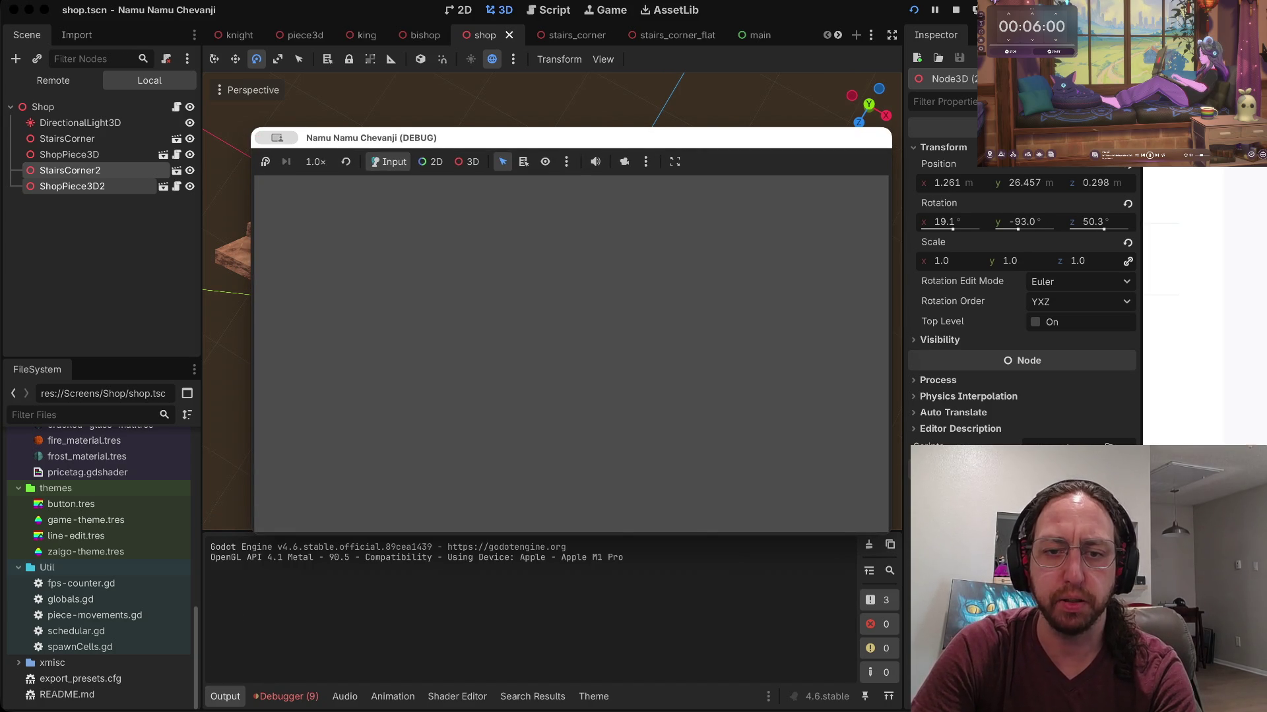
pyautogui.click(431, 405)
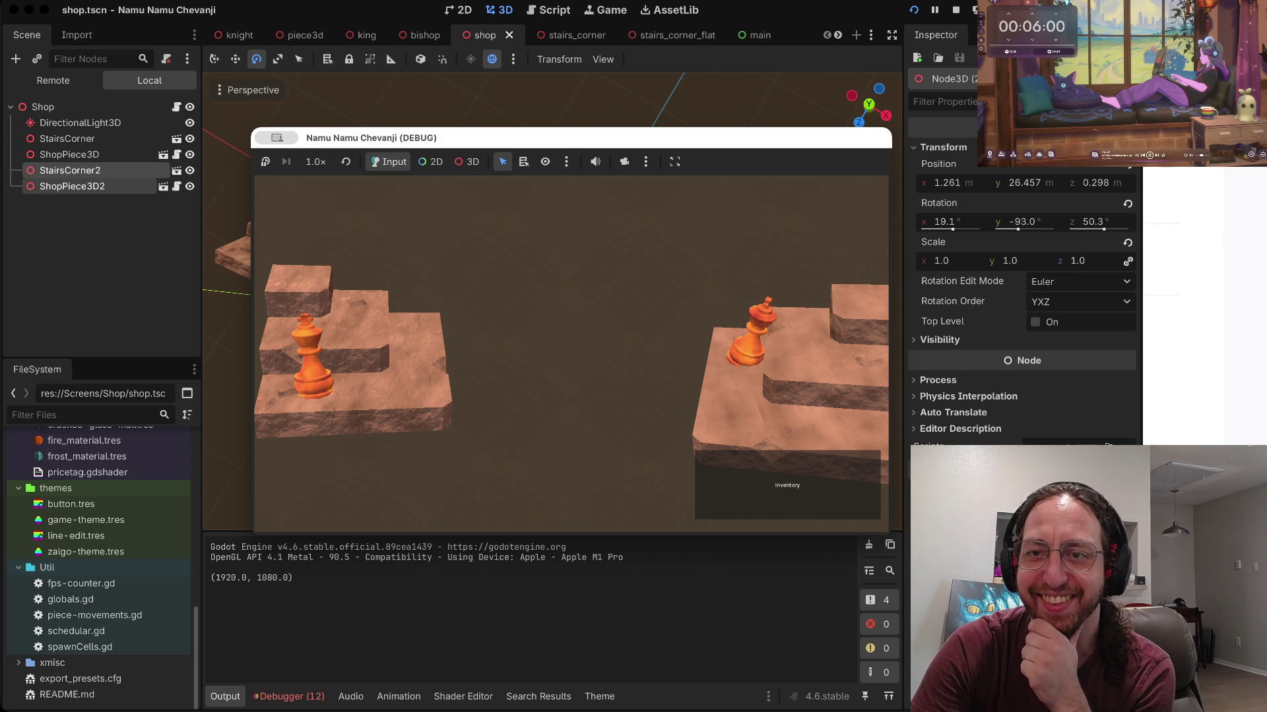
pyautogui.click(955, 9)
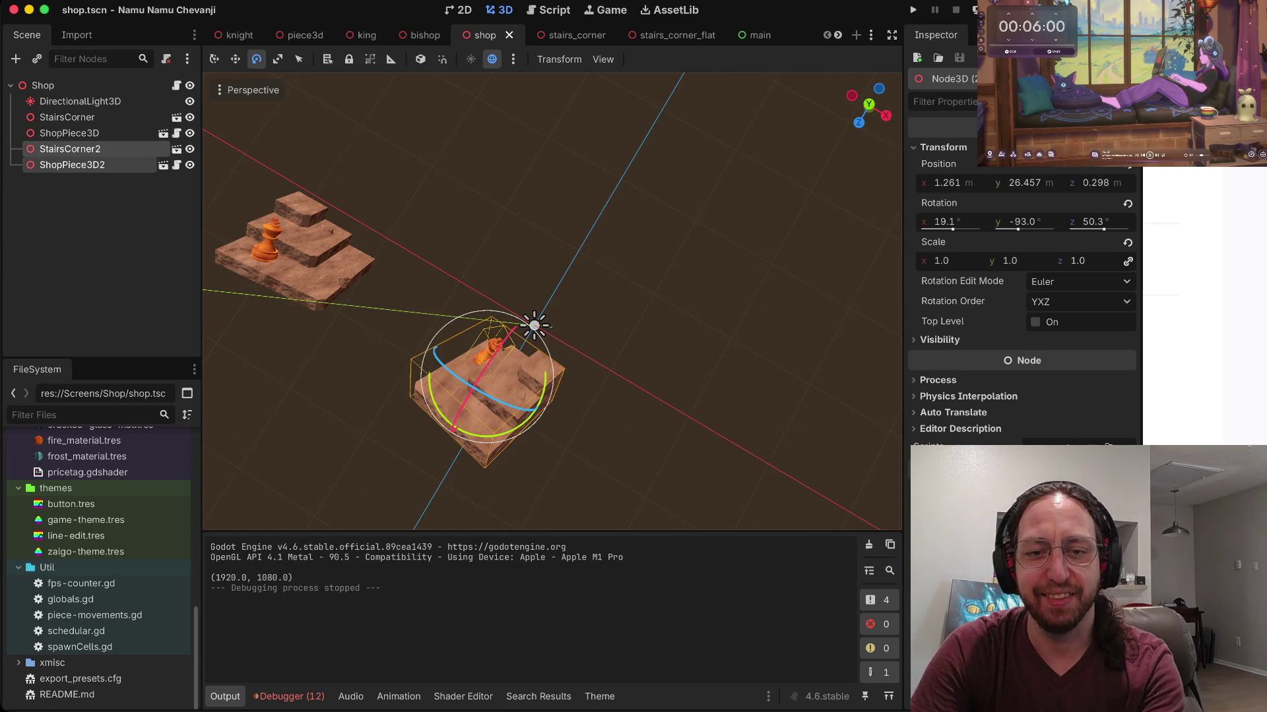
# Step: Nudge StairsCorner2 and ShopPiece3D2 slightly down and save the shop scene
pyautogui.click(70, 133)
pyautogui.click(70, 148)
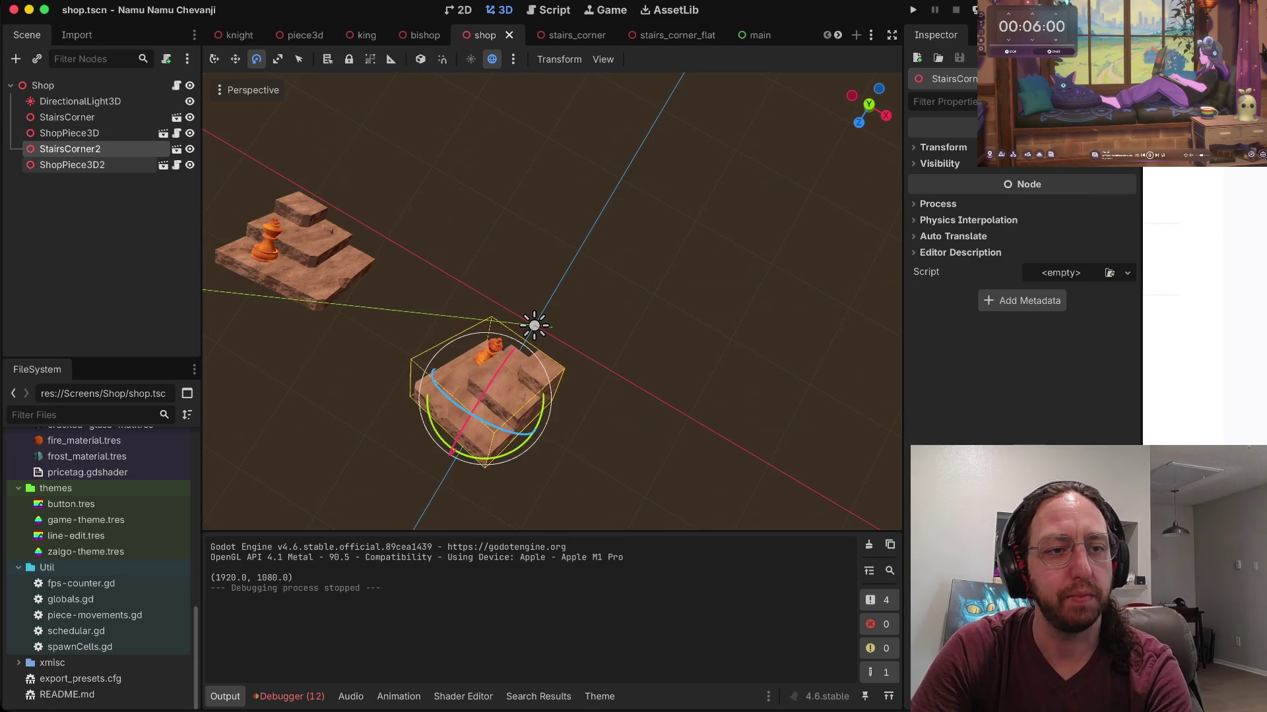
pyautogui.keyDown('shift'); pyautogui.click(72, 165); pyautogui.keyUp('shift')
pyautogui.press('w')
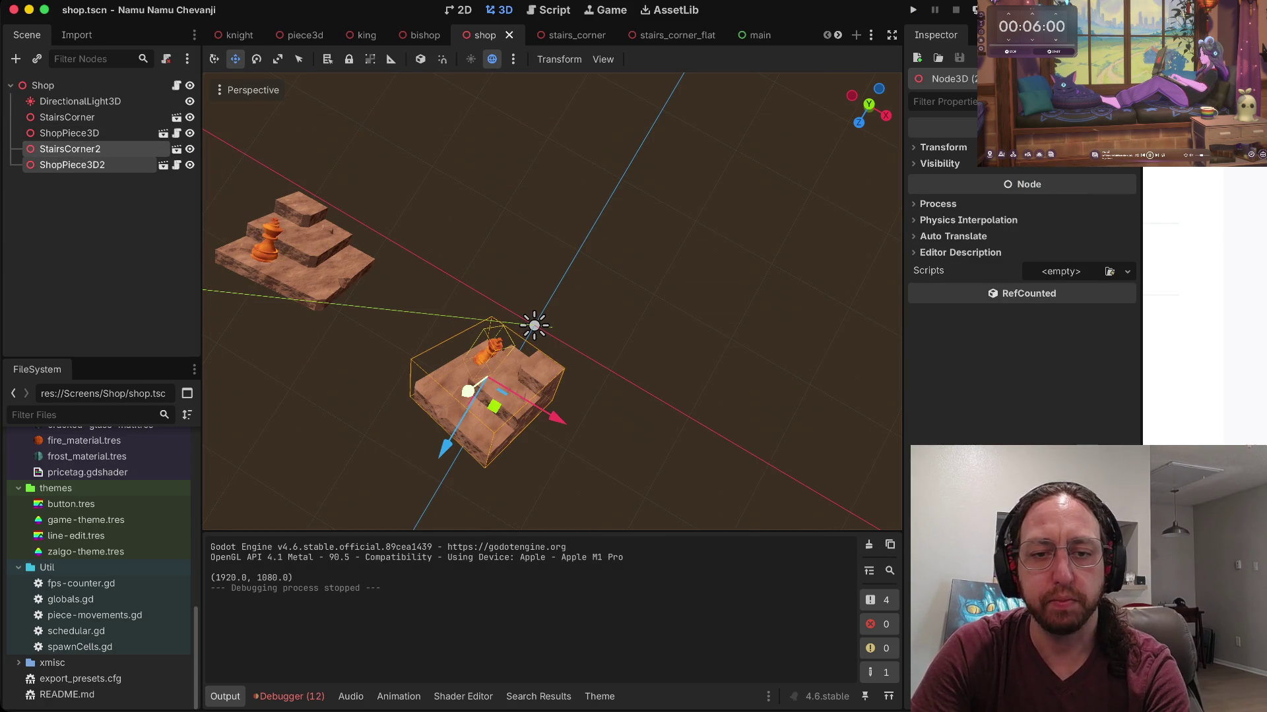
pyautogui.press('g')
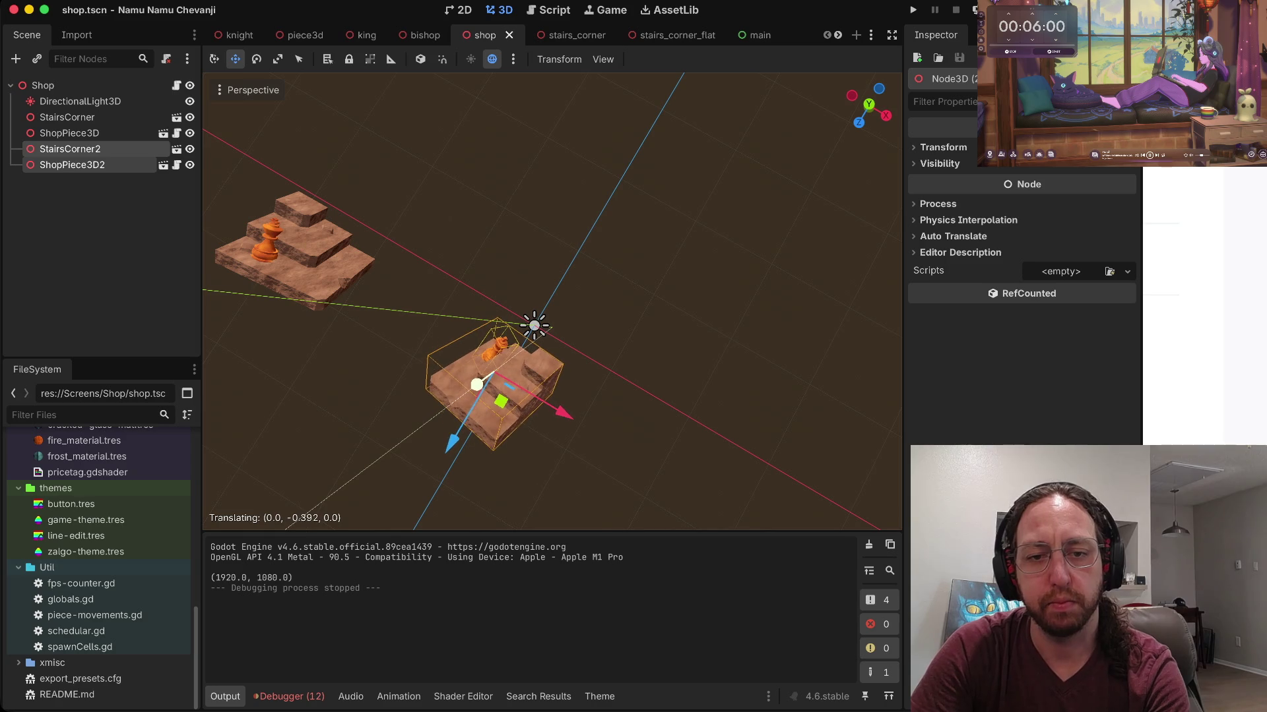
pyautogui.press('Return')
pyautogui.hotkey('ctrl', 's')
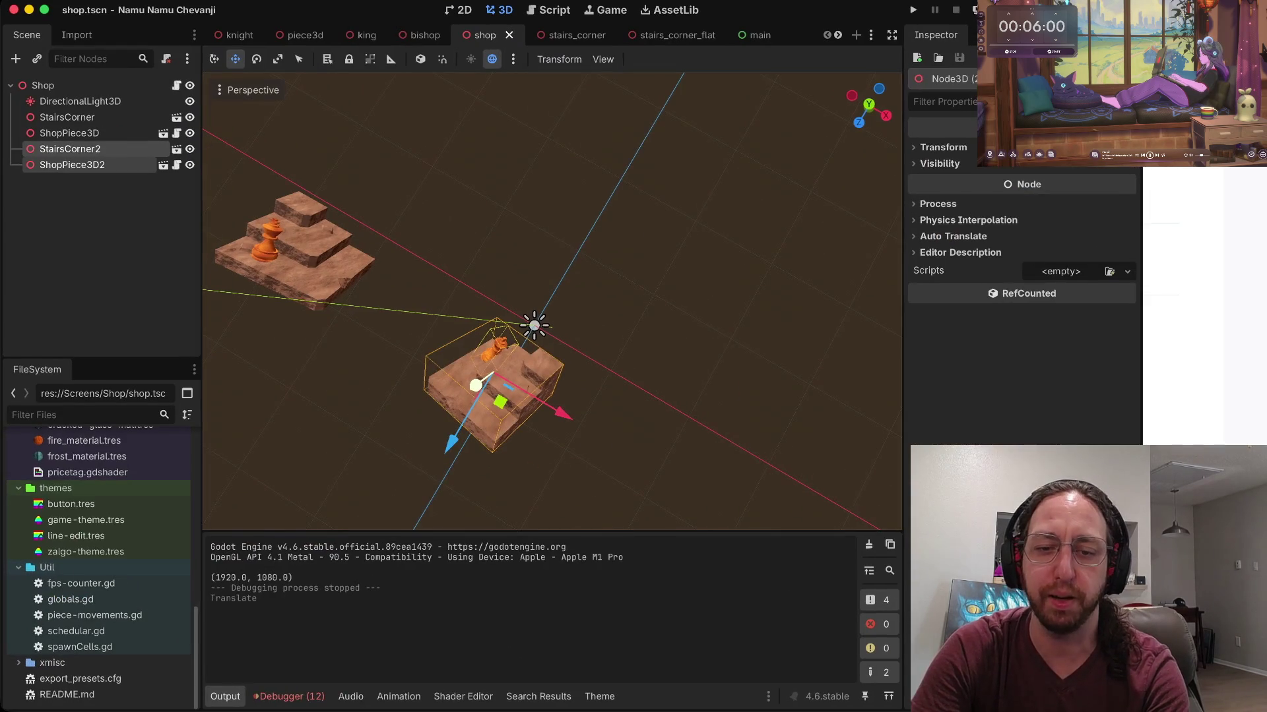
# Step: Run the game to compare both stair platforms, then return to the editor
pyautogui.press('super+b')
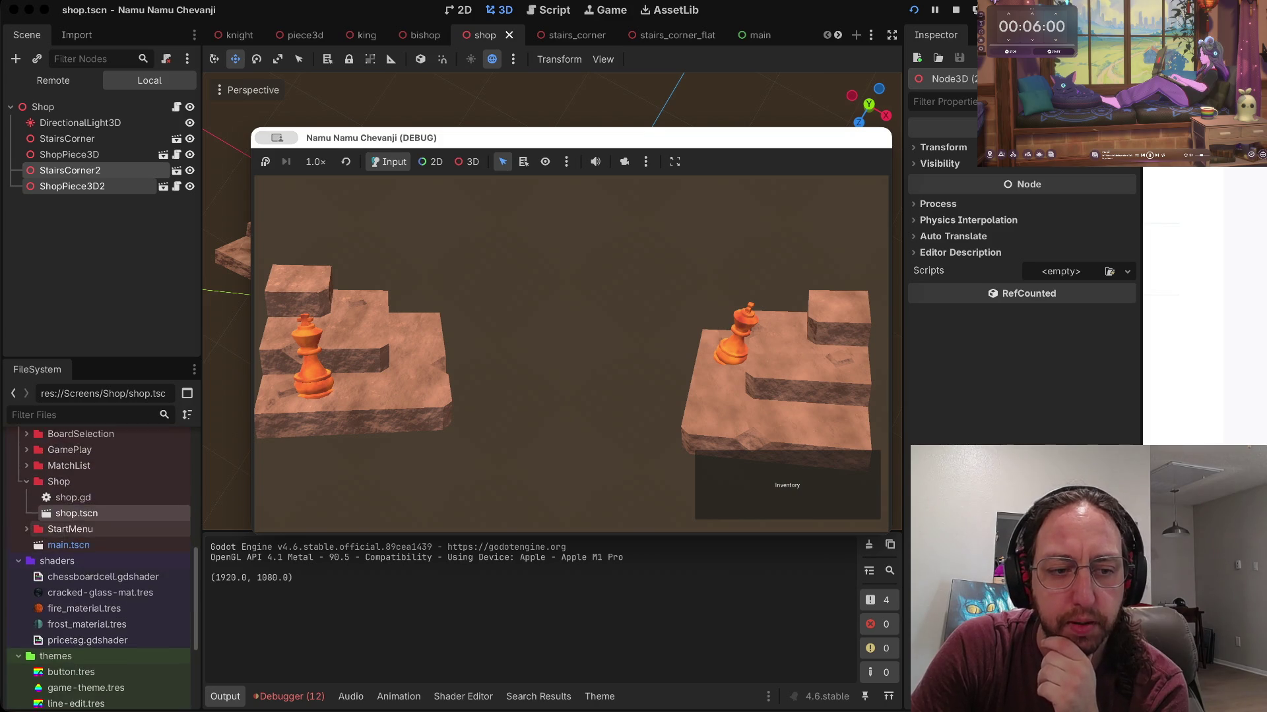
pyautogui.scroll(10, 99, 561)
pyautogui.scroll(5, 99, 601)
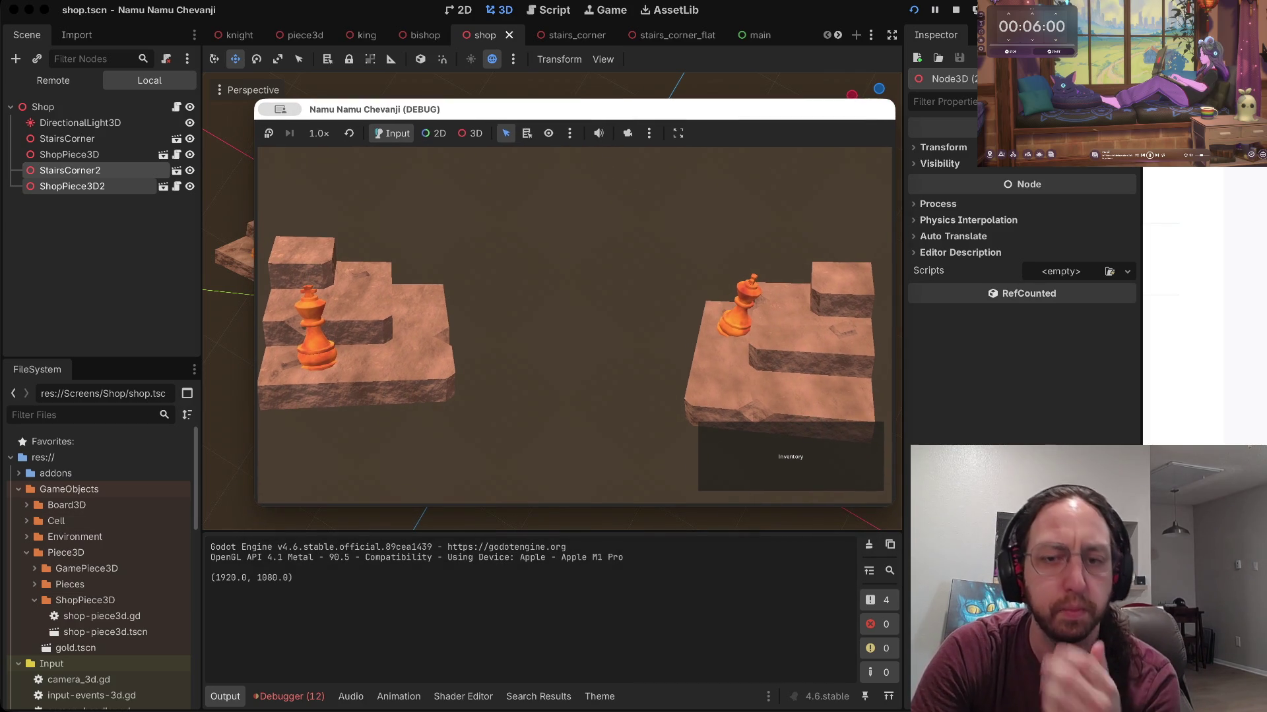
pyautogui.click(69, 154)
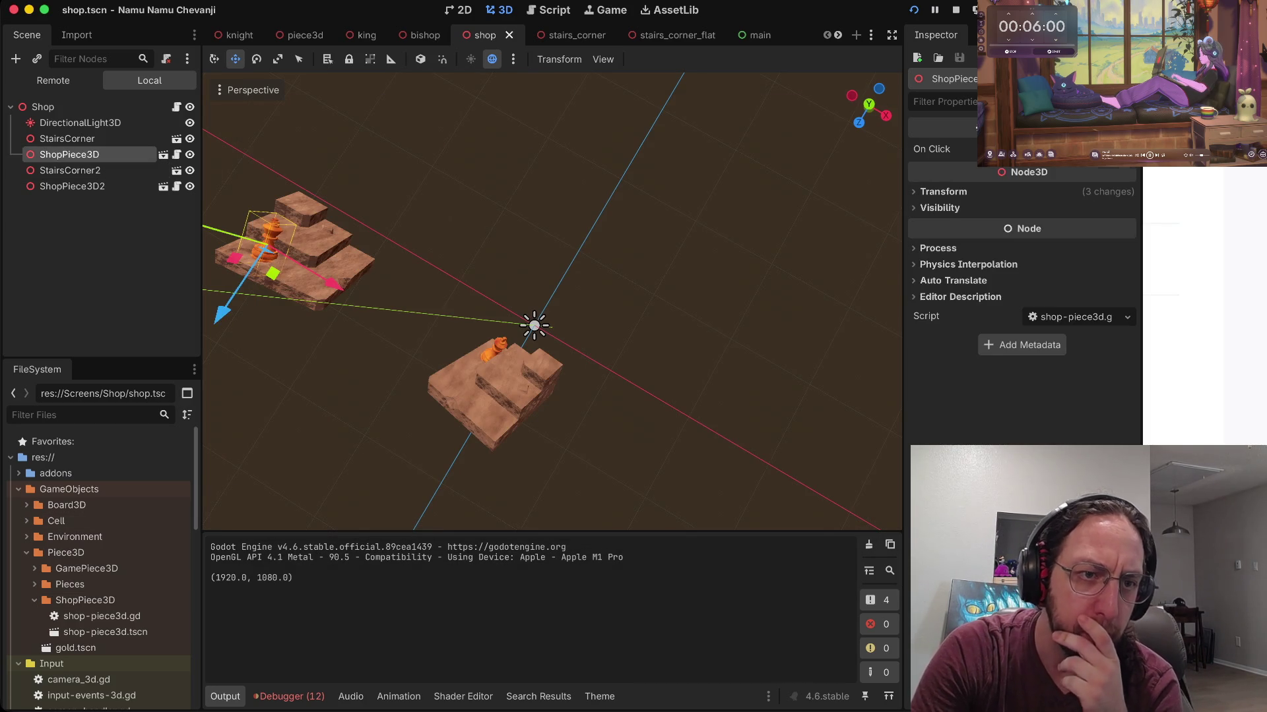
# Step: Paste a copy of ShopPiece3D as a child of the Shop root
pyautogui.click(66, 138)
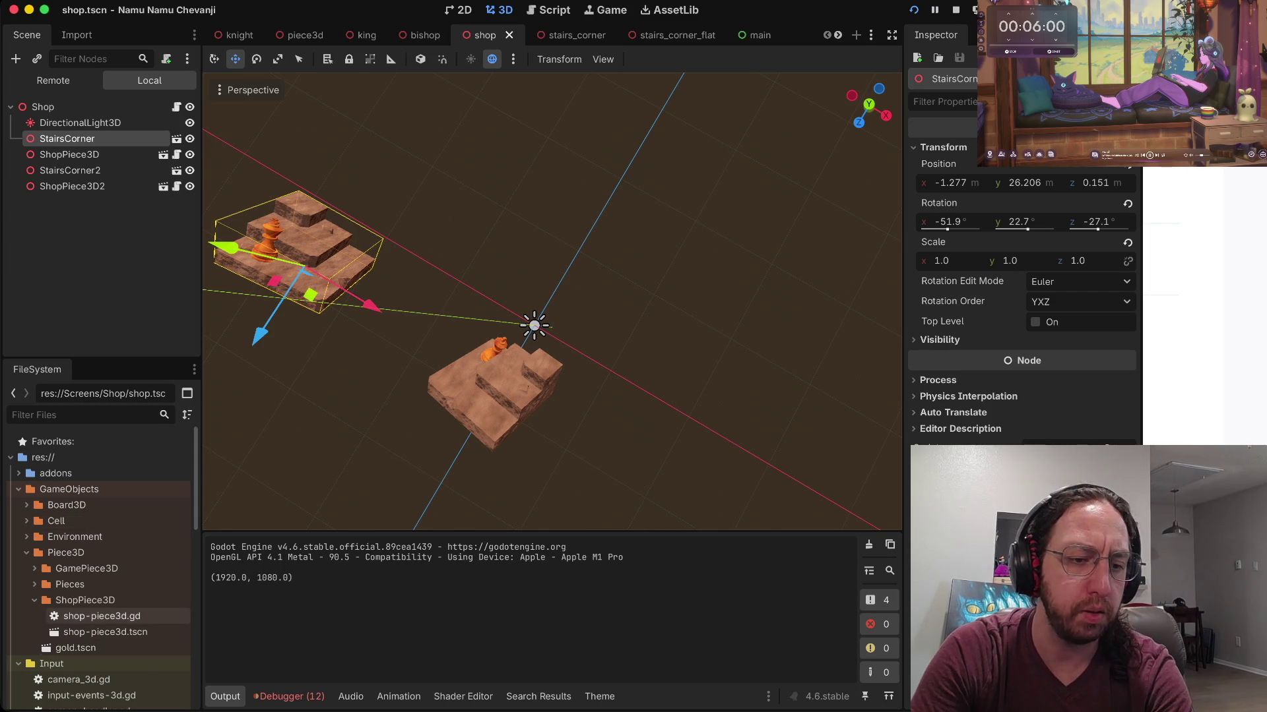
pyautogui.scroll(-5, 75, 537)
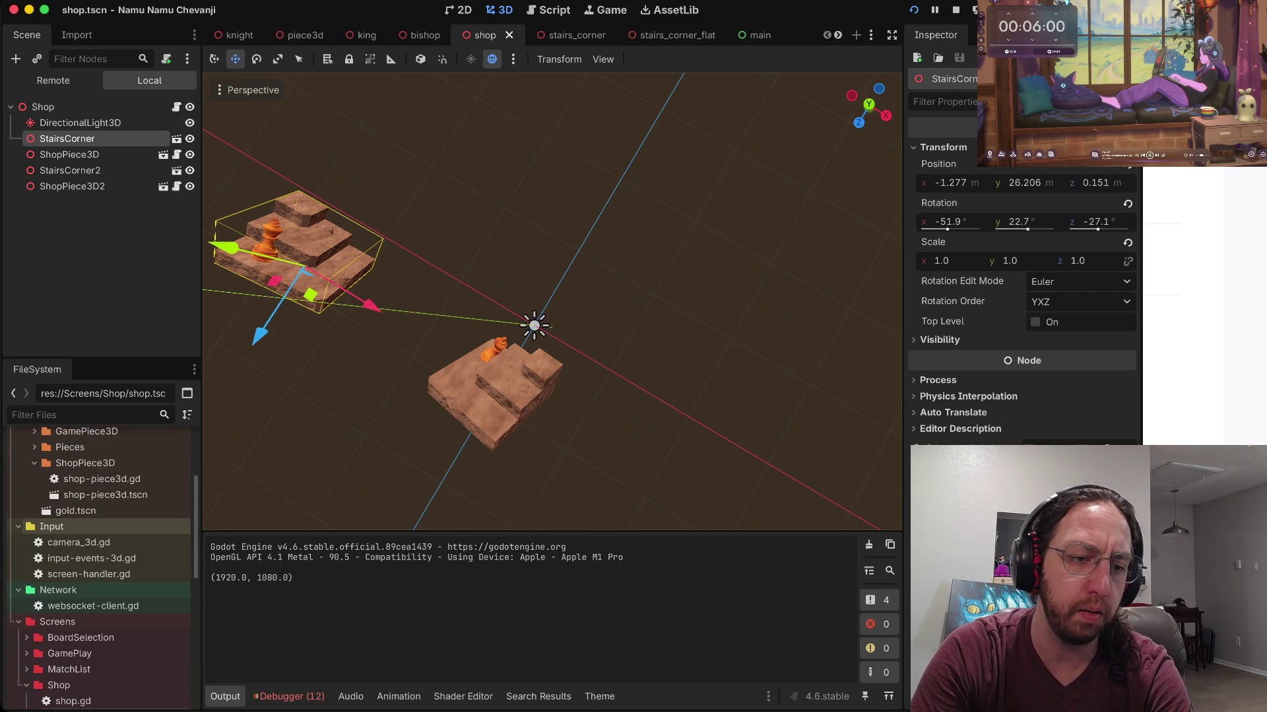
pyautogui.scroll(3, 99, 567)
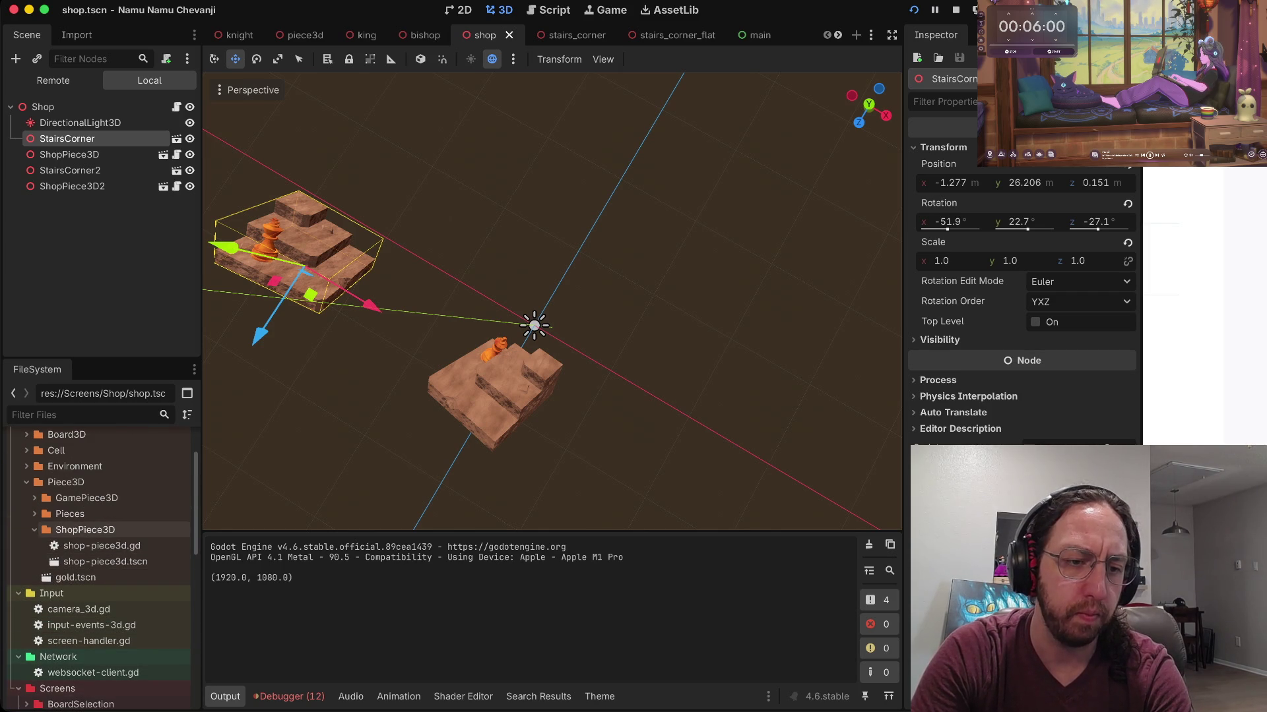
pyautogui.click(106, 561)
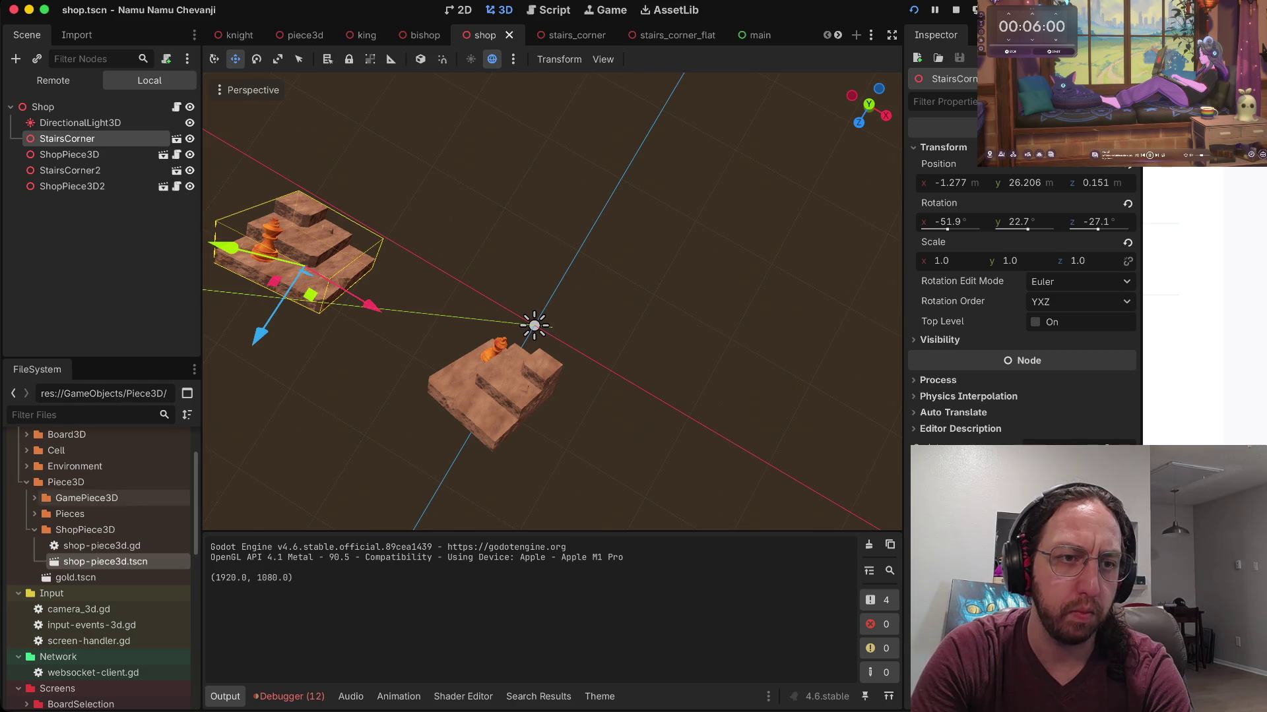
pyautogui.click(69, 154)
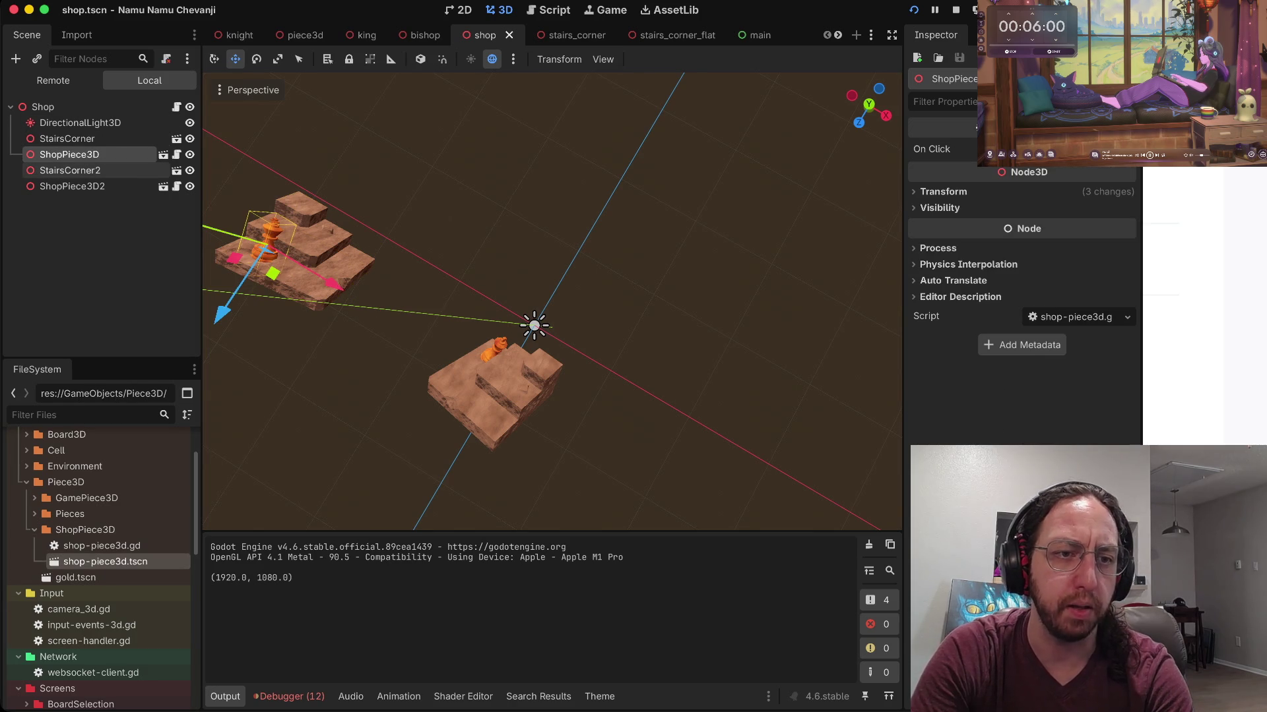
pyautogui.press('super+v')
pyautogui.press('super+z')
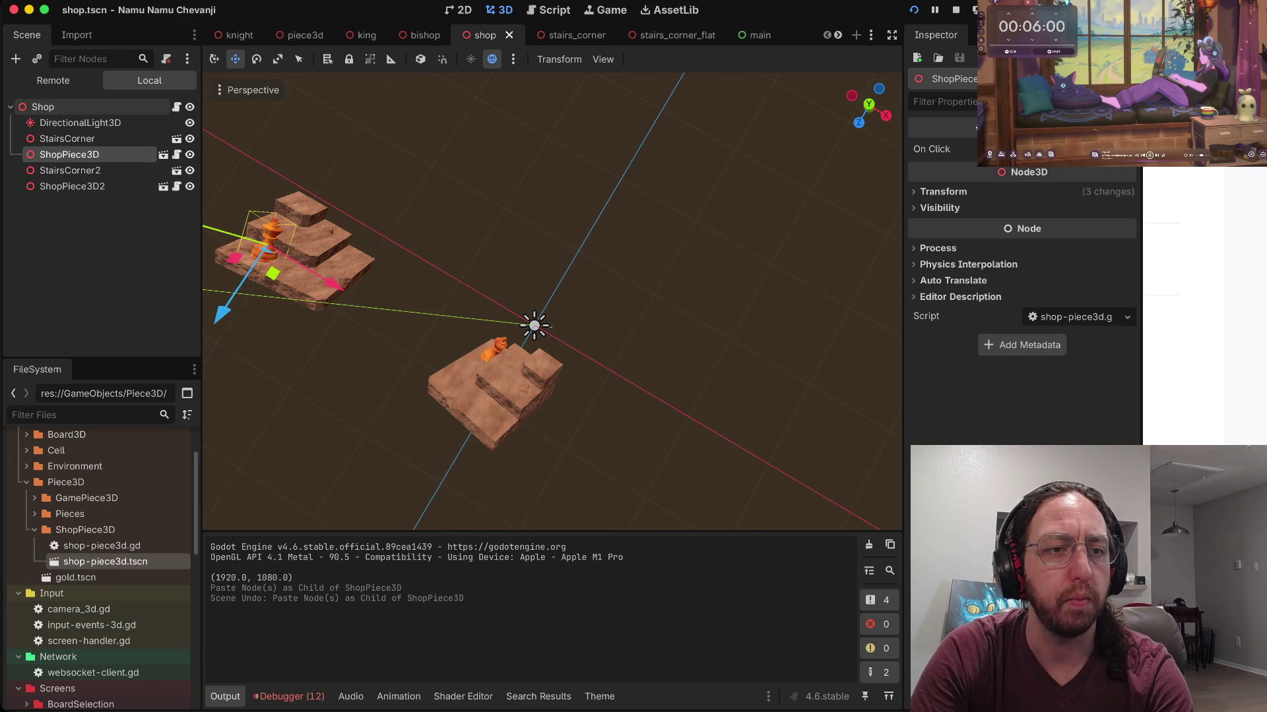
pyautogui.click(42, 107)
pyautogui.press('super+v')
# Step: Place ShopPiece3D3 on the top step of the first stairs, save, and open shop-piece3d.tscn
pyautogui.moveTo(272, 273); pyautogui.dragTo(320, 301)
pyautogui.moveTo(237, 257); pyautogui.dragTo(299, 270)
pyautogui.moveTo(311, 353); pyautogui.dragTo(333, 321)
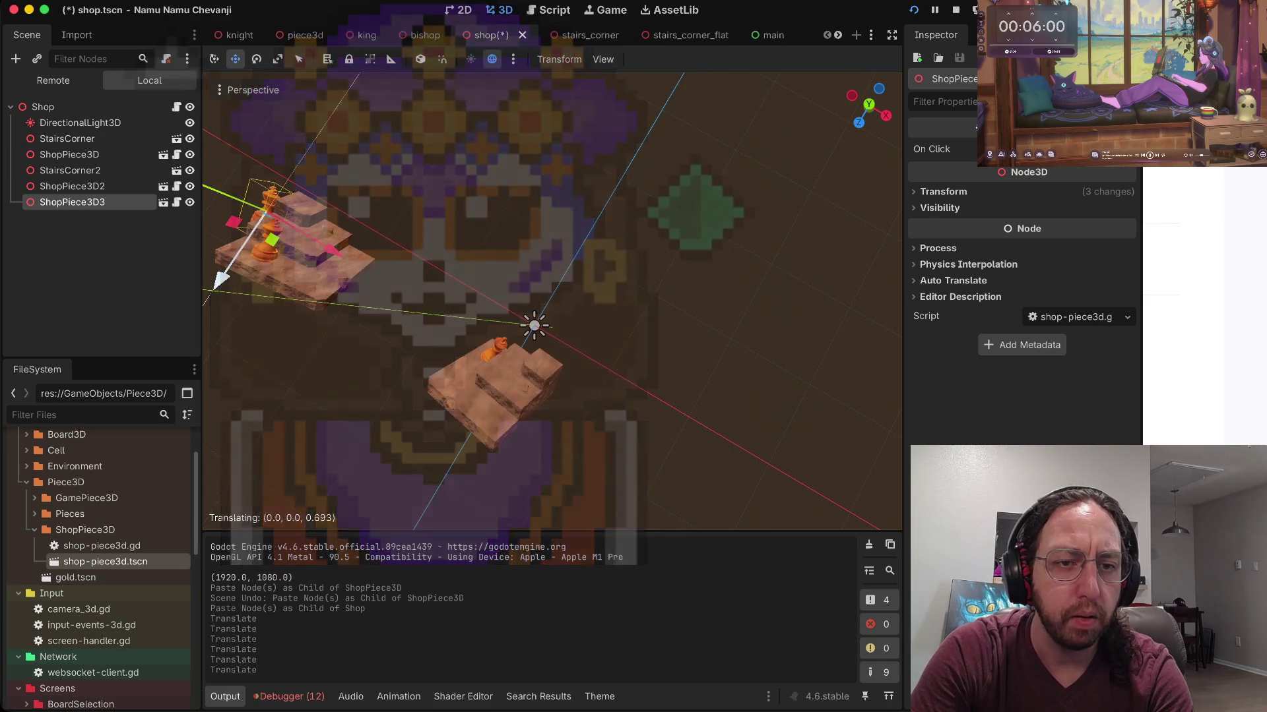
pyautogui.moveTo(343, 261)
pyautogui.mouseDown()
pyautogui.moveTo(370, 272)
pyautogui.moveTo(388, 252)
pyautogui.mouseUp()
pyautogui.moveTo(272, 283); pyautogui.dragTo(267, 264)
pyautogui.moveTo(378, 235); pyautogui.dragTo(374, 235)
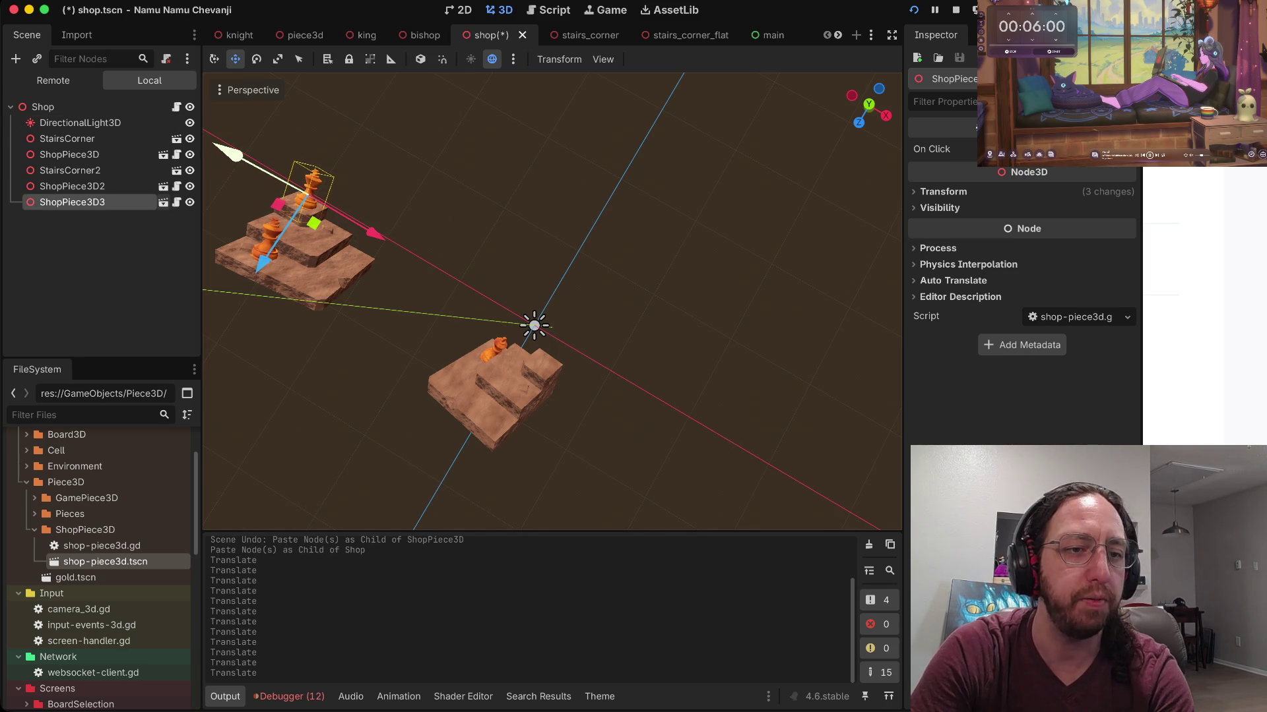
pyautogui.hotkey('ctrl', 's')
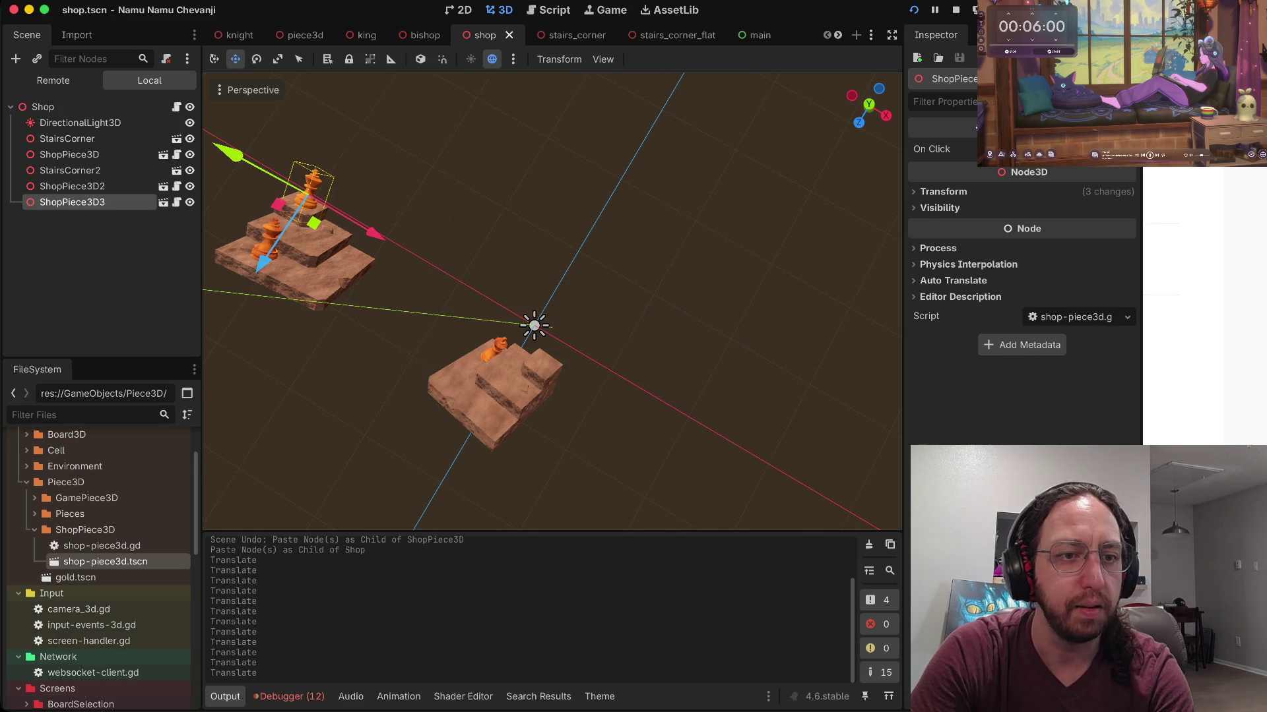
pyautogui.click(163, 202)
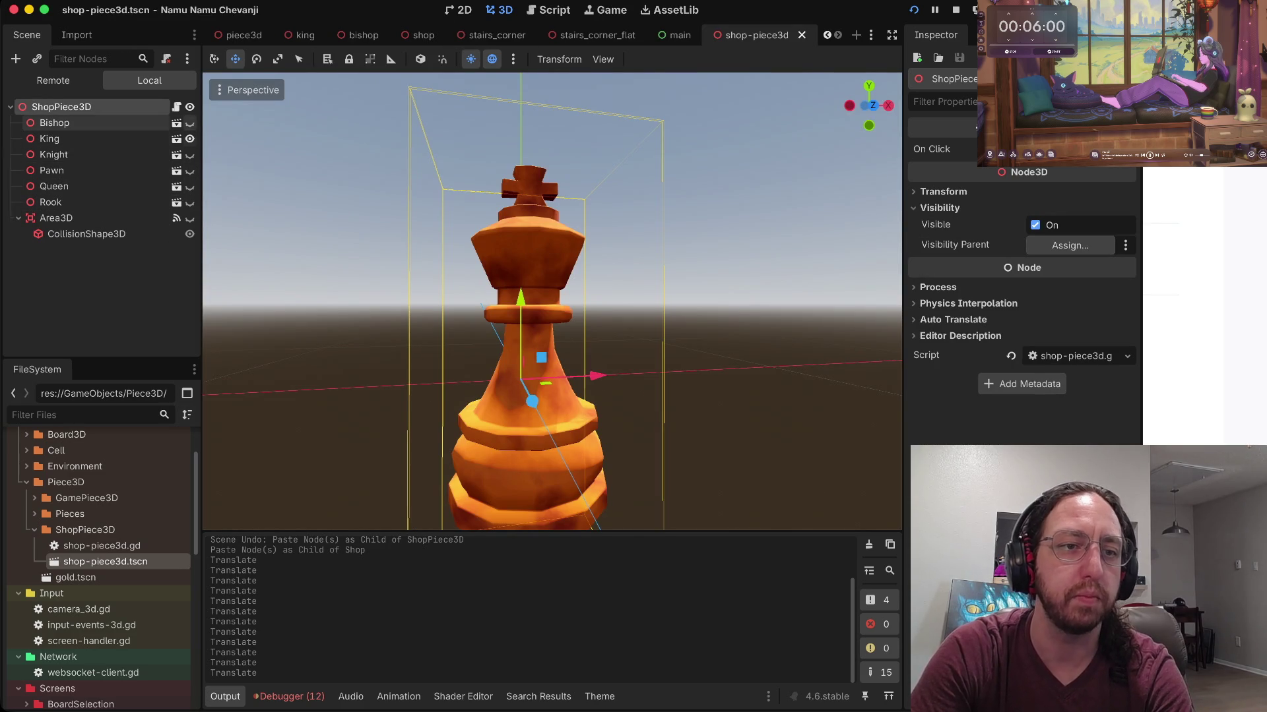
# Step: Save the shop-piece3d scene, glance at the main scene, and return to it
pyautogui.doubleClick(190, 122)
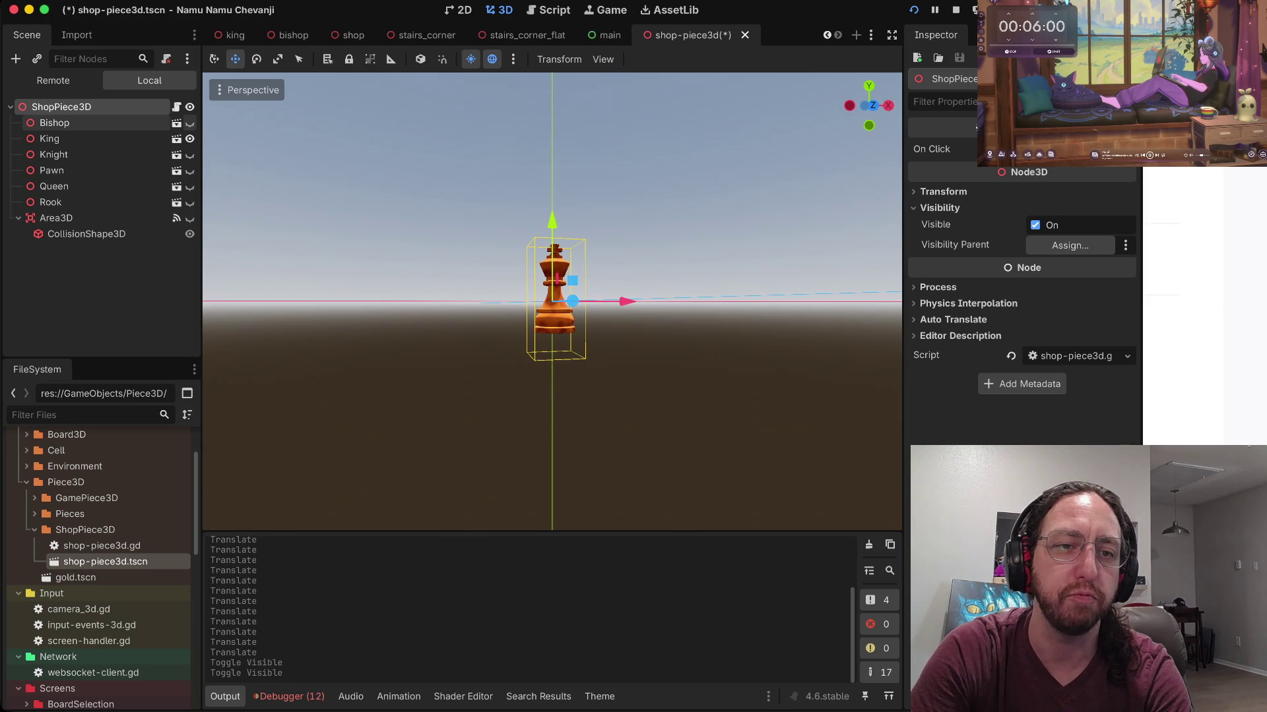
pyautogui.hotkey('ctrl', 's')
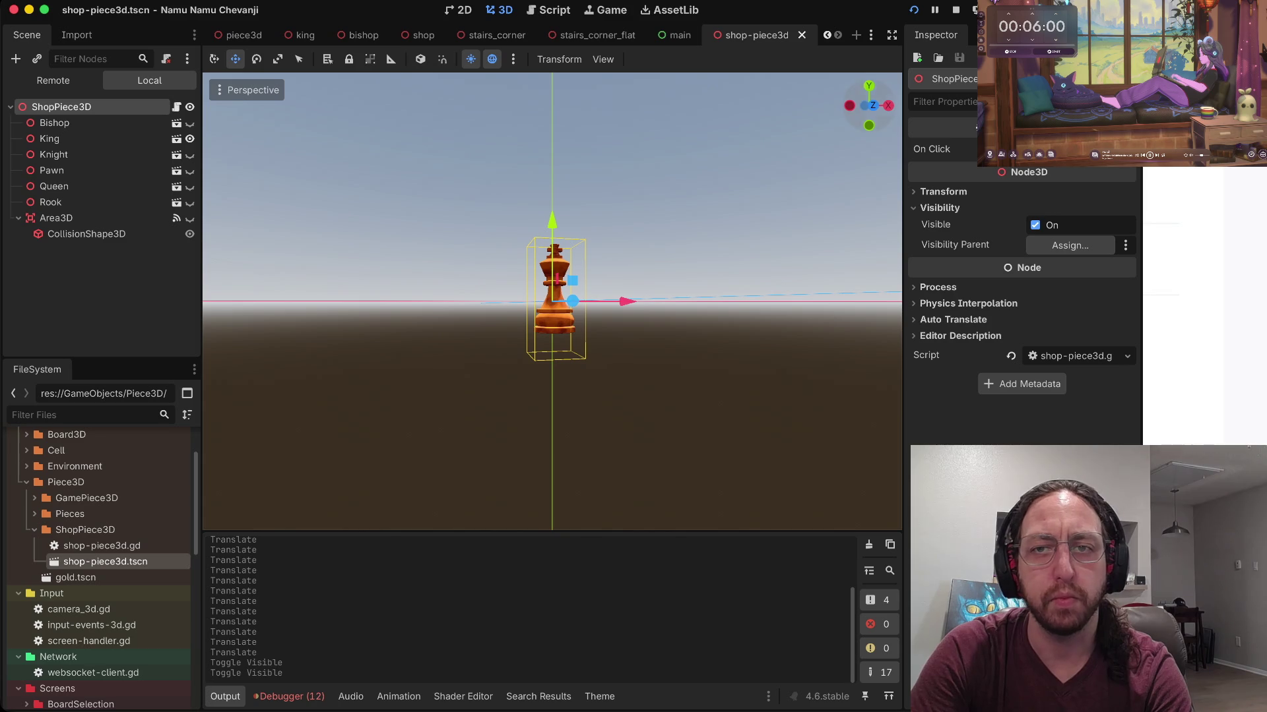
pyautogui.click(676, 35)
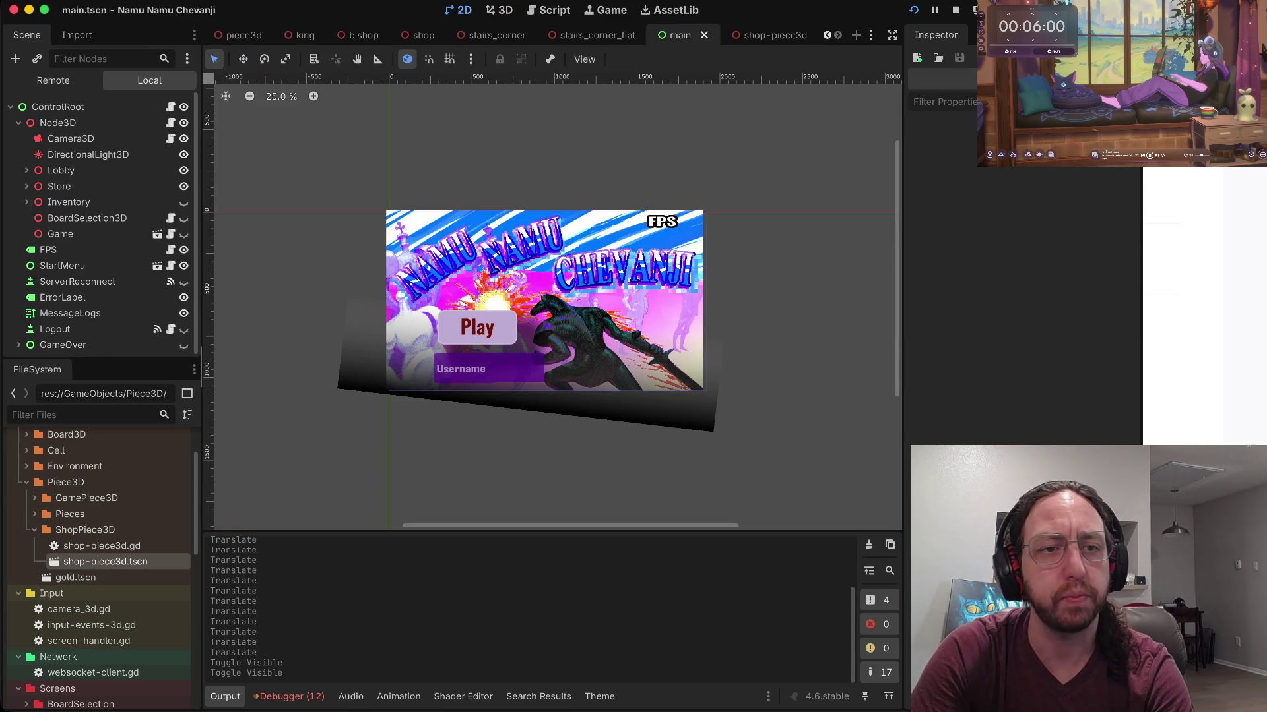
pyautogui.scroll(-3, 99, 502)
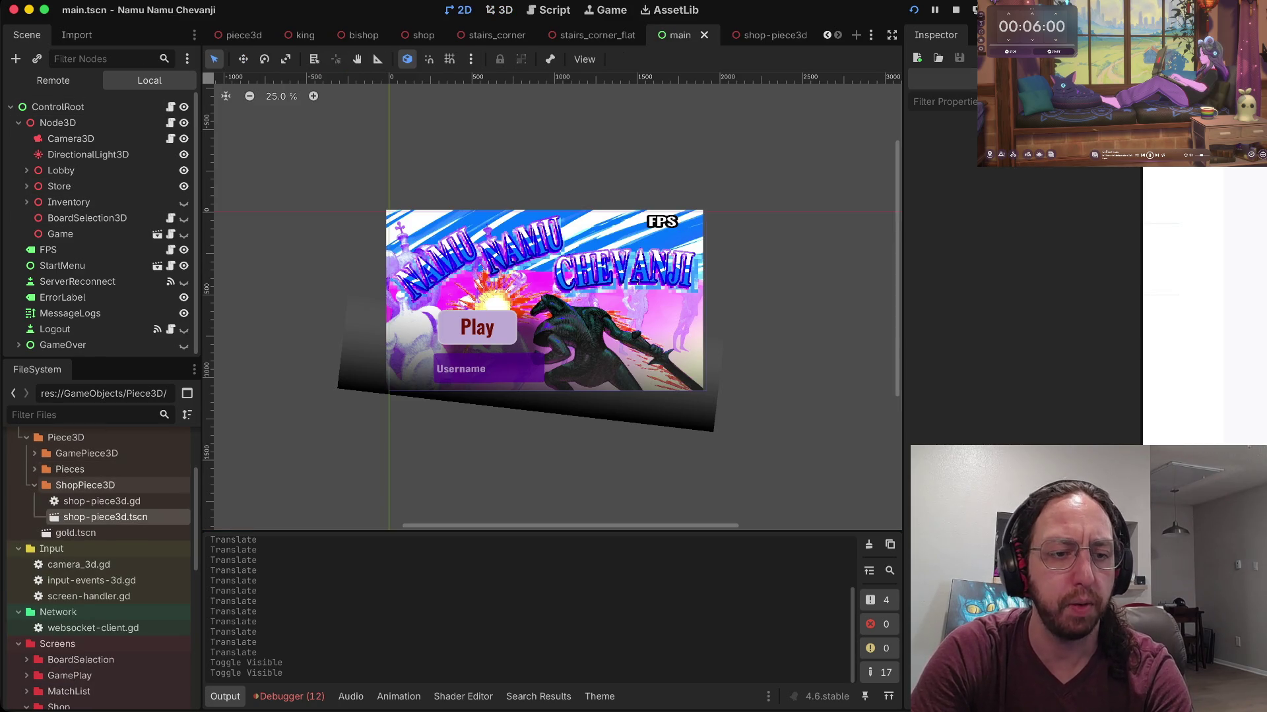
pyautogui.doubleClick(106, 516)
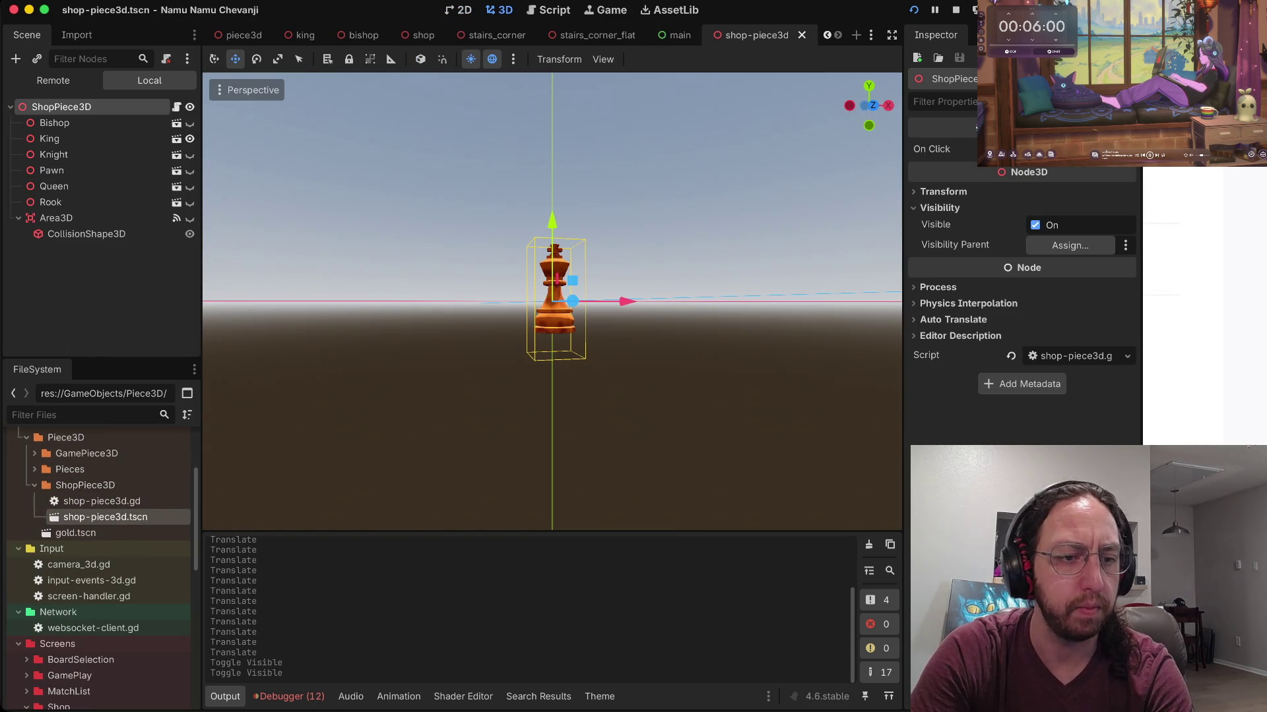
pyautogui.scroll(-2, 99, 567)
pyautogui.scroll(2, 99, 567)
pyautogui.scroll(3, 99, 567)
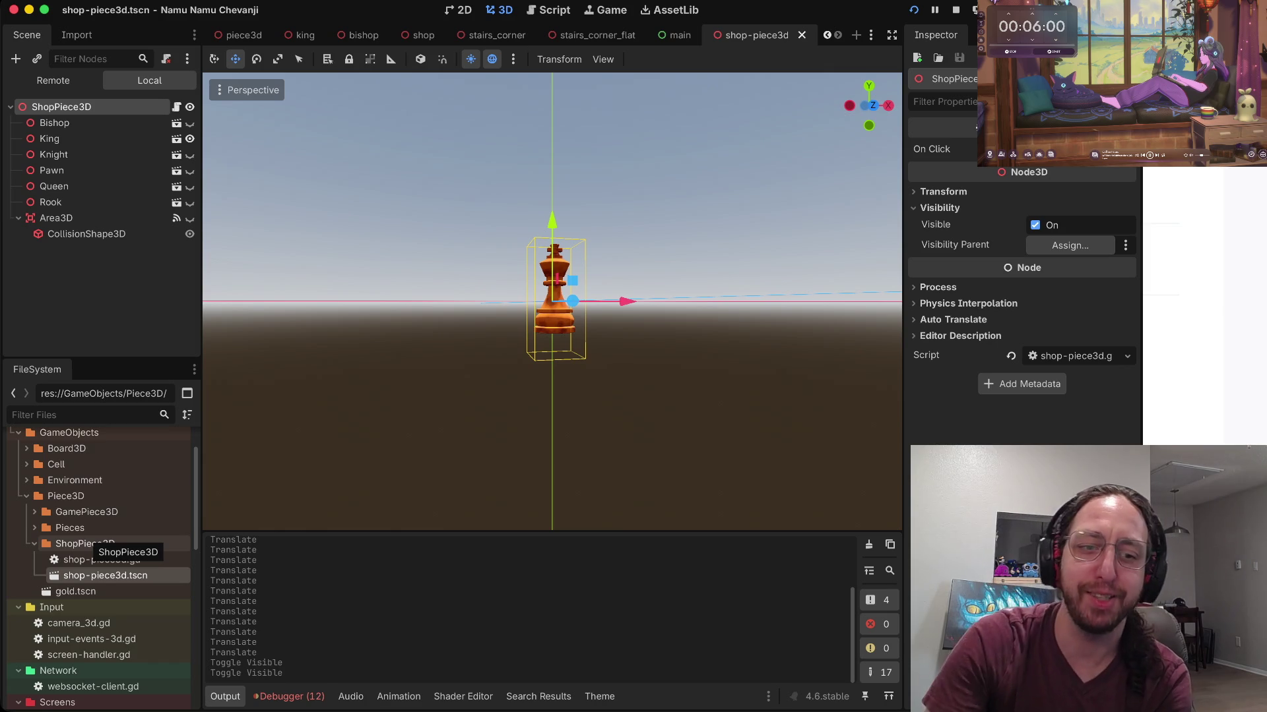
pyautogui.scroll(3, 99, 548)
pyautogui.scroll(-5, 99, 568)
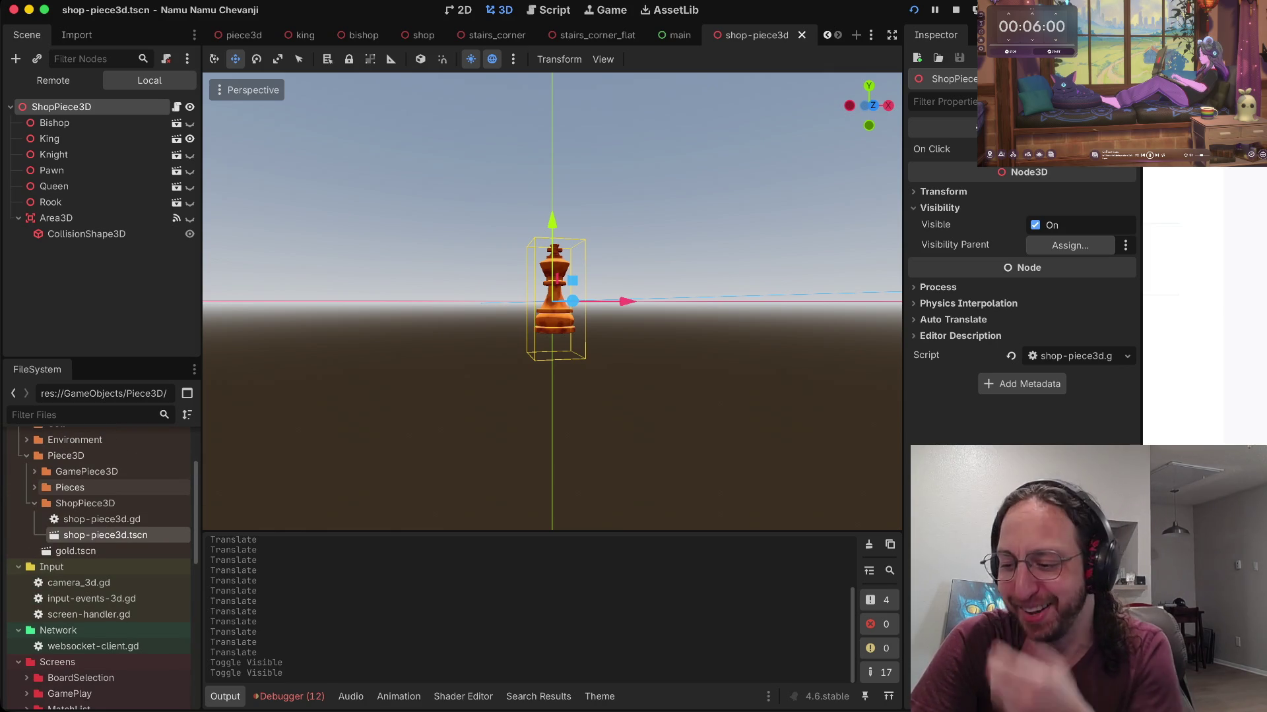
pyautogui.scroll(-3, 99, 567)
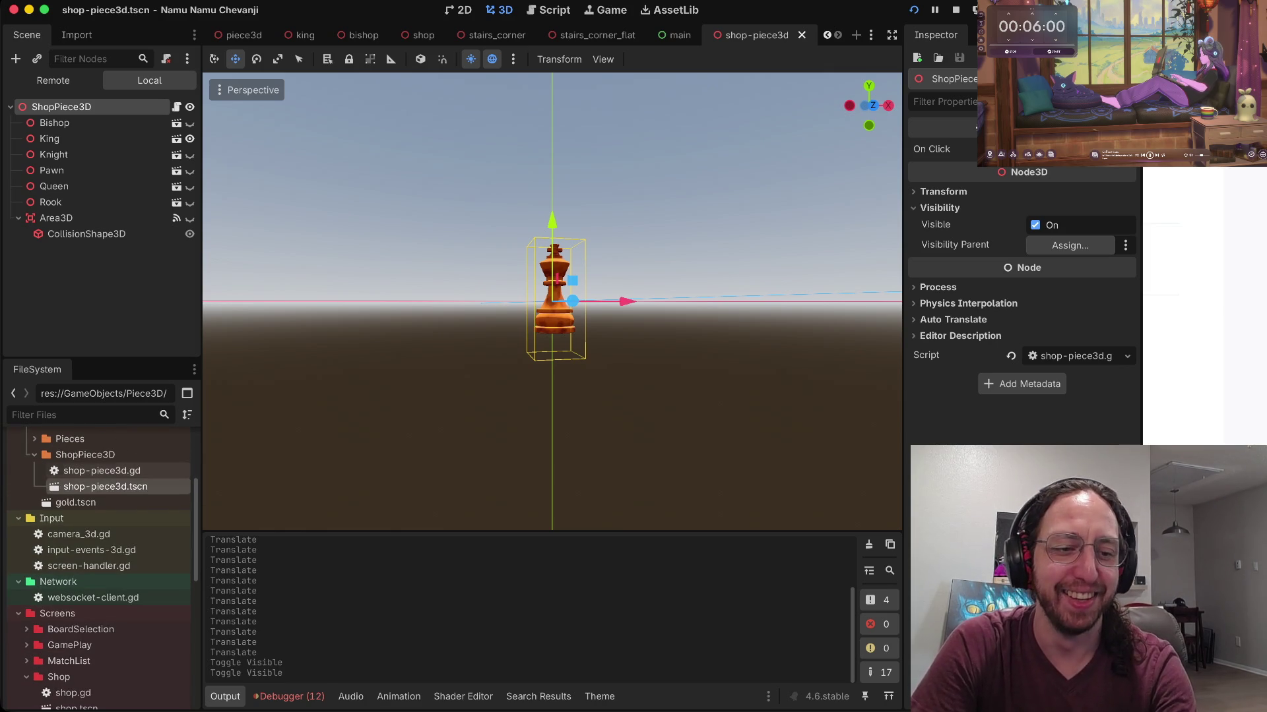
pyautogui.scroll(8, 99, 568)
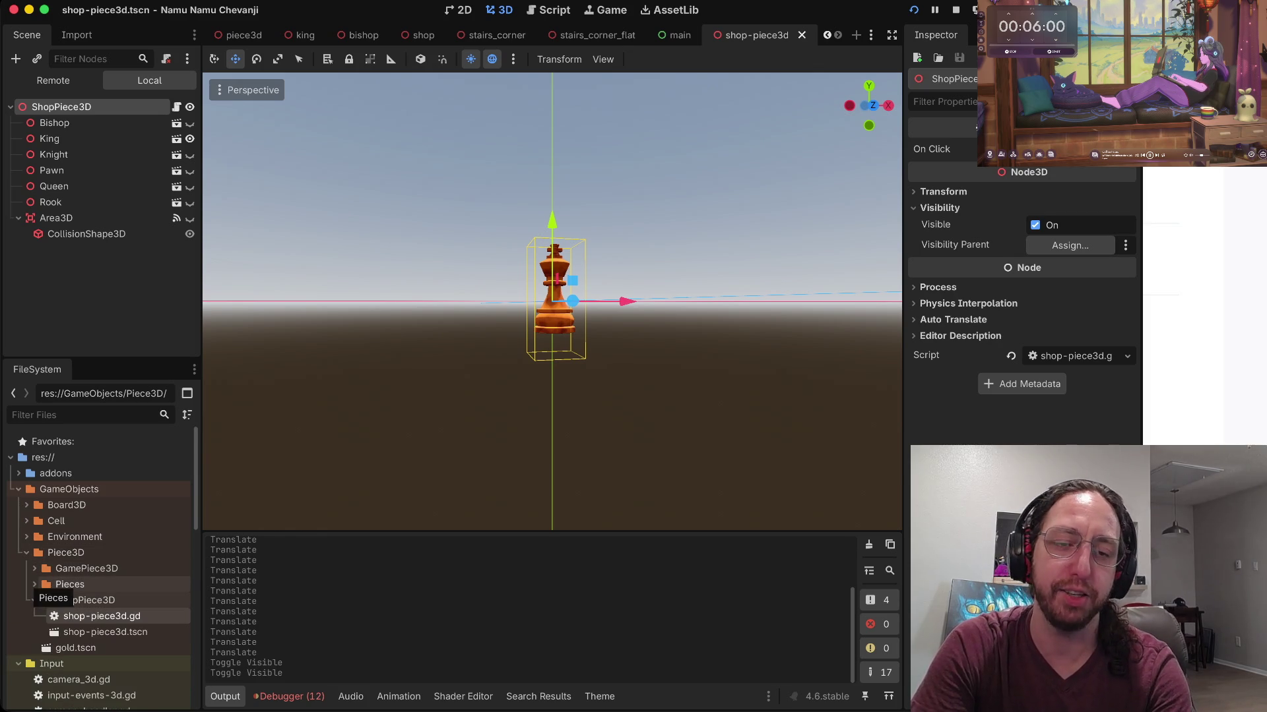
pyautogui.scroll(-5, 53, 581)
pyautogui.scroll(5, 99, 574)
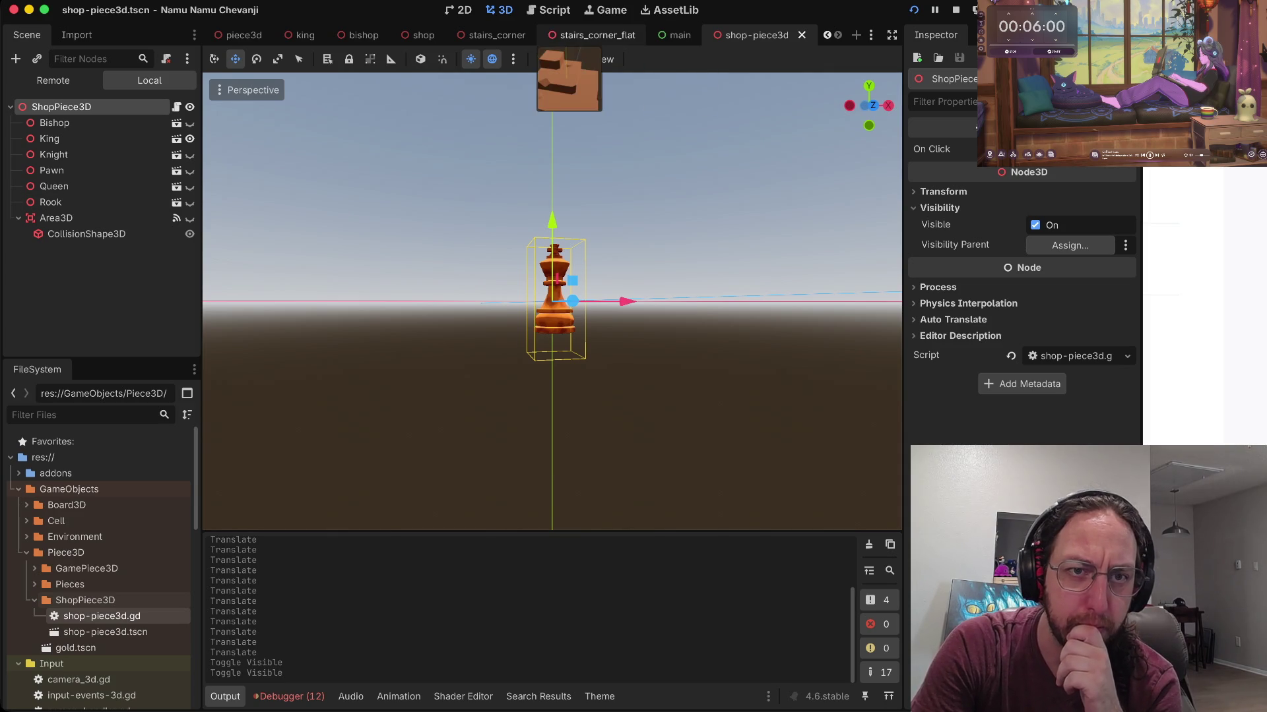
# Step: Use Close Other Tabs on shop-piece3d, then reopen shop.tscn from FileSystem
pyautogui.rightClick(770, 38)
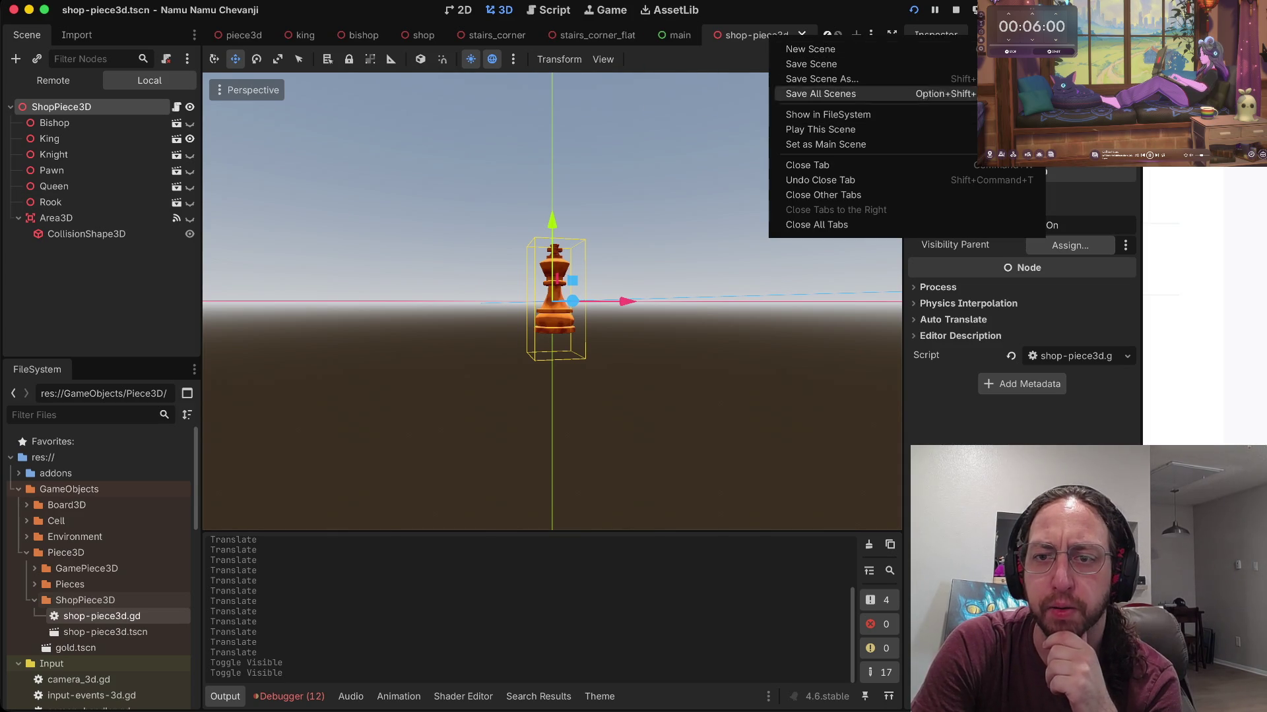
pyautogui.click(824, 195)
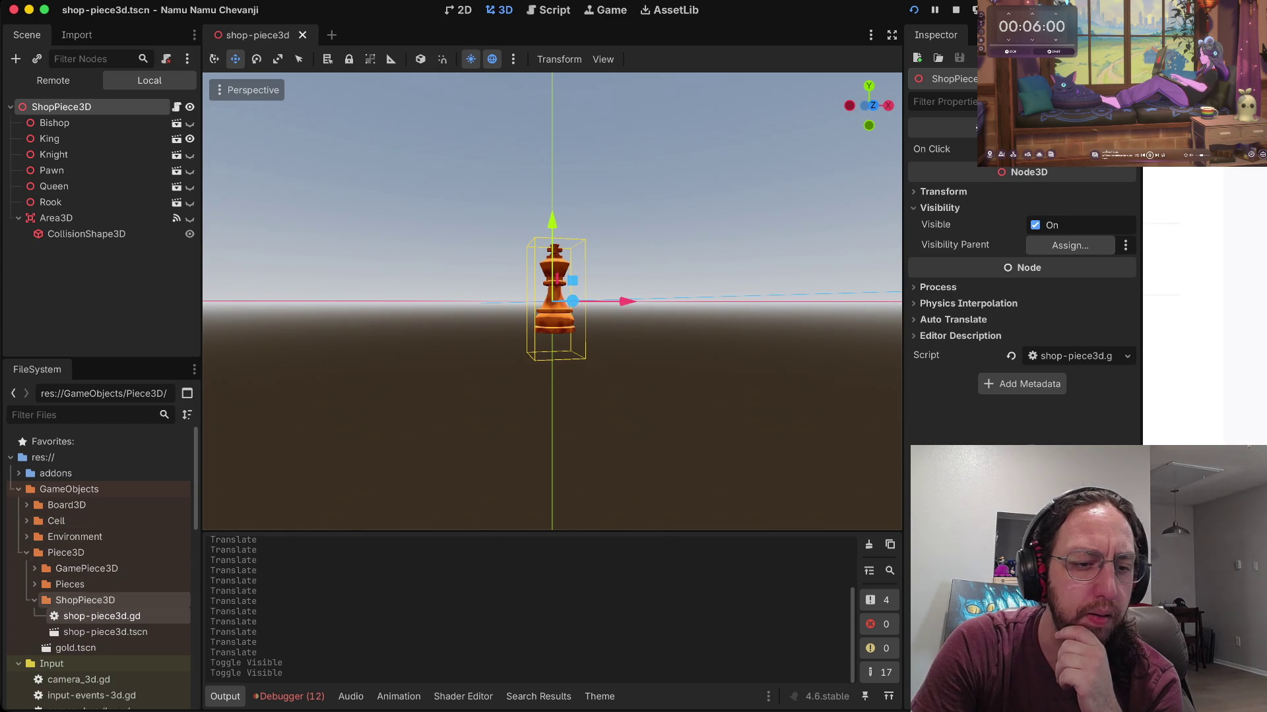
pyautogui.scroll(-5, 99, 593)
pyautogui.scroll(-2, 99, 567)
pyautogui.doubleClick(76, 526)
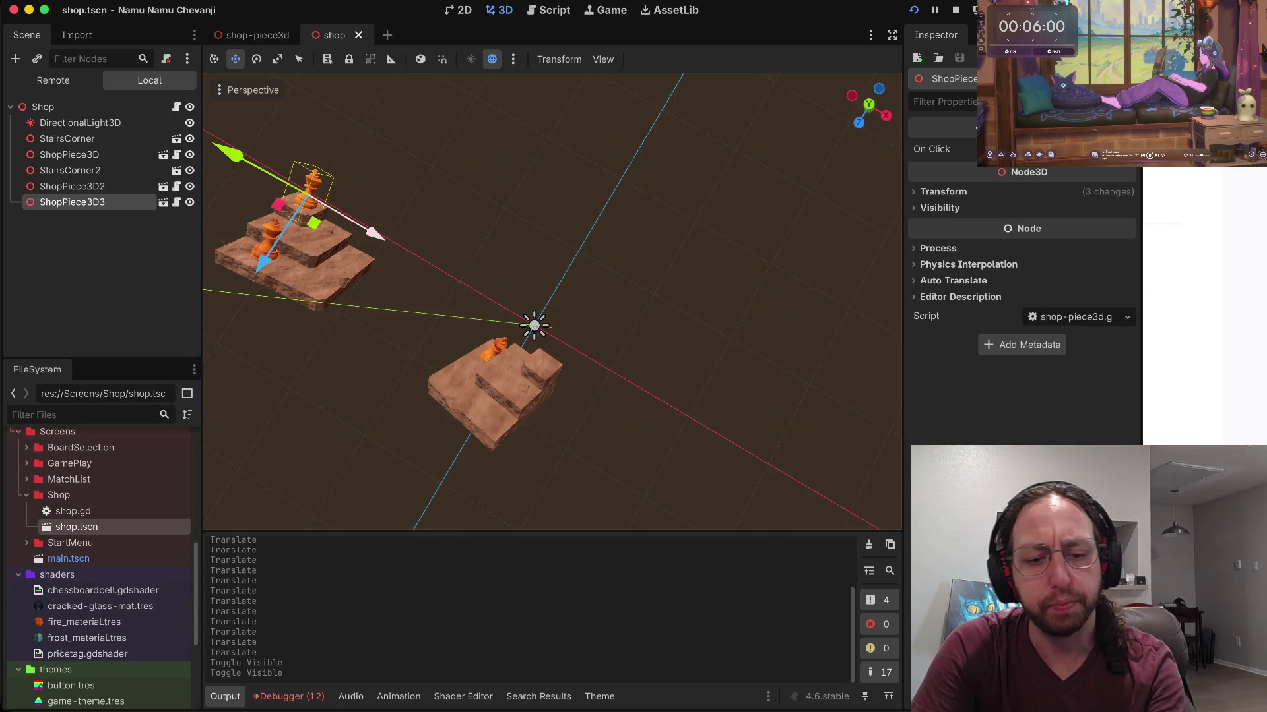
# Step: Switch the viewport to Top View to see the stair platforms from above, and save
pyautogui.hscroll(-5, 552, 301)
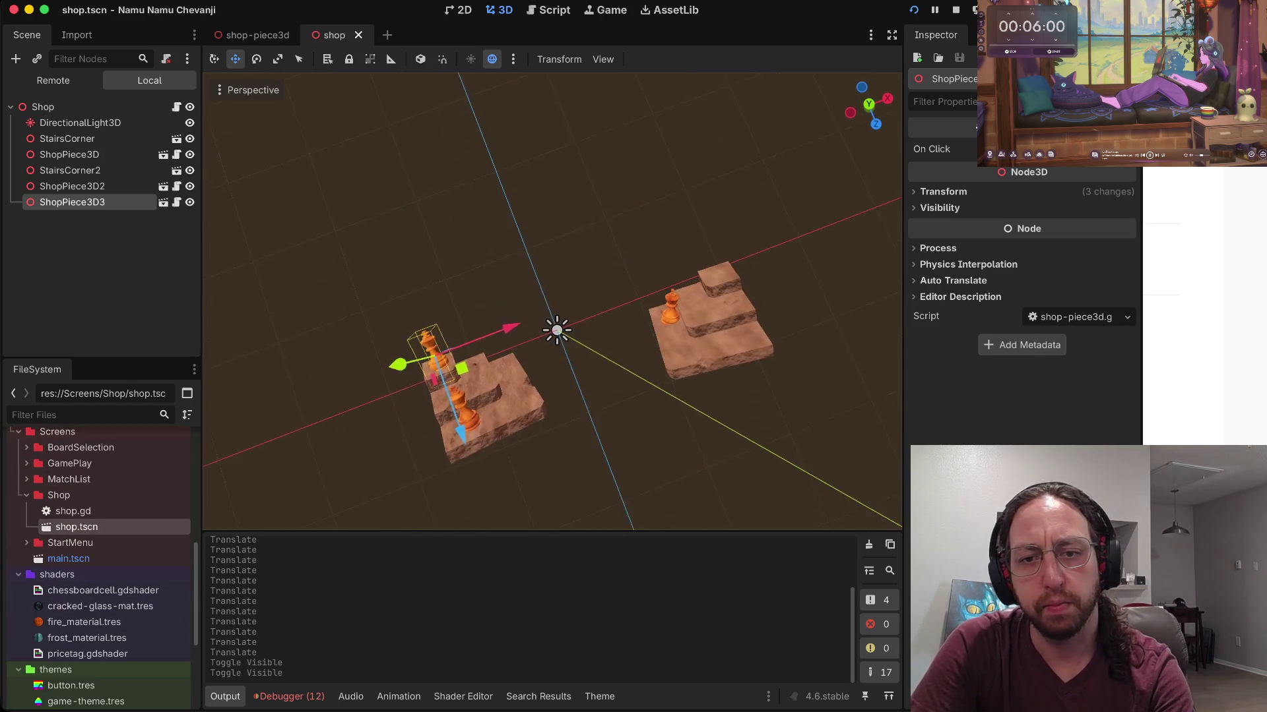
pyautogui.hscroll(-2, 552, 301)
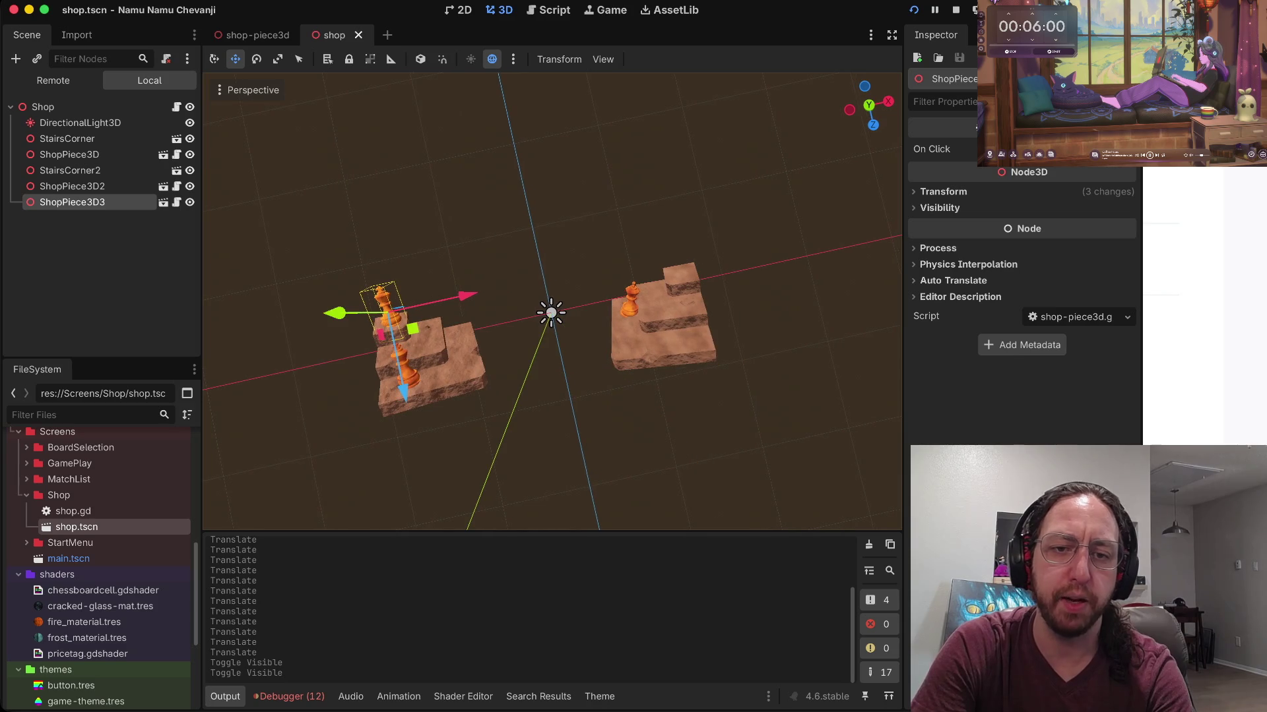
pyautogui.click(253, 90)
pyautogui.click(251, 112)
pyautogui.press('super+s')
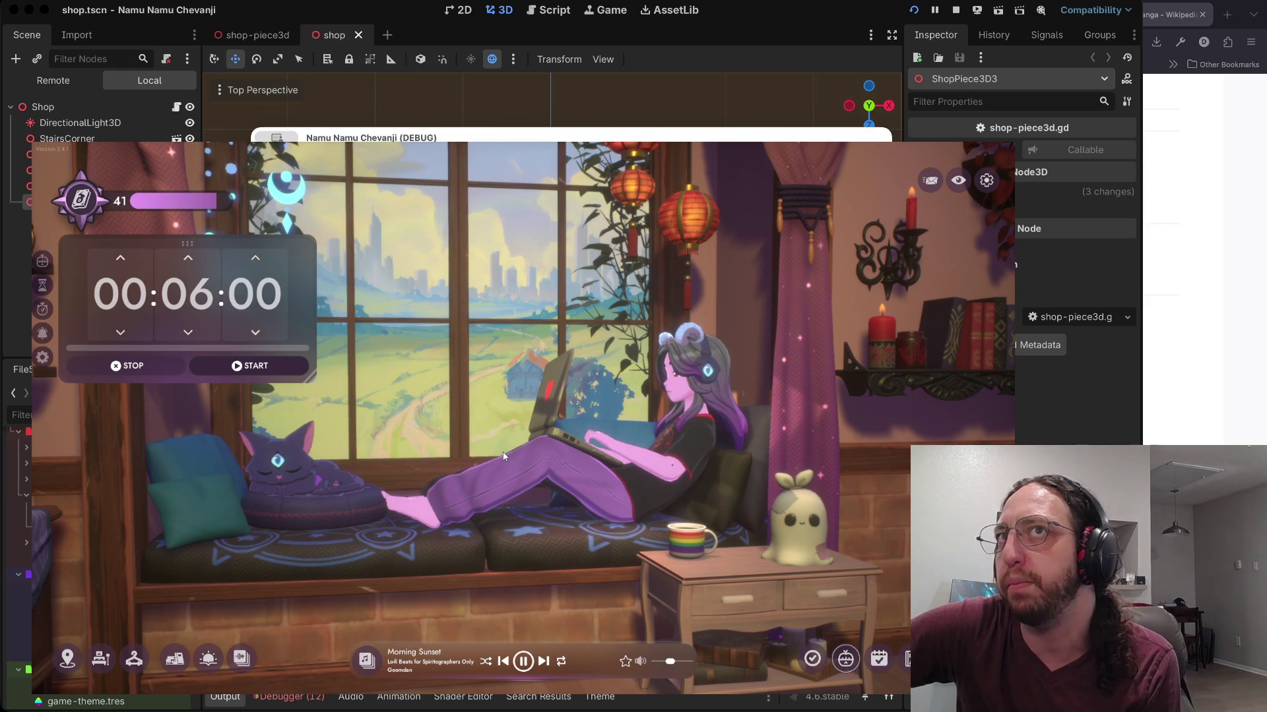
# Step: Switch the music source to the Lofi Girl playlists
pyautogui.click(366, 661)
pyautogui.scroll(2, 285, 447)
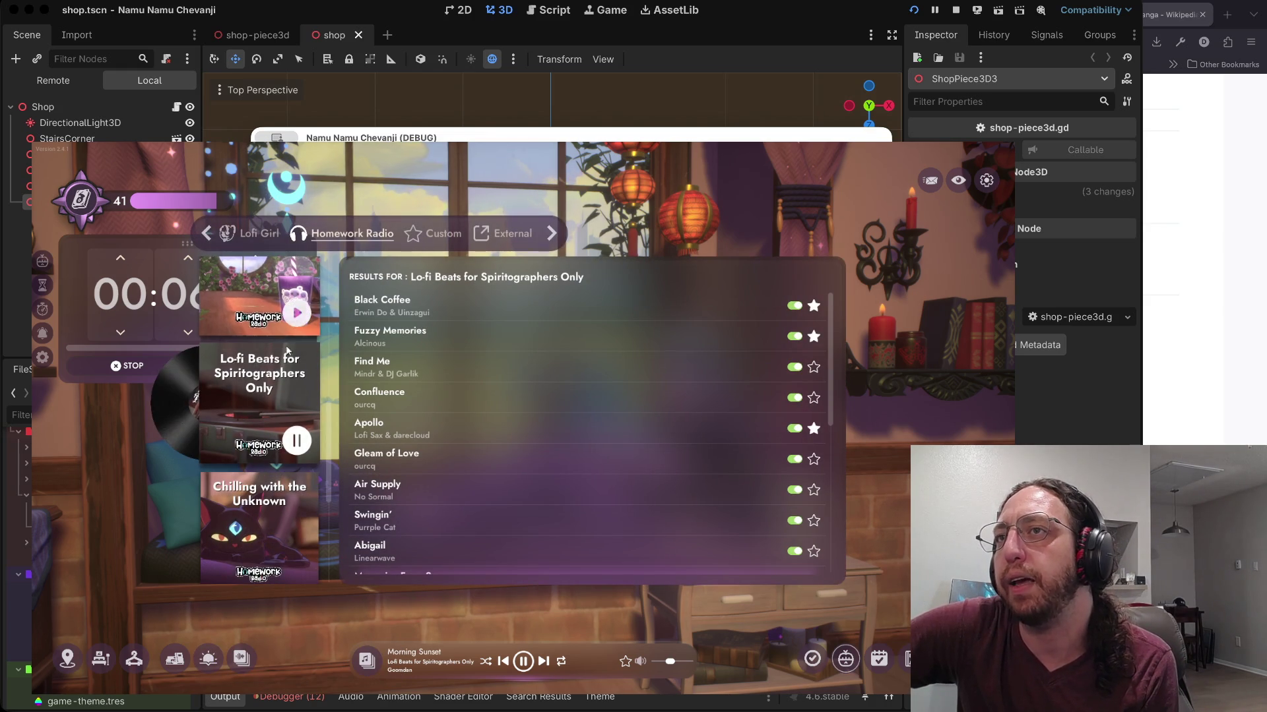
pyautogui.scroll(5, 285, 446)
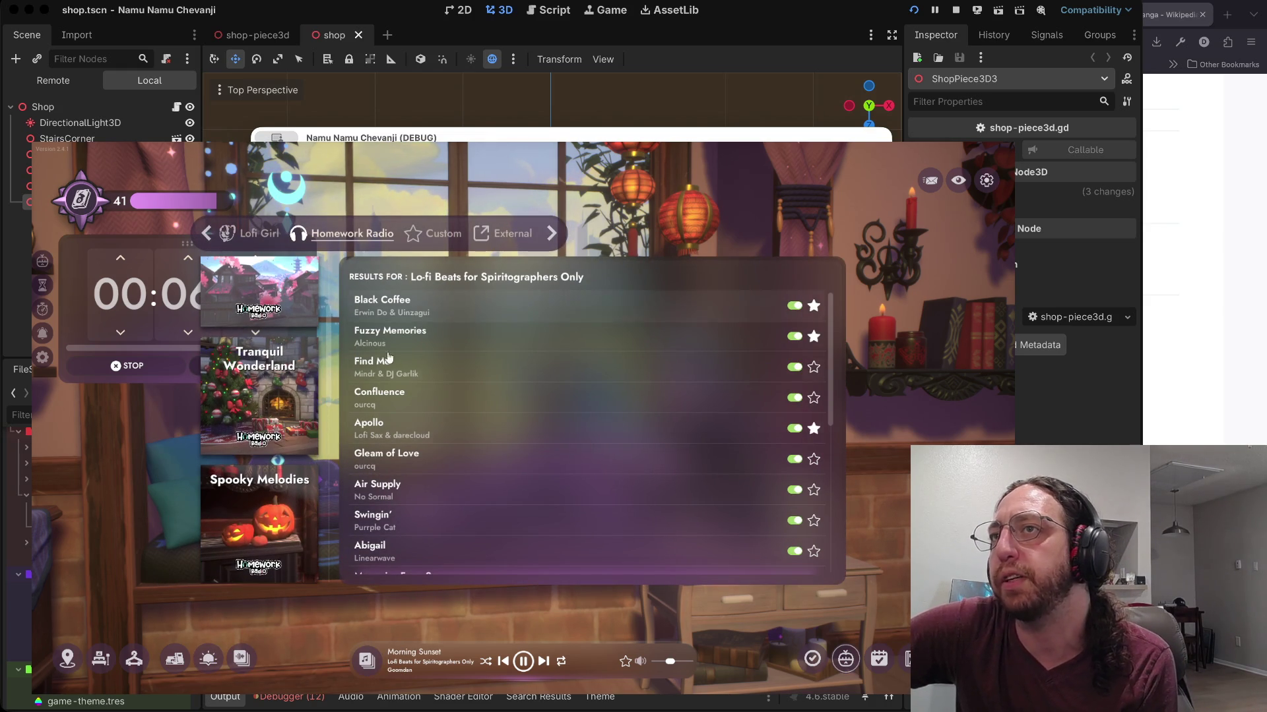
pyautogui.click(254, 234)
pyautogui.scroll(-3, 267, 378)
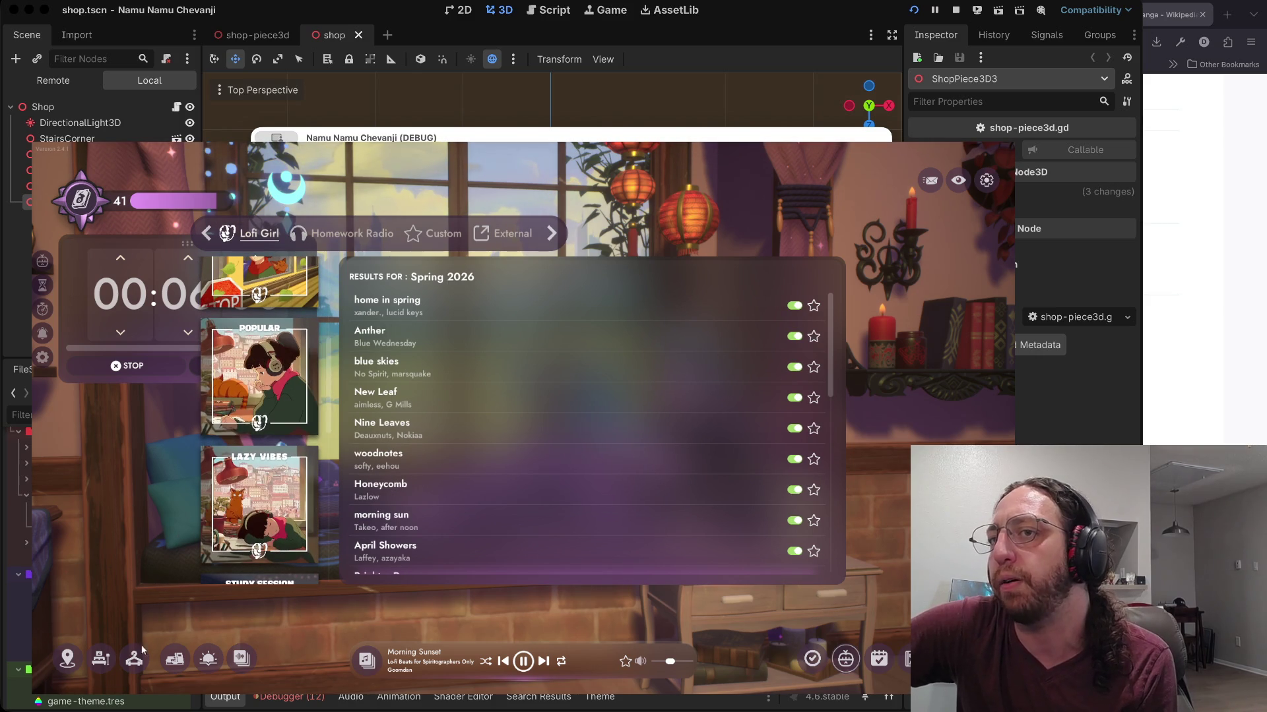
# Step: Try the desk activities writing, painting and gaming, and set afternoon lighting
pyautogui.click(177, 655)
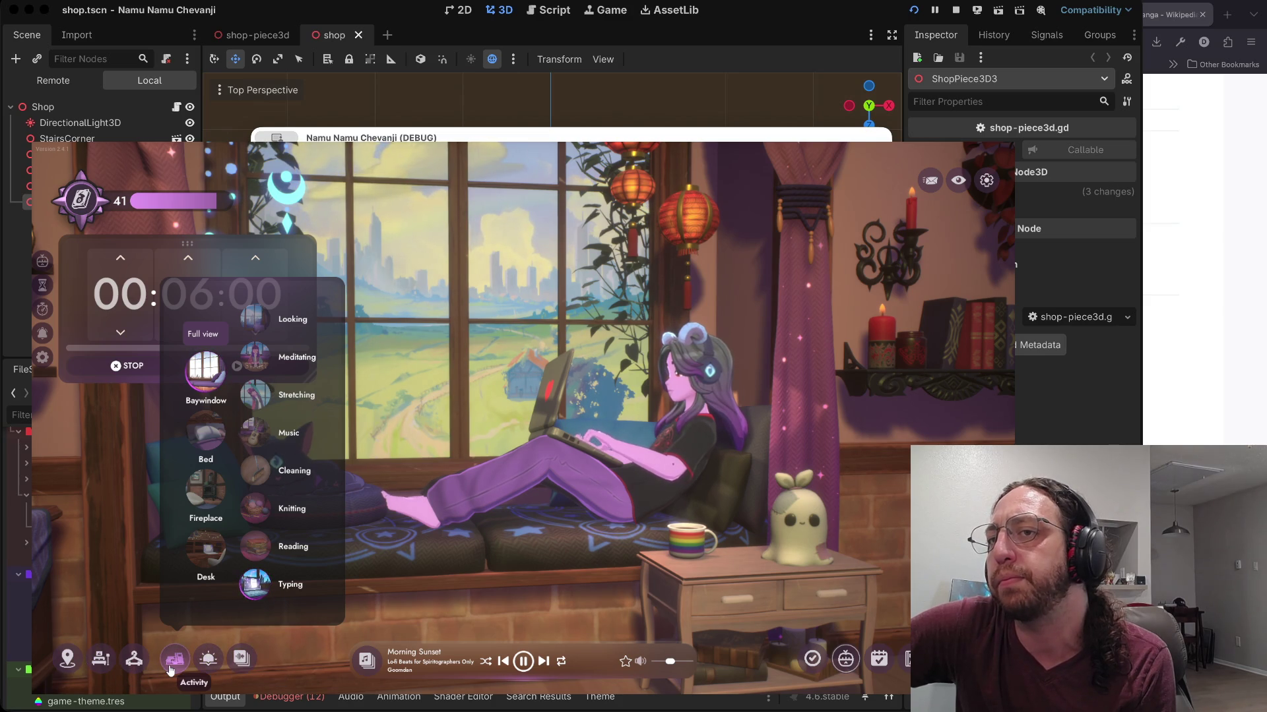
pyautogui.click(210, 552)
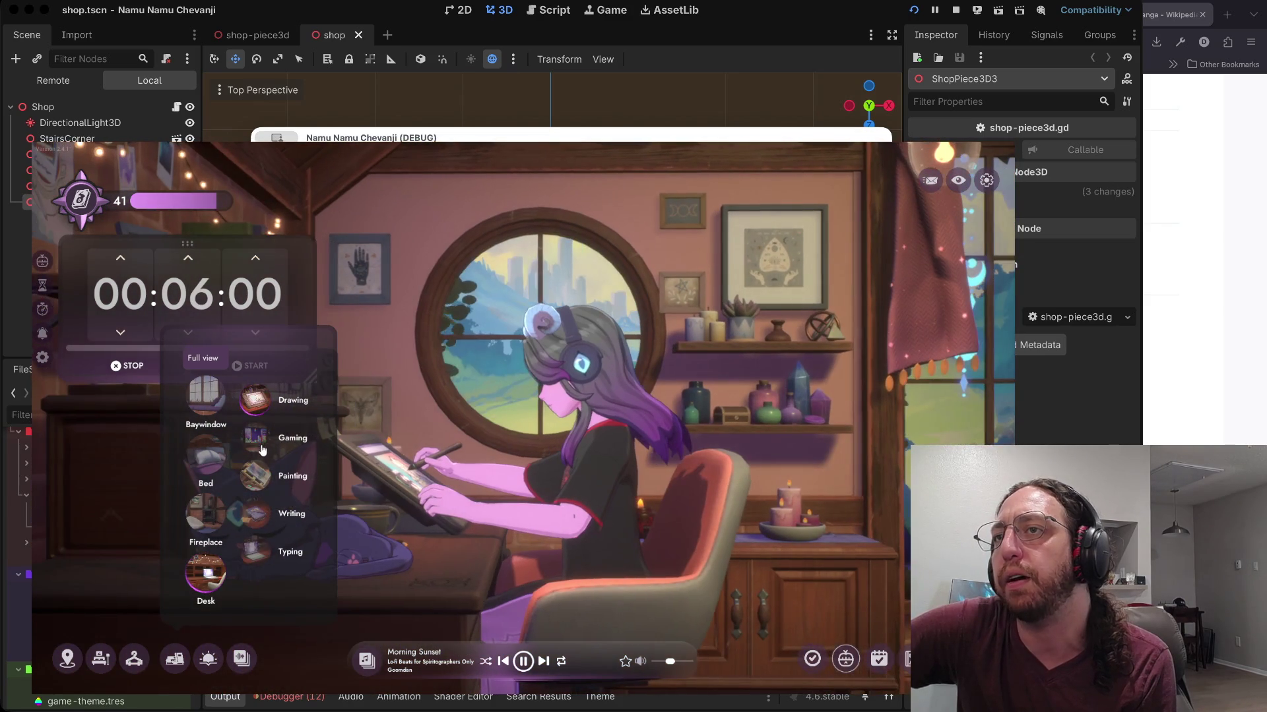
pyautogui.click(255, 514)
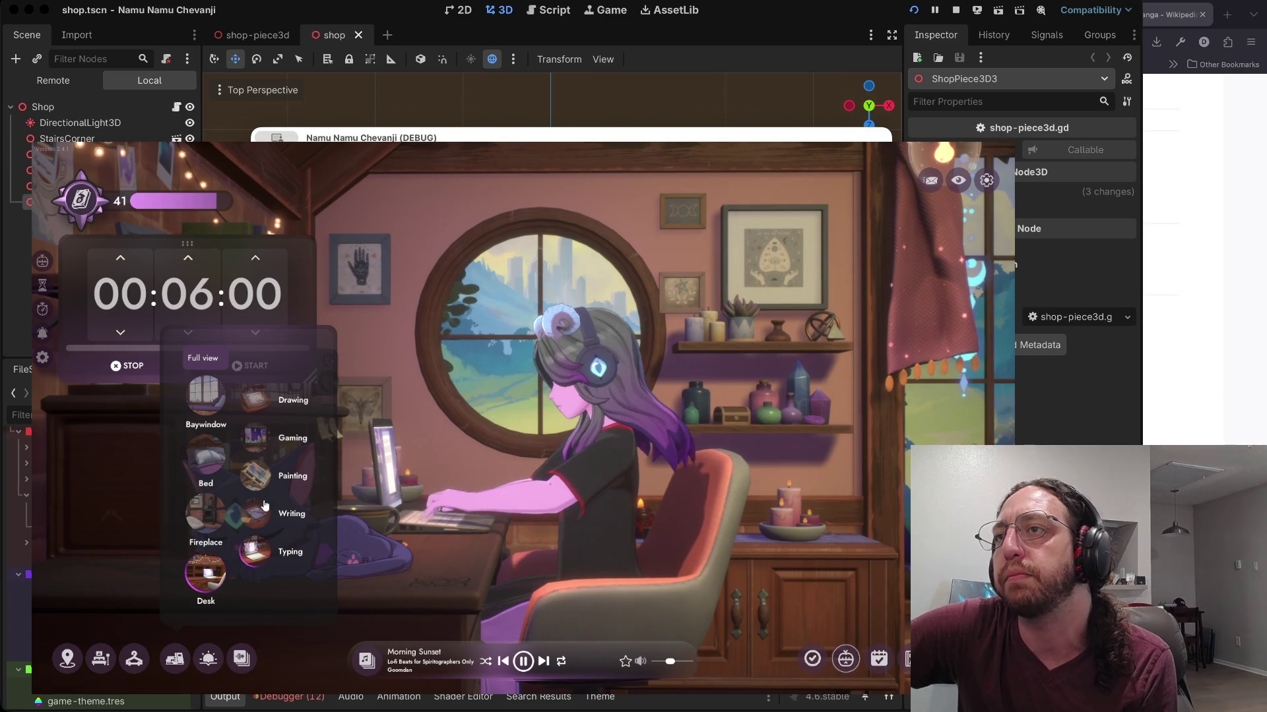
pyautogui.click(263, 473)
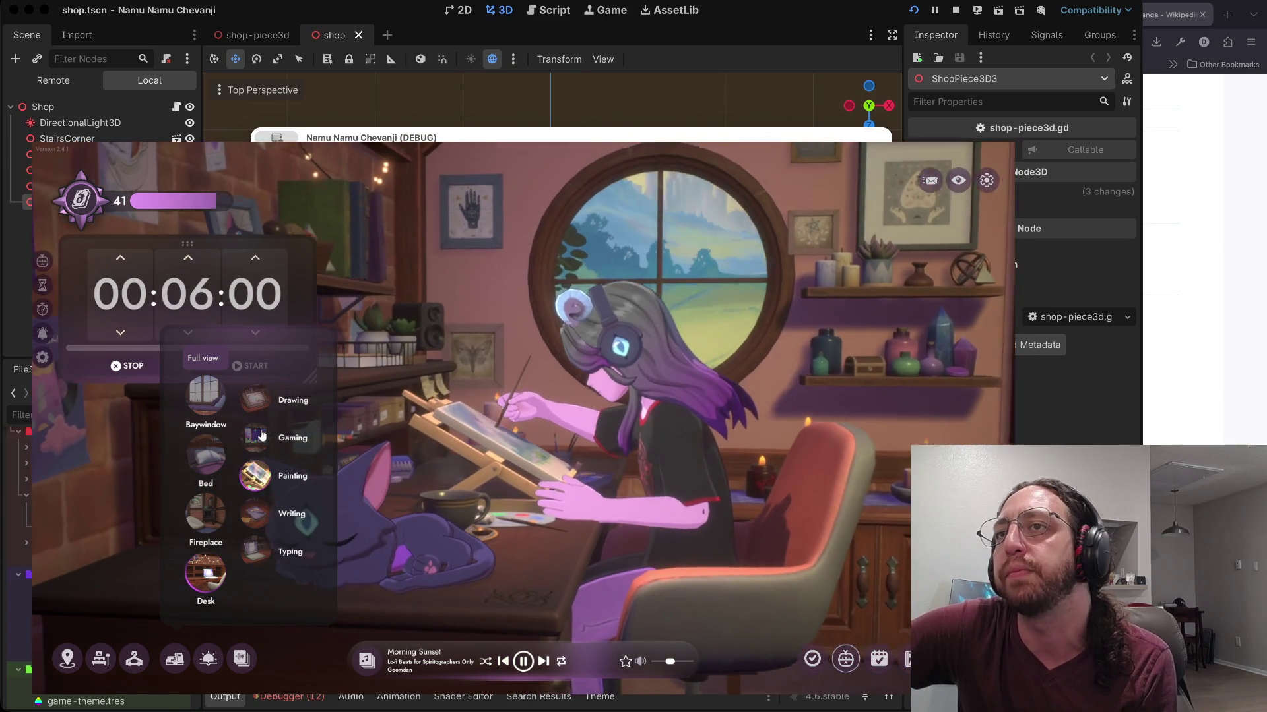
pyautogui.click(260, 435)
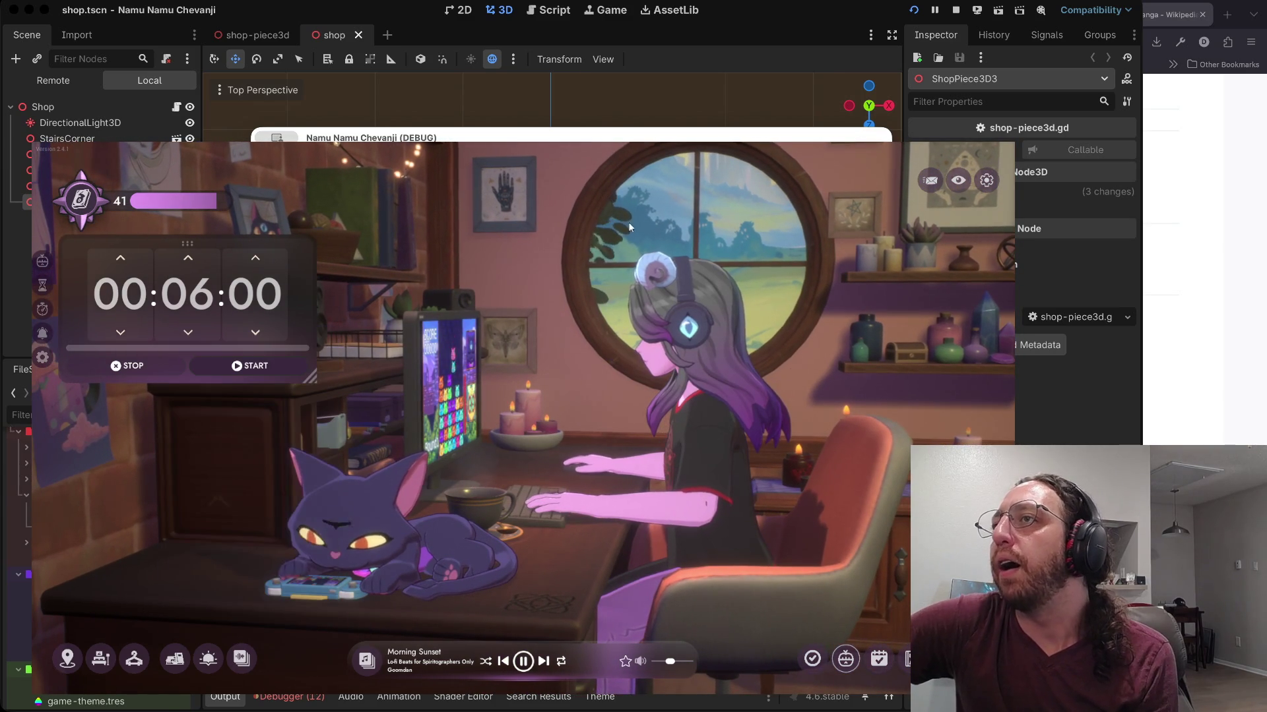
pyautogui.moveTo(209, 658)
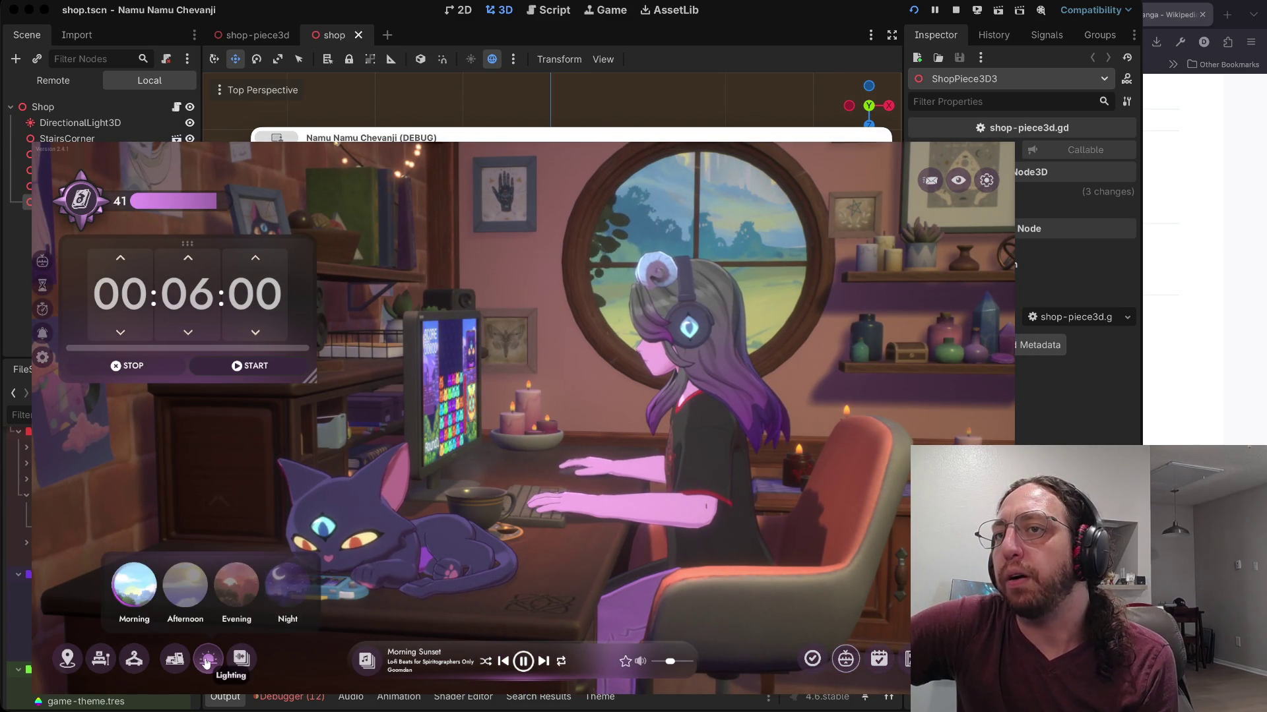
pyautogui.click(191, 572)
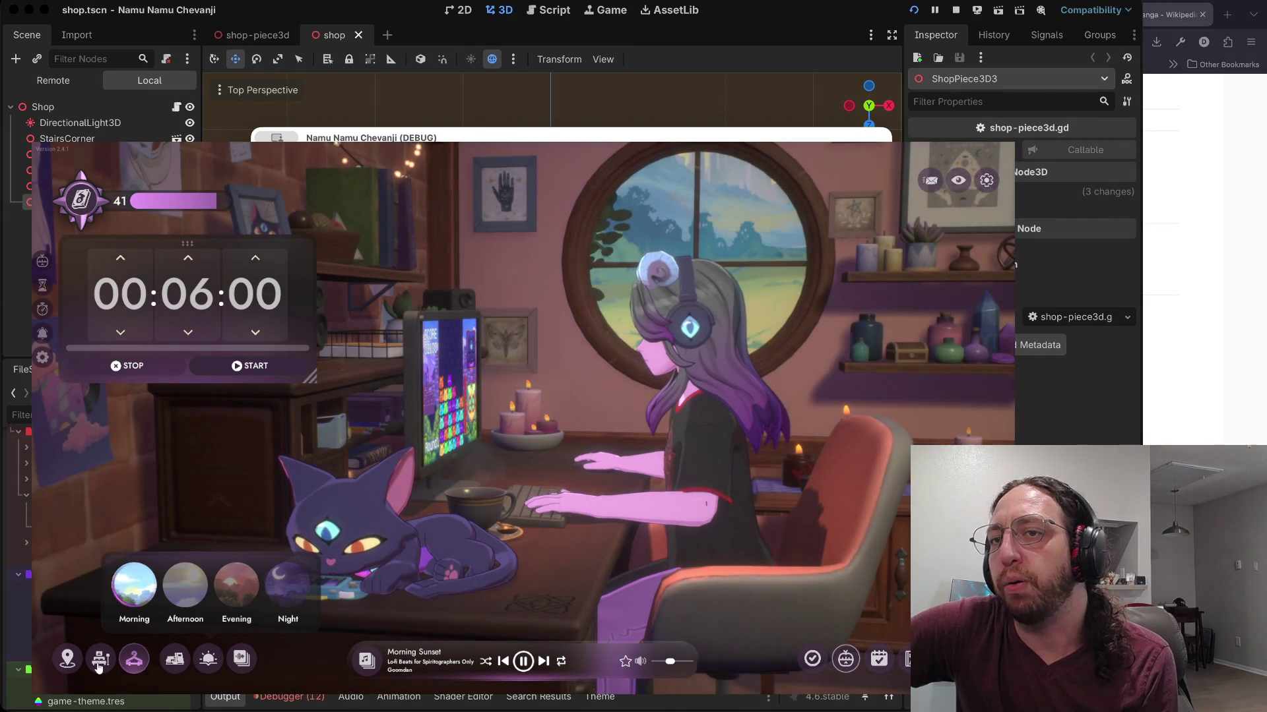
# Step: Browse the decoration shop's bed options and the time-of-day lighting choices
pyautogui.click(99, 660)
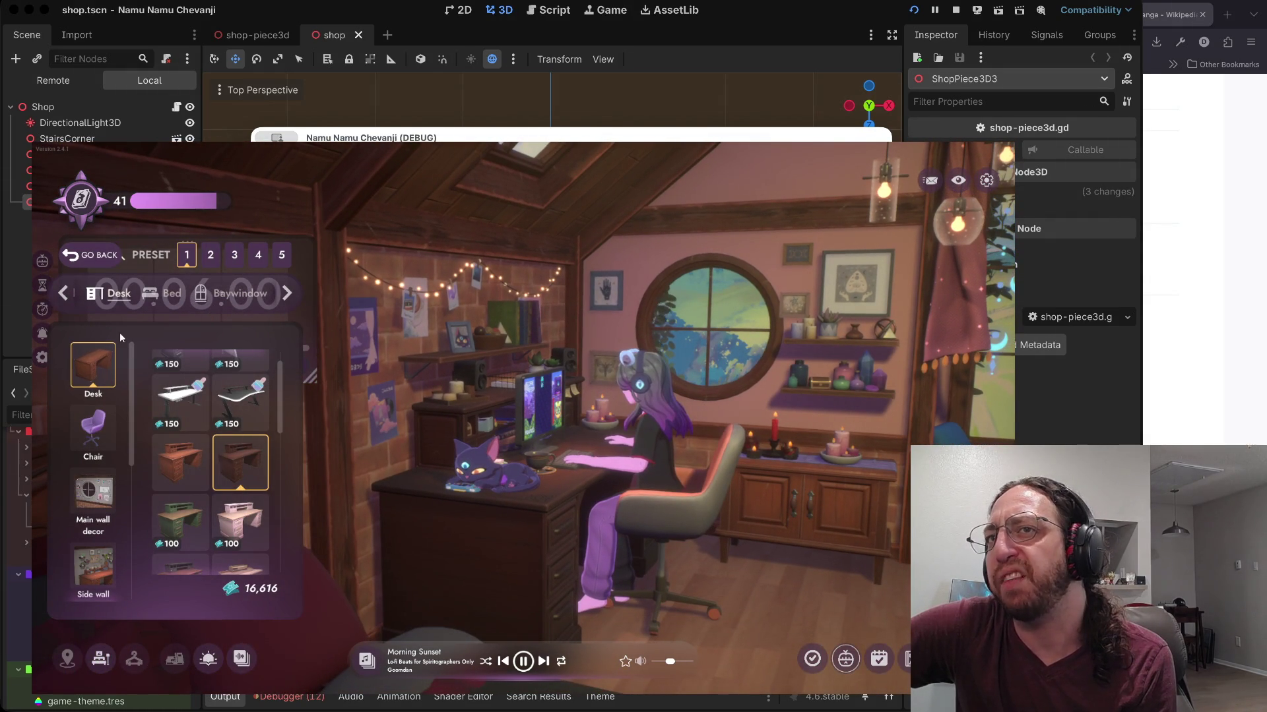
pyautogui.click(289, 294)
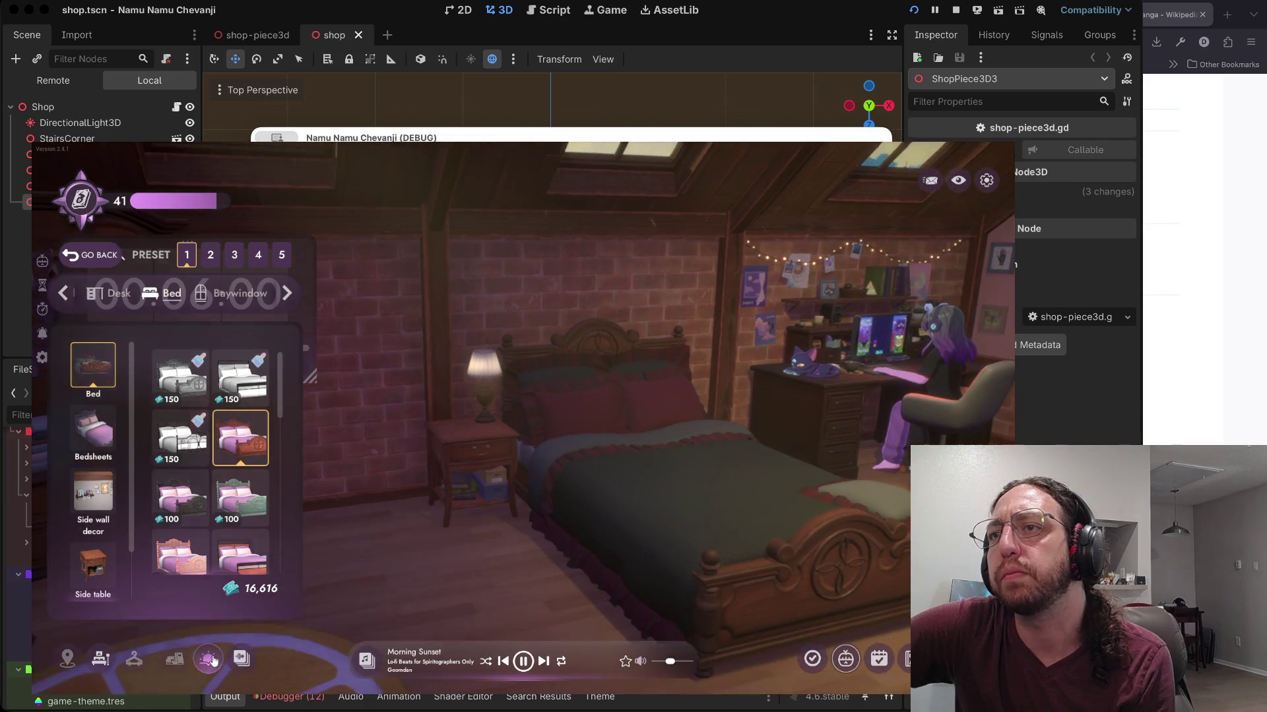
pyautogui.click(212, 661)
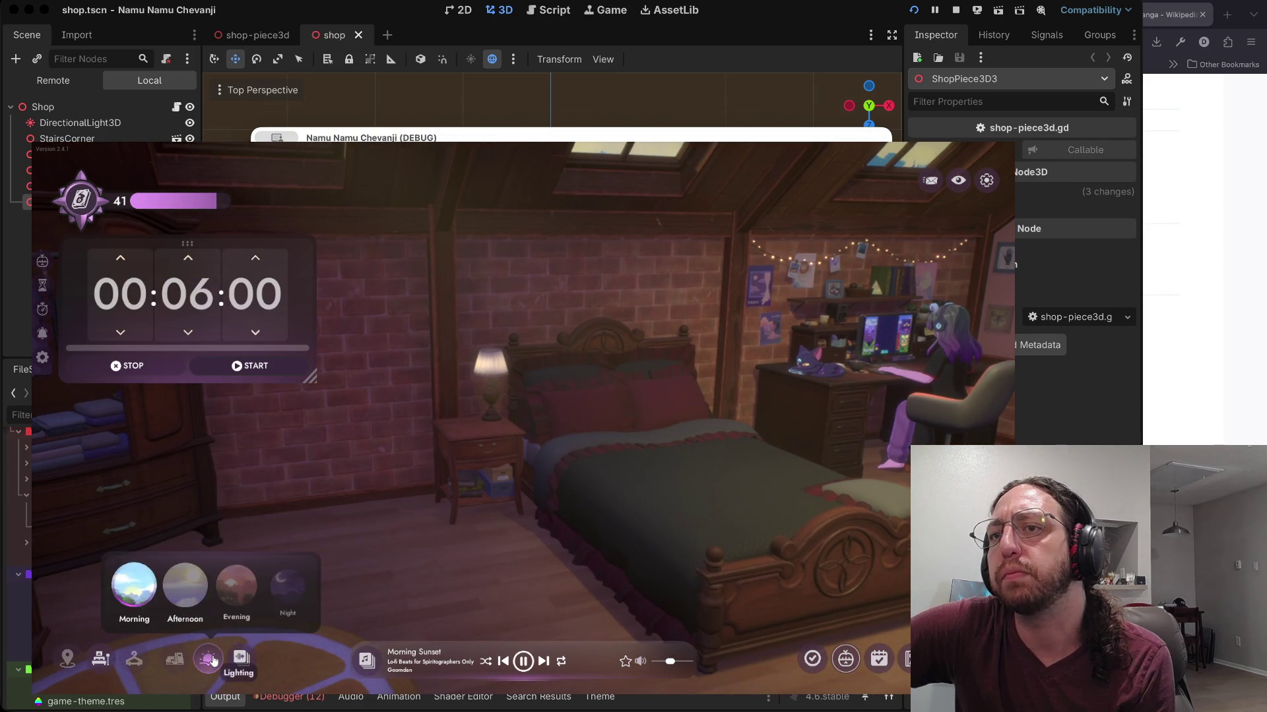
pyautogui.moveTo(239, 659)
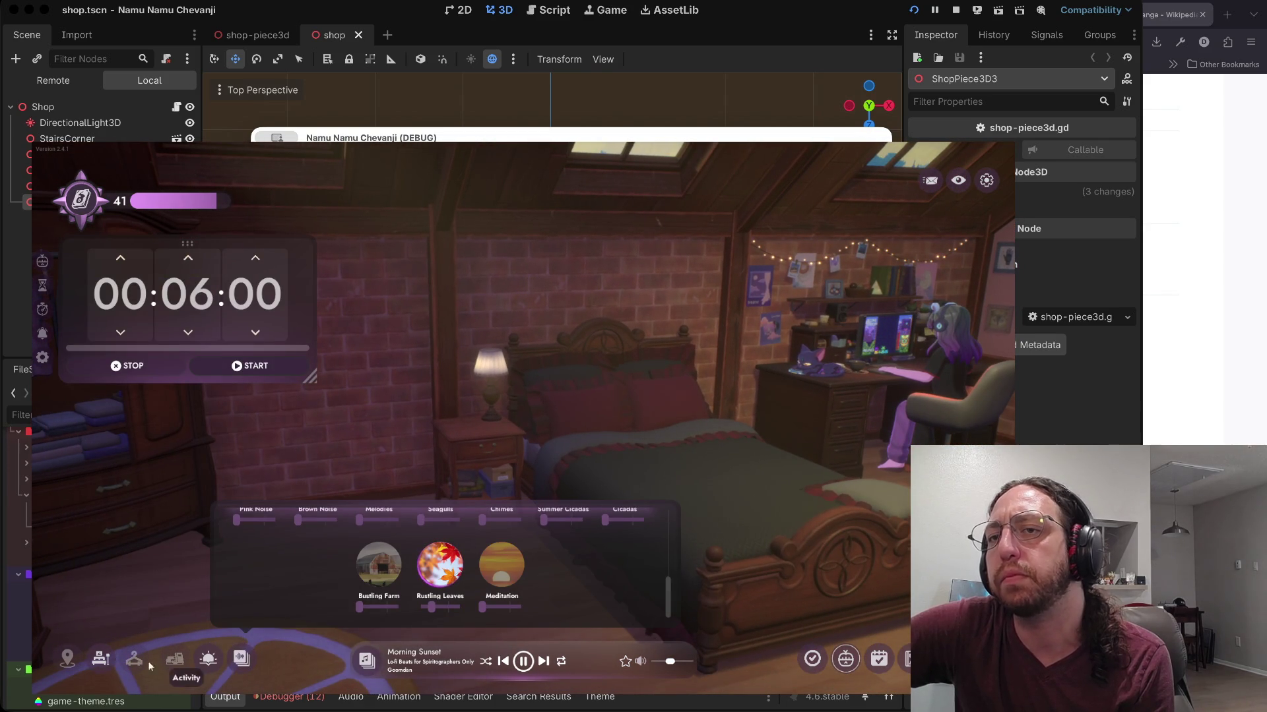
pyautogui.click(108, 664)
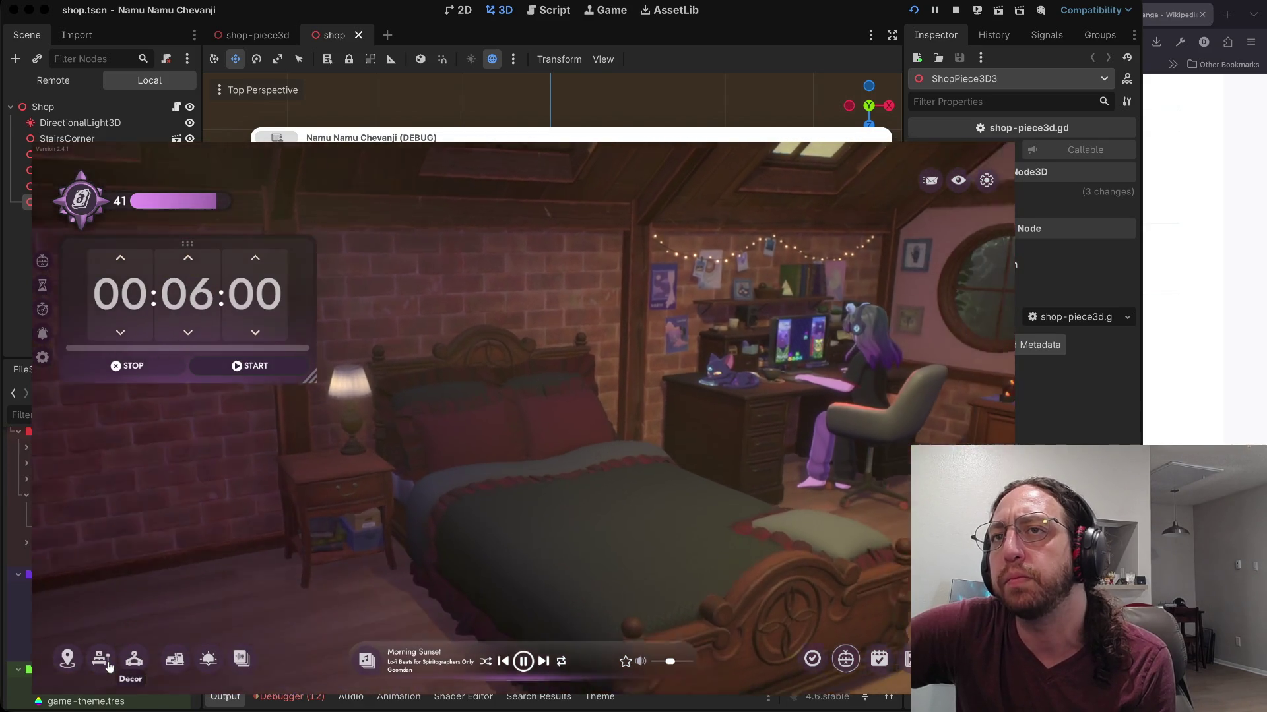
pyautogui.click(184, 663)
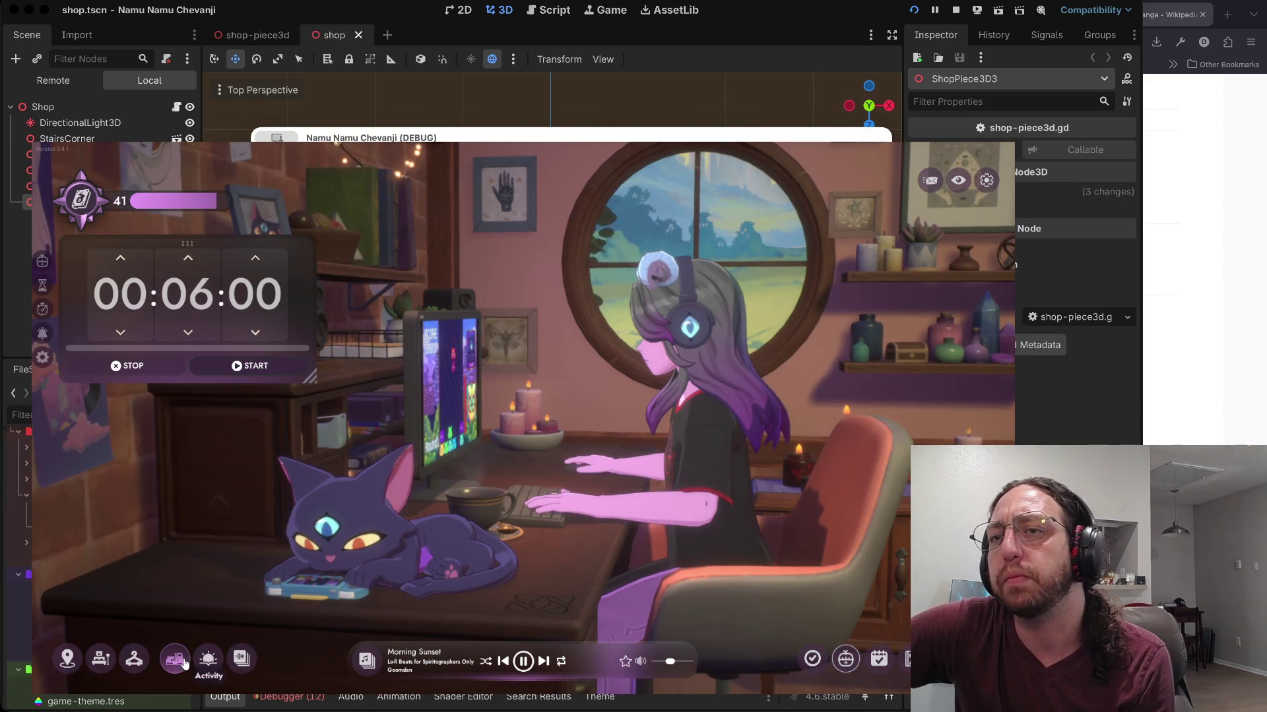
pyautogui.moveTo(184, 663)
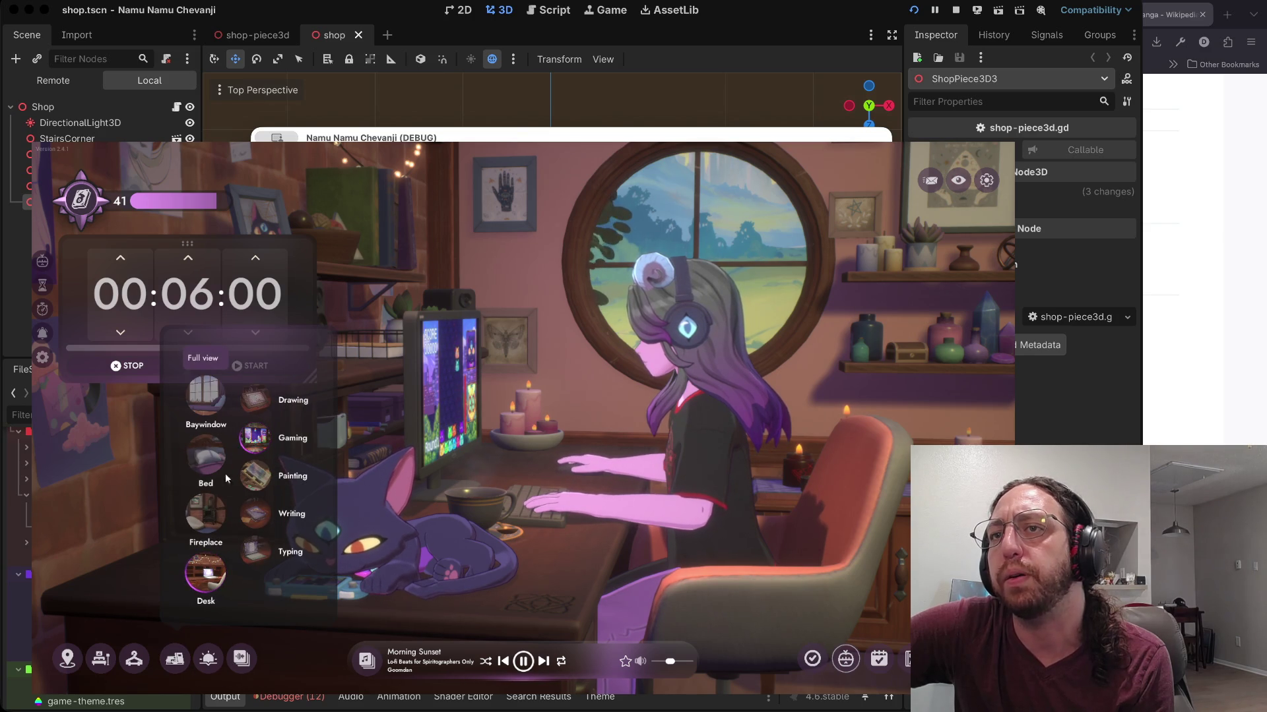
# Step: Move the character to the fireplace, then stop the running Godot game
pyautogui.click(196, 508)
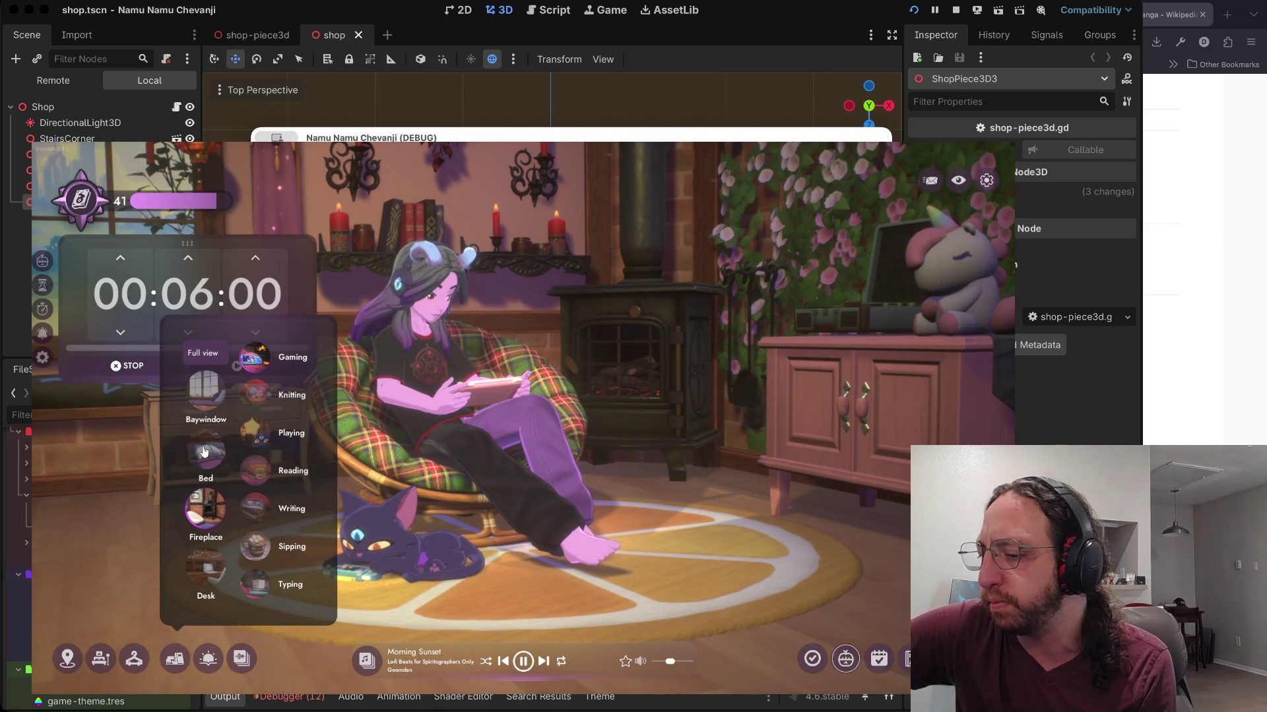
pyautogui.click(660, 453)
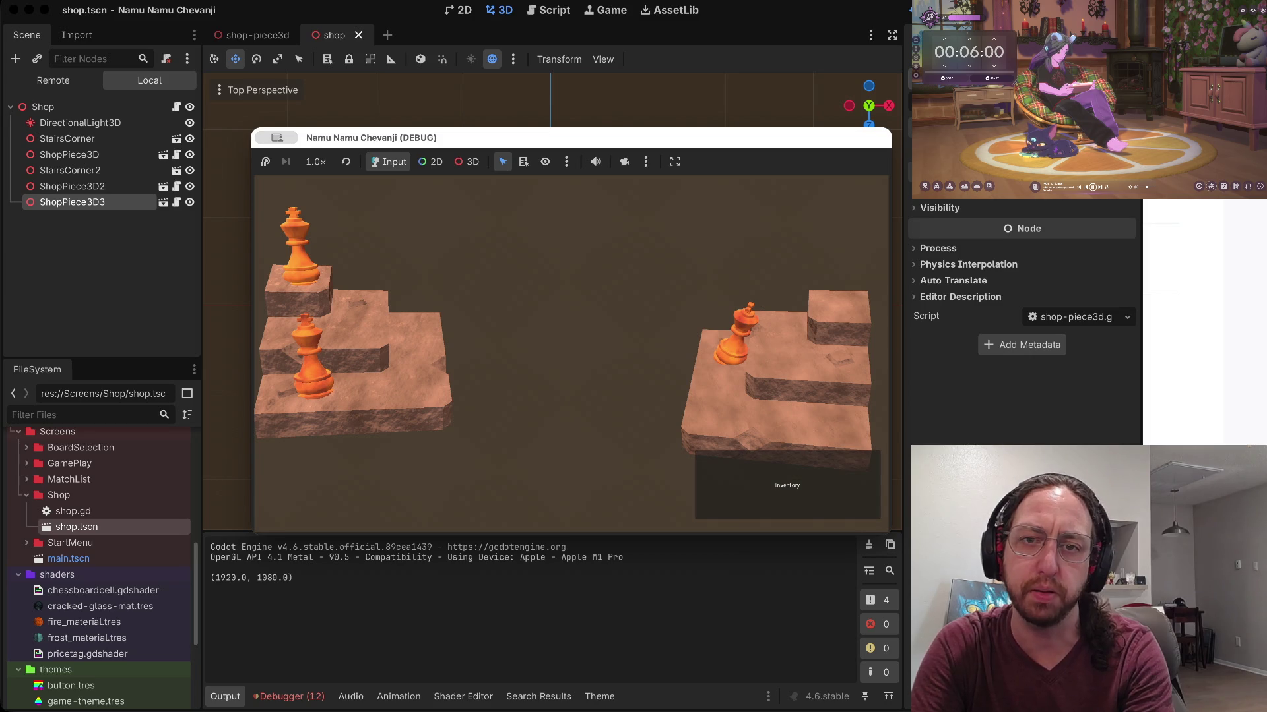
pyautogui.press('super+q')
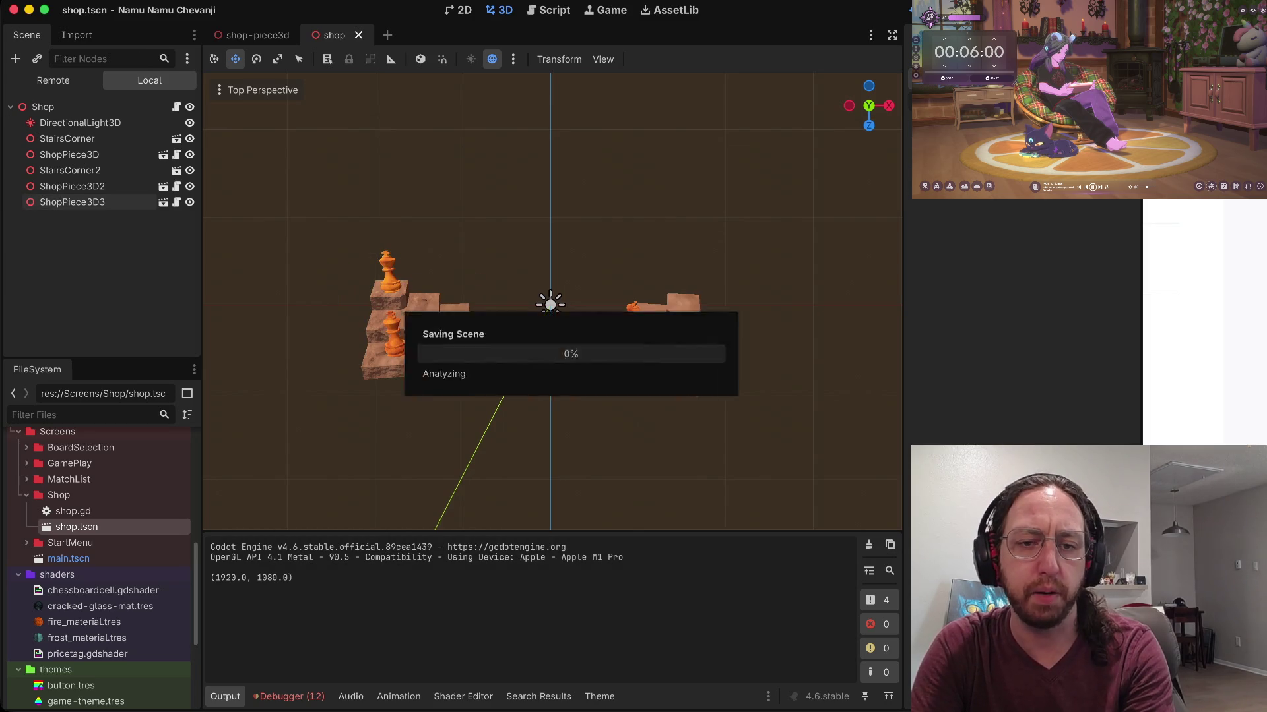
# Step: In the terminal, stage the shop.tscn and shop-piece3d.tscn changes and confirm them with git status
pyautogui.hotkey('ctrl', 'Right')
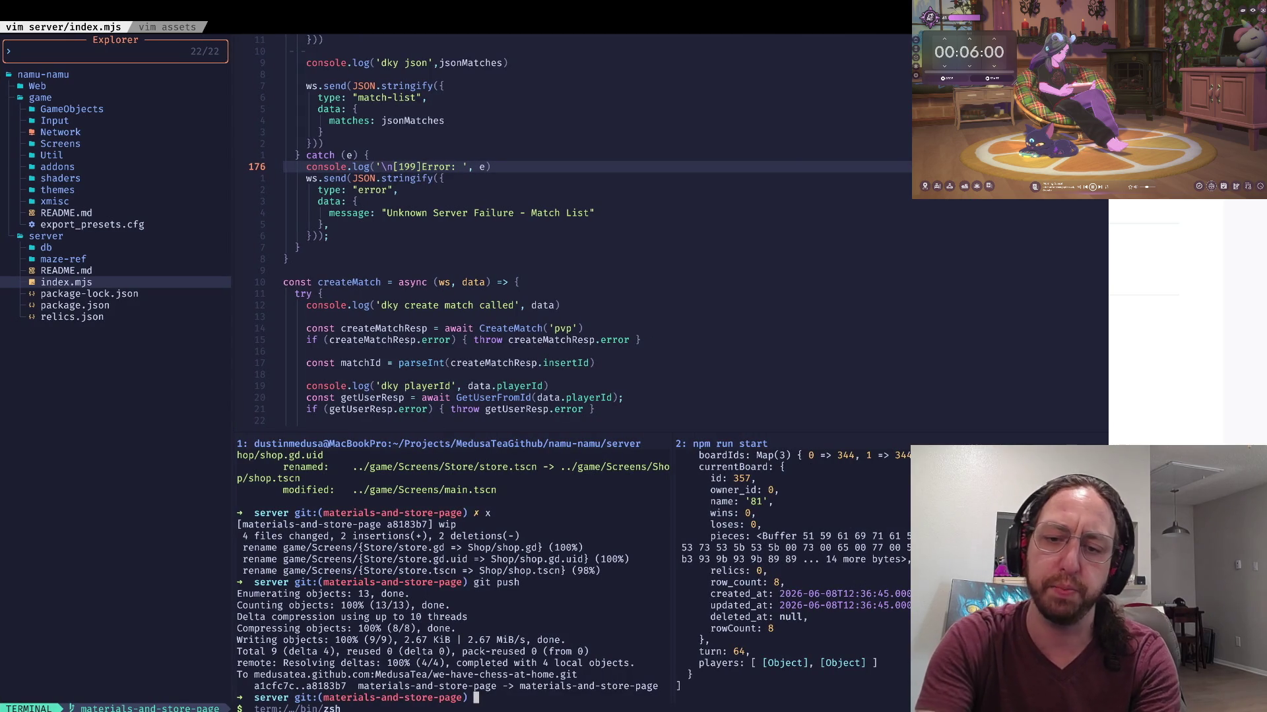
pyautogui.press('Return')
pyautogui.write('s')
pyautogui.press('Return')
pyautogui.write('a')
pyautogui.press('Return')
pyautogui.write('s')
pyautogui.press('Return')
# Step: Commit the staged changes as 'wip', push to materials-and-store-page, and return to Godot
pyautogui.write('x')
pyautogui.press('Return')
pyautogui.write('git pus')
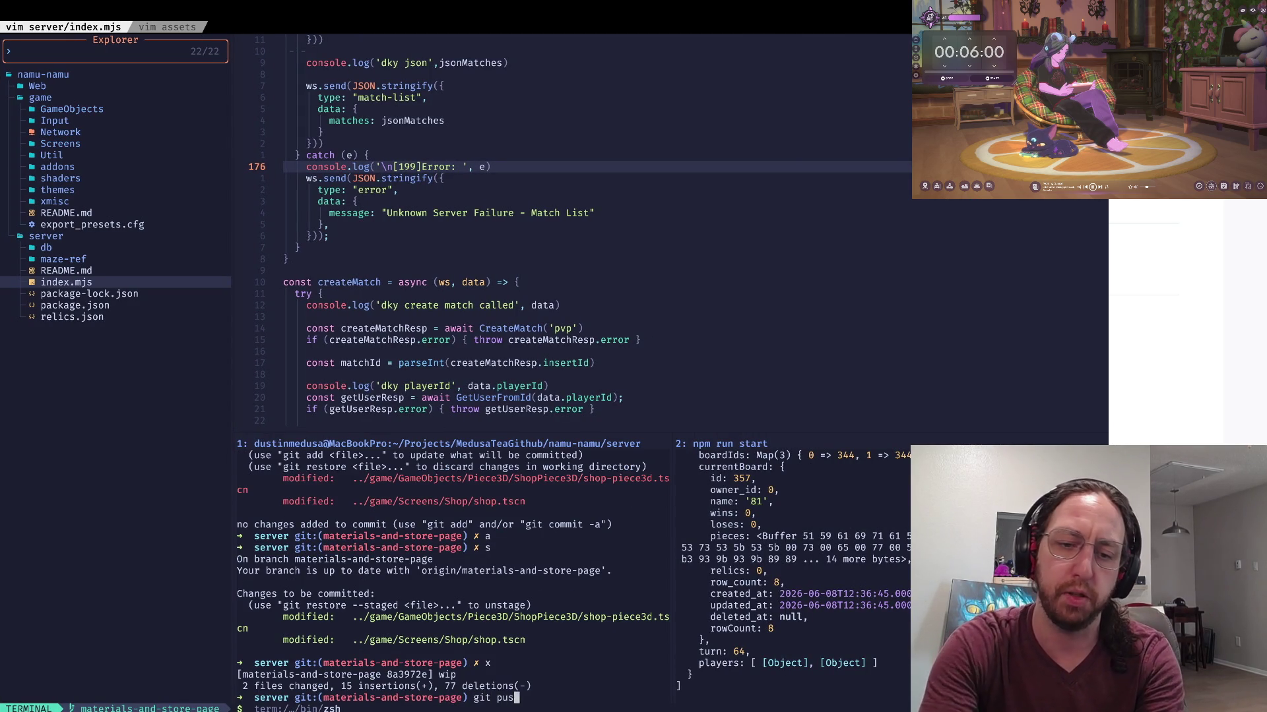
pyautogui.write('h')
pyautogui.press('Return')
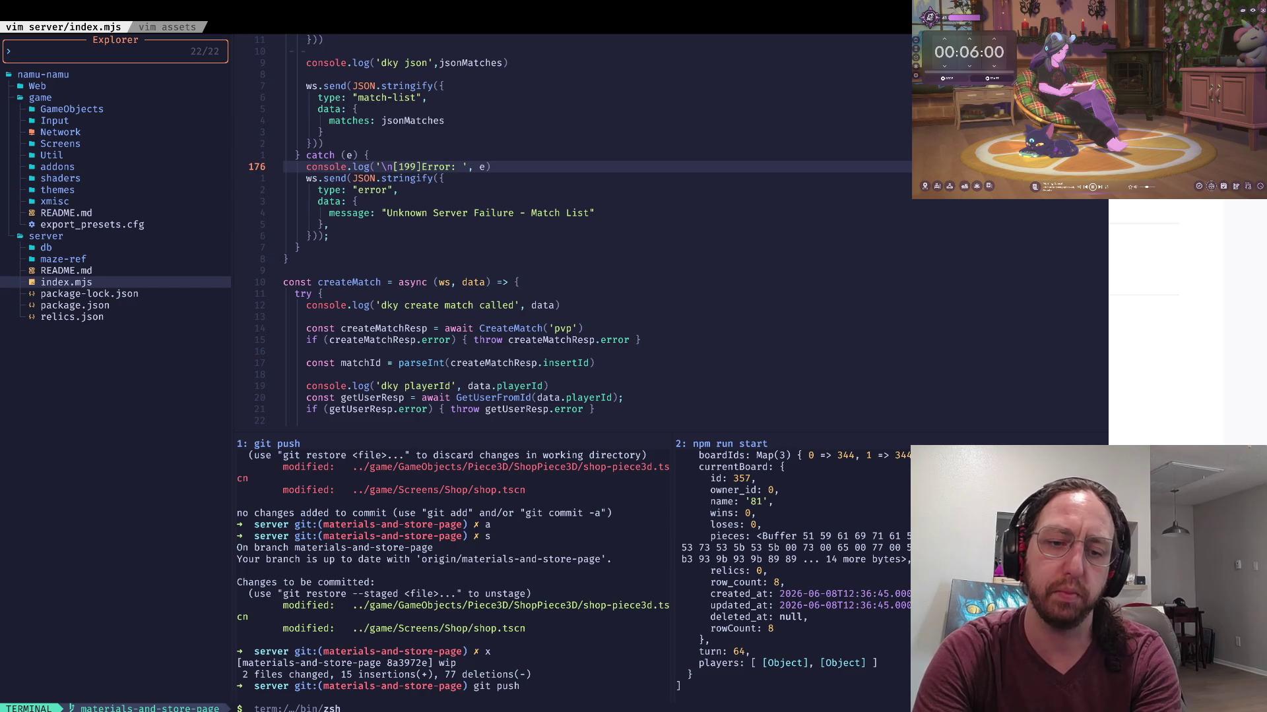
pyautogui.write('c')
pyautogui.press('Return')
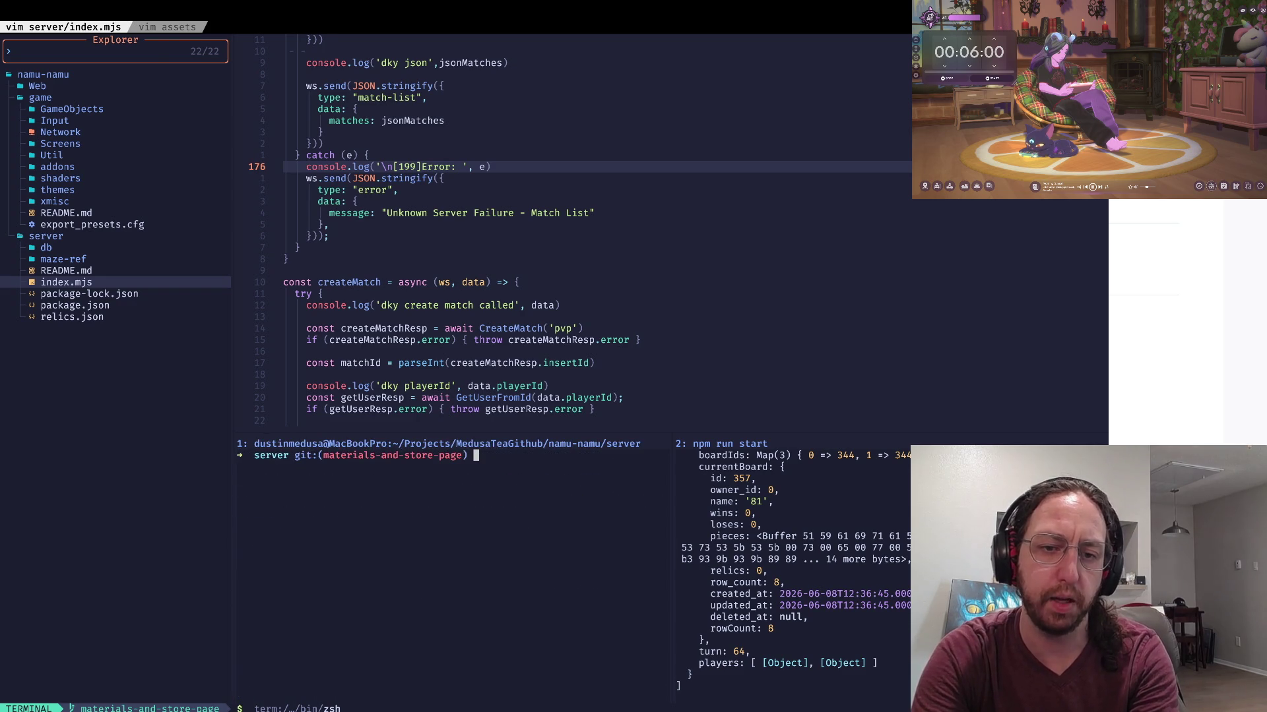
pyautogui.press('super+Tab')
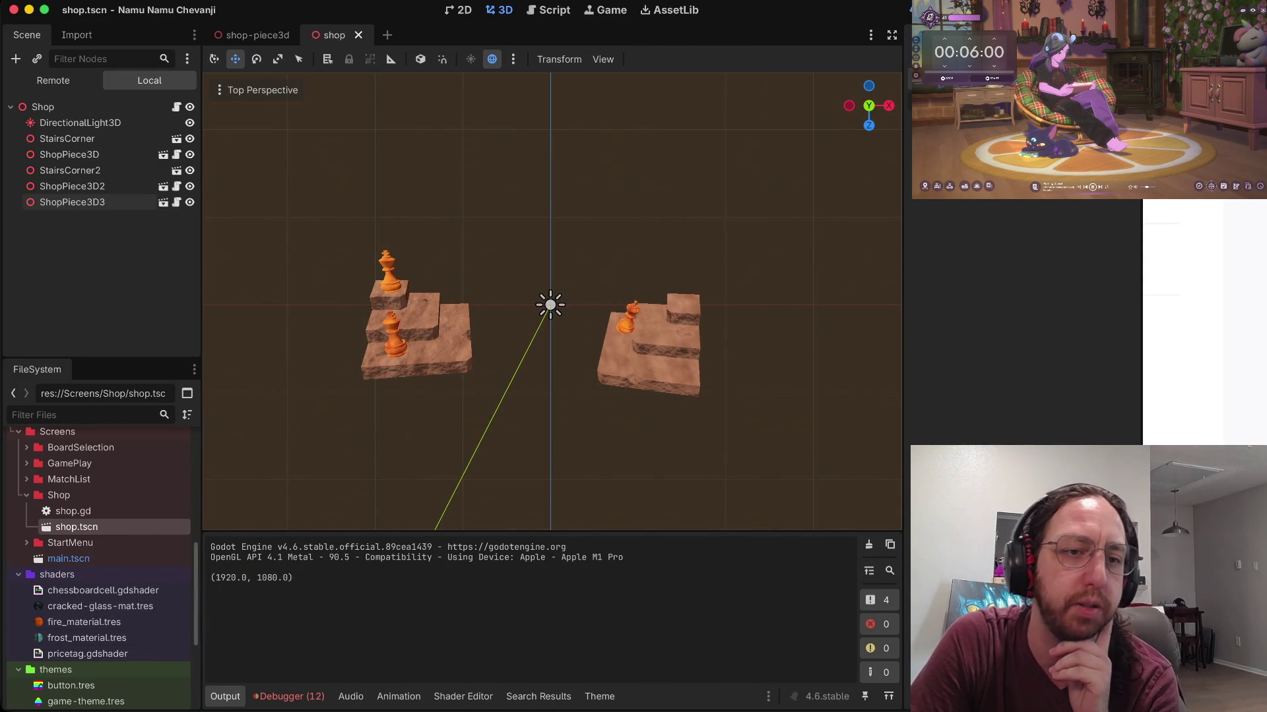
# Step: Expand GameObjects > Environment in the FileSystem dock to show the three stairs_corner scenes
pyautogui.scroll(-3, 99, 567)
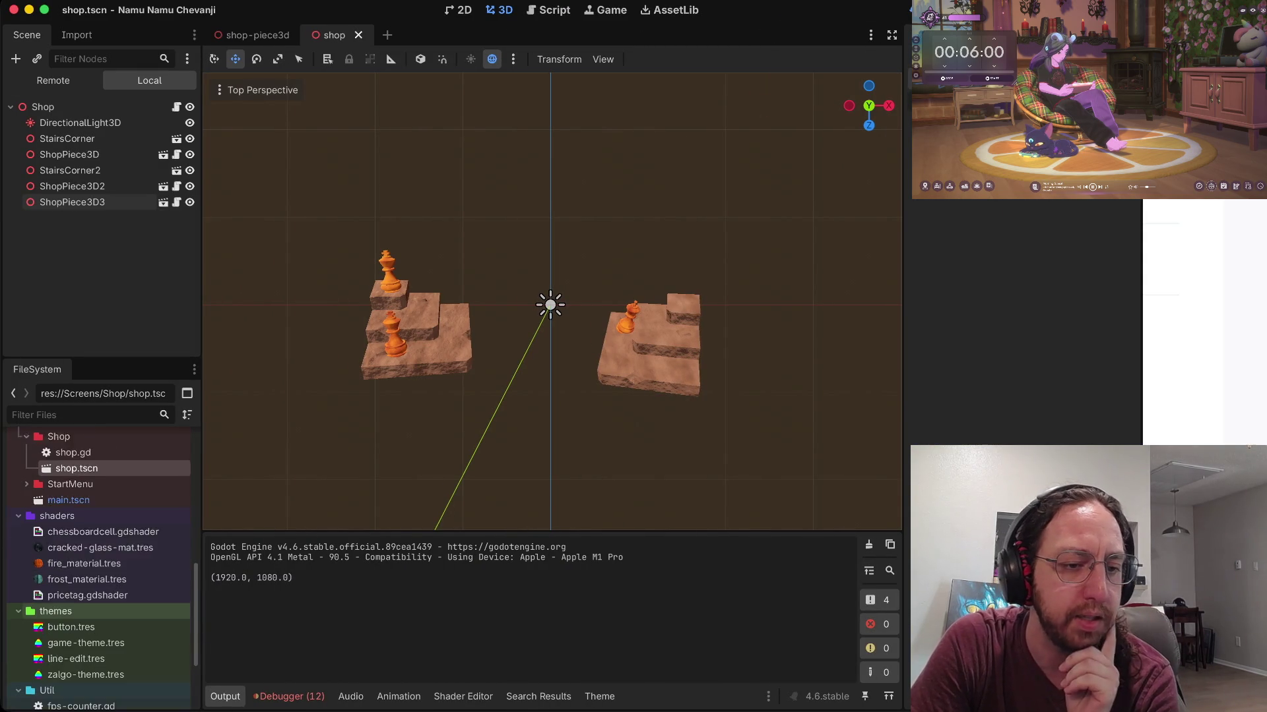
pyautogui.scroll(5, 99, 567)
pyautogui.scroll(7, 99, 567)
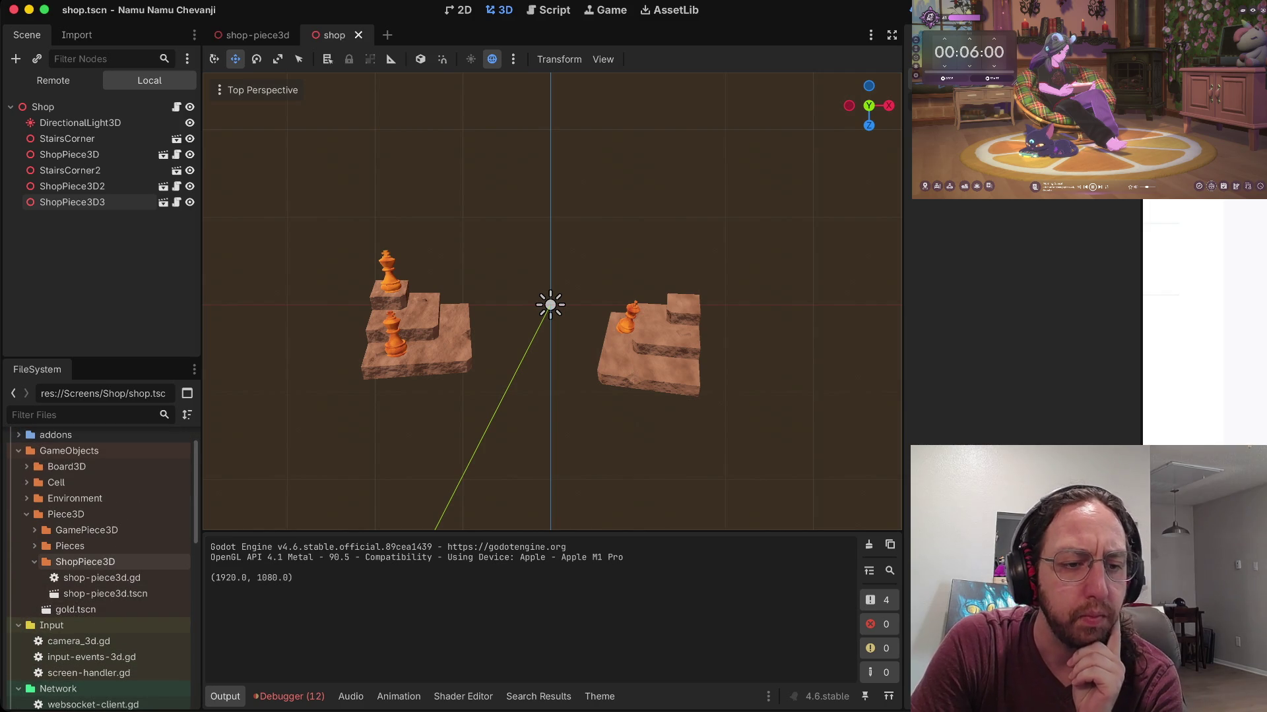
pyautogui.scroll(2, 99, 562)
pyautogui.click(26, 537)
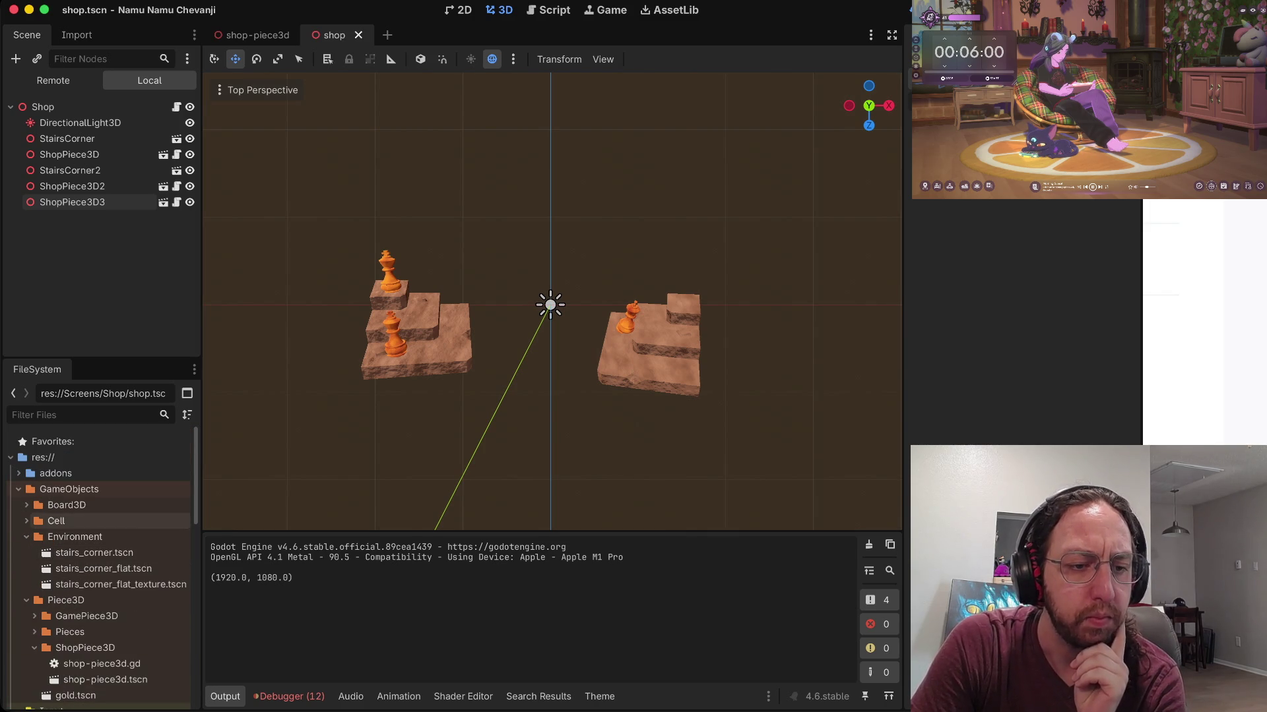
pyautogui.scroll(-9, 99, 568)
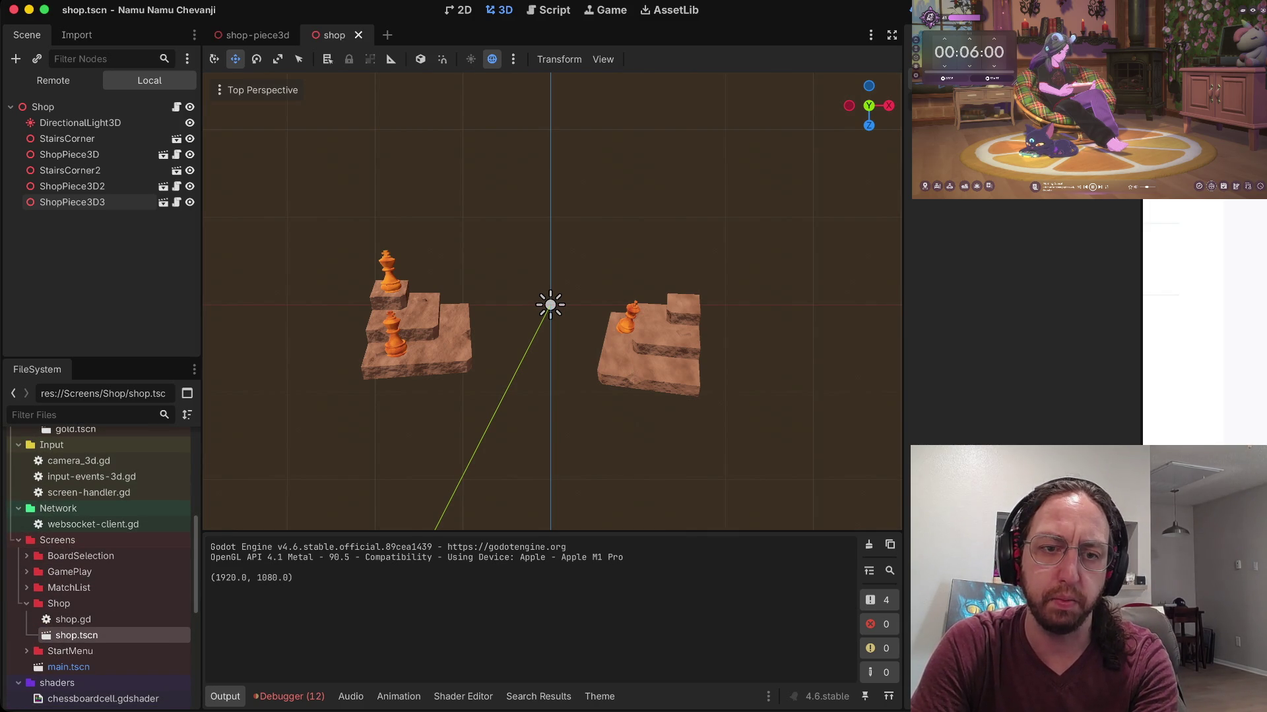
pyautogui.hotkey('ctrl', 'Right')
pyautogui.hotkey('ctrl', 'Right')
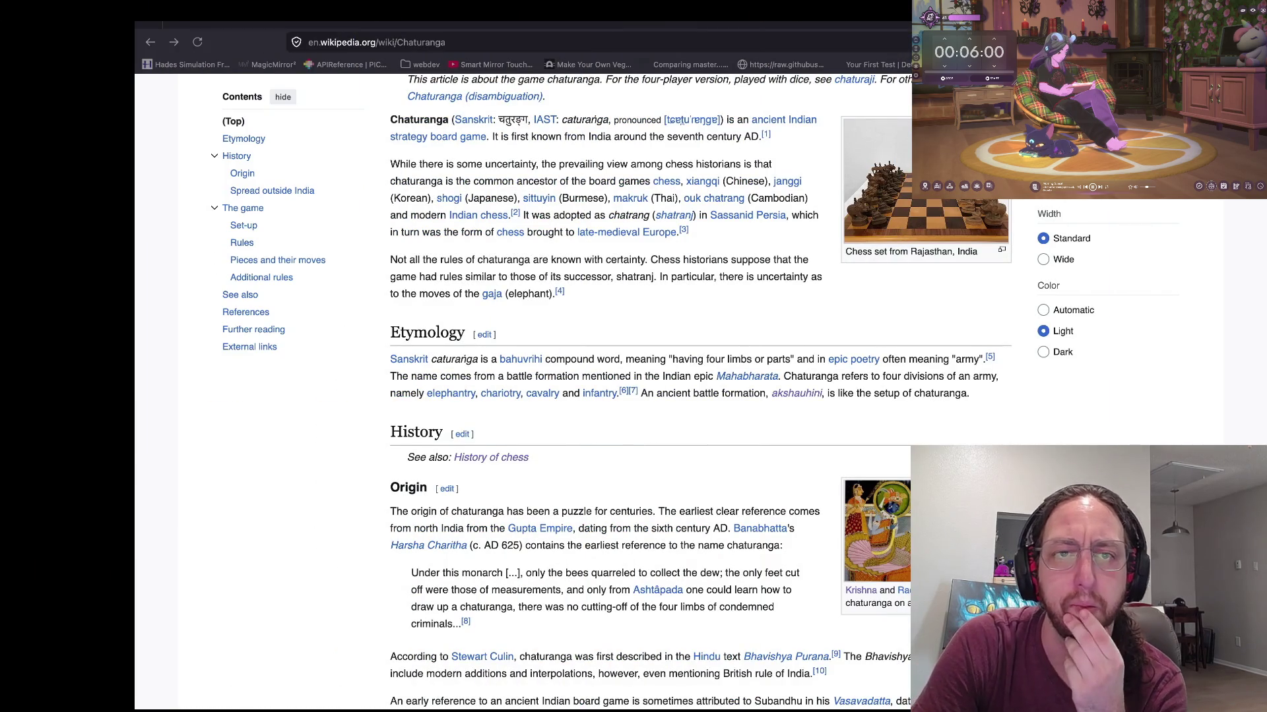
# Step: Close the Kenney Mini Arena preview and go back to the list of all Kenney assets
pyautogui.click(572, 24)
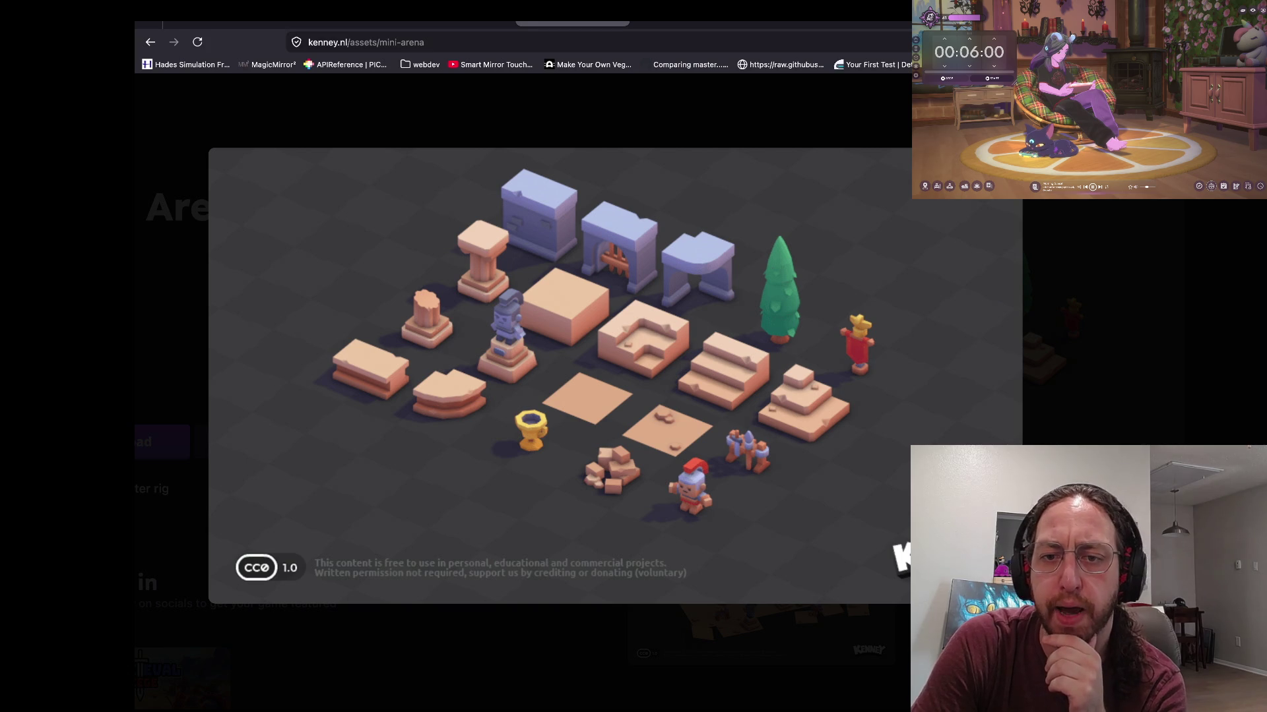
pyautogui.press('Escape')
pyautogui.scroll(-2, 521, 396)
pyautogui.hscroll(-3, 521, 396)
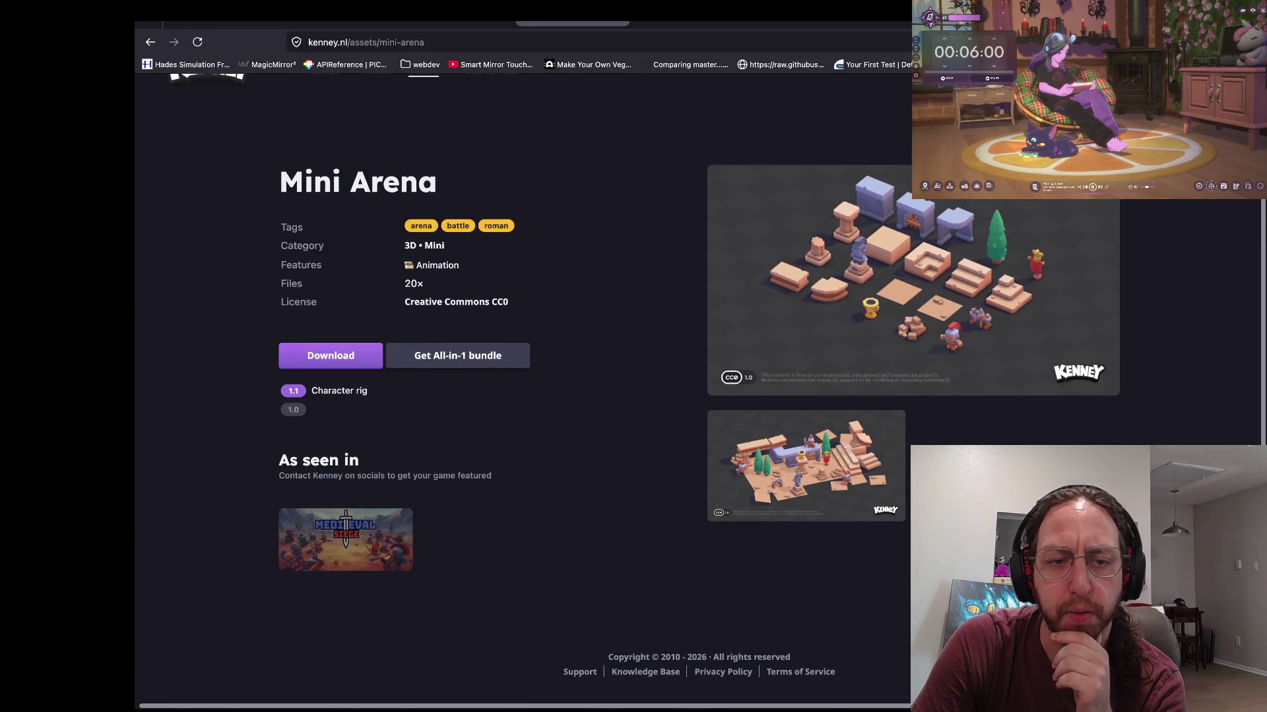
pyautogui.scroll(2, 521, 396)
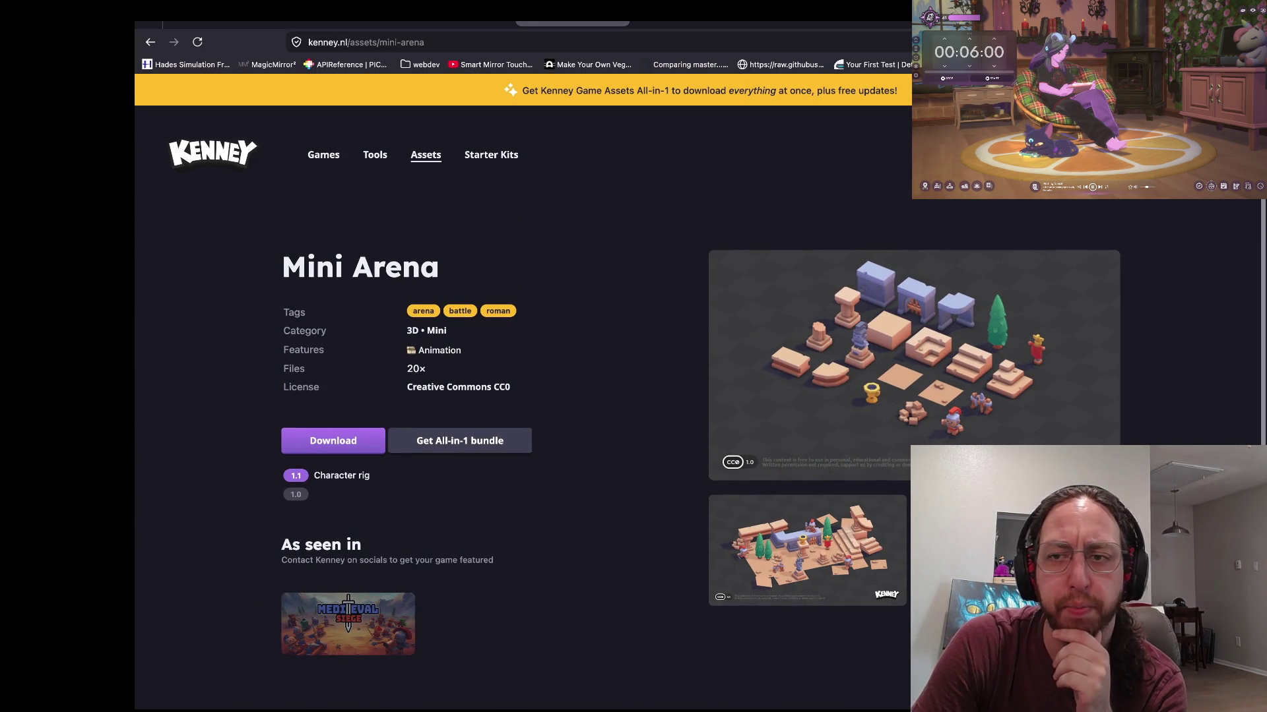
pyautogui.hotkey('alt', 'Left')
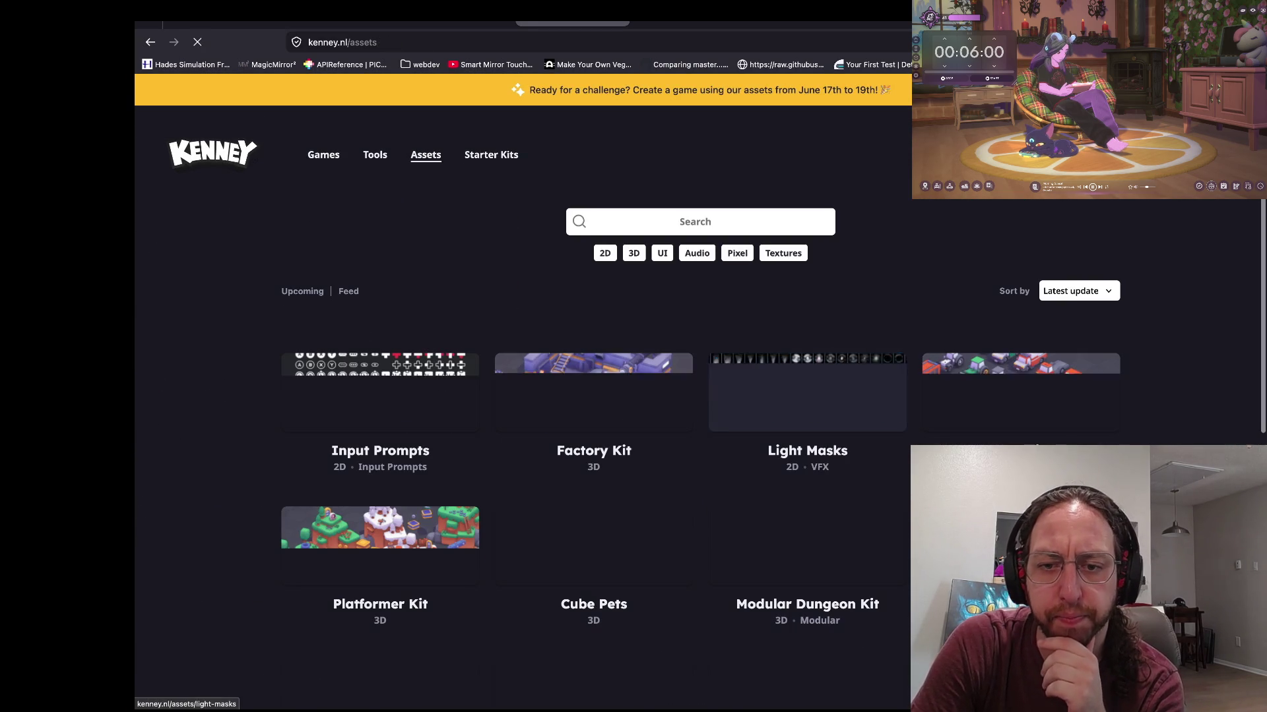
# Step: Open the Graveyard Kit page and inspect its enlarged preview image before closing it
pyautogui.scroll(-5, 594, 396)
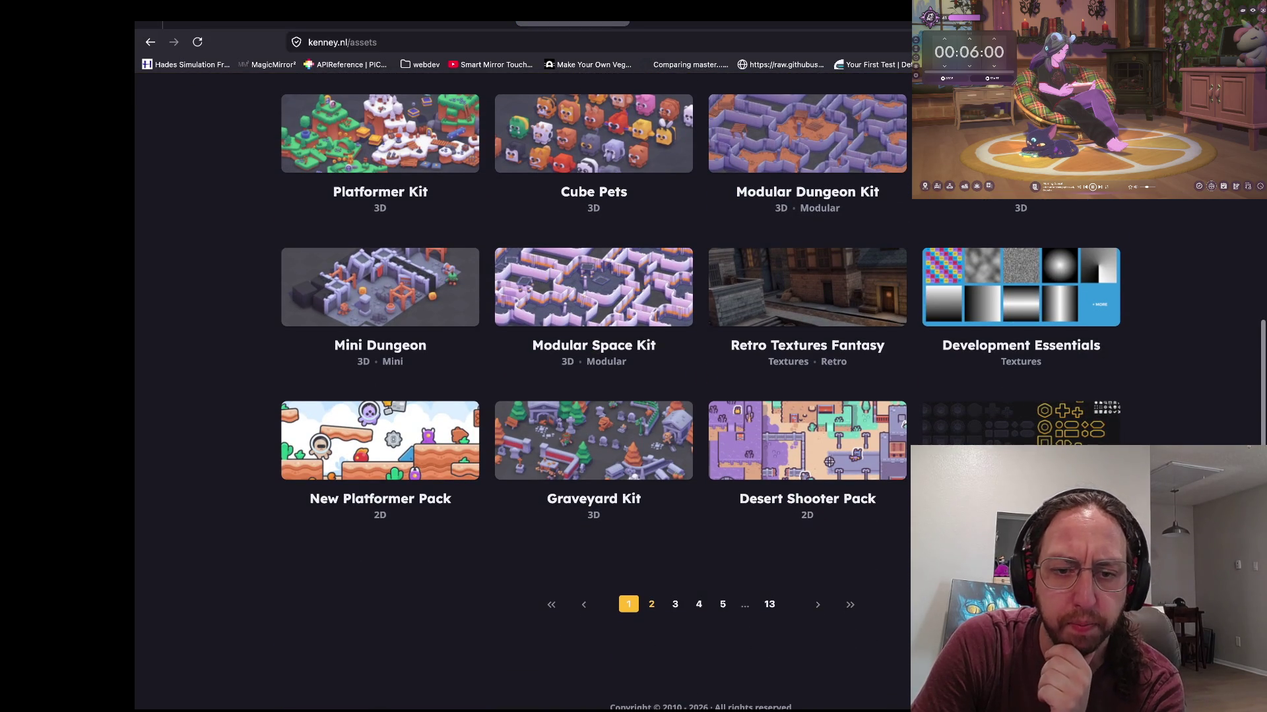
pyautogui.click(593, 440)
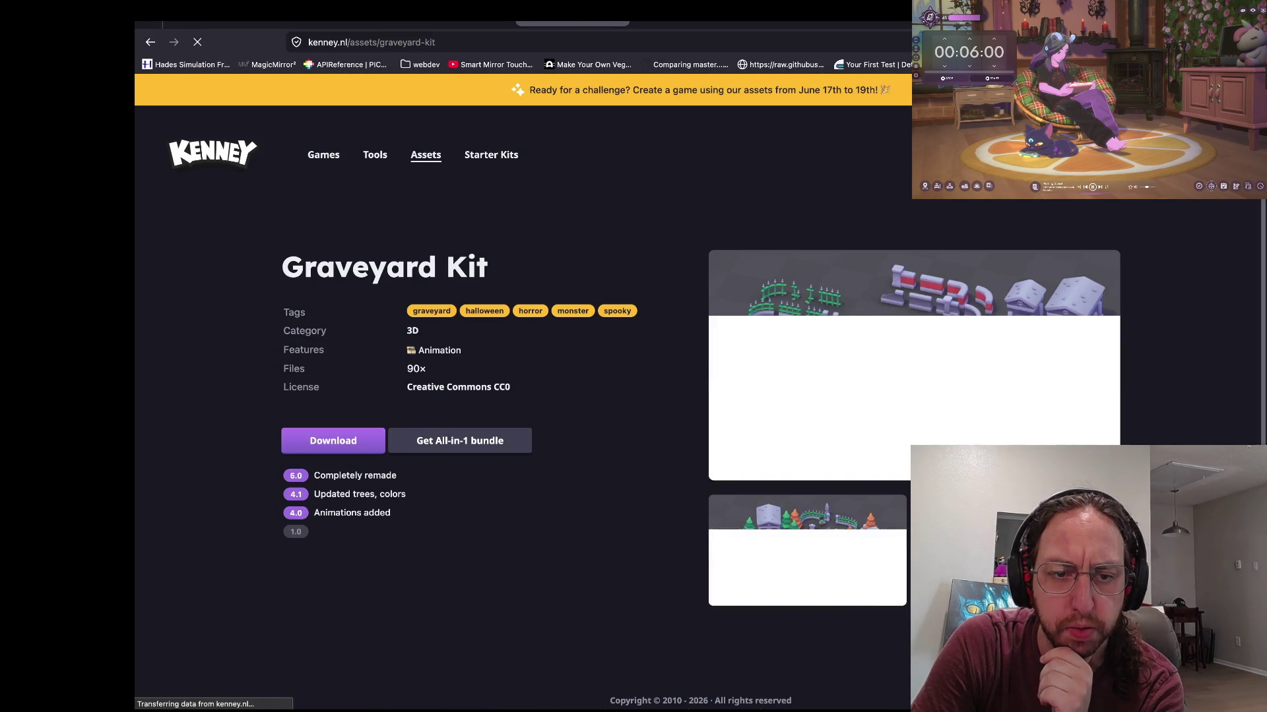
pyautogui.click(917, 363)
pyautogui.scroll(-3, 522, 389)
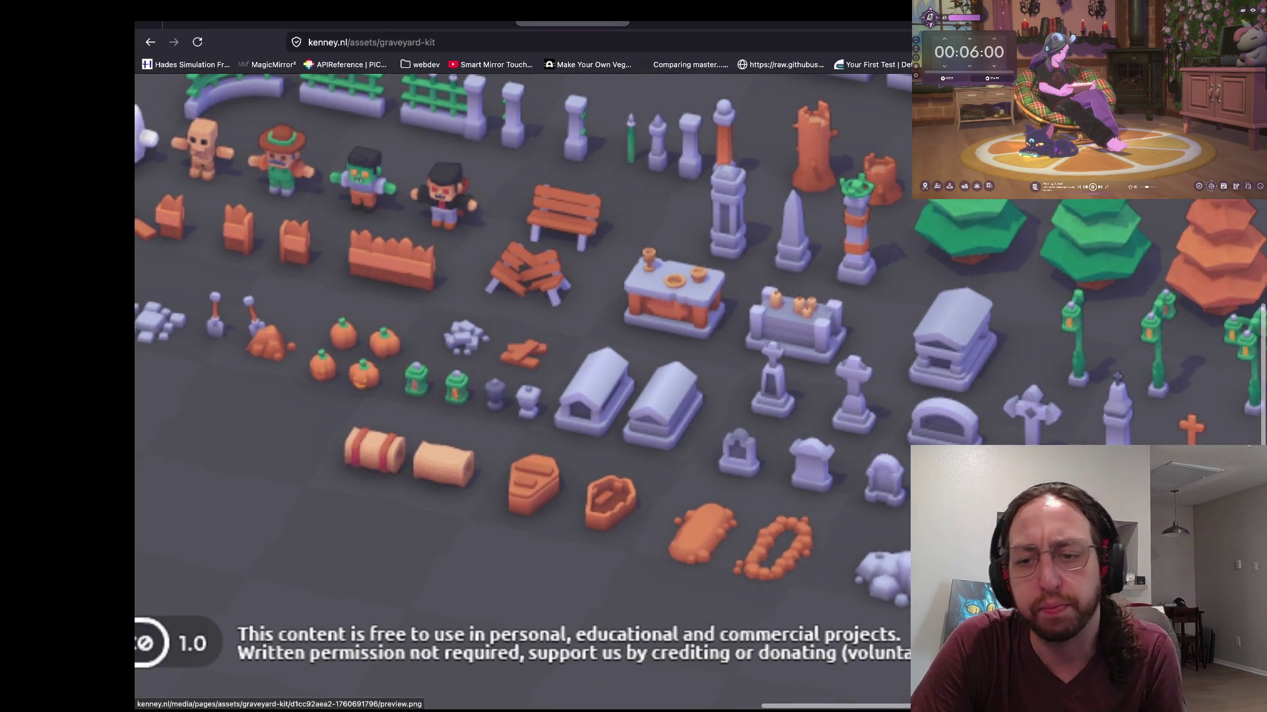
pyautogui.hscroll(2, 561, 389)
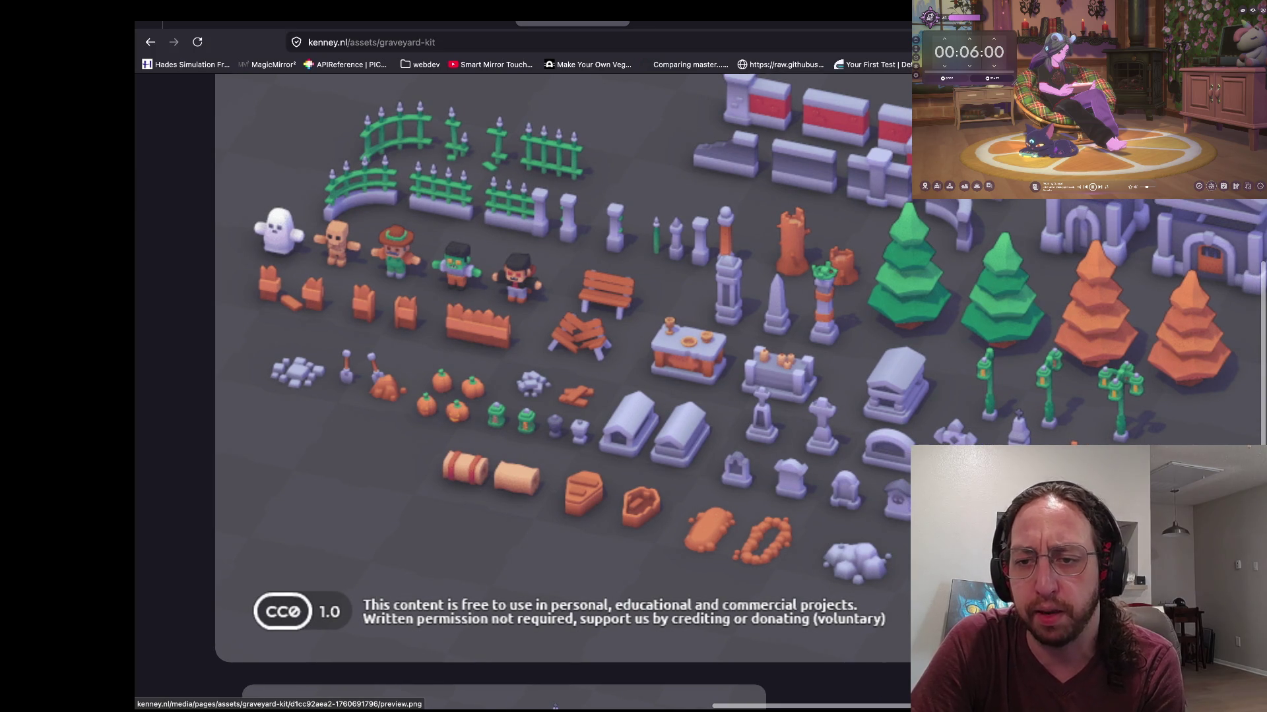
pyautogui.scroll(-1, 561, 390)
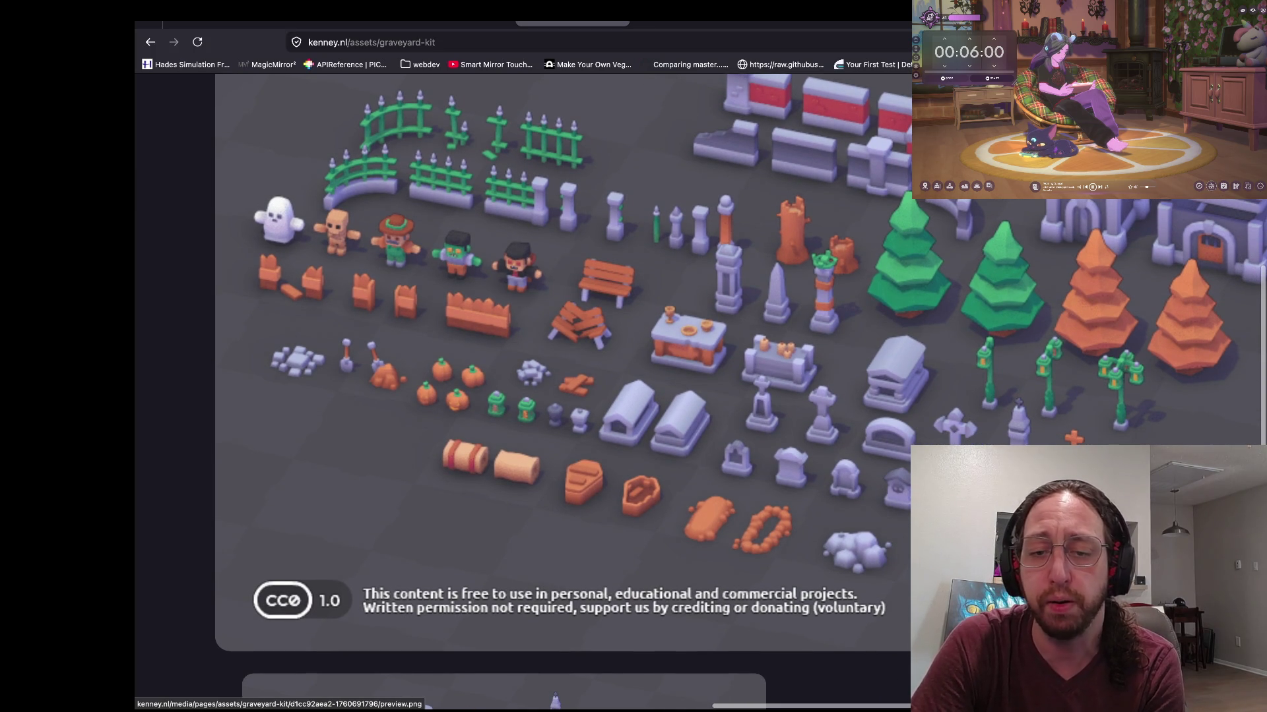
pyautogui.scroll(-3, 560, 389)
pyautogui.hscroll(1, 561, 389)
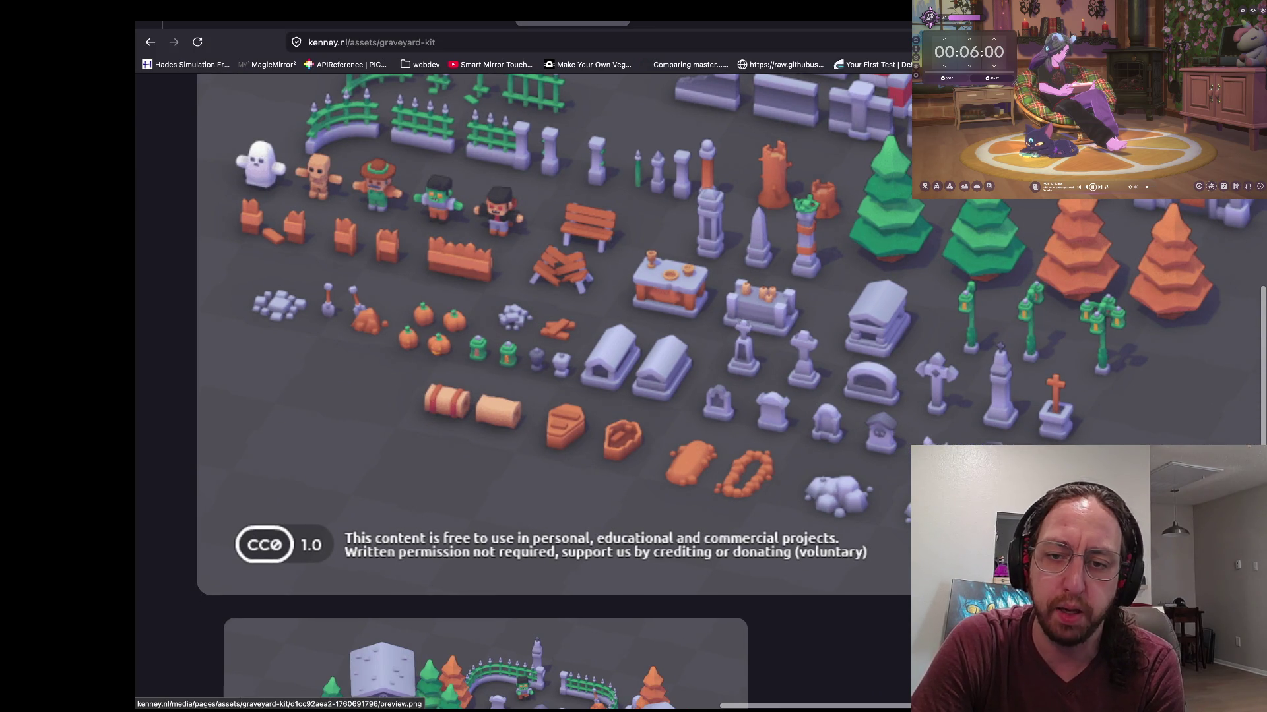
pyautogui.scroll(1, 561, 389)
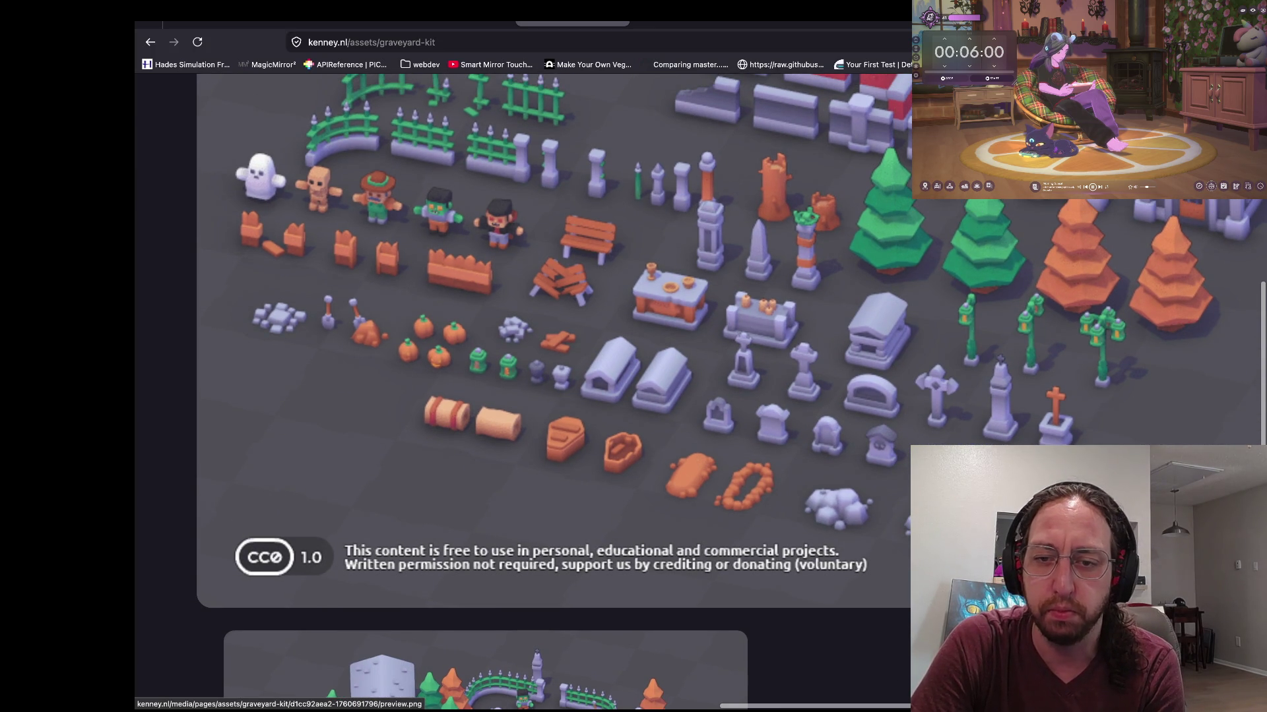
pyautogui.hscroll(3, 561, 389)
pyautogui.scroll(3, 528, 389)
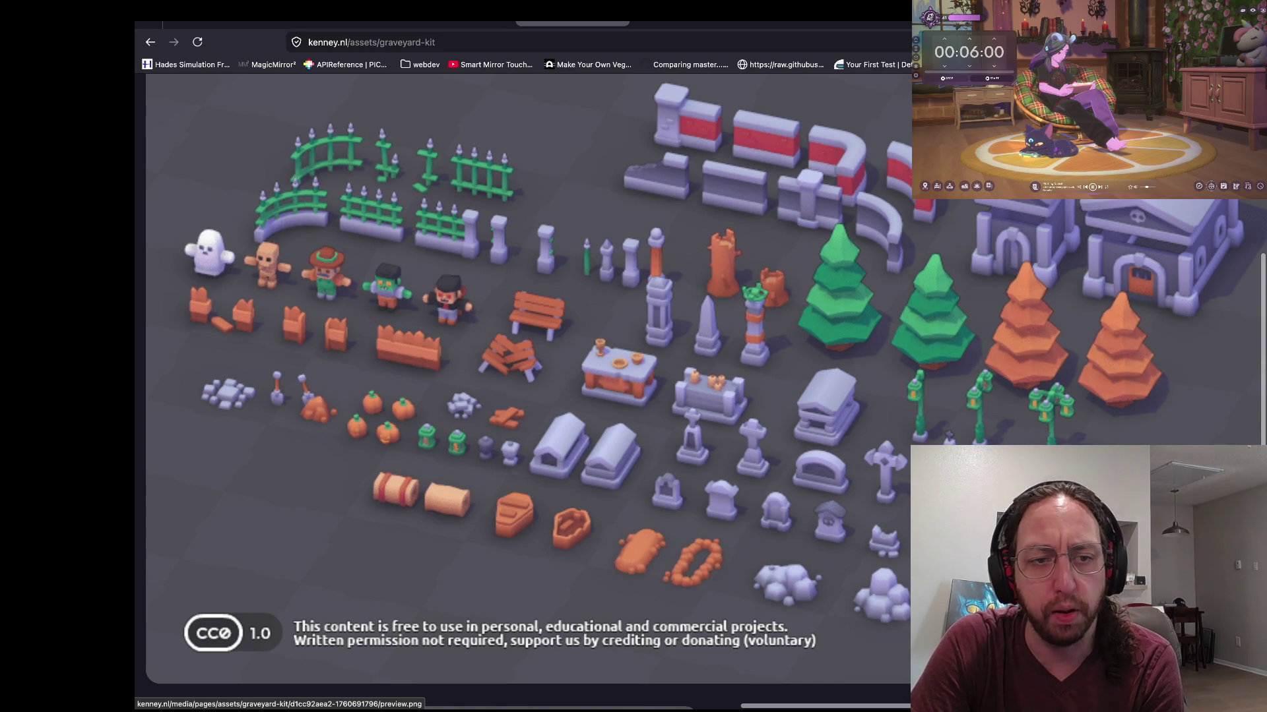
pyautogui.scroll(2, 528, 389)
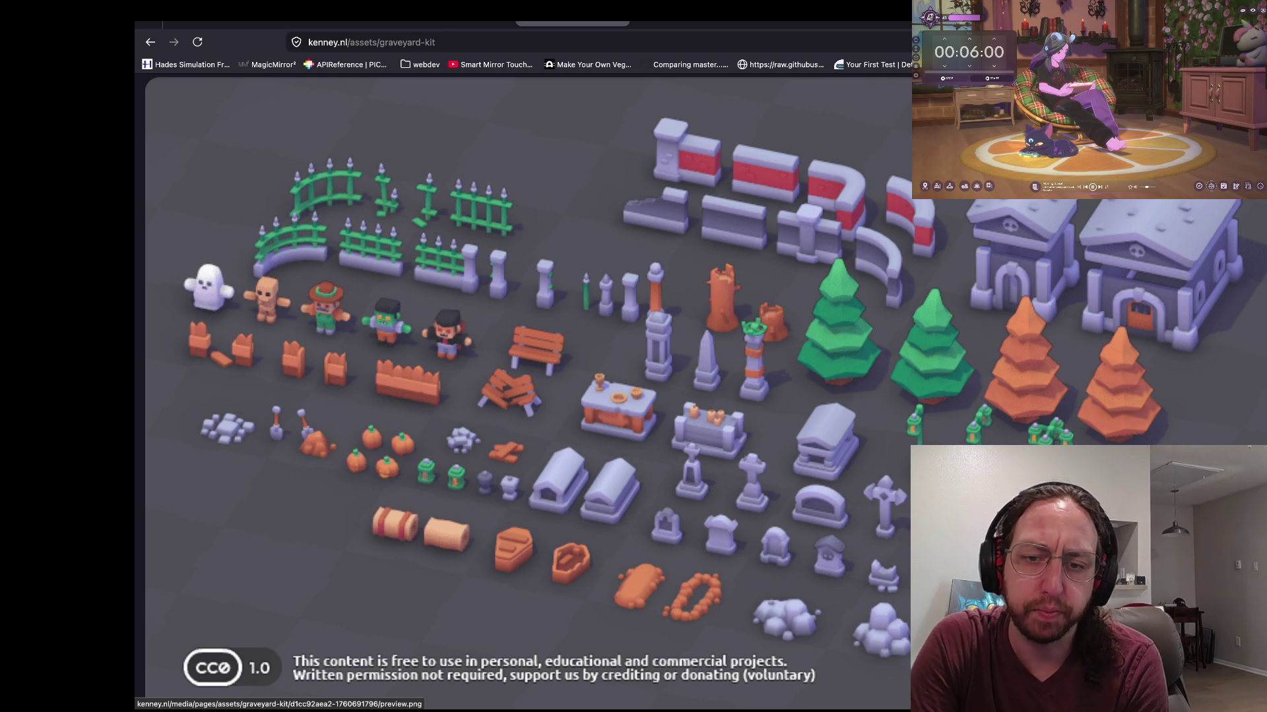
pyautogui.scroll(-1, 871, 633)
pyautogui.press('Escape')
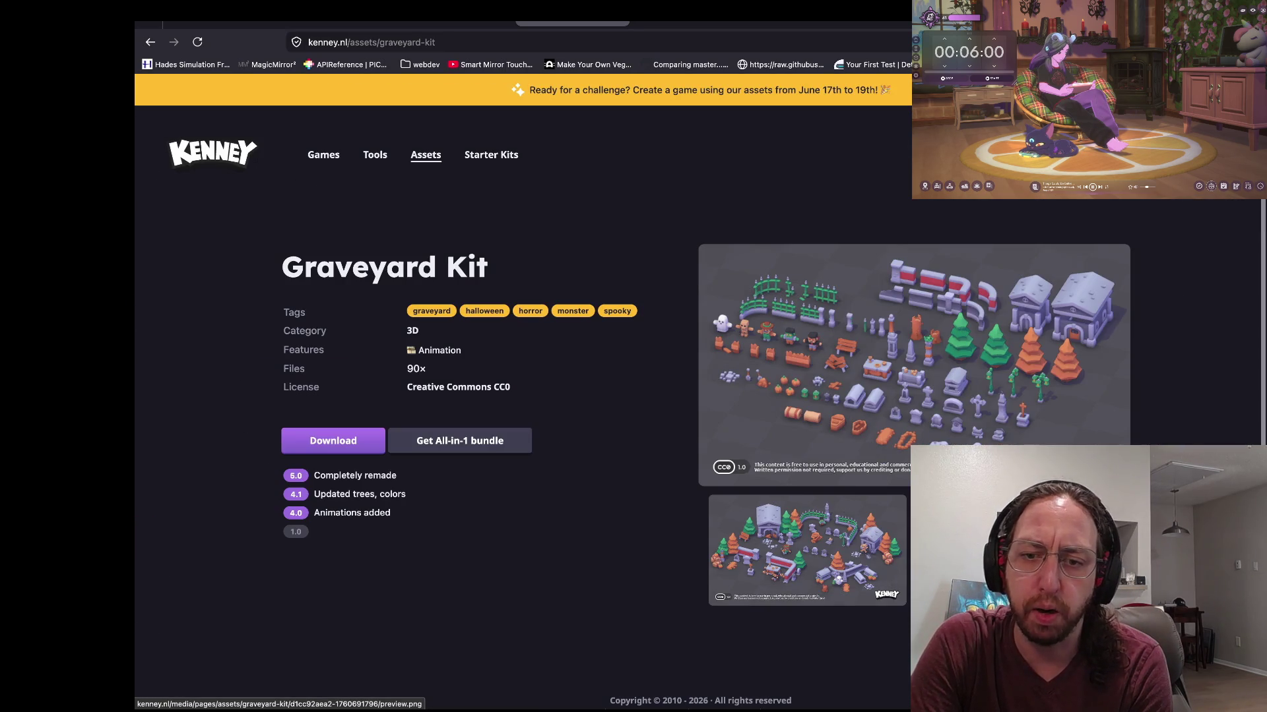
# Step: Page through the Kenney asset catalogue to pages 2 and 3
pyautogui.hscroll(-3, 527, 395)
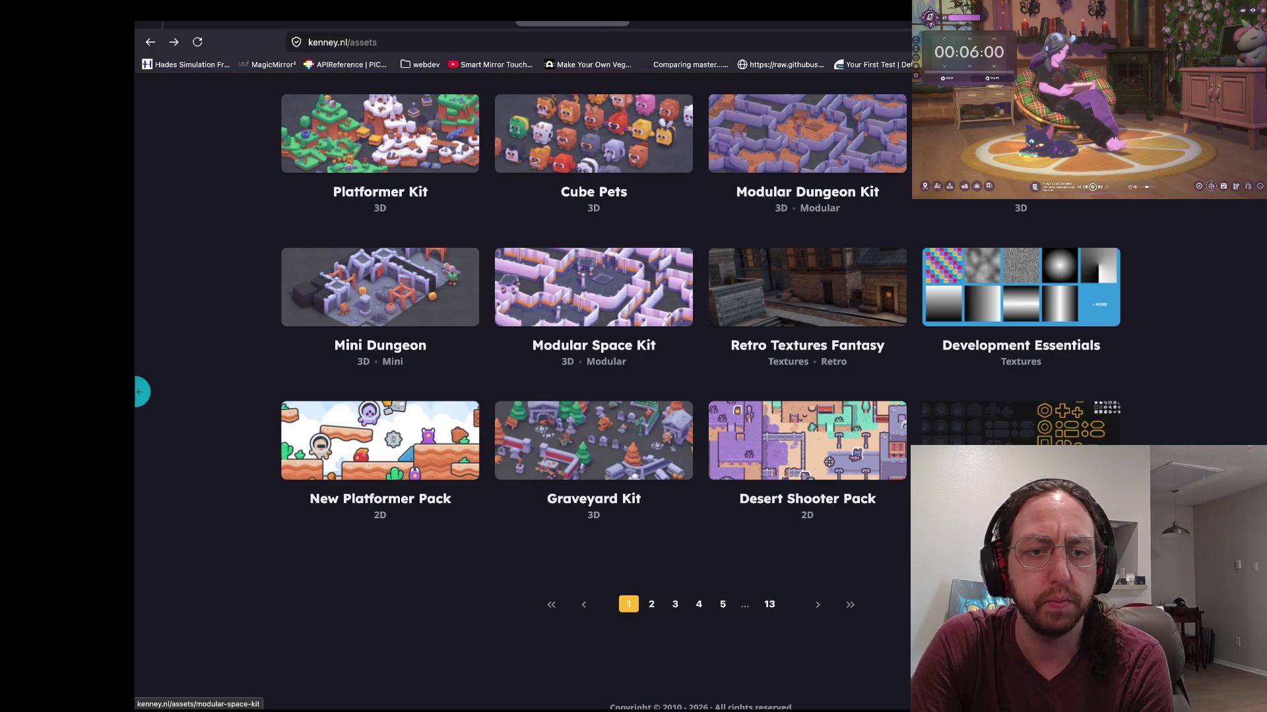
pyautogui.scroll(3, 594, 343)
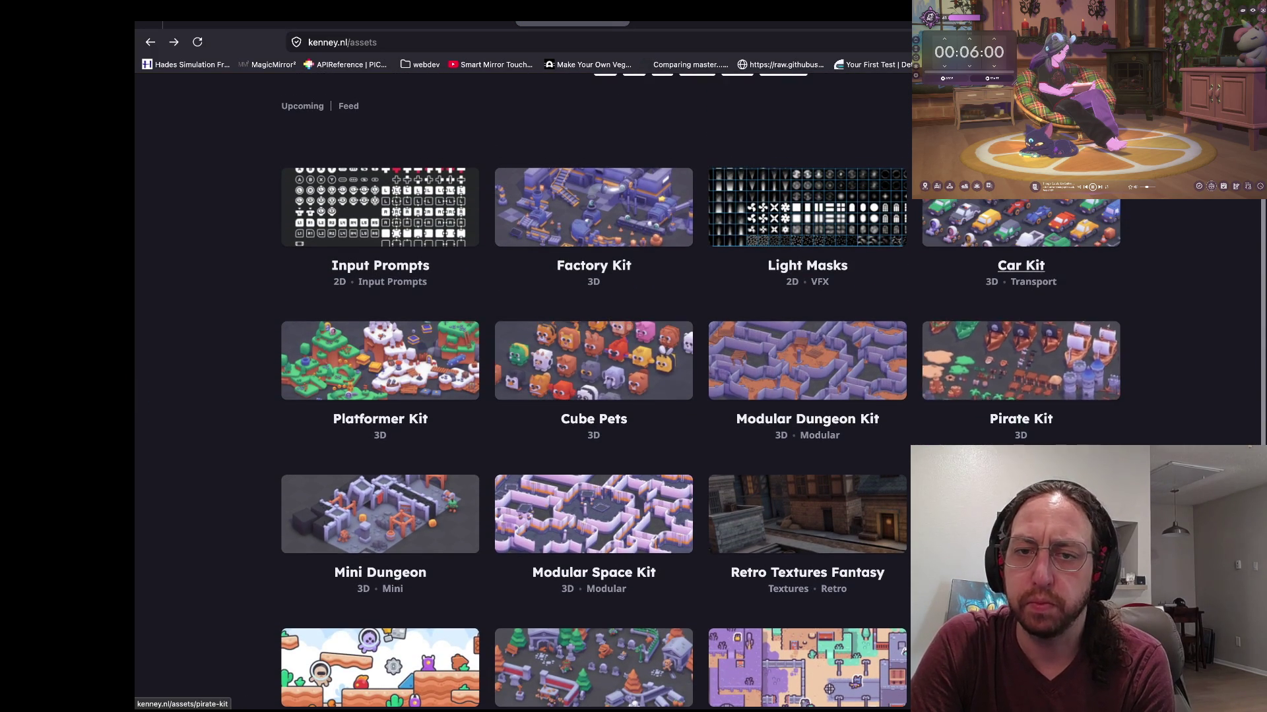
pyautogui.scroll(2, 594, 360)
pyautogui.scroll(-4, 594, 360)
pyautogui.scroll(-1, 594, 389)
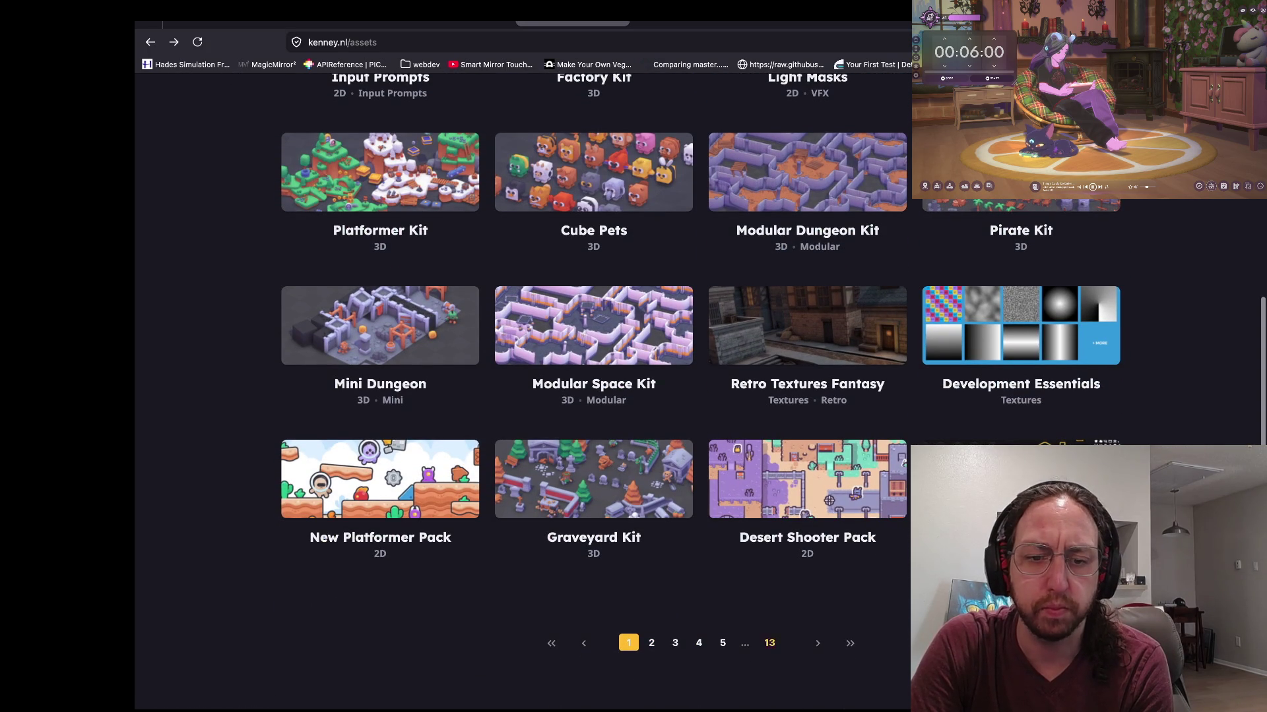
pyautogui.click(818, 643)
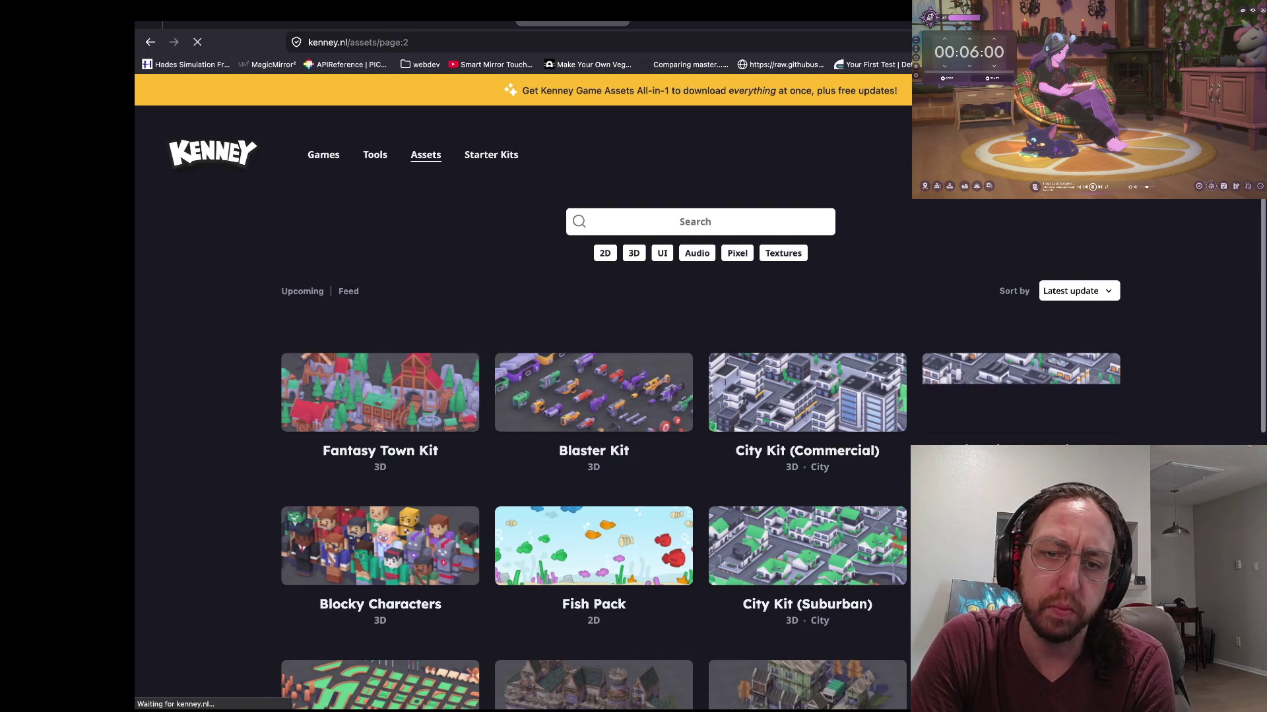
pyautogui.scroll(-5, 594, 396)
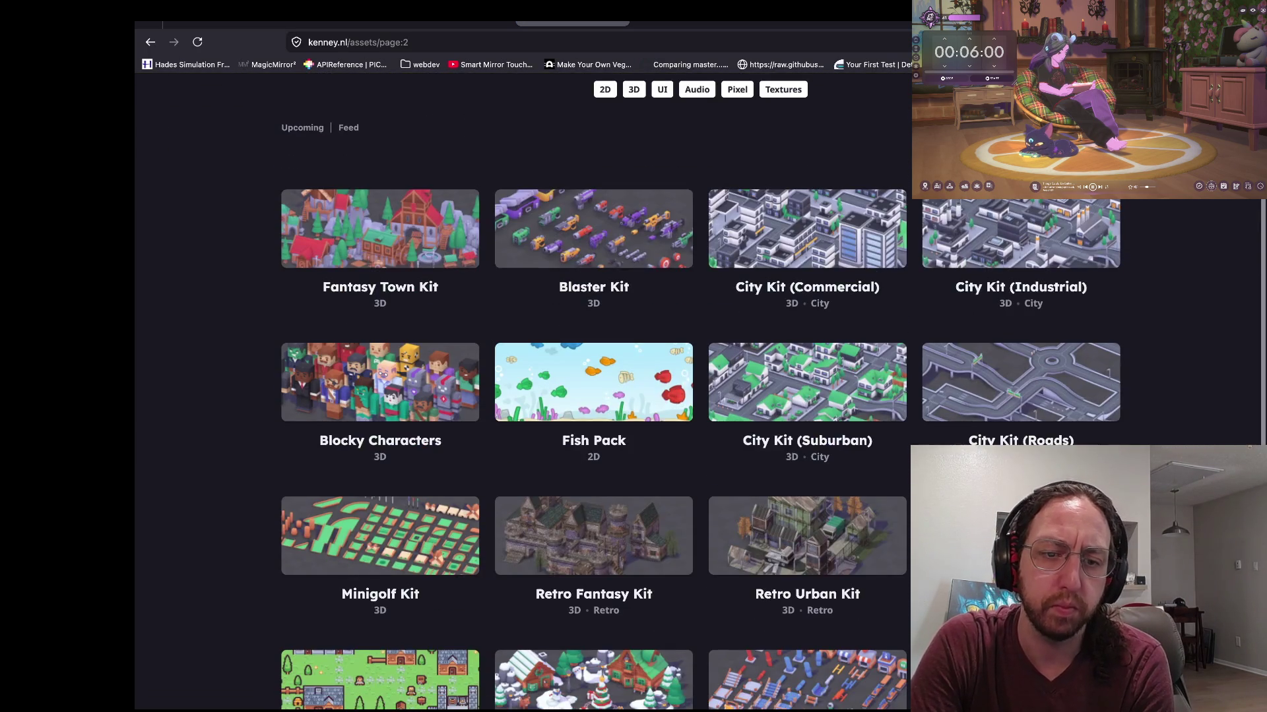
pyautogui.scroll(-2, 594, 396)
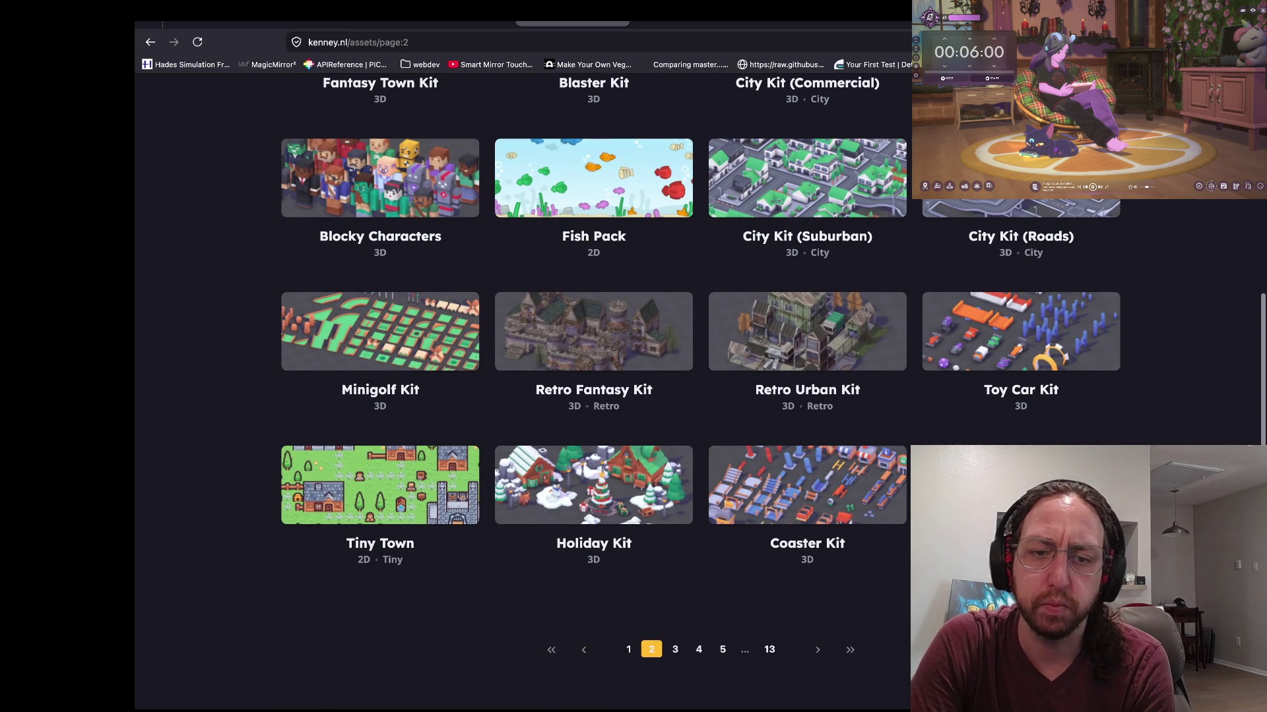
pyautogui.click(818, 649)
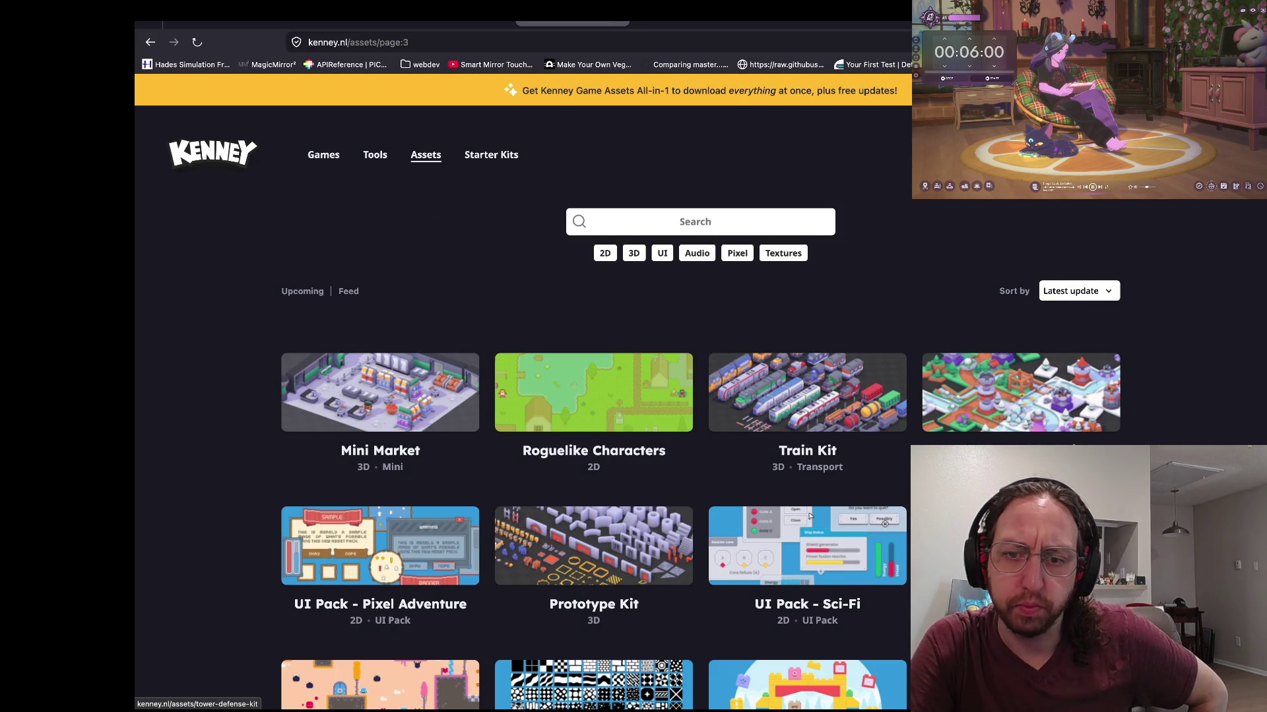
# Step: Look at the Tower Defense Kit page, then return and advance to asset page 4
pyautogui.click(1020, 392)
pyautogui.scroll(3, 885, 402)
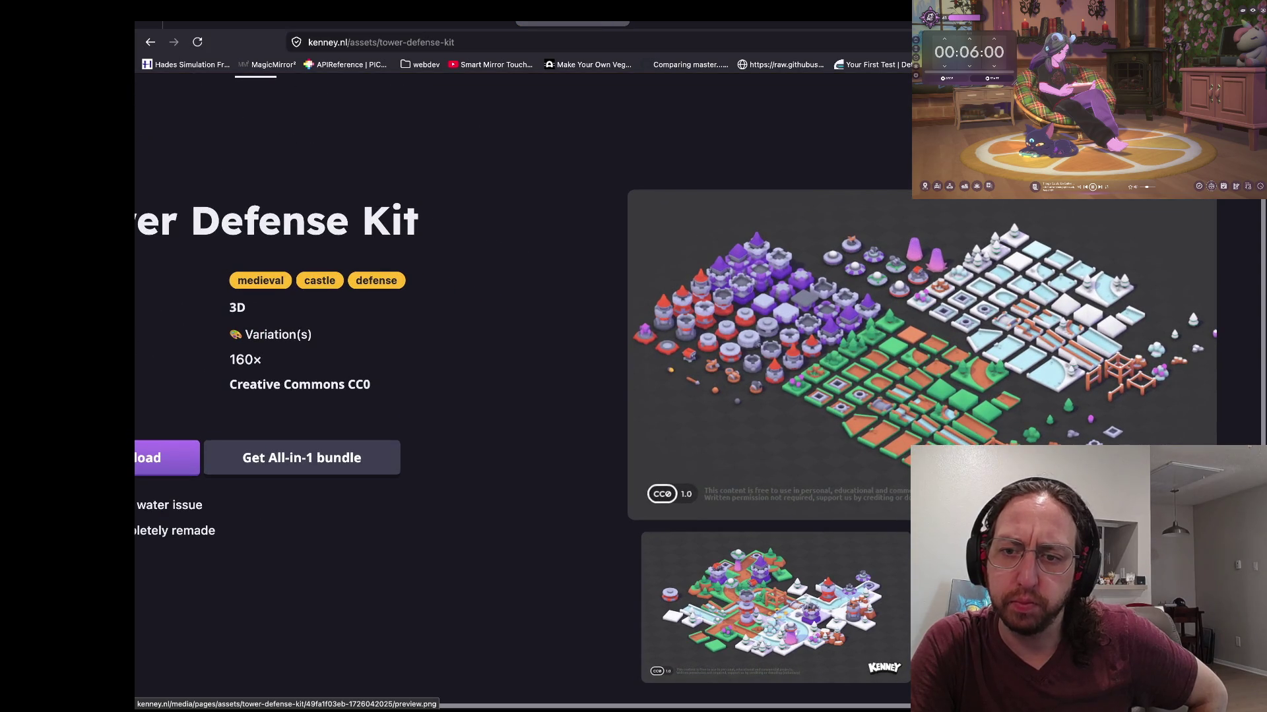
pyautogui.scroll(-3, 885, 402)
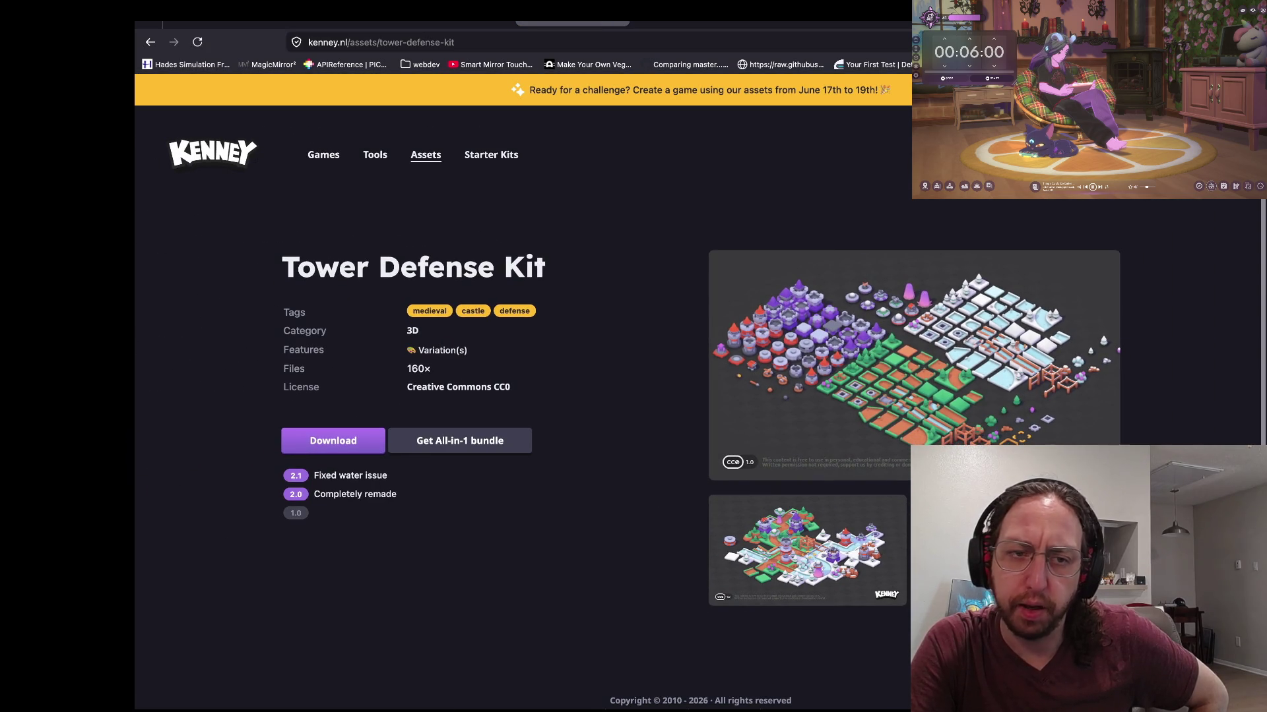
pyautogui.click(151, 41)
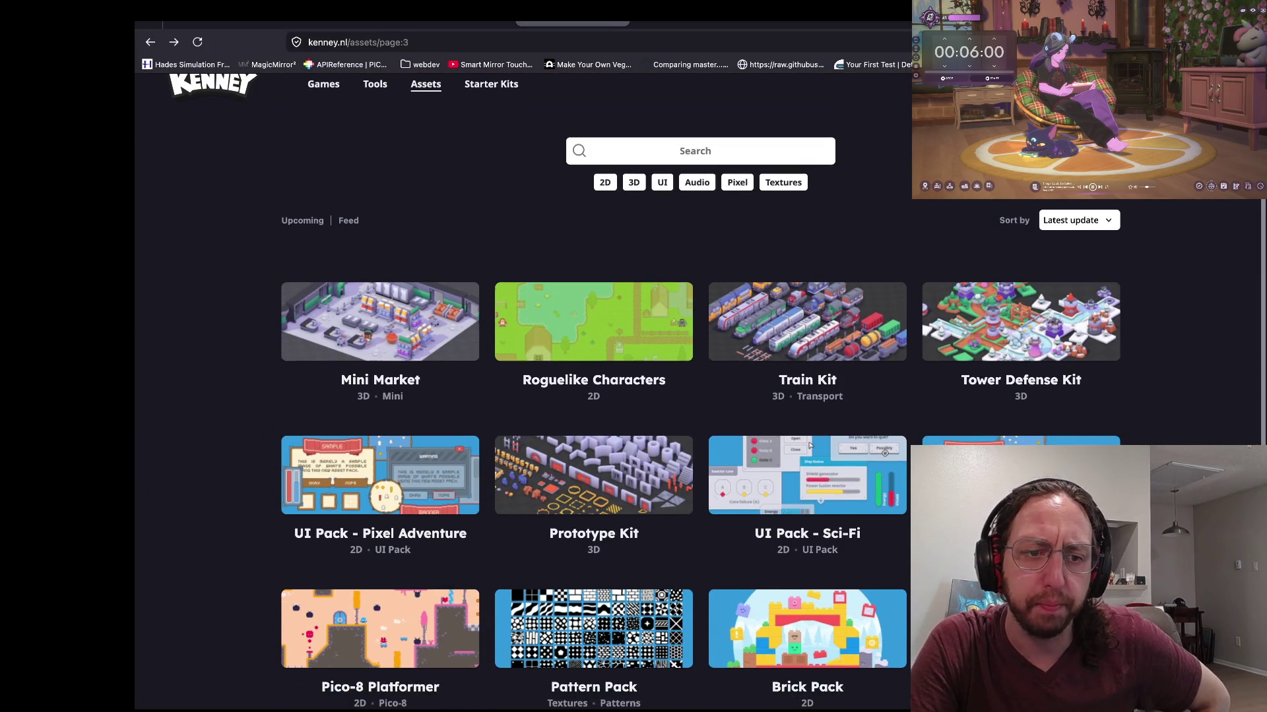
pyautogui.scroll(-6, 810, 440)
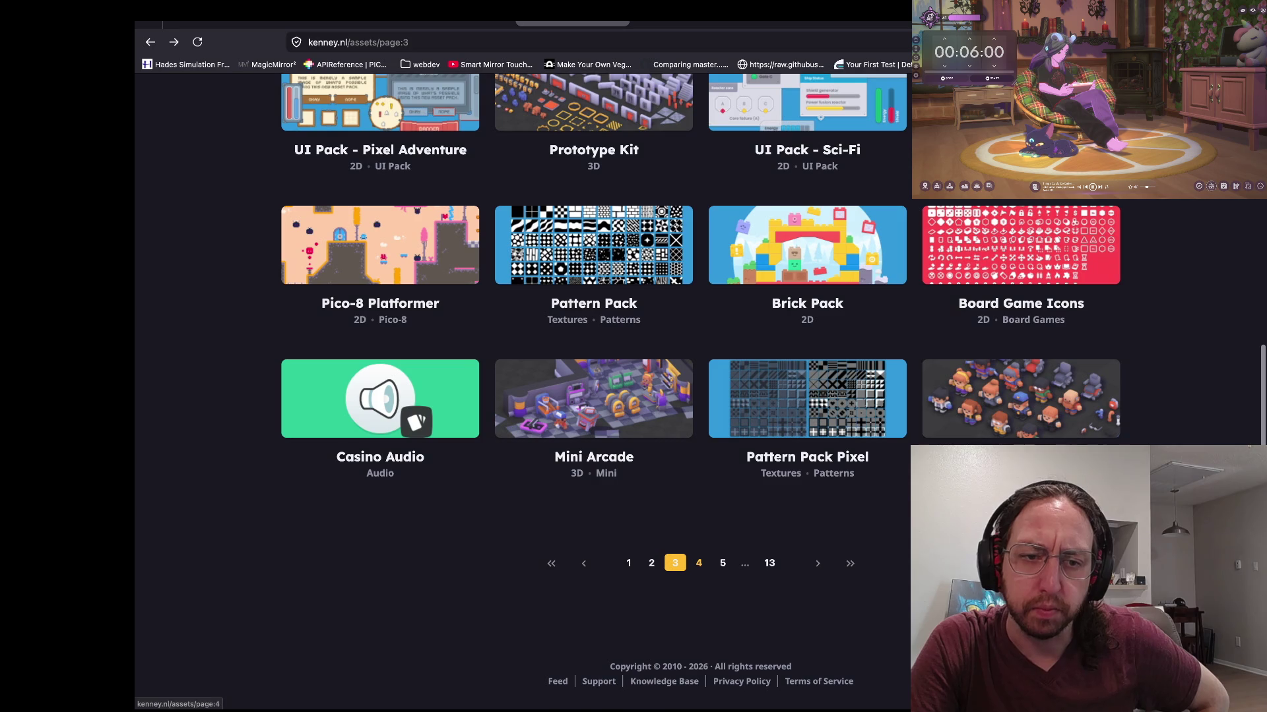
pyautogui.click(699, 563)
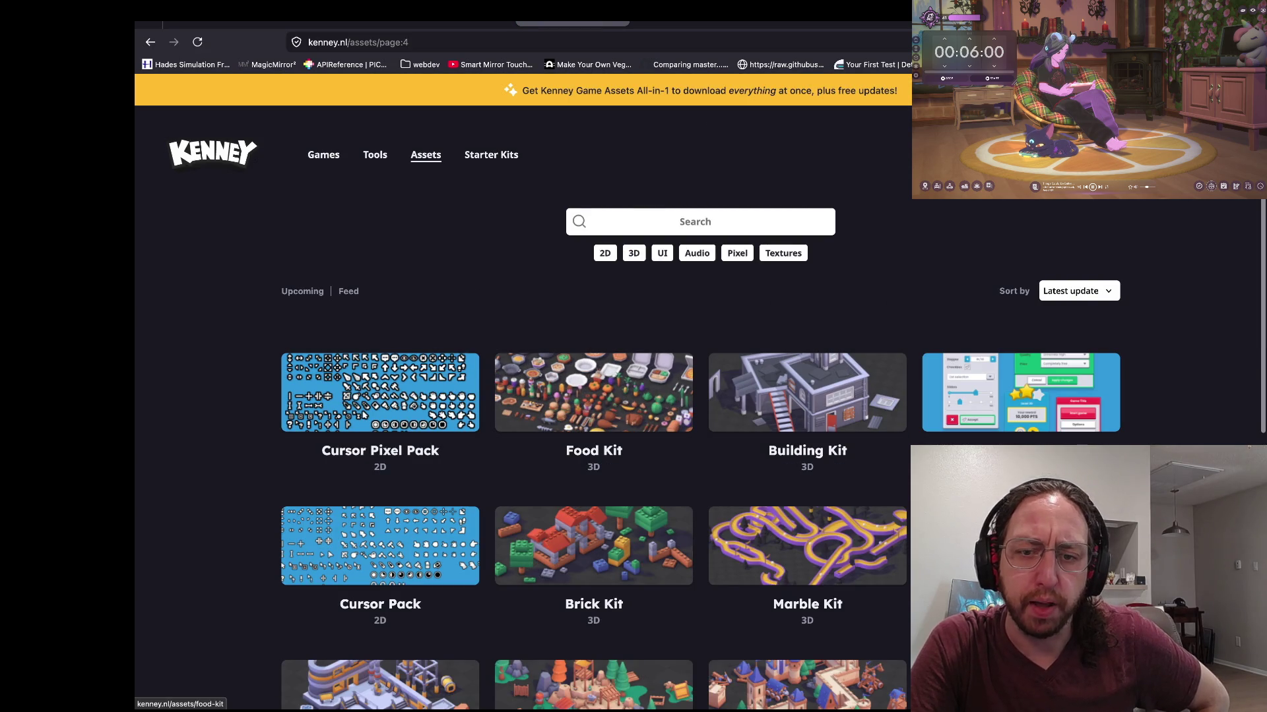
# Step: Preview the Food Kit and download it without donating, then return to page 4
pyautogui.click(594, 392)
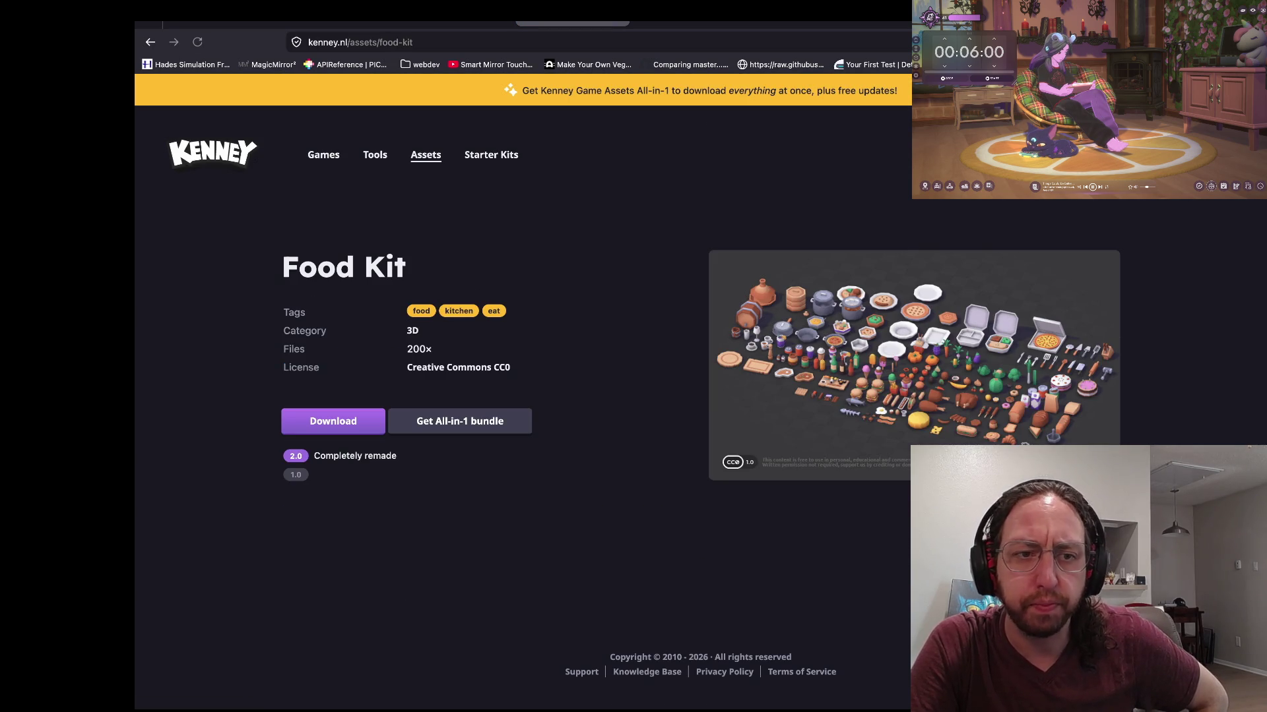
pyautogui.click(911, 370)
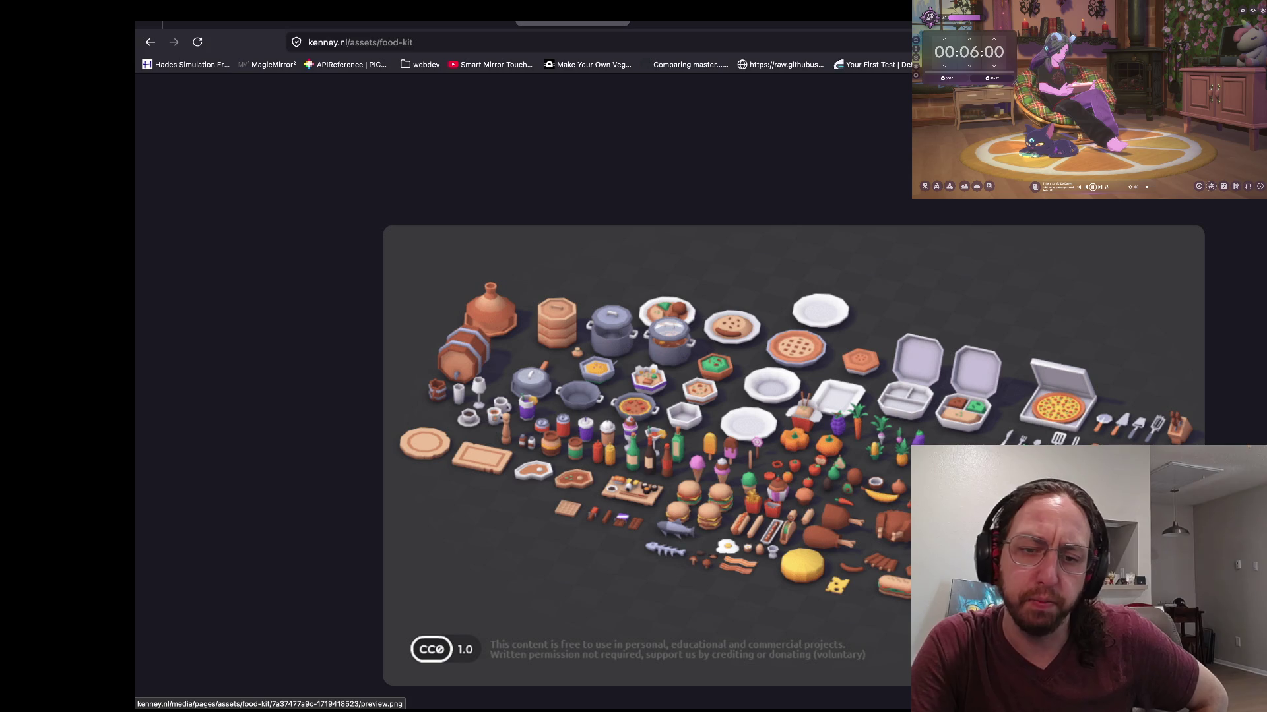
pyautogui.press('Escape')
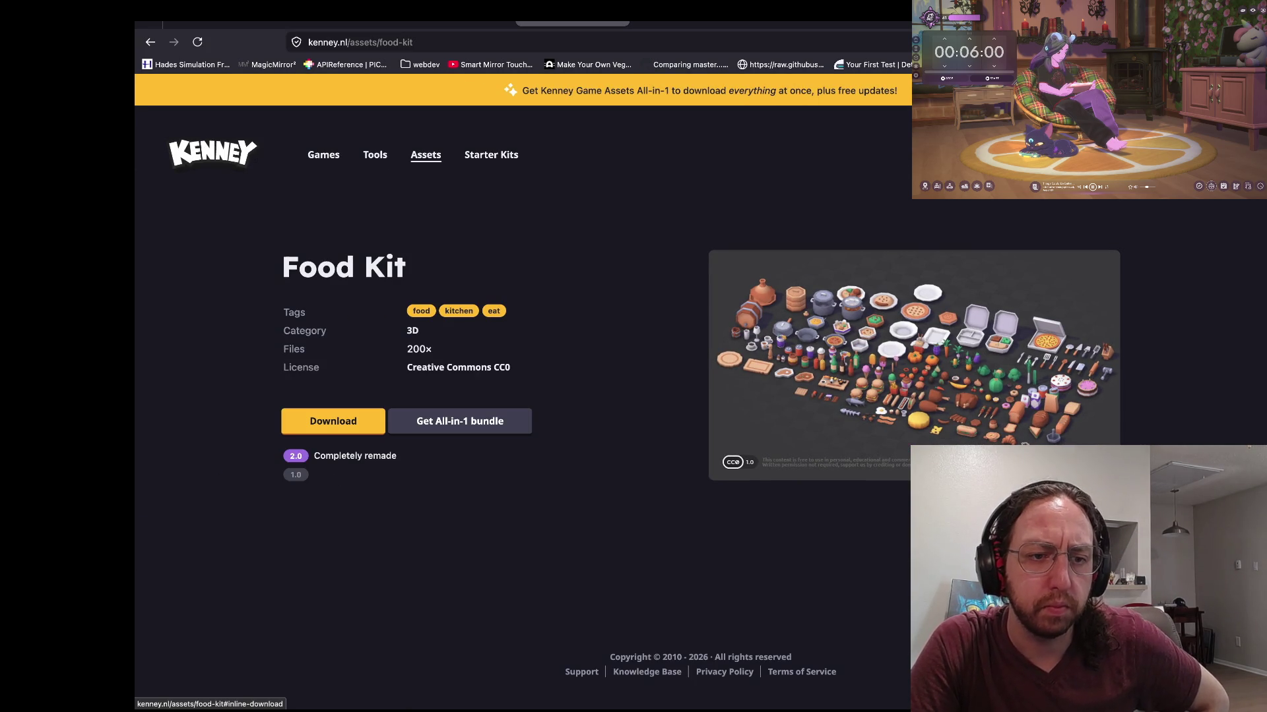
pyautogui.click(333, 421)
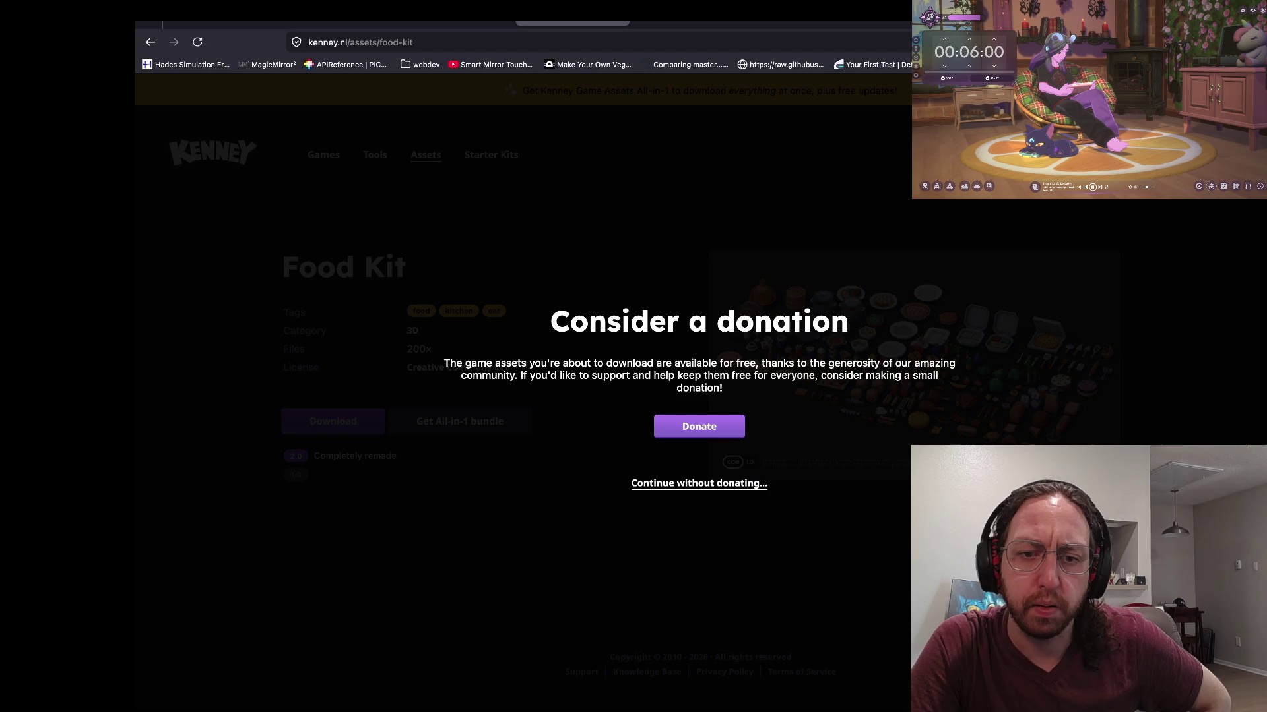
pyautogui.click(699, 483)
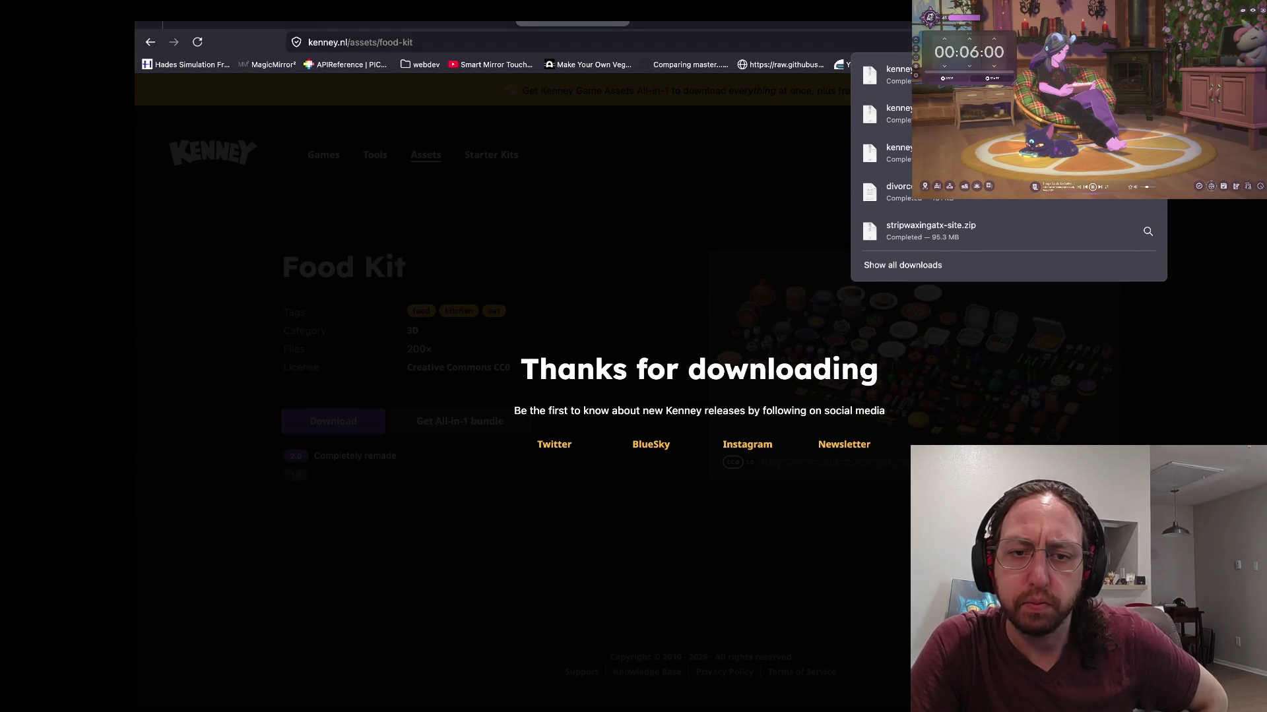
pyautogui.press('Escape')
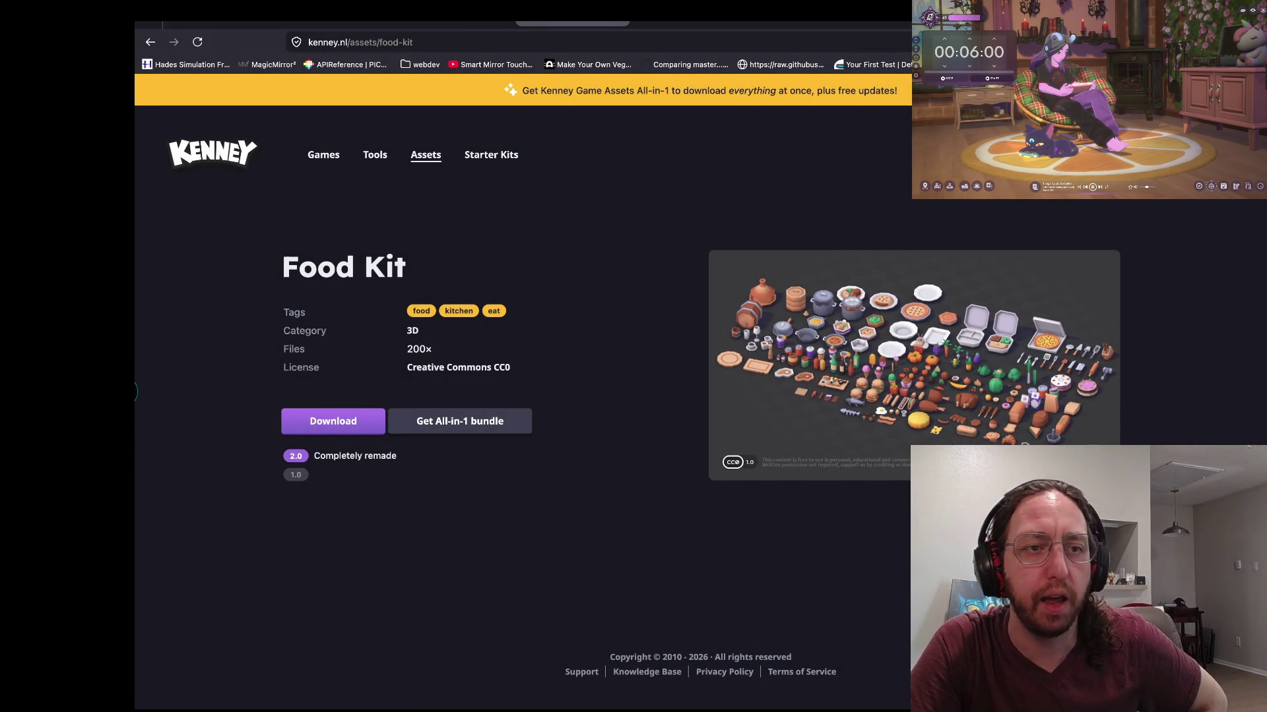
pyautogui.click(151, 42)
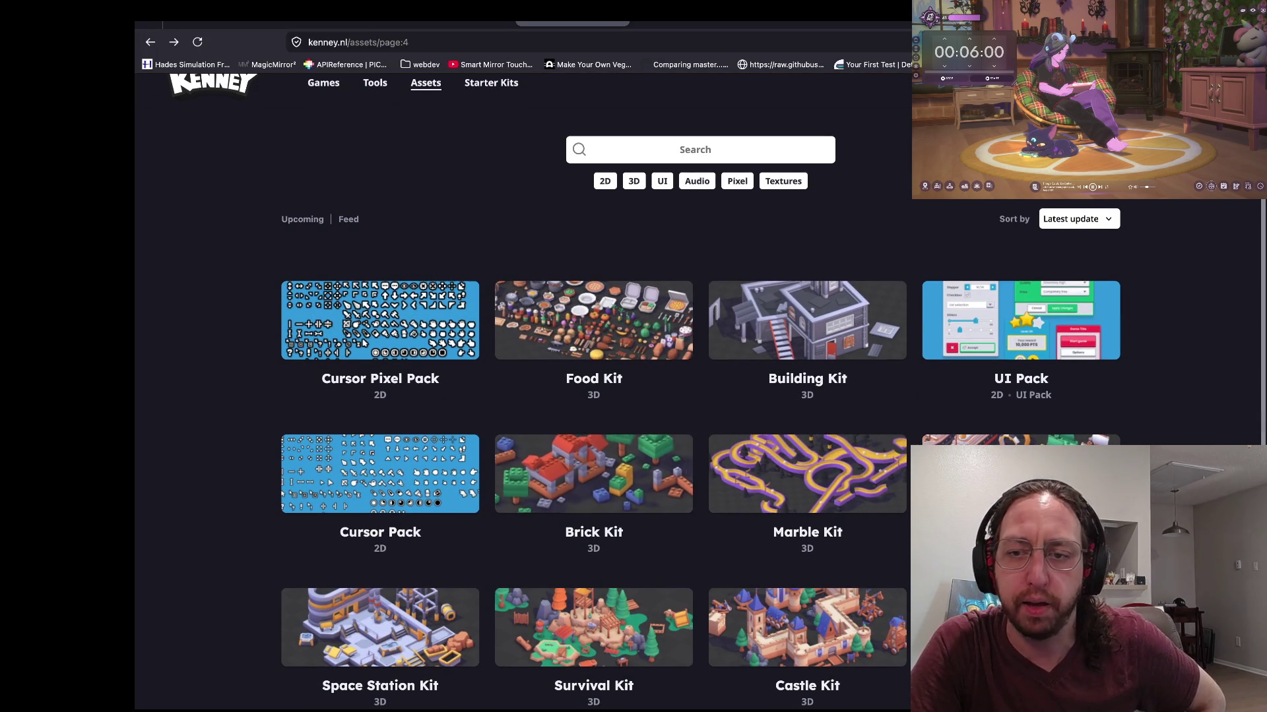
# Step: Glance at the Modular Buildings page and move to page 5 of the asset listing
pyautogui.scroll(-1, 1022, 475)
pyautogui.scroll(-2, 1023, 475)
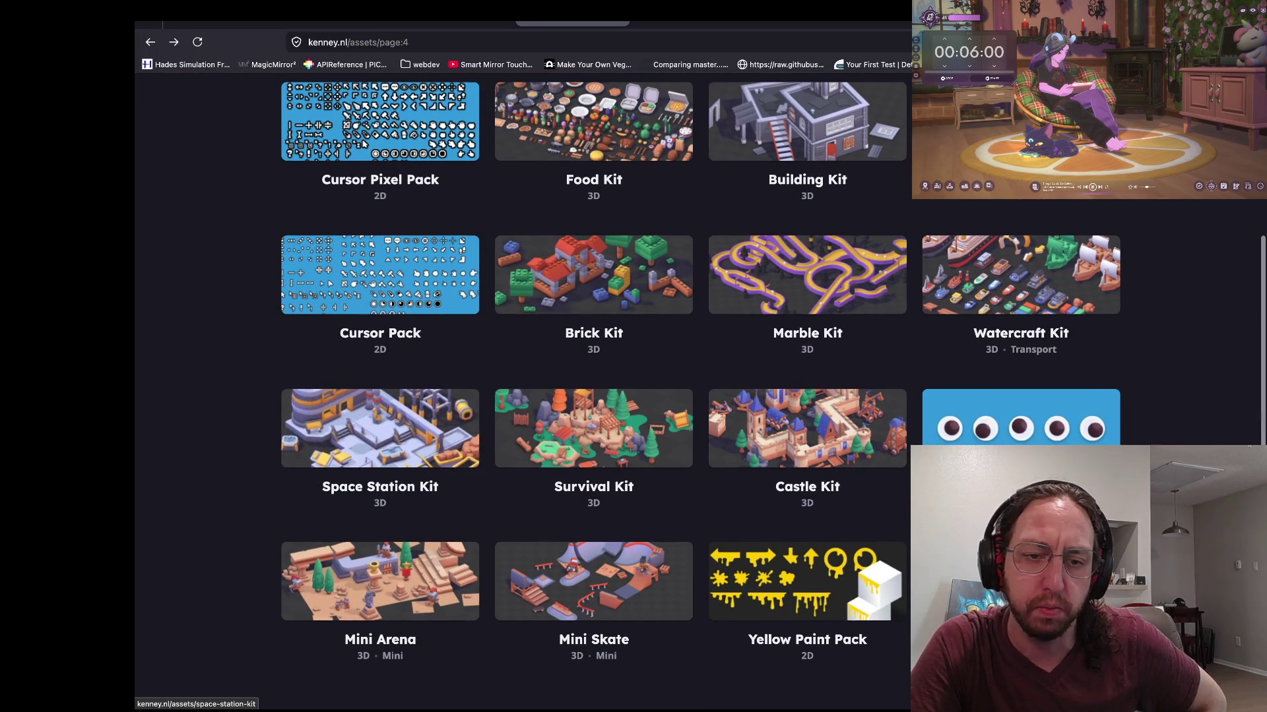
pyautogui.scroll(-1, 422, 423)
pyautogui.scroll(-1, 395, 462)
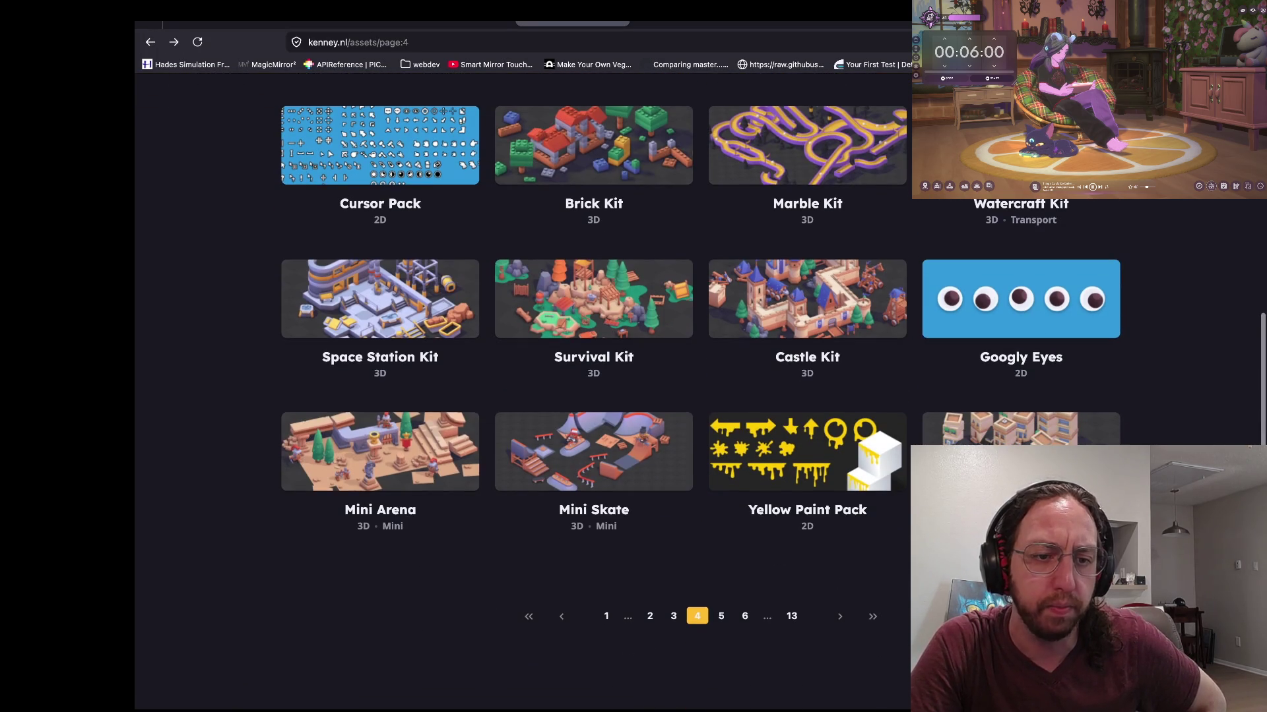
pyautogui.scroll(-1, 396, 461)
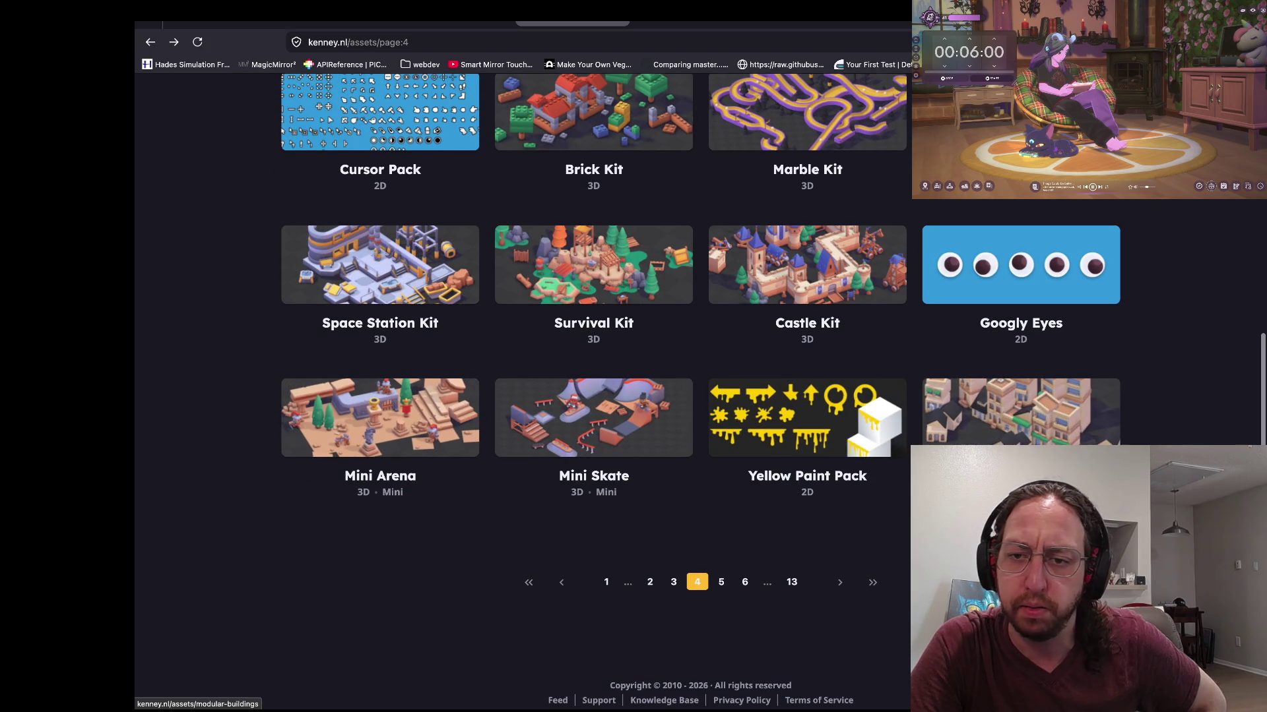
pyautogui.click(1021, 454)
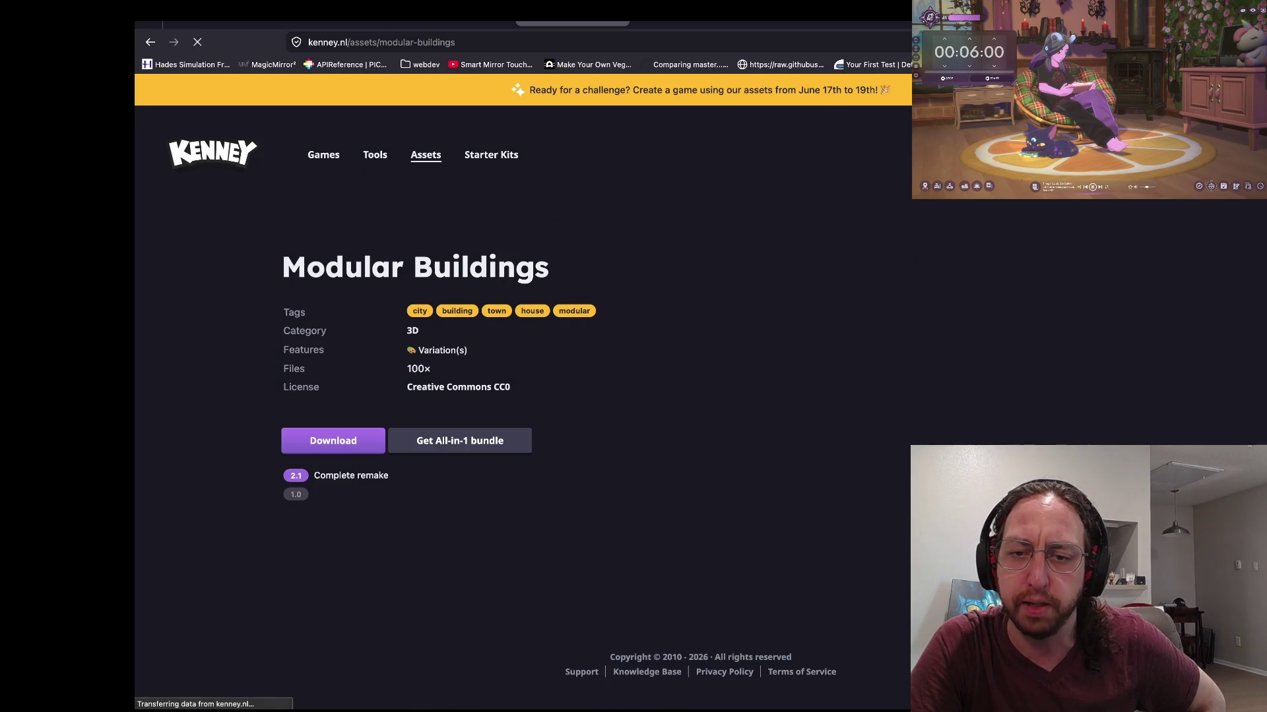
pyautogui.scroll(-3, 913, 363)
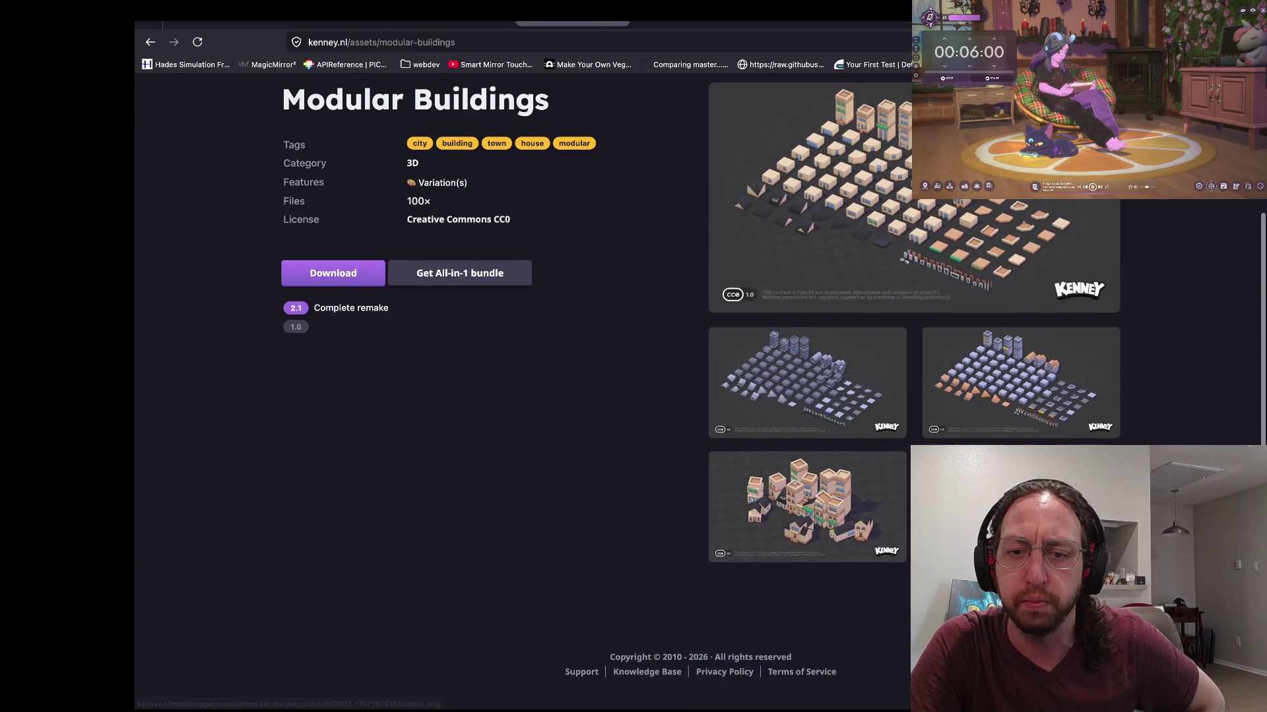
pyautogui.hscroll(-5, 913, 363)
pyautogui.click(721, 581)
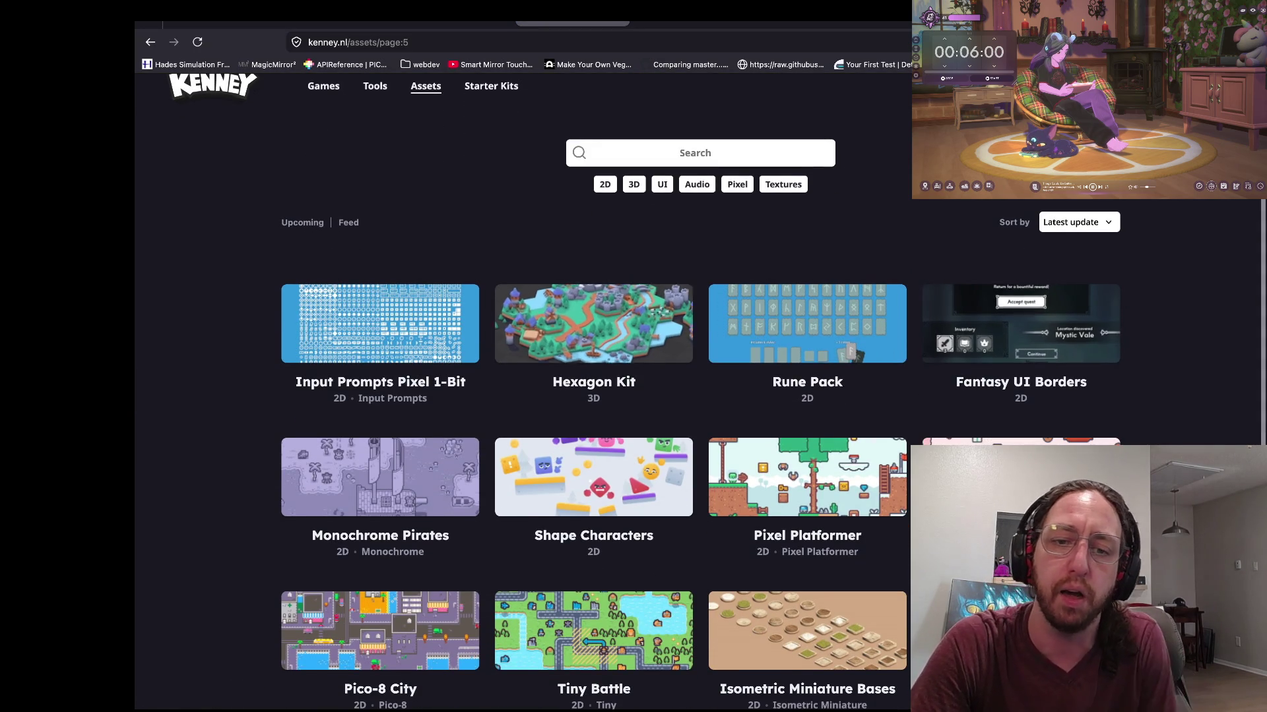
# Step: Advance the asset listing through pages 6 and 7 to page 8
pyautogui.scroll(-3, 594, 462)
pyautogui.scroll(-2, 594, 534)
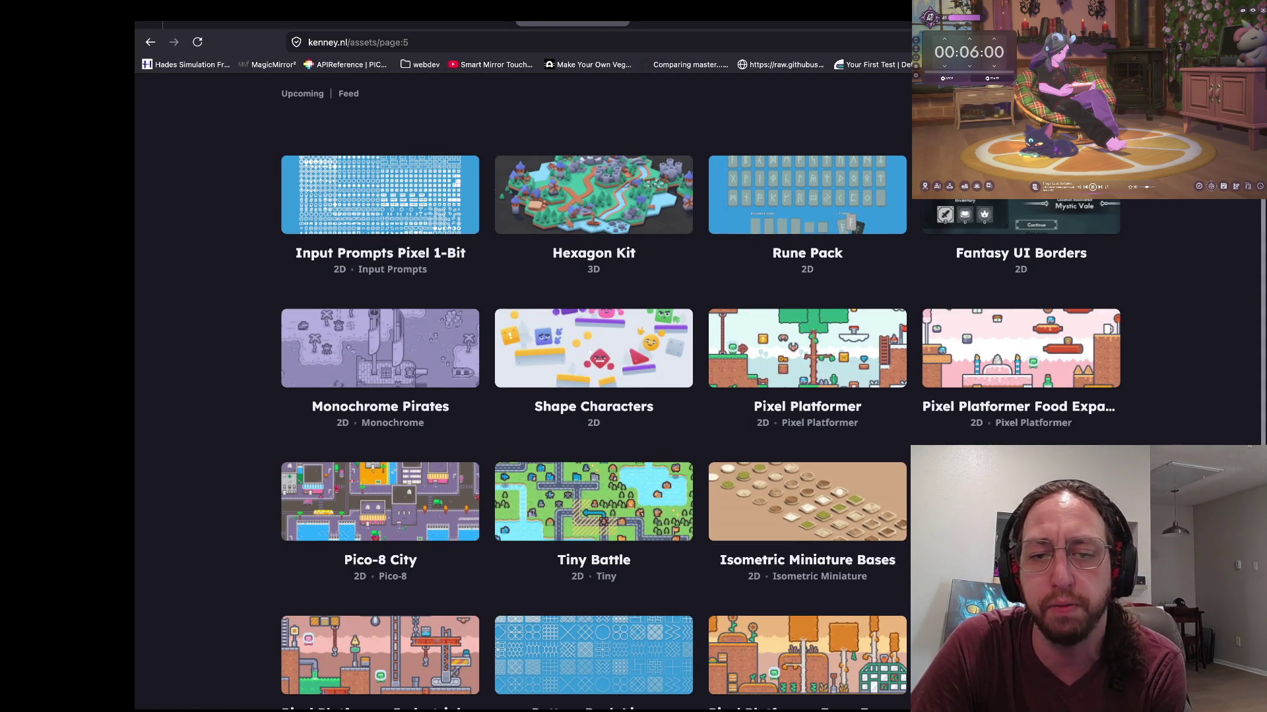
pyautogui.scroll(-3, 594, 396)
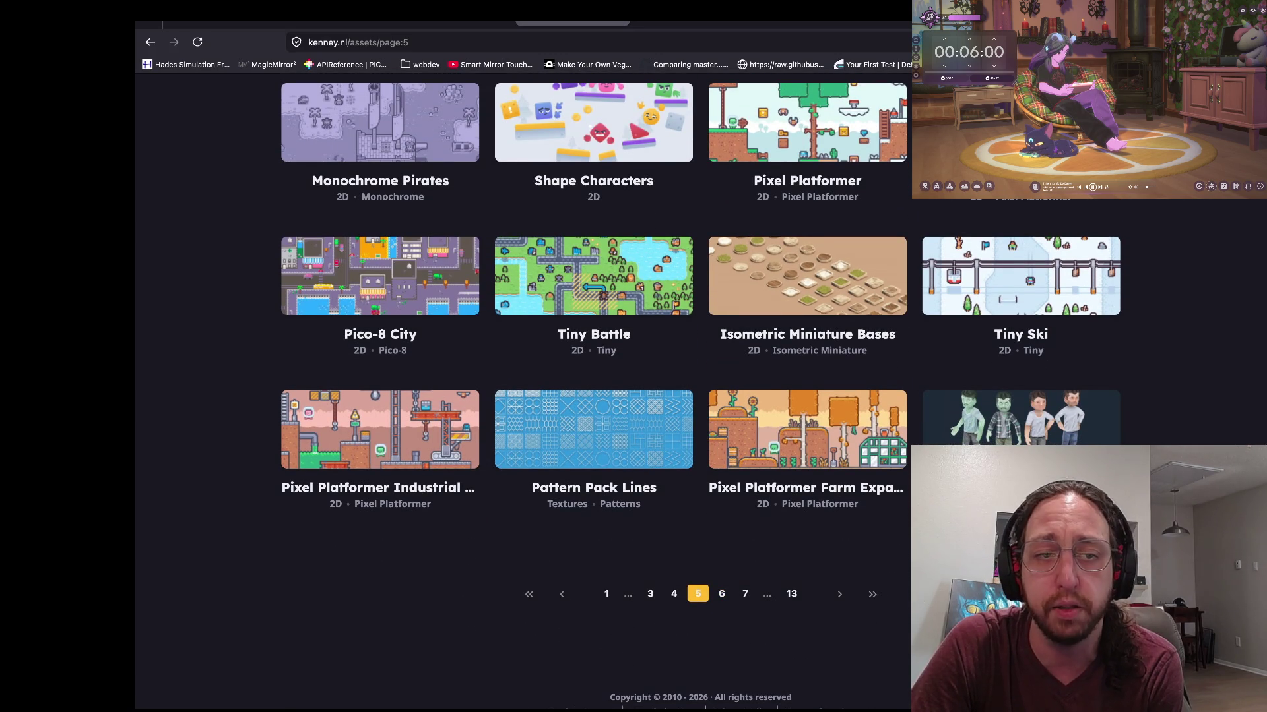
pyautogui.click(721, 594)
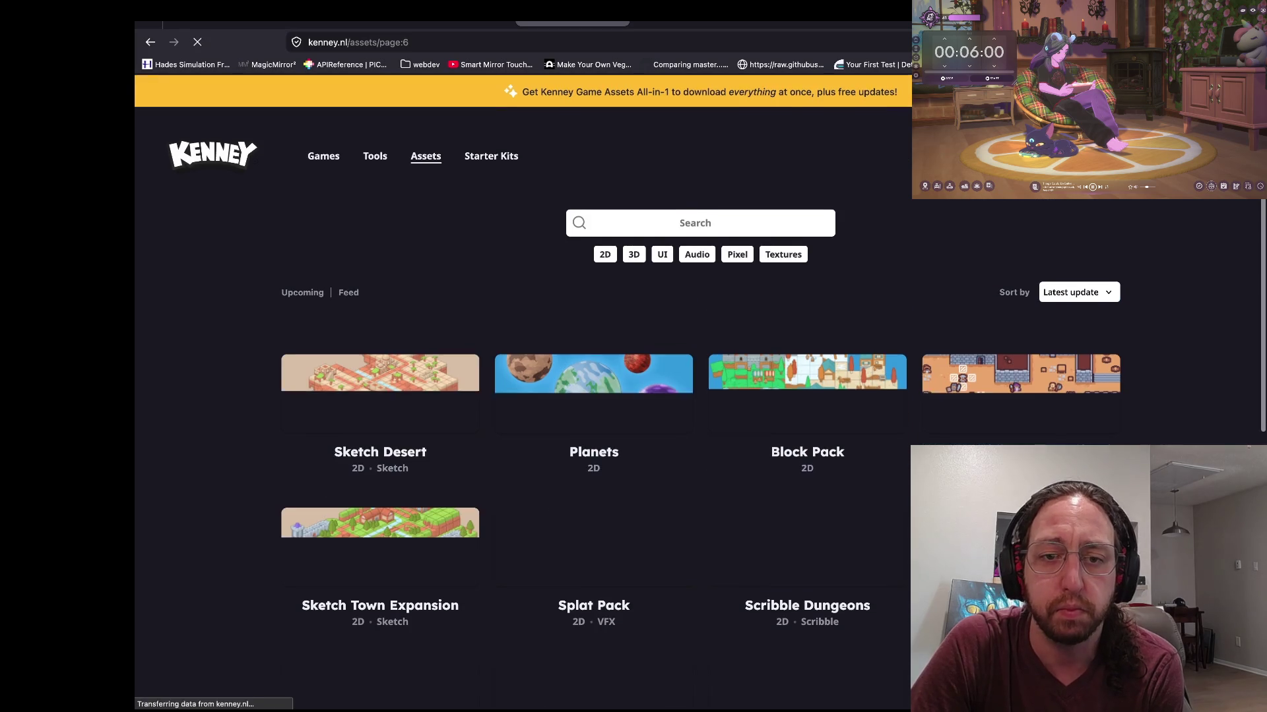
pyautogui.scroll(-3, 380, 396)
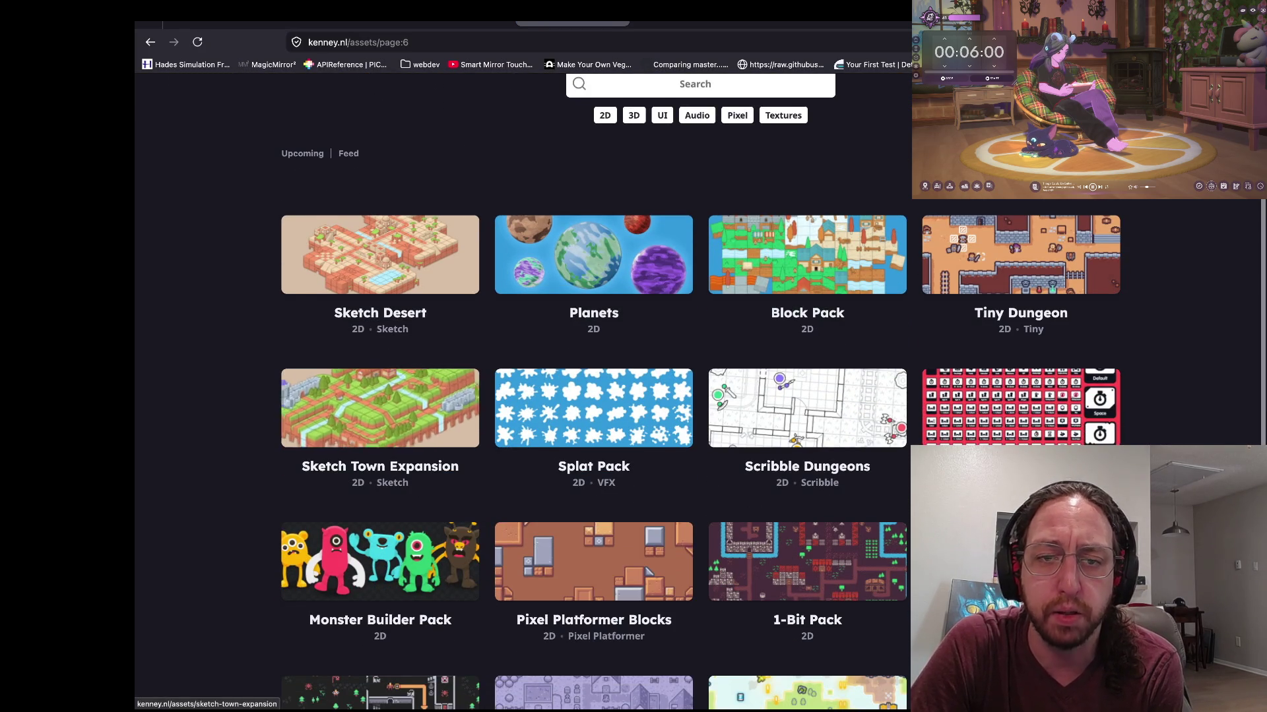
pyautogui.scroll(-5, 380, 409)
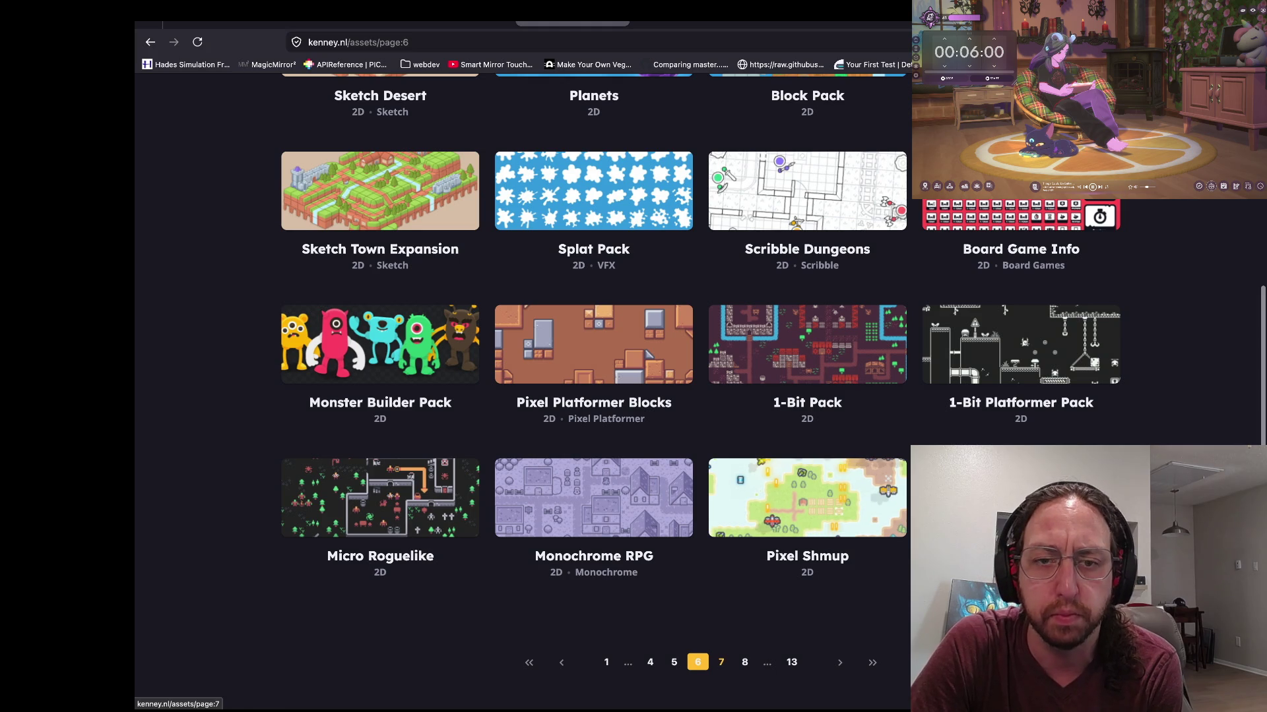
pyautogui.click(721, 662)
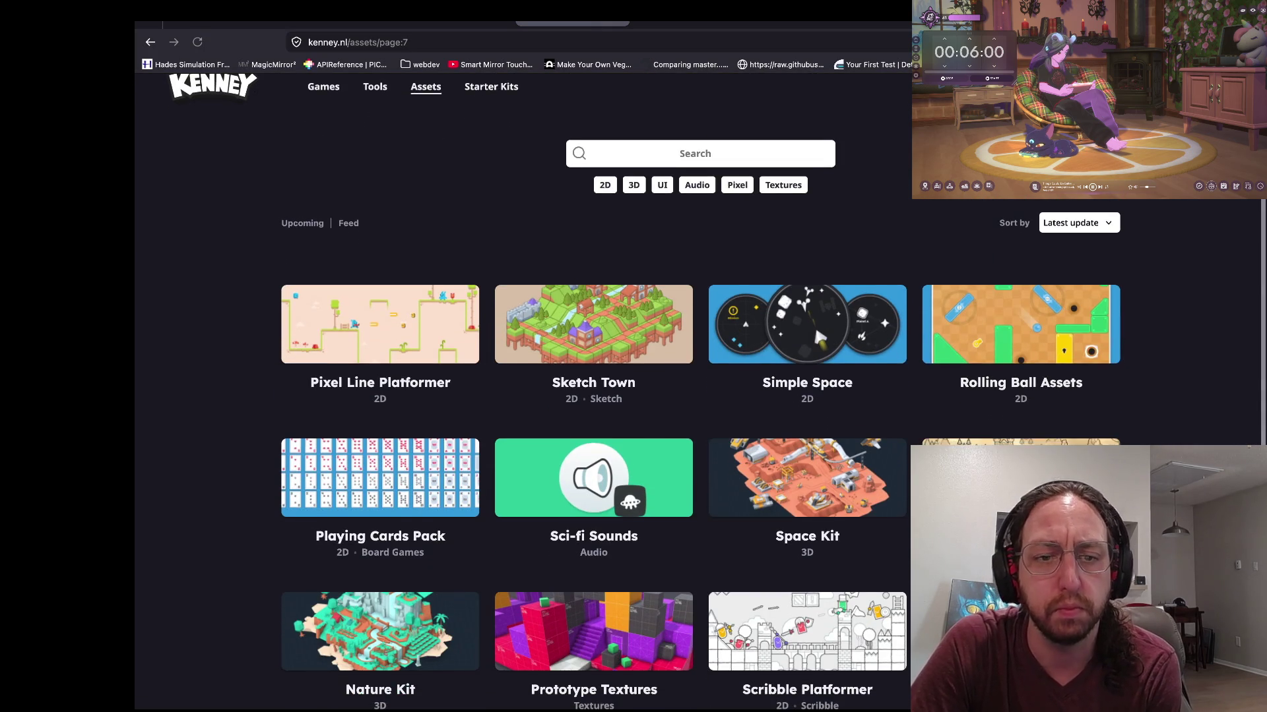
pyautogui.scroll(-5, 593, 396)
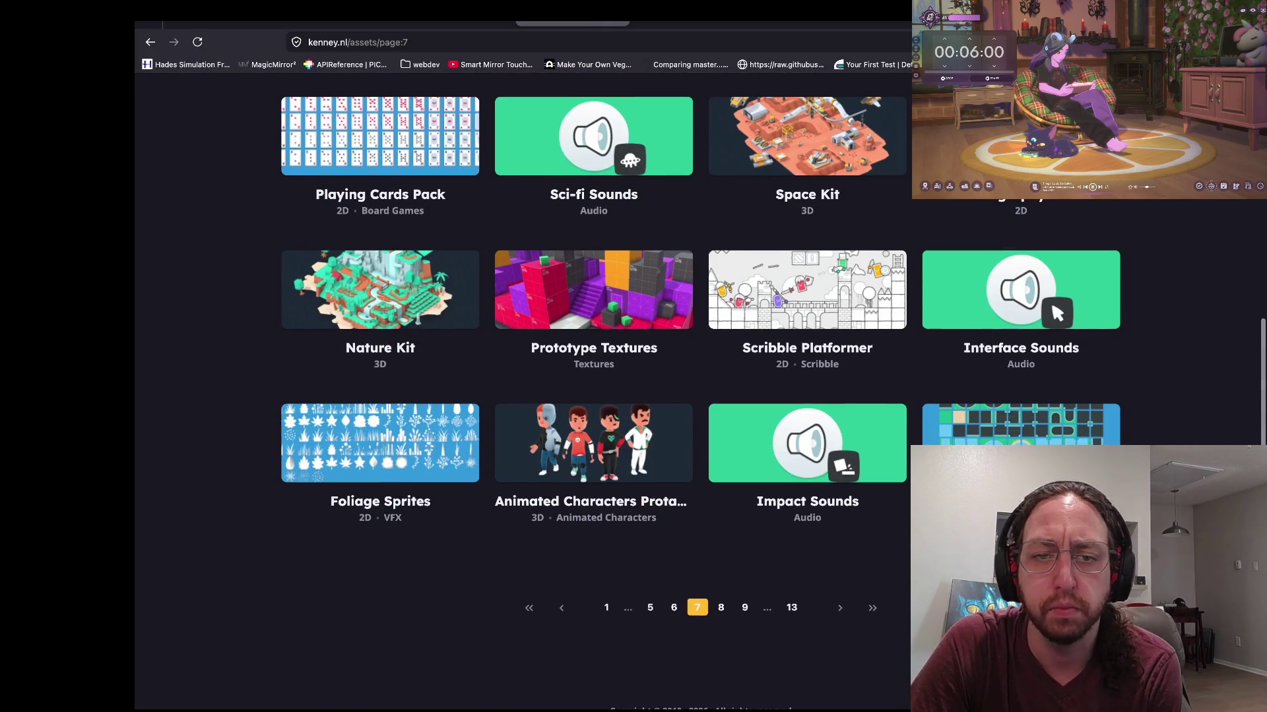
pyautogui.click(721, 608)
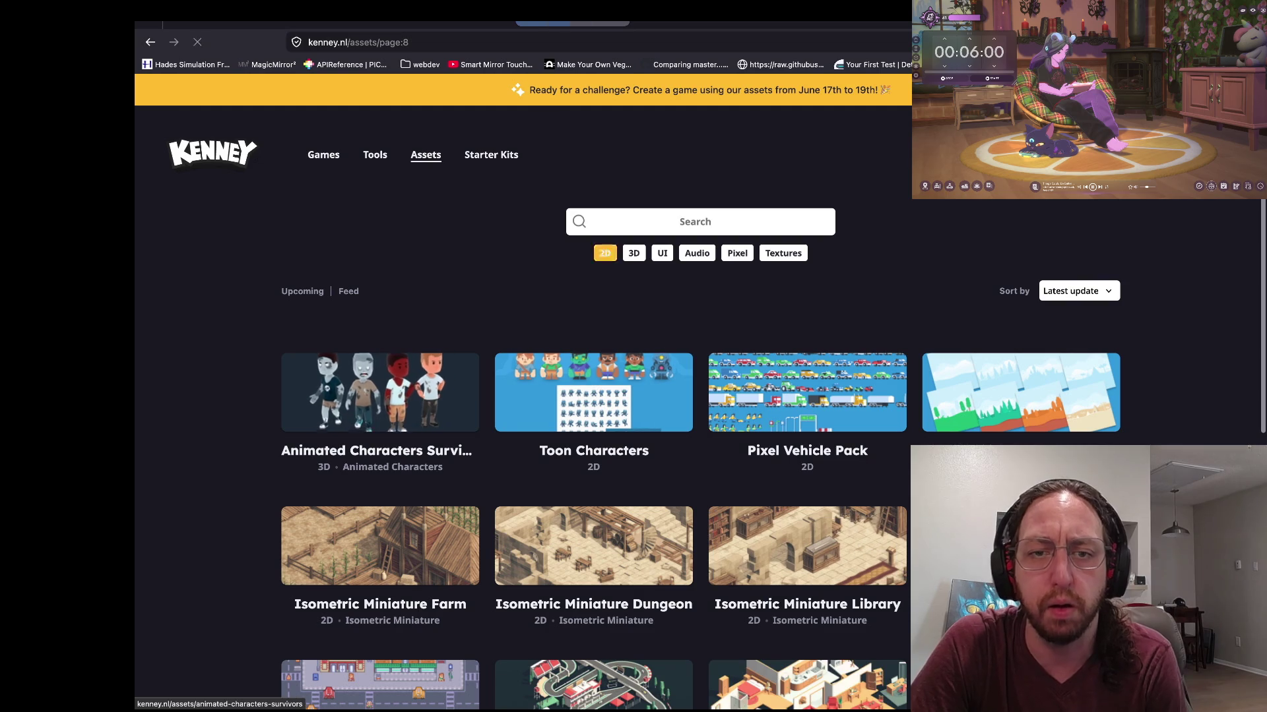
# Step: Search assets for 'rug' and 'market', check Mini Market, then search 'bed' and open the Furniture Kit
pyautogui.write('rug')
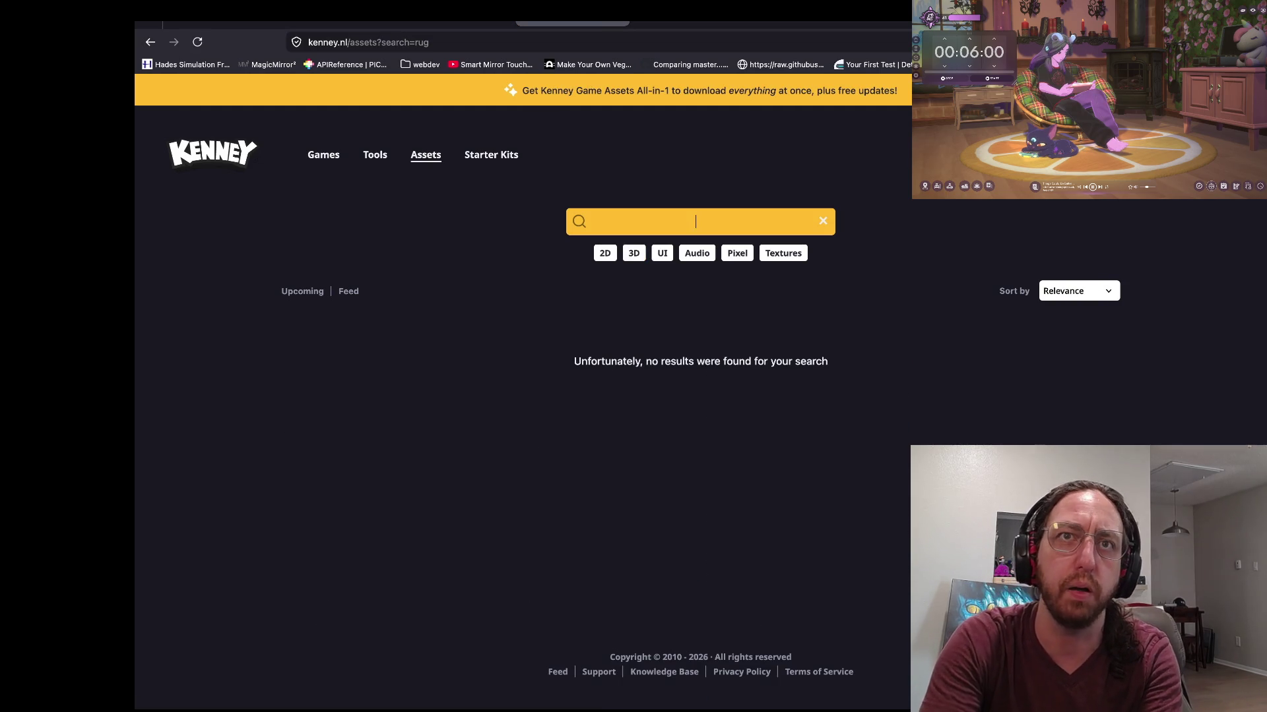
pyautogui.write('ket')
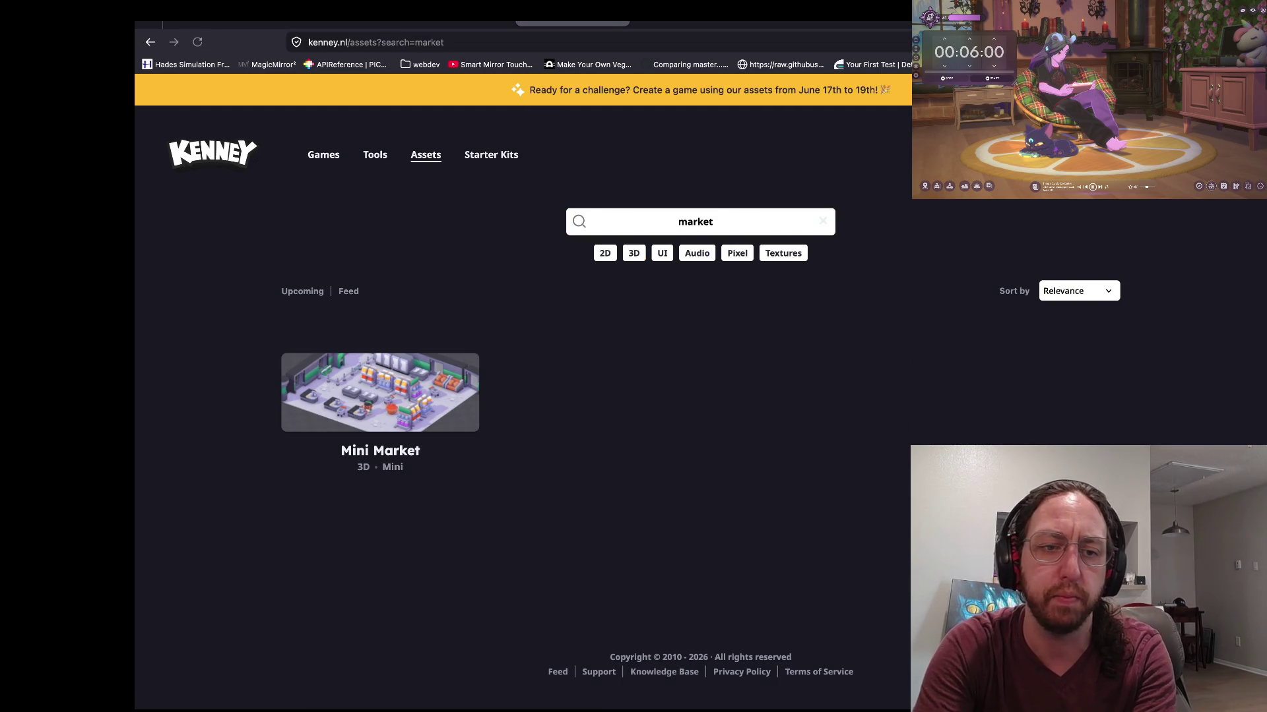
pyautogui.click(380, 393)
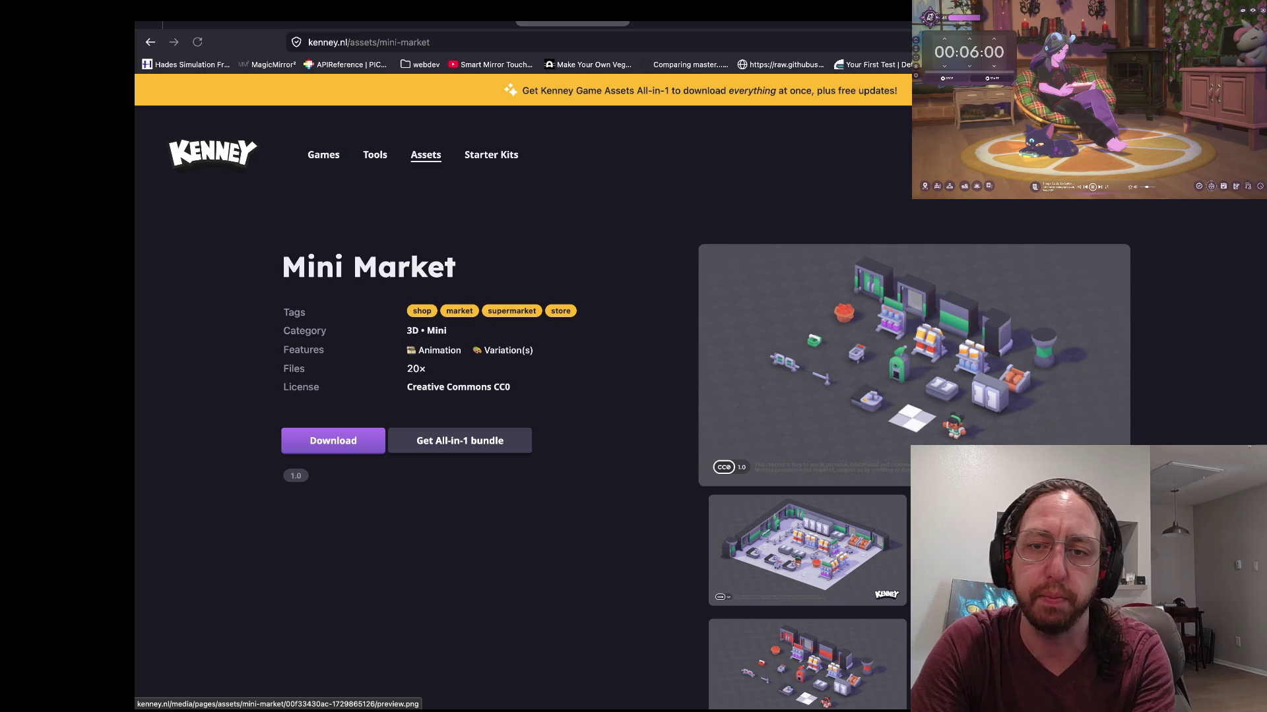
pyautogui.scroll(-3, 805, 396)
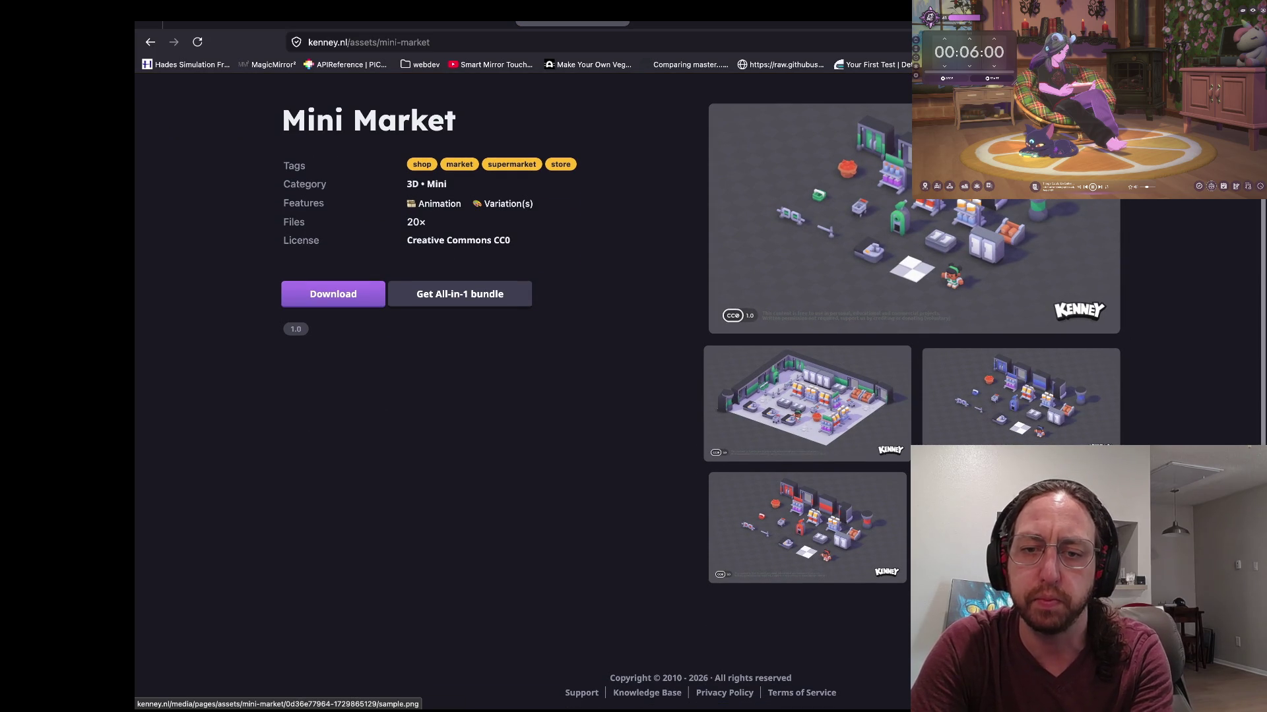
pyautogui.hscroll(-5, 805, 402)
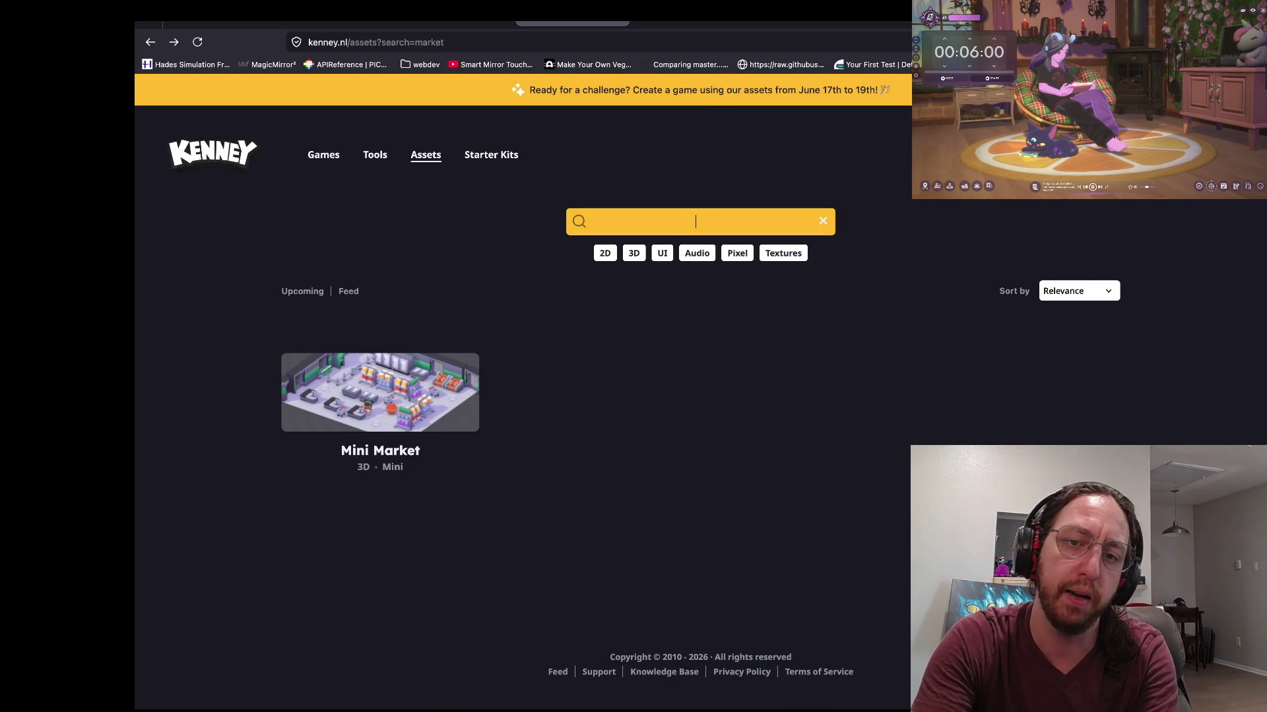
pyautogui.write('bed')
pyautogui.press('Return')
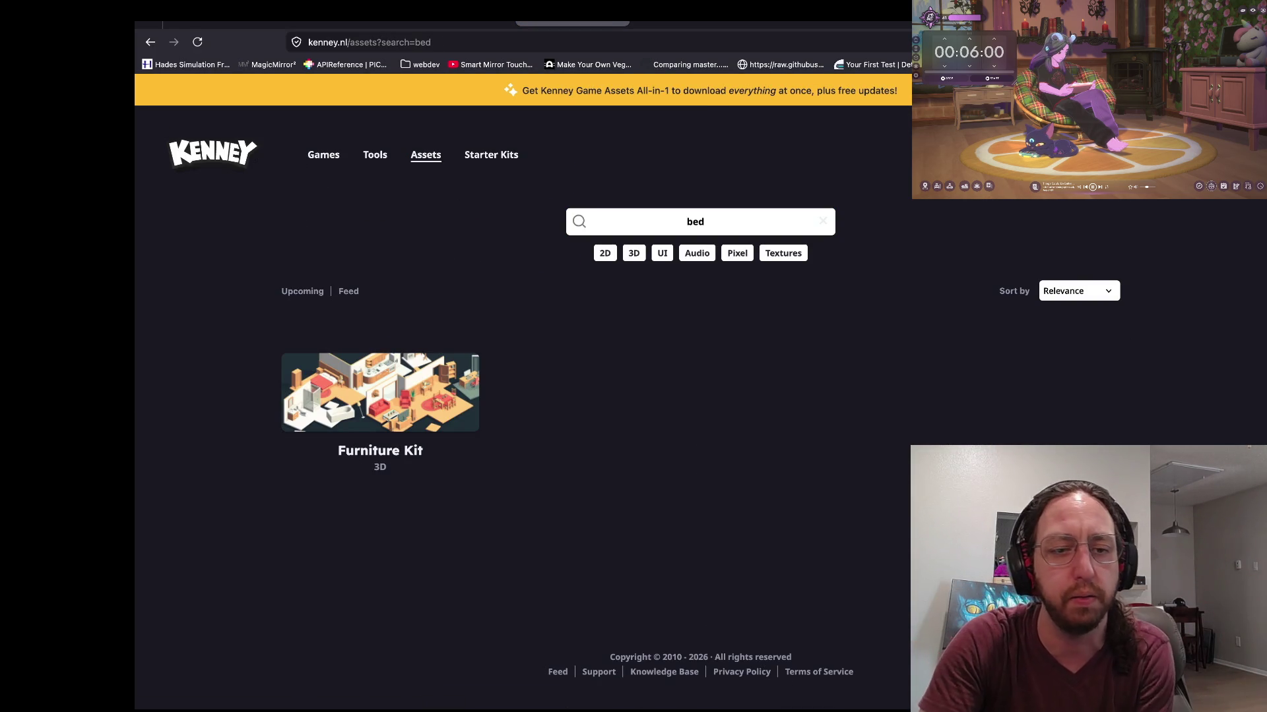
pyautogui.click(380, 393)
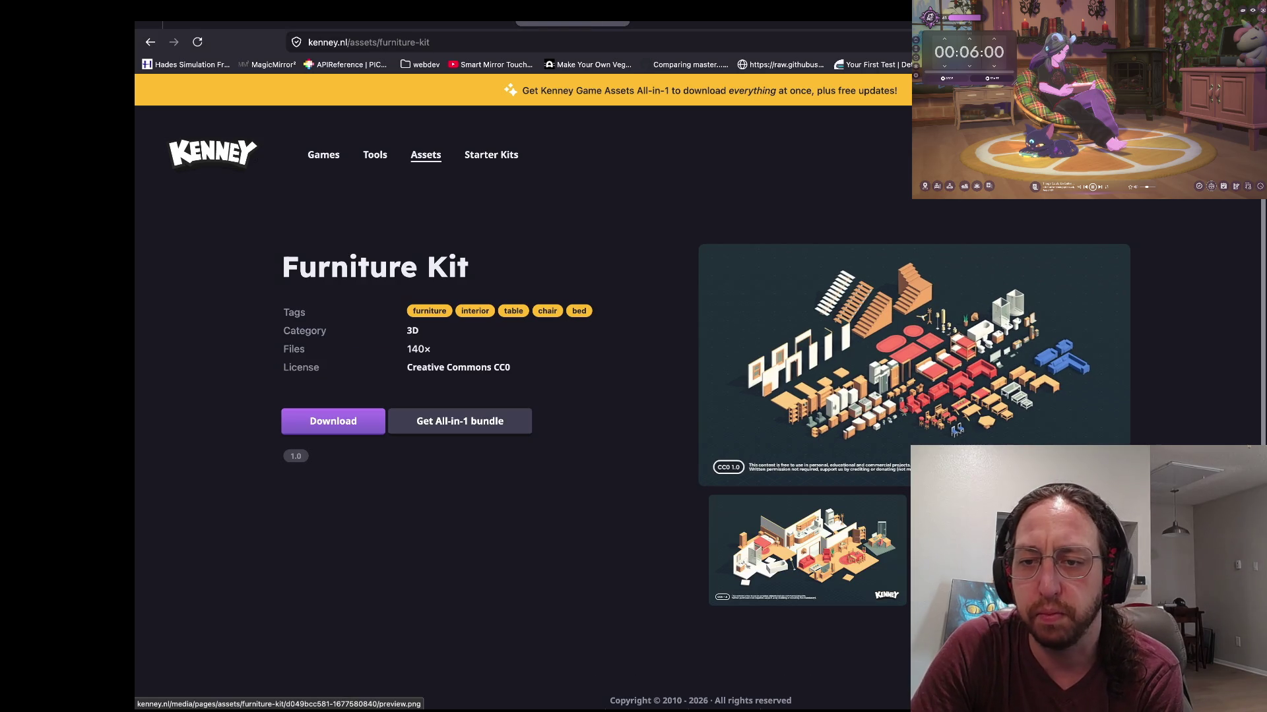
# Step: Enlarge and inspect the Furniture Kit preview image, then close it
pyautogui.click(913, 362)
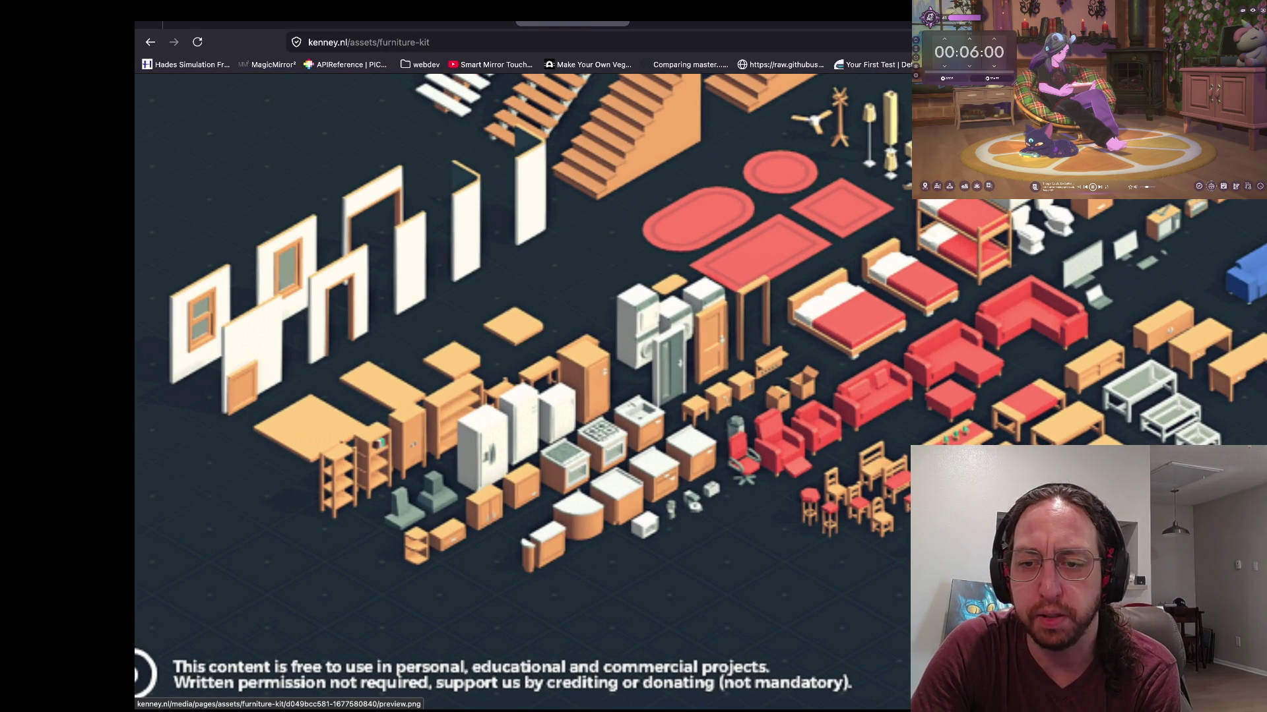
pyautogui.hscroll(2, 521, 390)
pyautogui.hscroll(2, 521, 389)
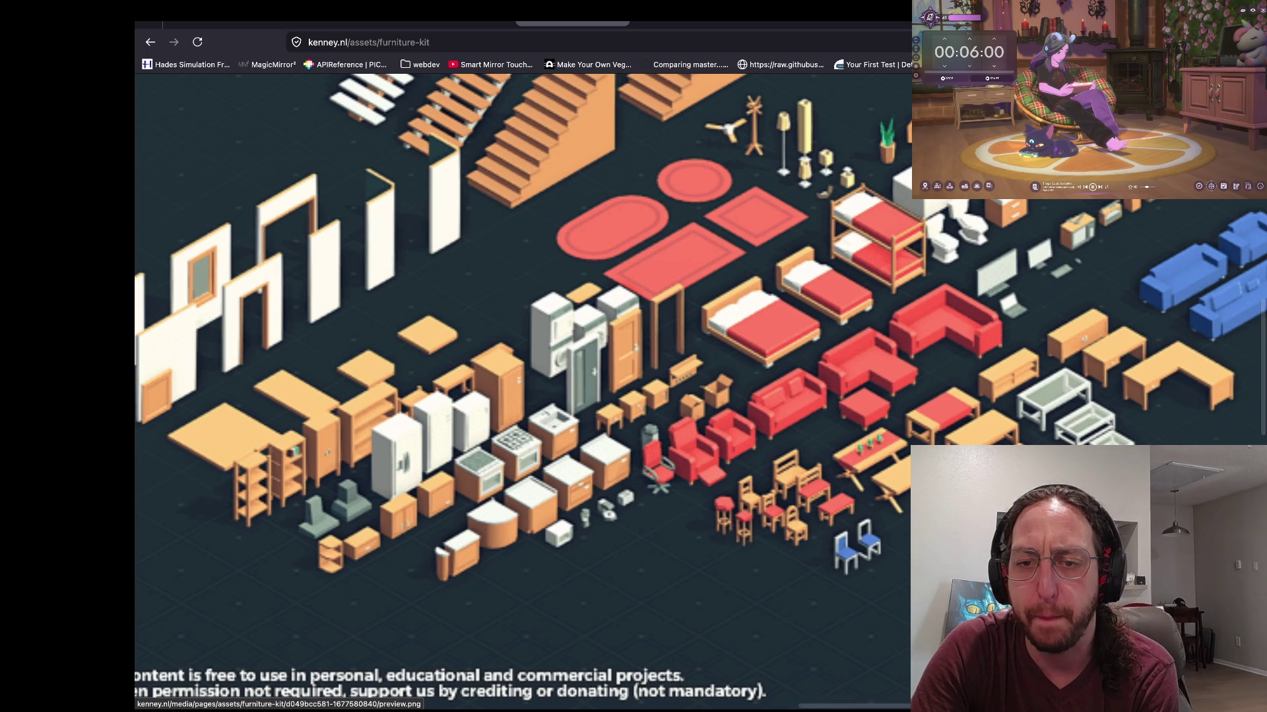
pyautogui.scroll(3, 829, 449)
pyautogui.scroll(-3, 839, 492)
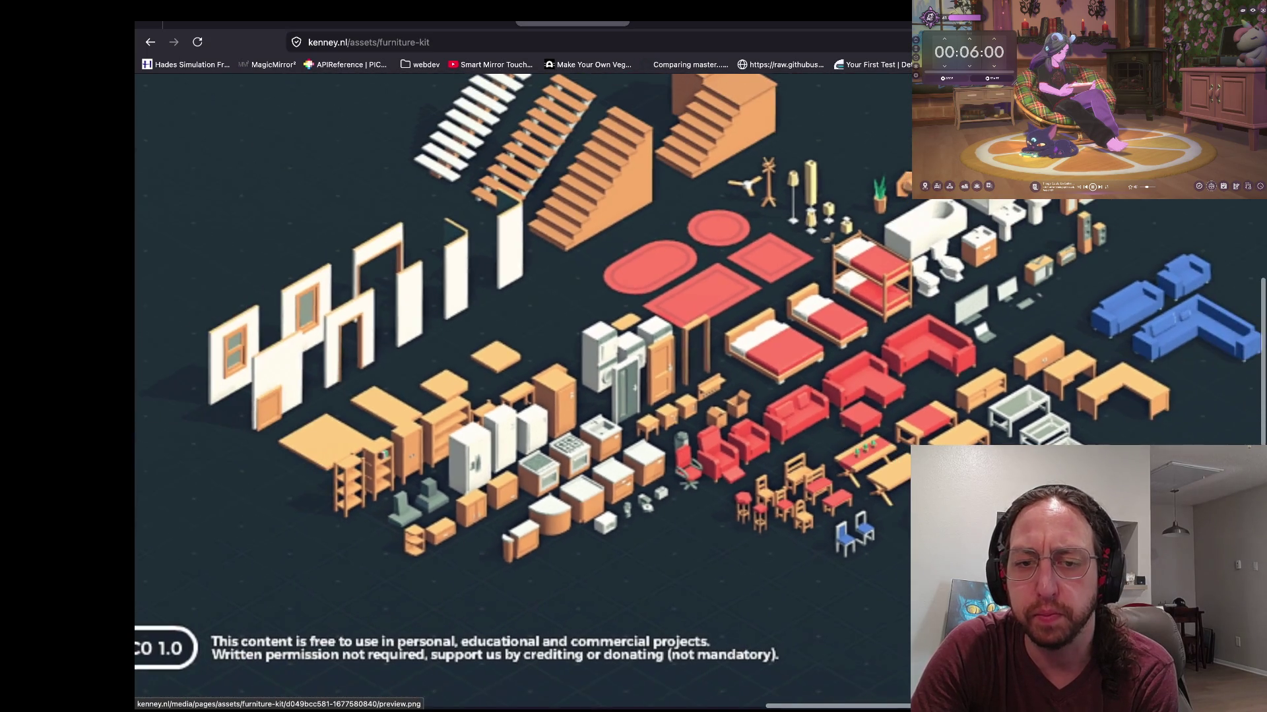
pyautogui.scroll(1, 695, 392)
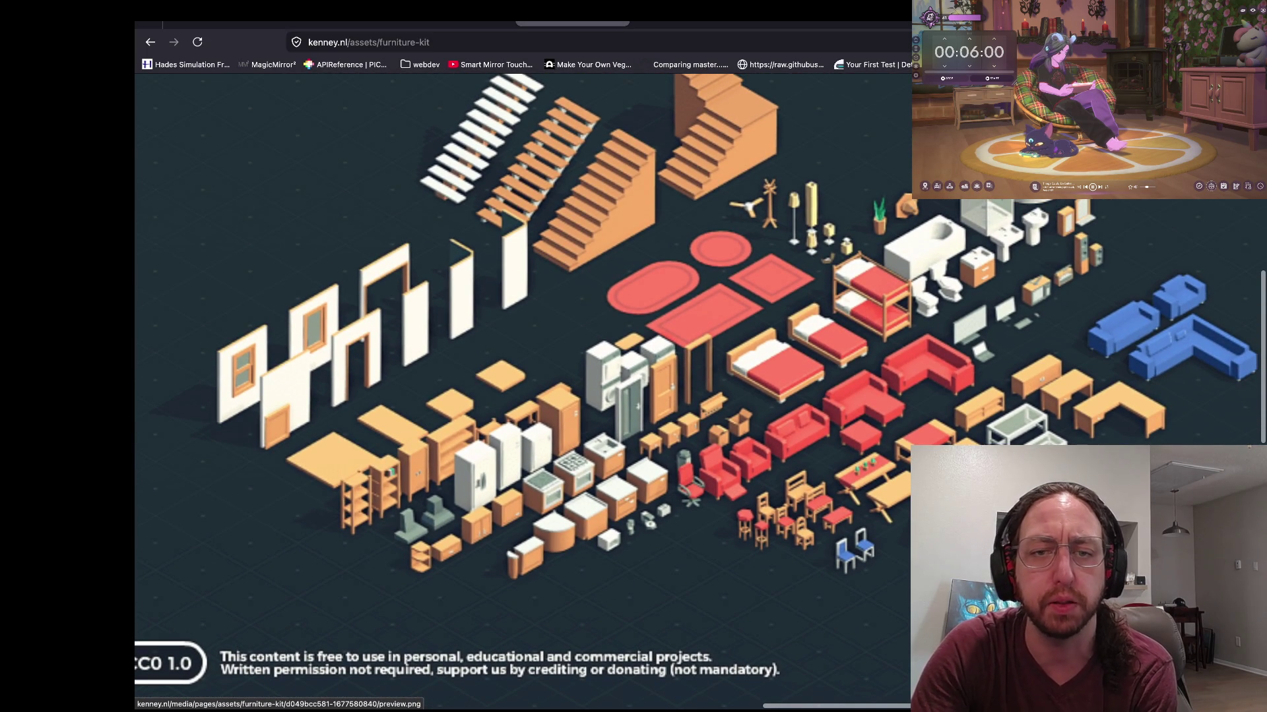
pyautogui.press('Escape')
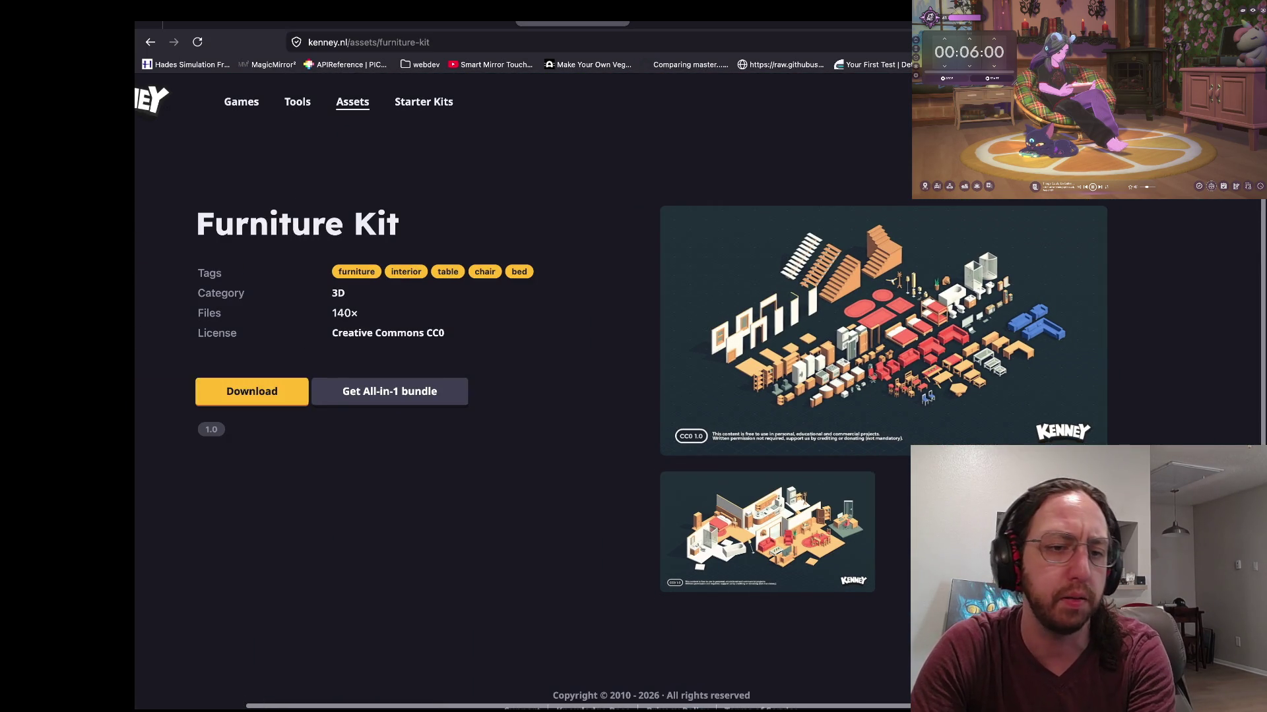
# Step: Download the Furniture Kit without donating and switch to the Godot editor
pyautogui.click(251, 391)
pyautogui.click(650, 461)
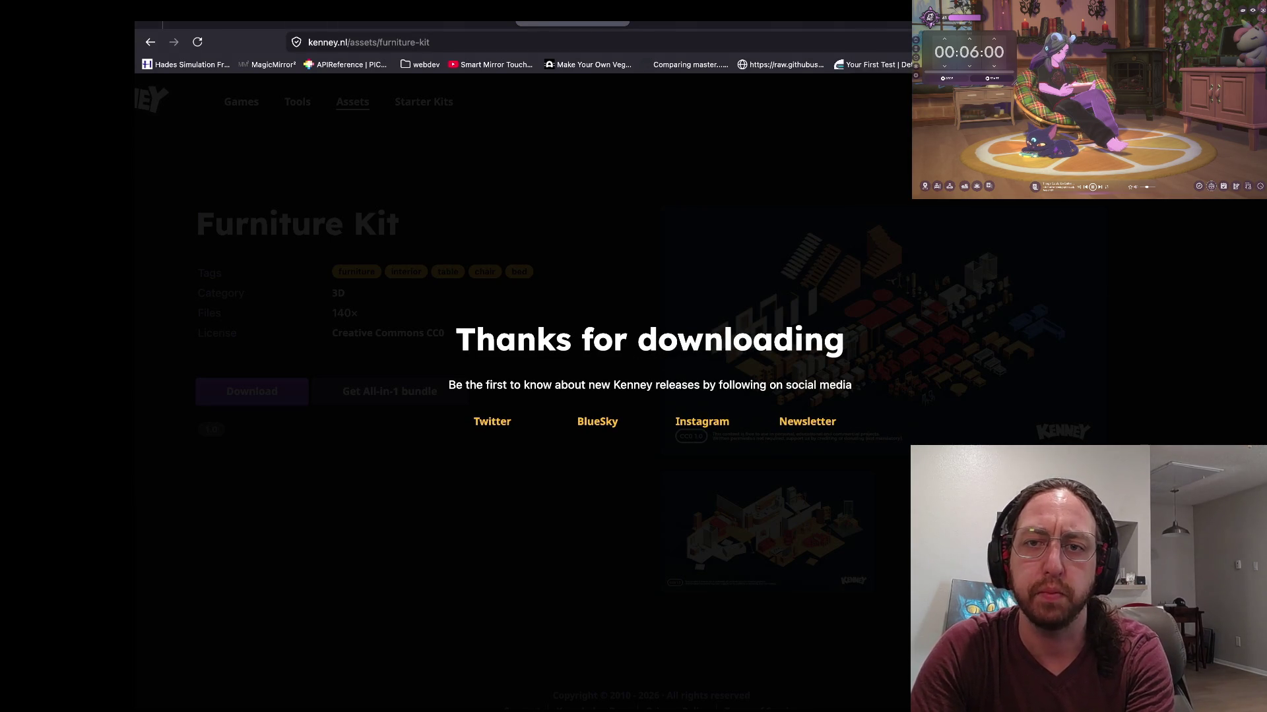
pyautogui.press('super+Tab')
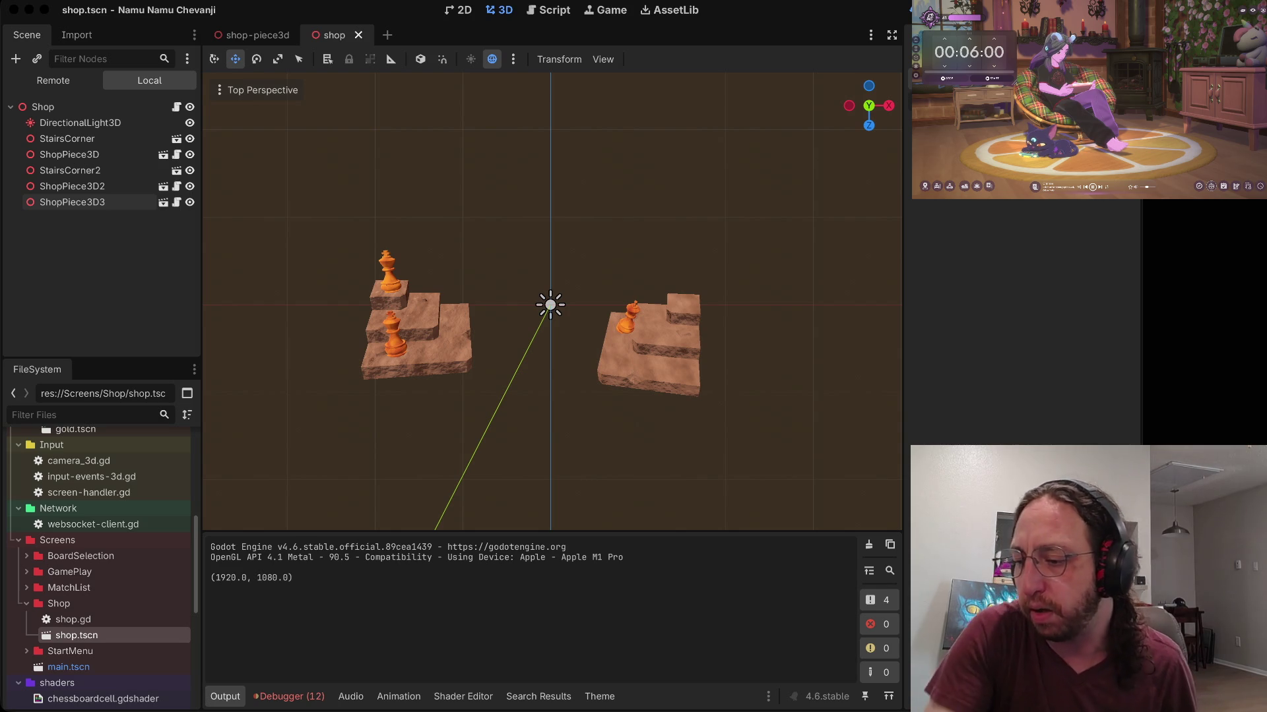
# Step: Flip between Godot and the browser, ending on the Furniture Kit page
pyautogui.hotkey('ctrl', 'Right')
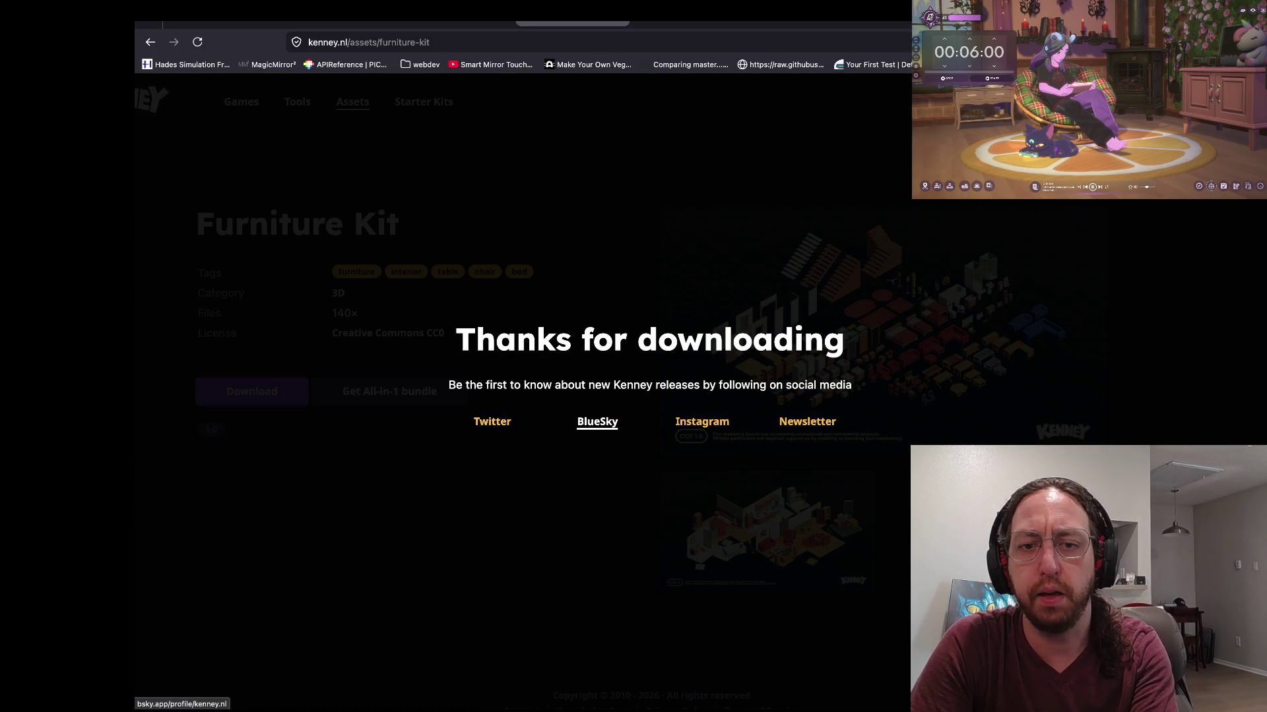
pyautogui.hotkey('ctrl', 'Left')
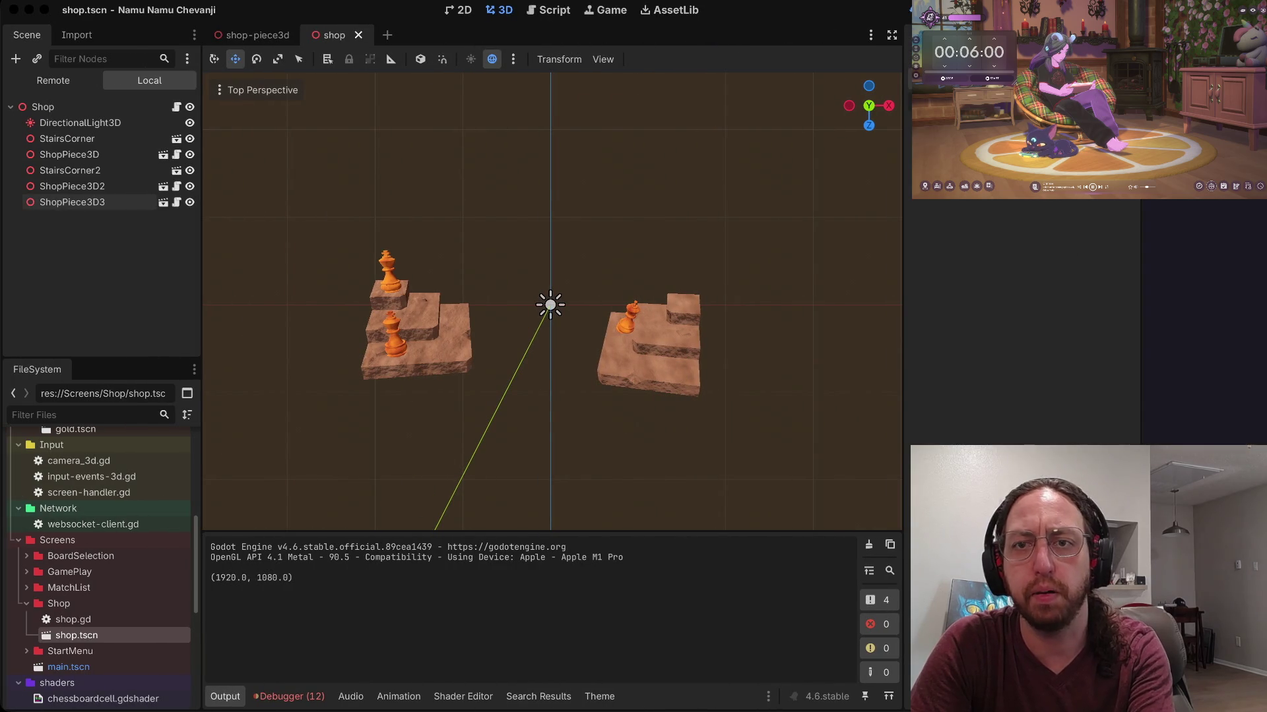
pyautogui.hotkey('ctrl', 'Right')
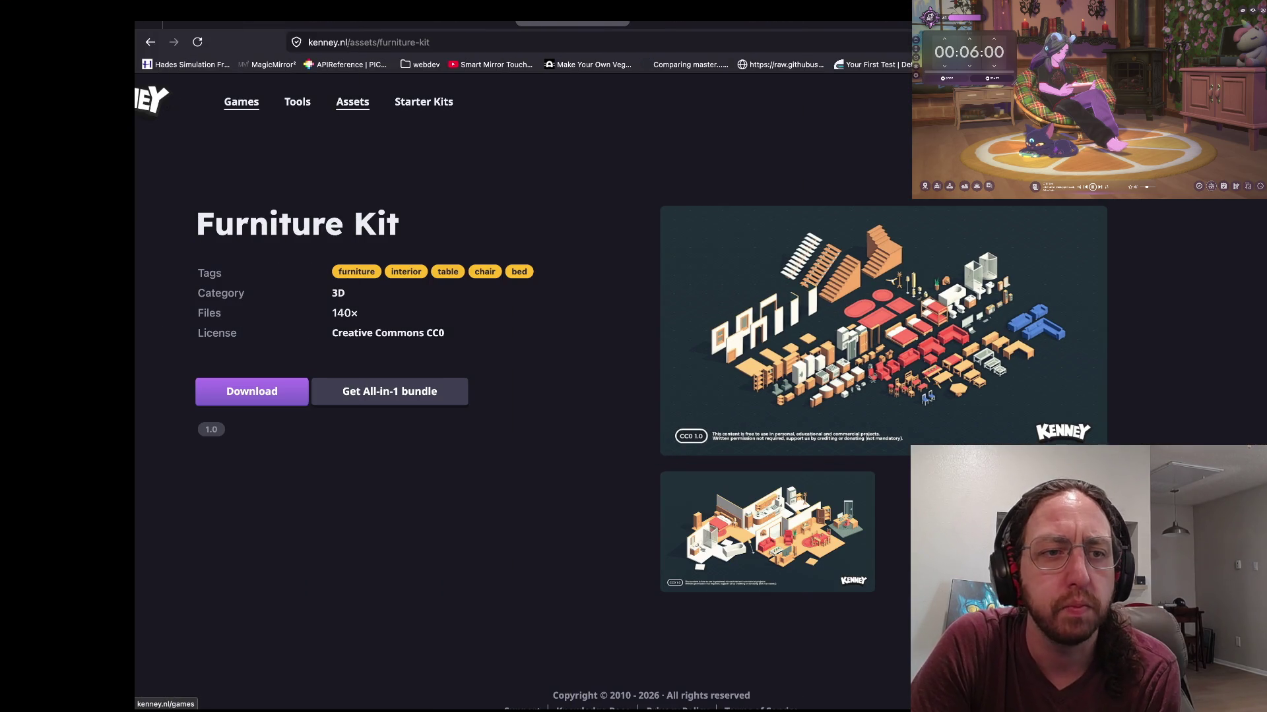
# Step: Browse Kenney's Games list and open MakeRoom's Steam store page
pyautogui.click(241, 101)
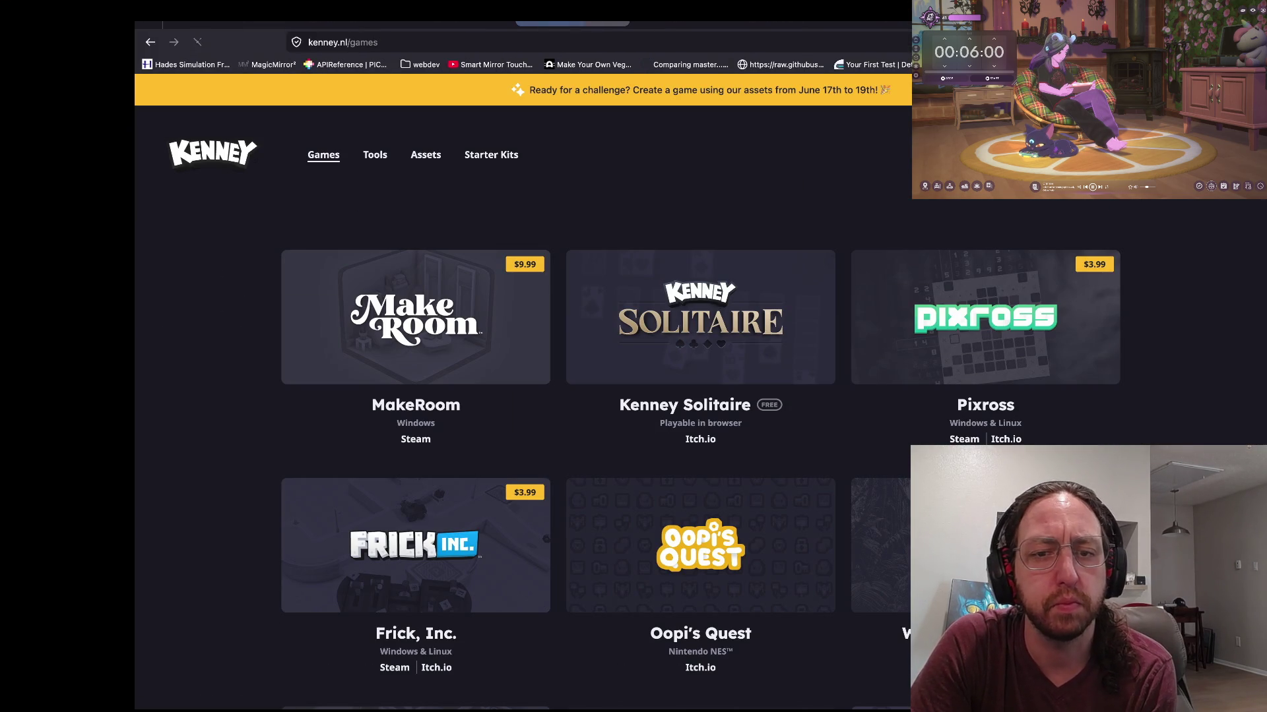
pyautogui.scroll(-3, 416, 211)
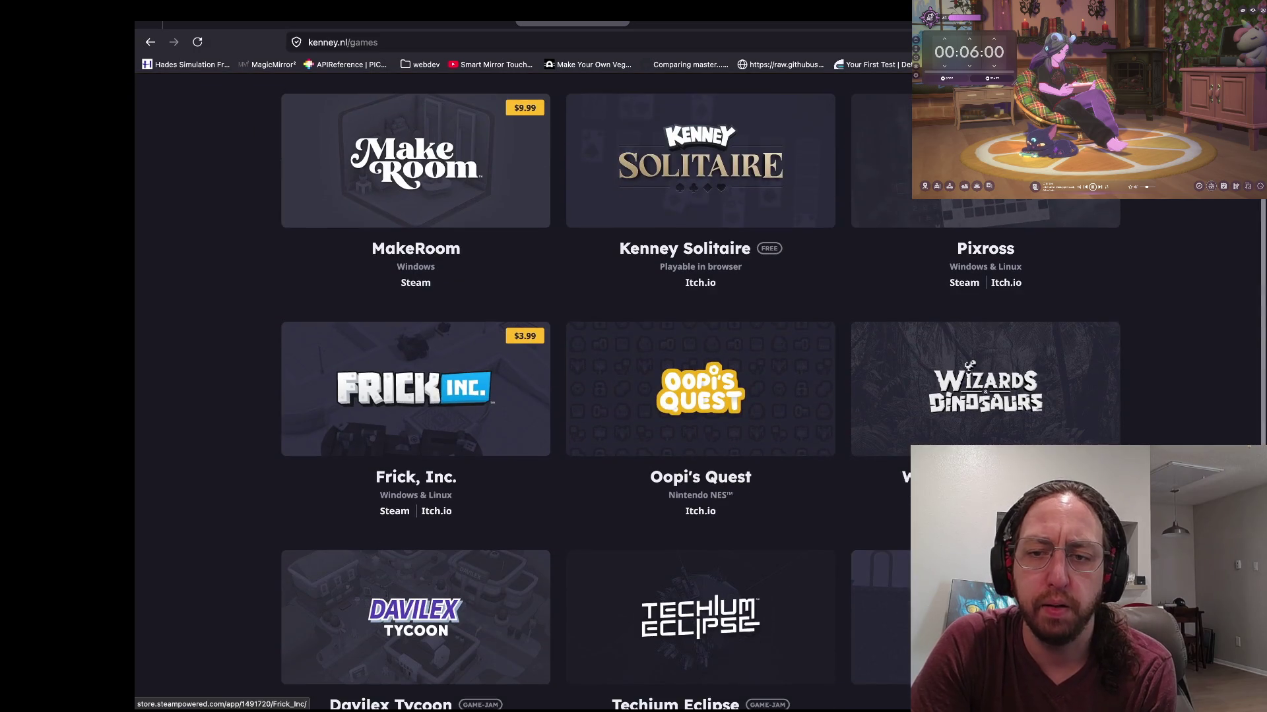
pyautogui.scroll(-5, 416, 211)
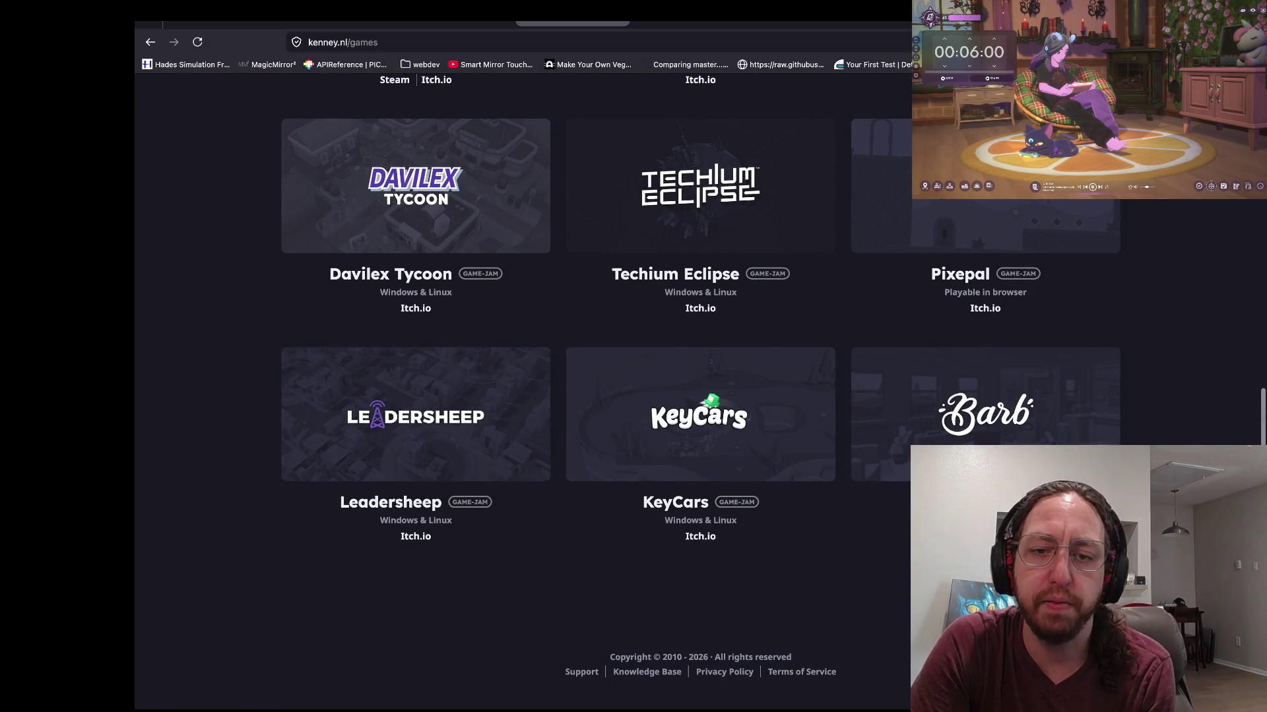
pyautogui.scroll(6, 970, 441)
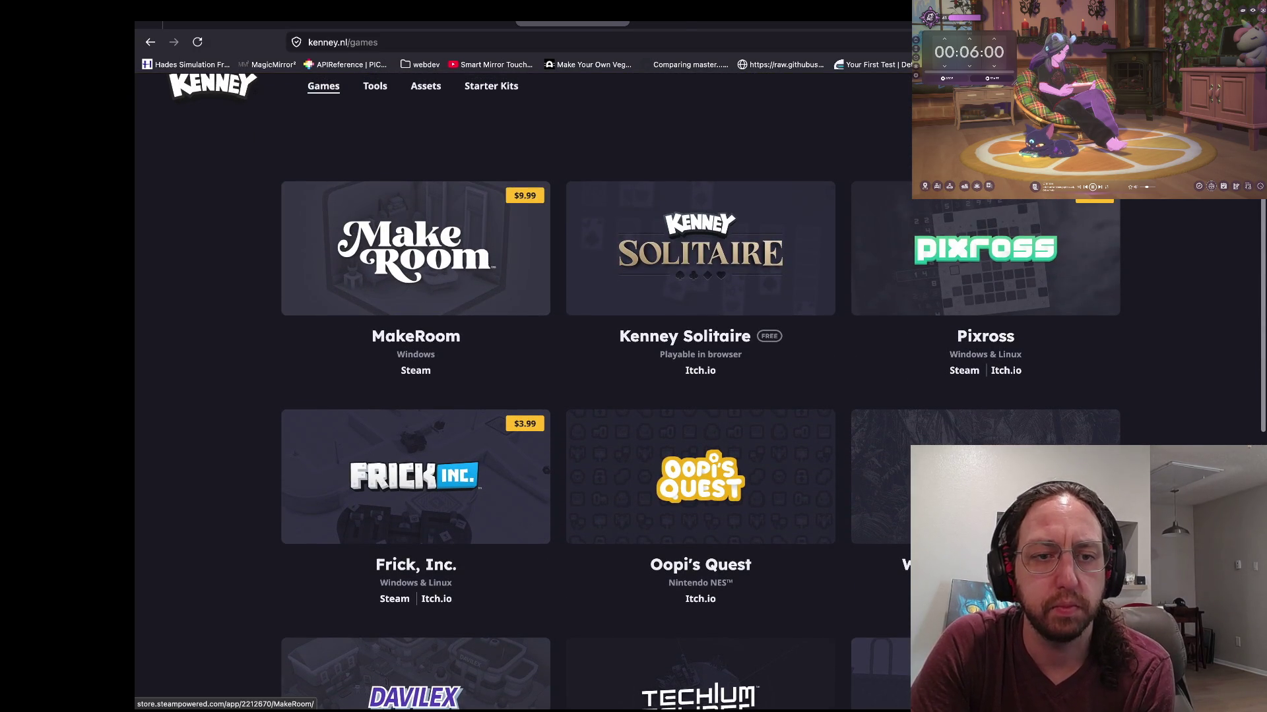
pyautogui.click(416, 370)
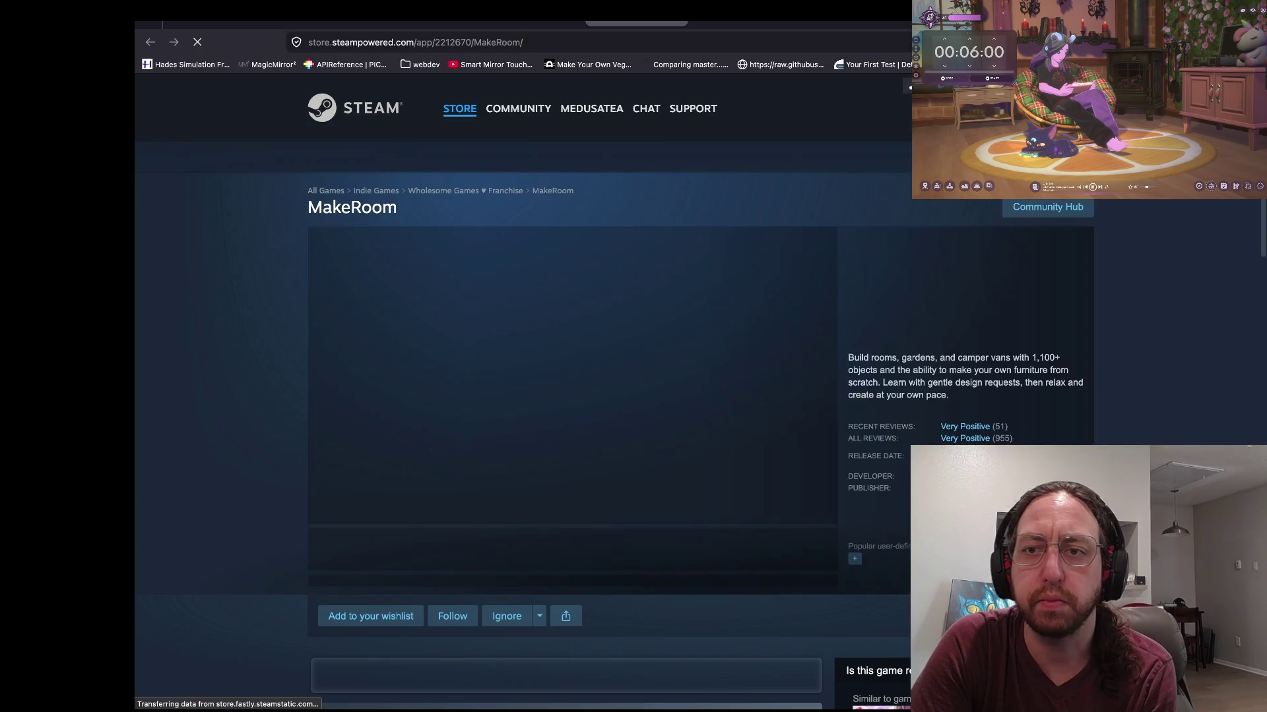
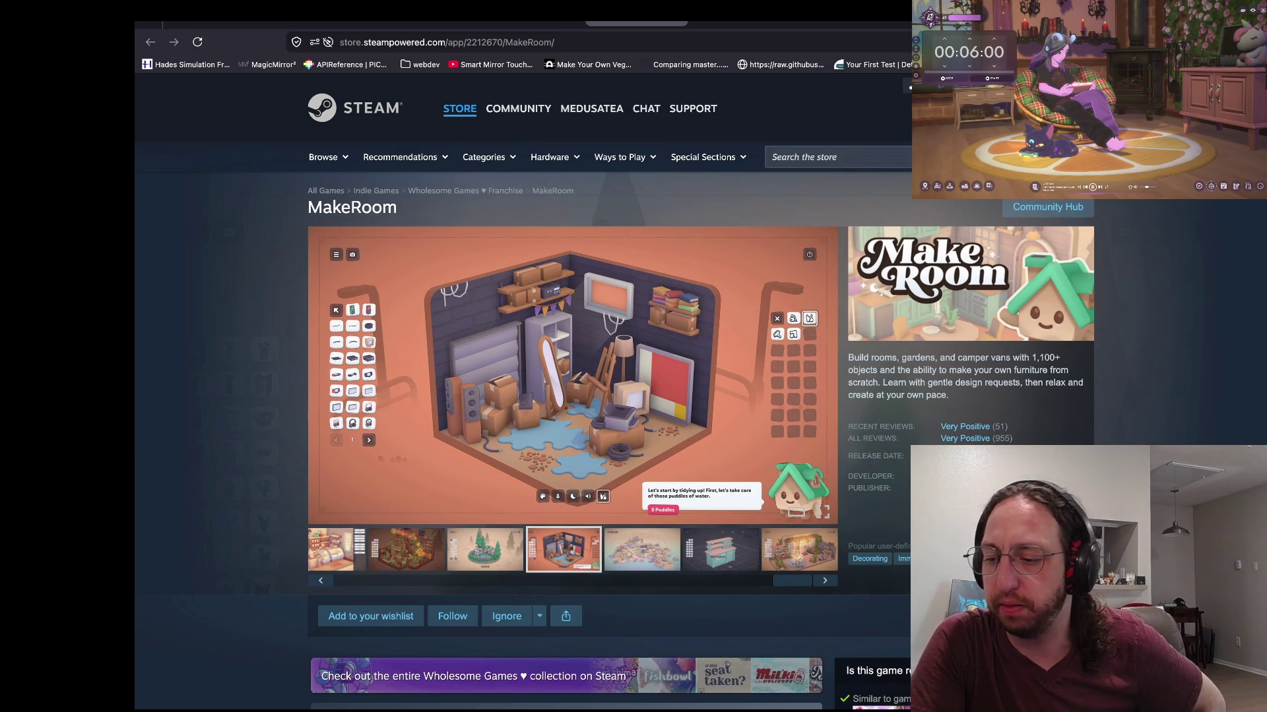
# Step: Add MakeRoom to the Steam wishlist and follow the game
pyautogui.scroll(-1, 567, 396)
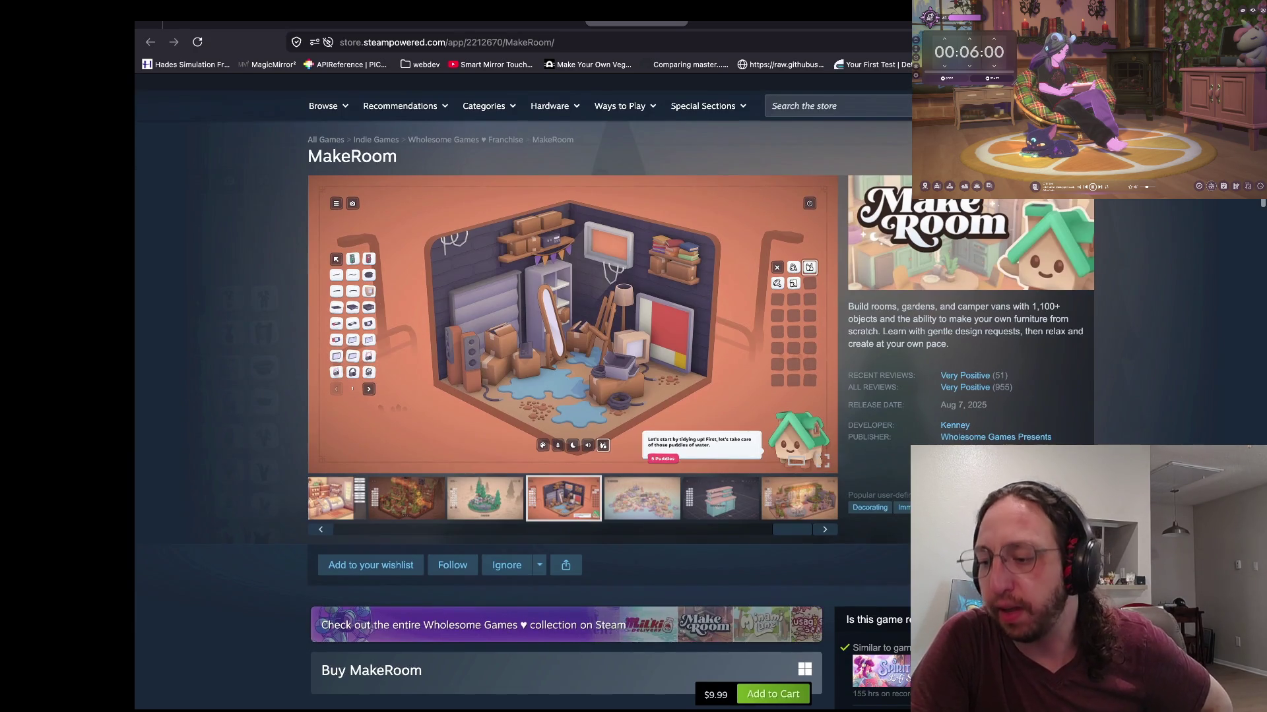
pyautogui.scroll(1, 568, 396)
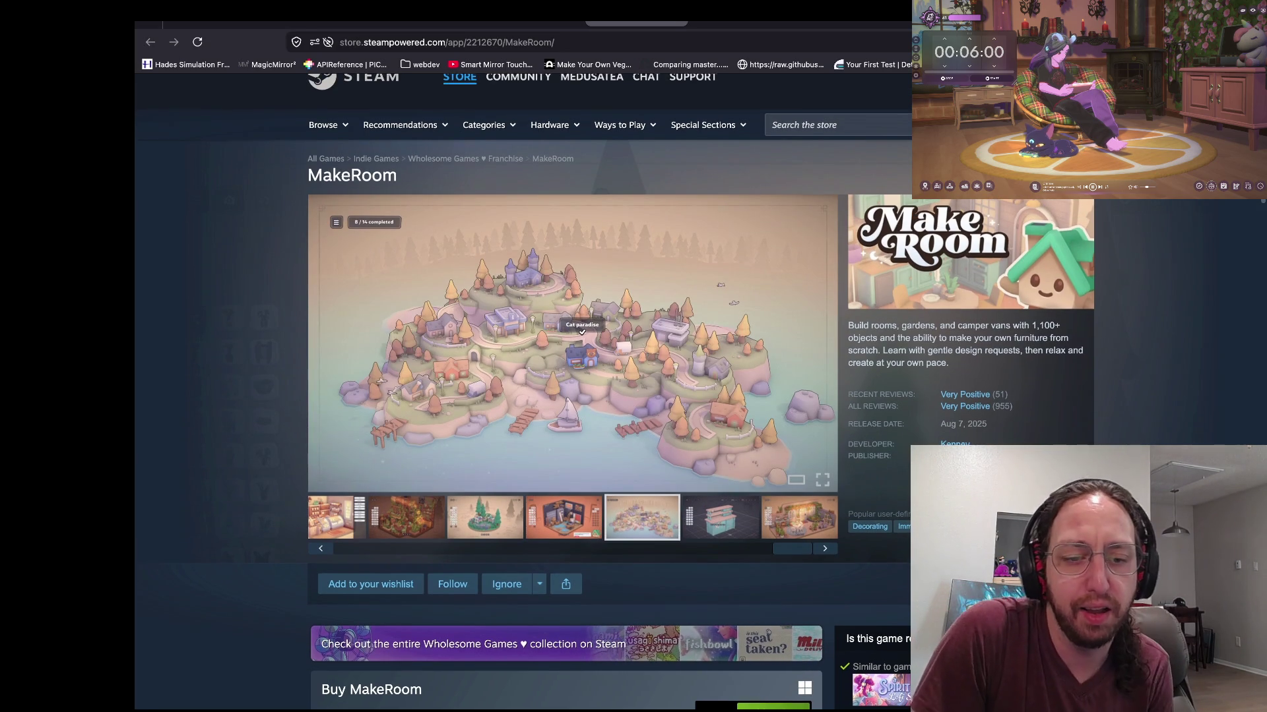
pyautogui.scroll(-1, 370, 554)
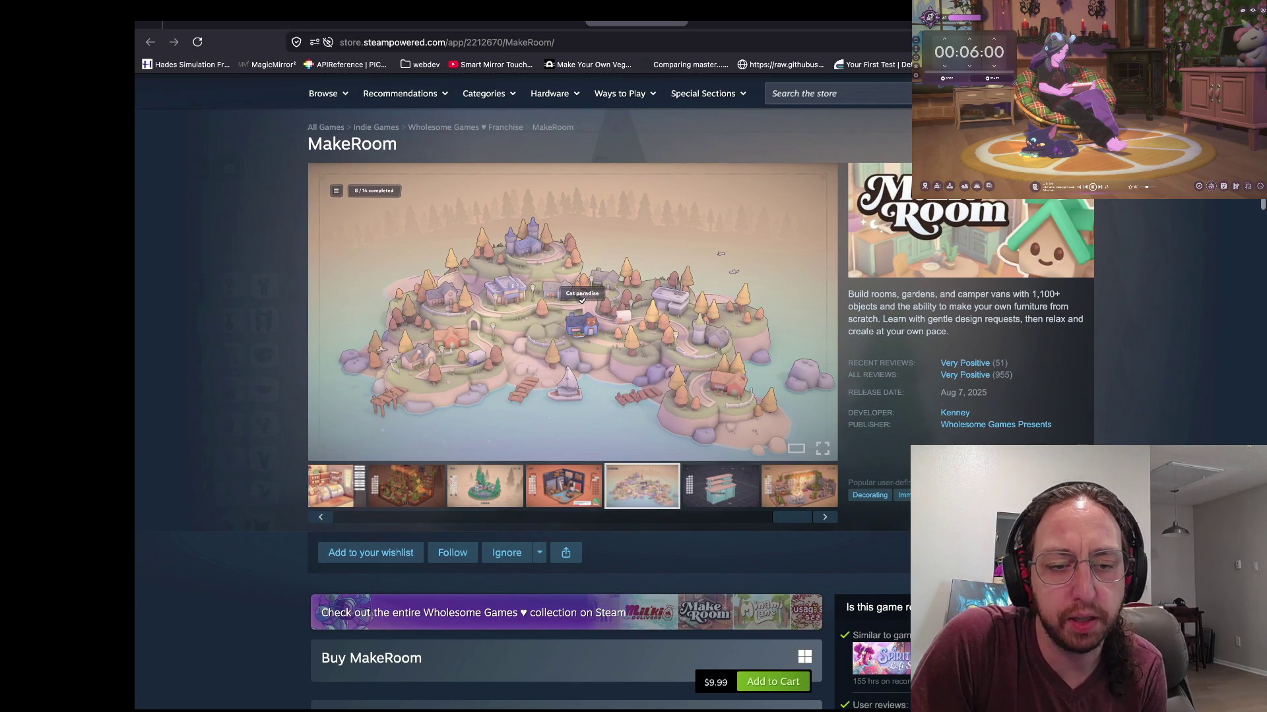
pyautogui.click(371, 552)
pyautogui.click(455, 553)
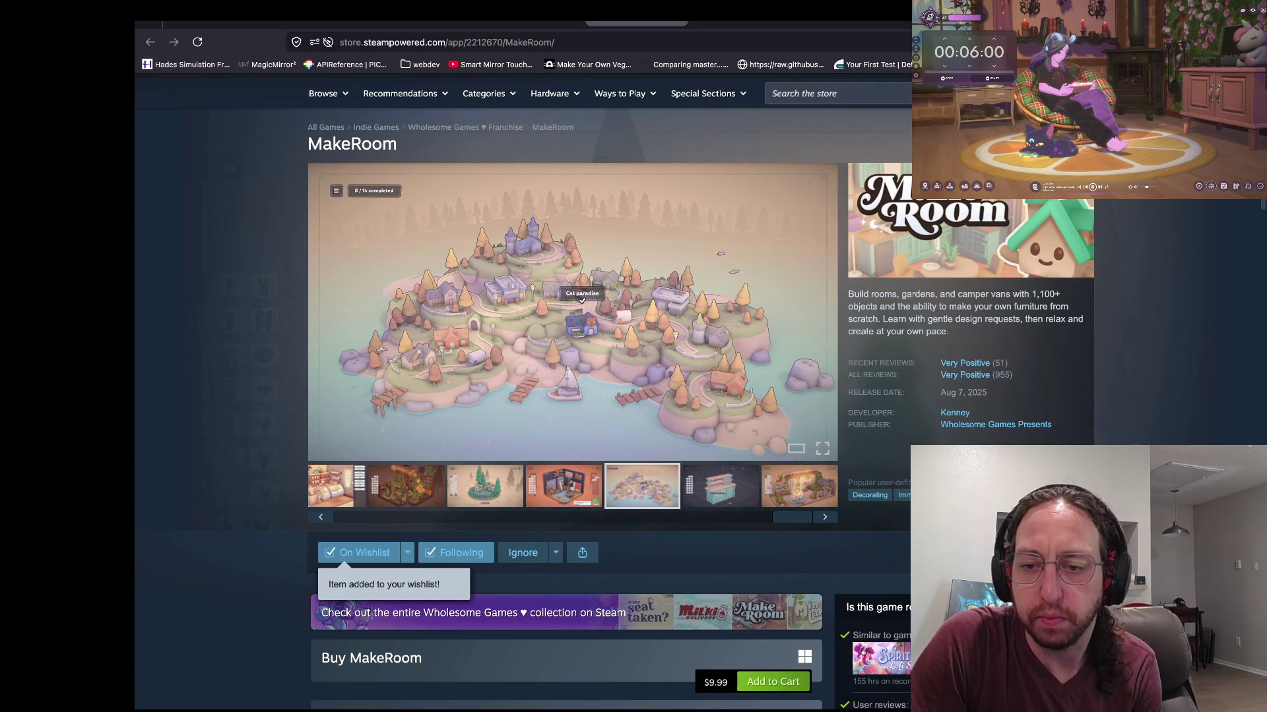
# Step: Leave the MakeRoom store page and return to the vim editor with server/index.mjs
pyautogui.scroll(-3, 567, 395)
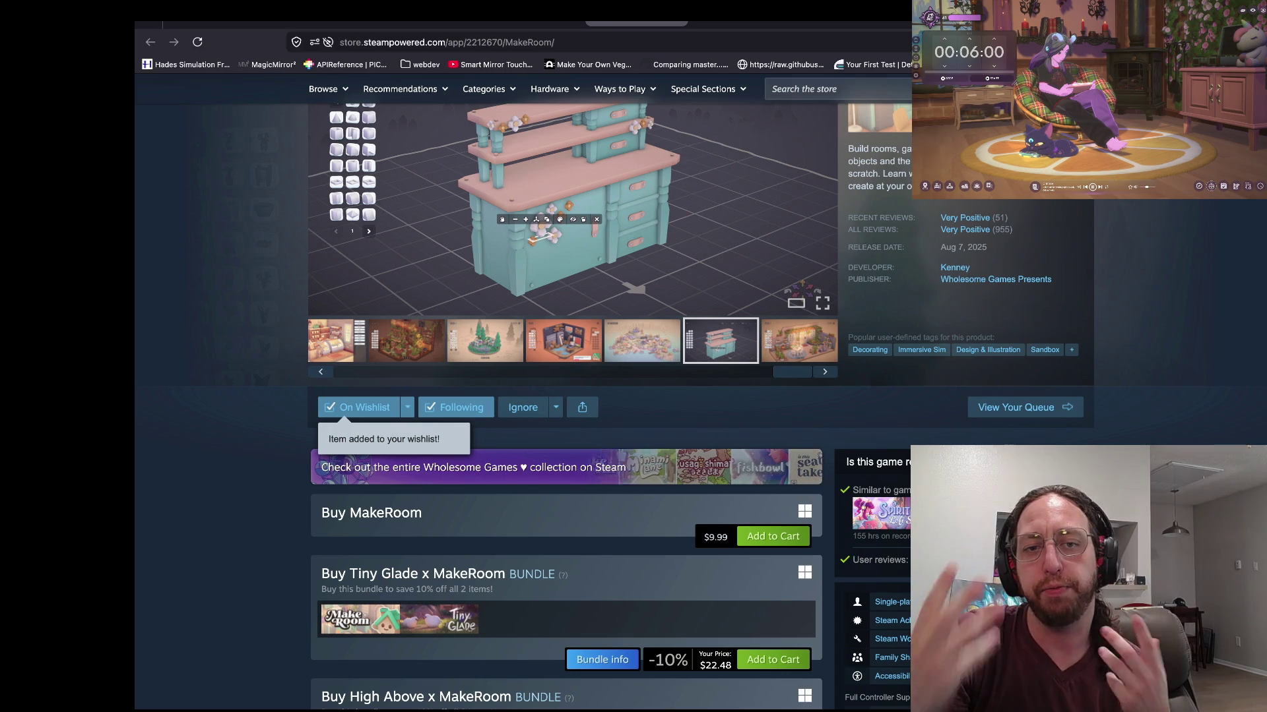
pyautogui.scroll(1, 572, 264)
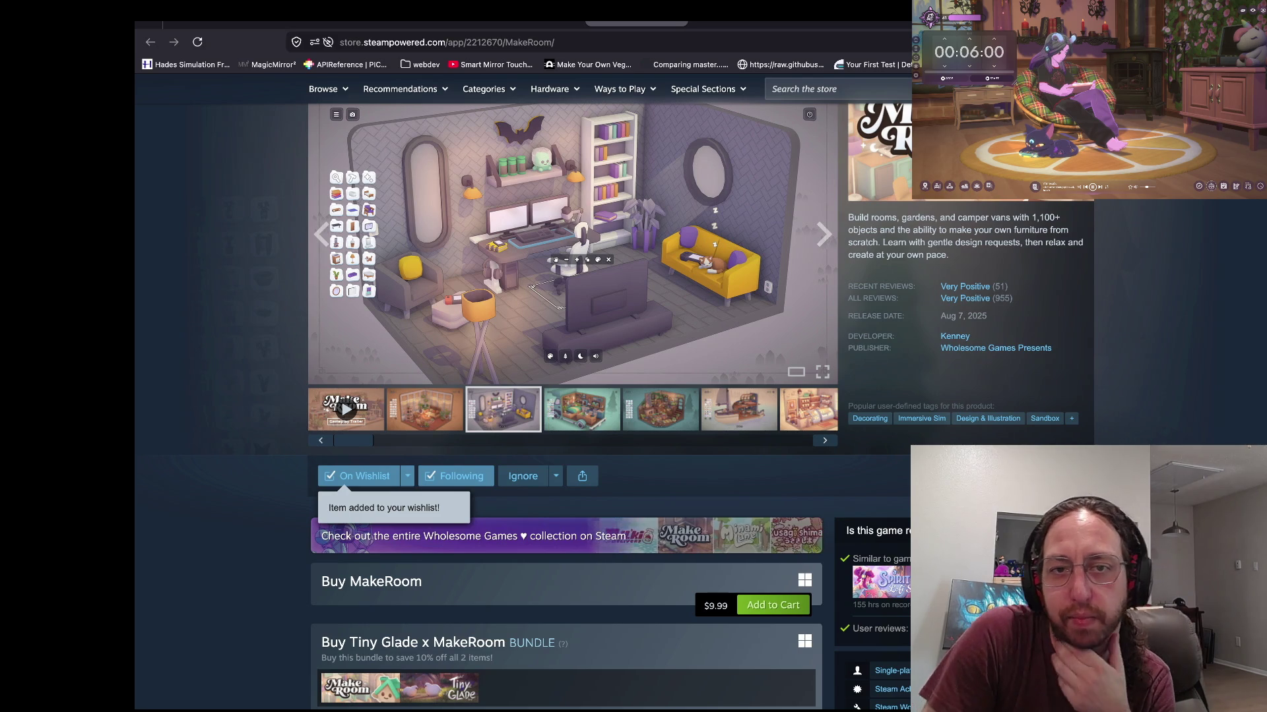
pyautogui.scroll(2, 567, 396)
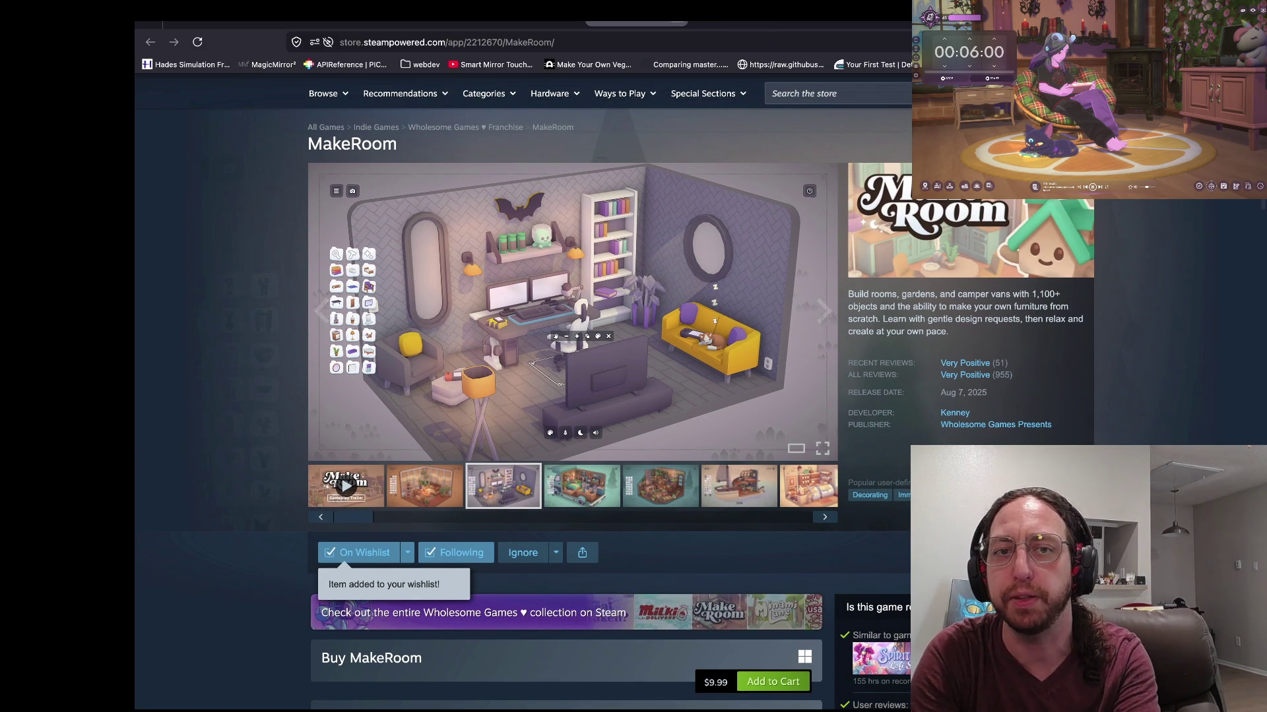
pyautogui.press('super+w')
pyautogui.press('super+Tab')
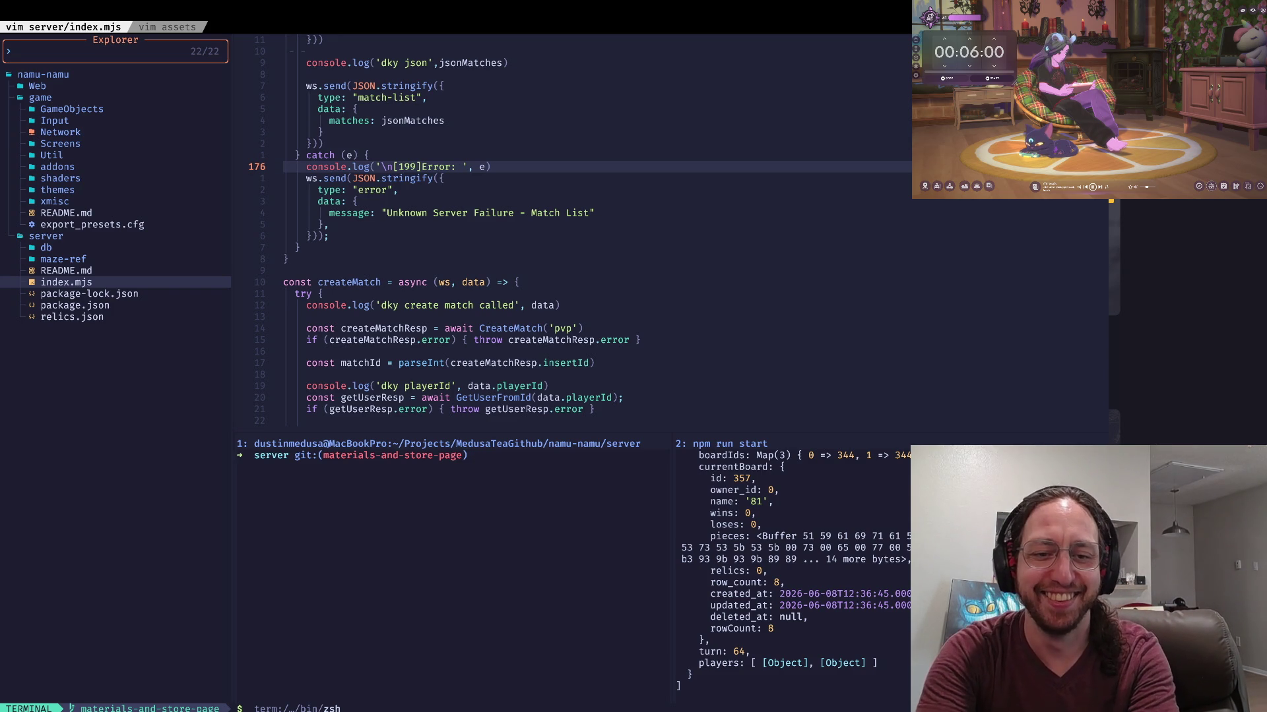
pyautogui.press('super+Tab')
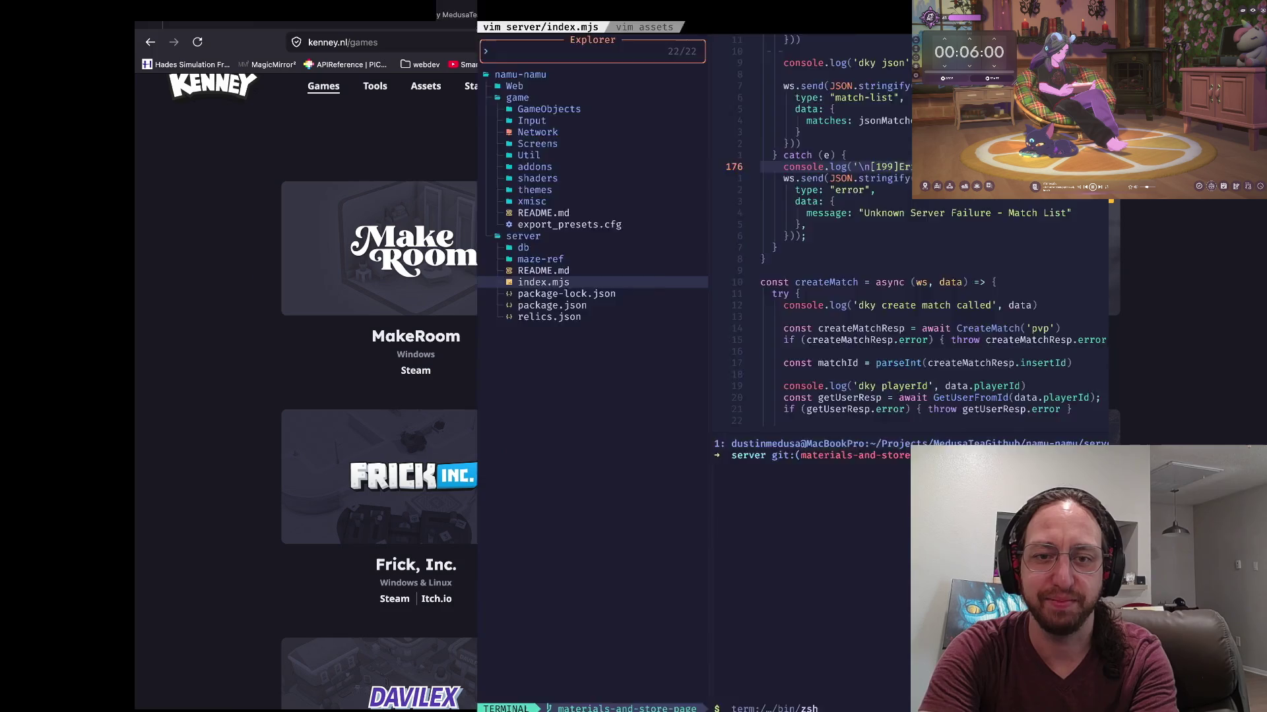
pyautogui.press('super+Tab')
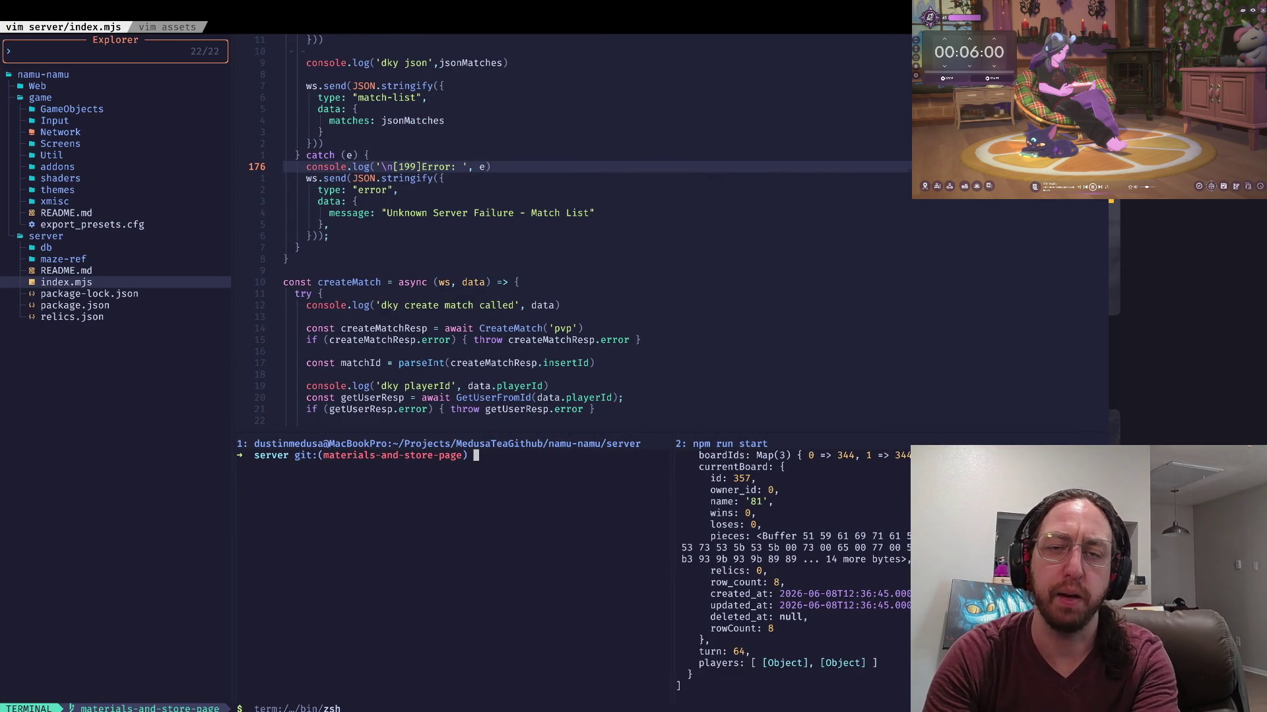
pyautogui.click(290, 317)
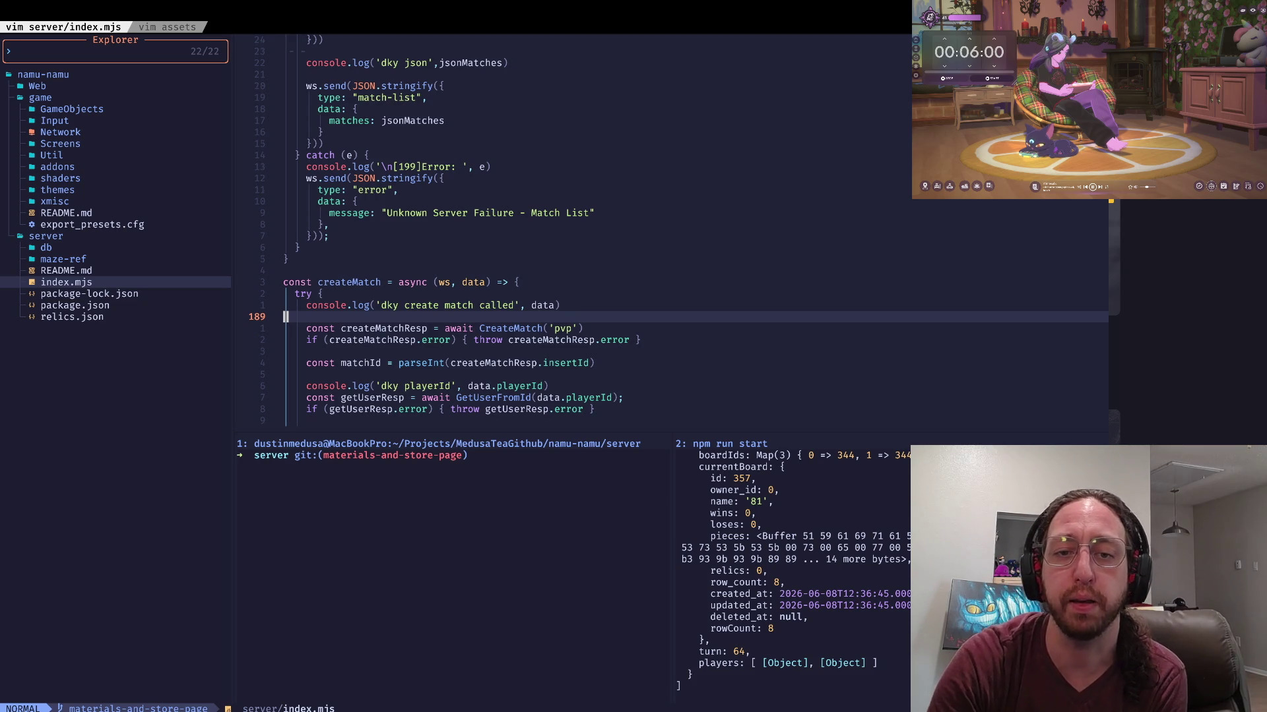
pyautogui.click(320, 293)
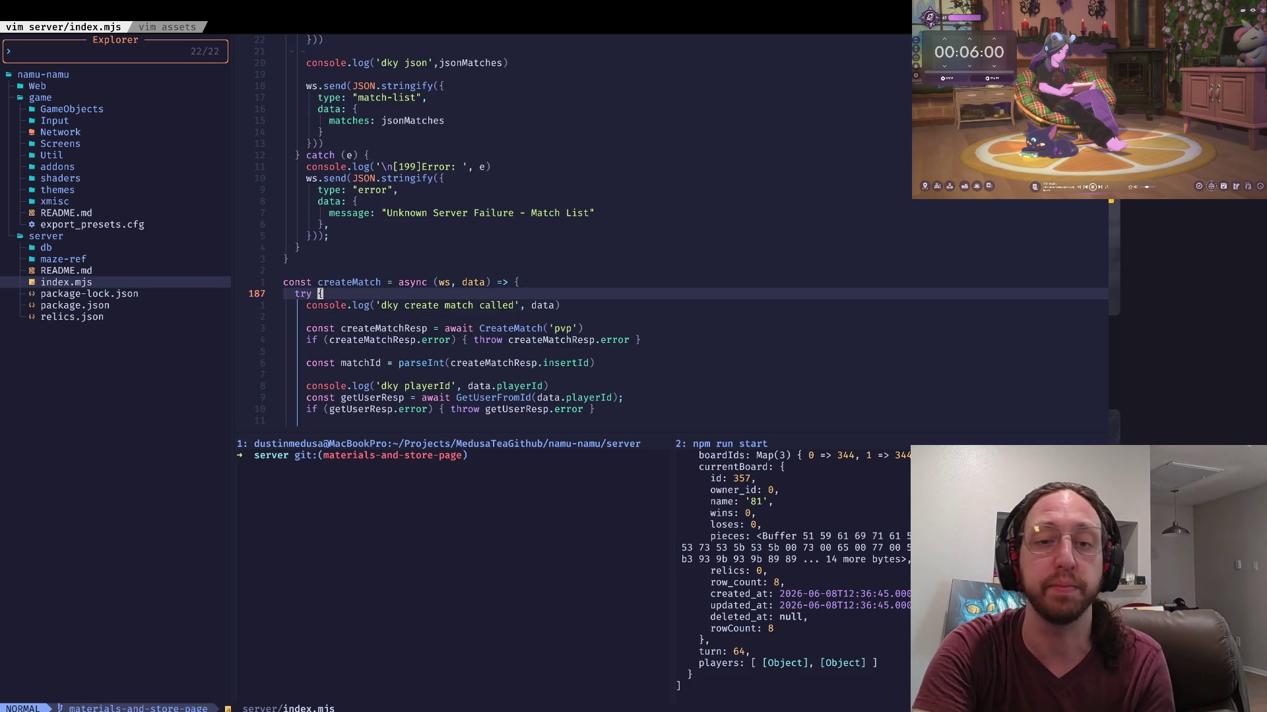
pyautogui.click(557, 305)
pyautogui.click(286, 316)
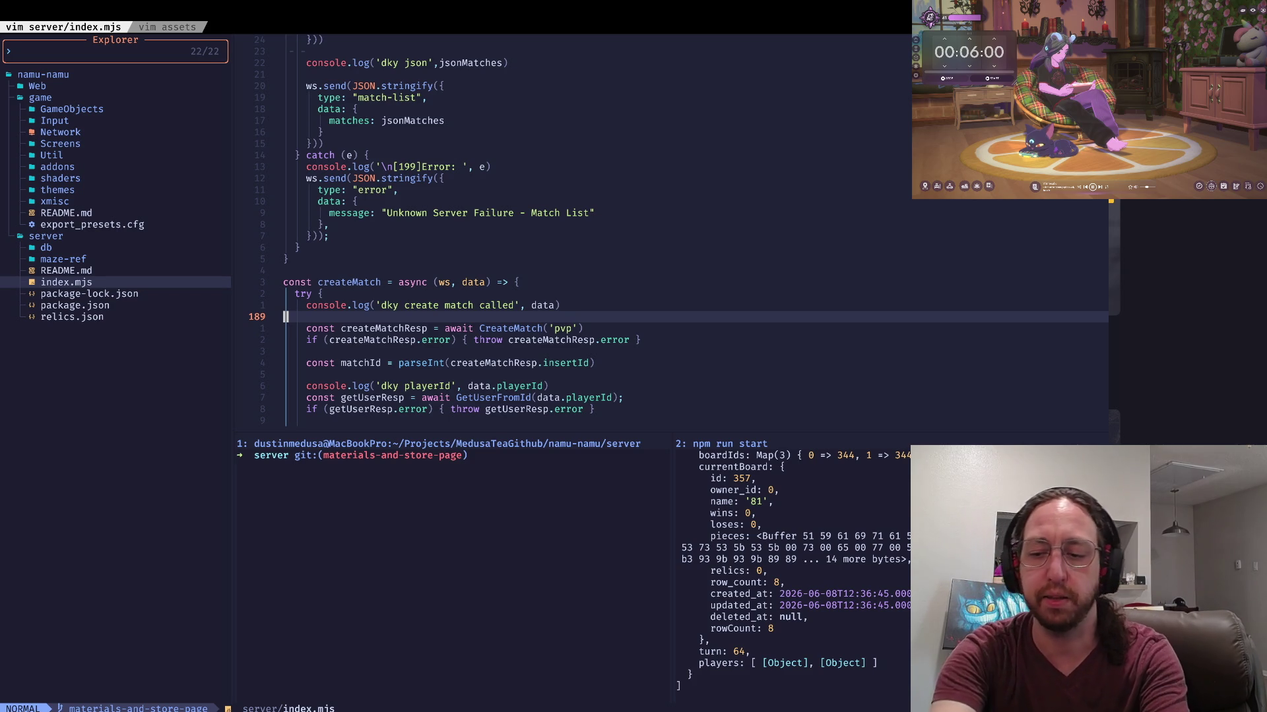
pyautogui.press('j')
pyautogui.press('j')
pyautogui.press('j')
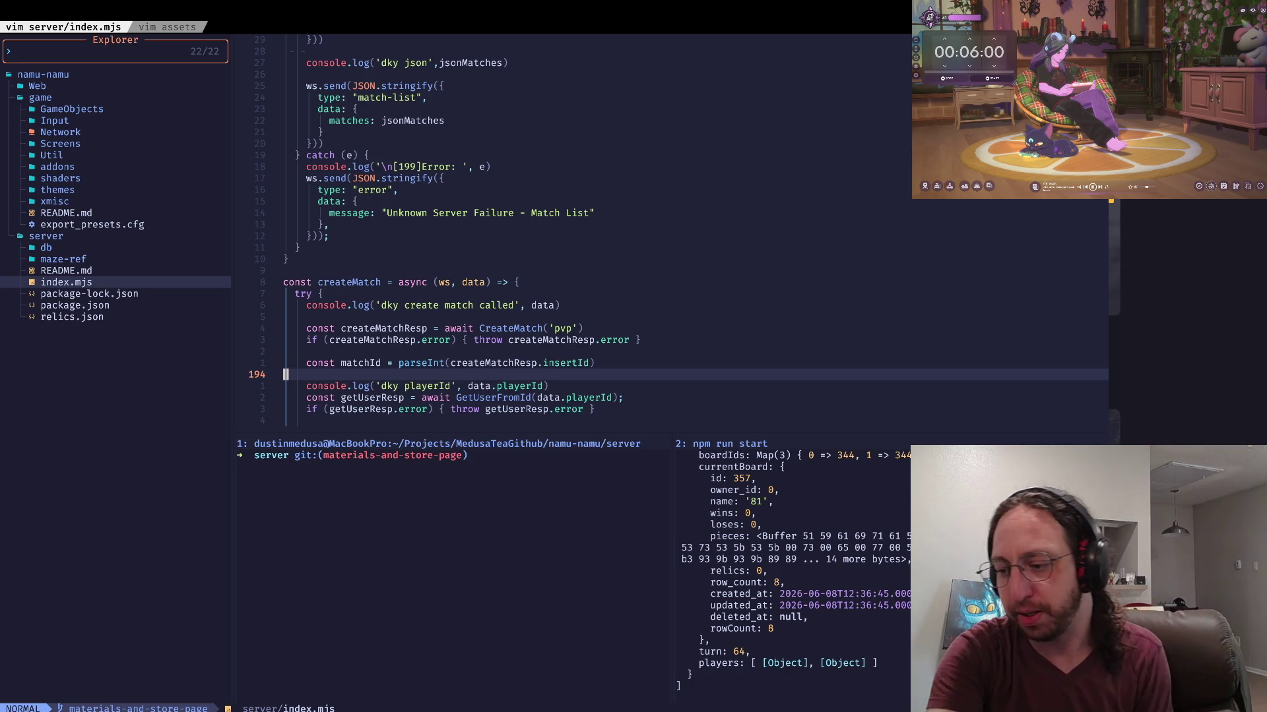
pyautogui.press('j')
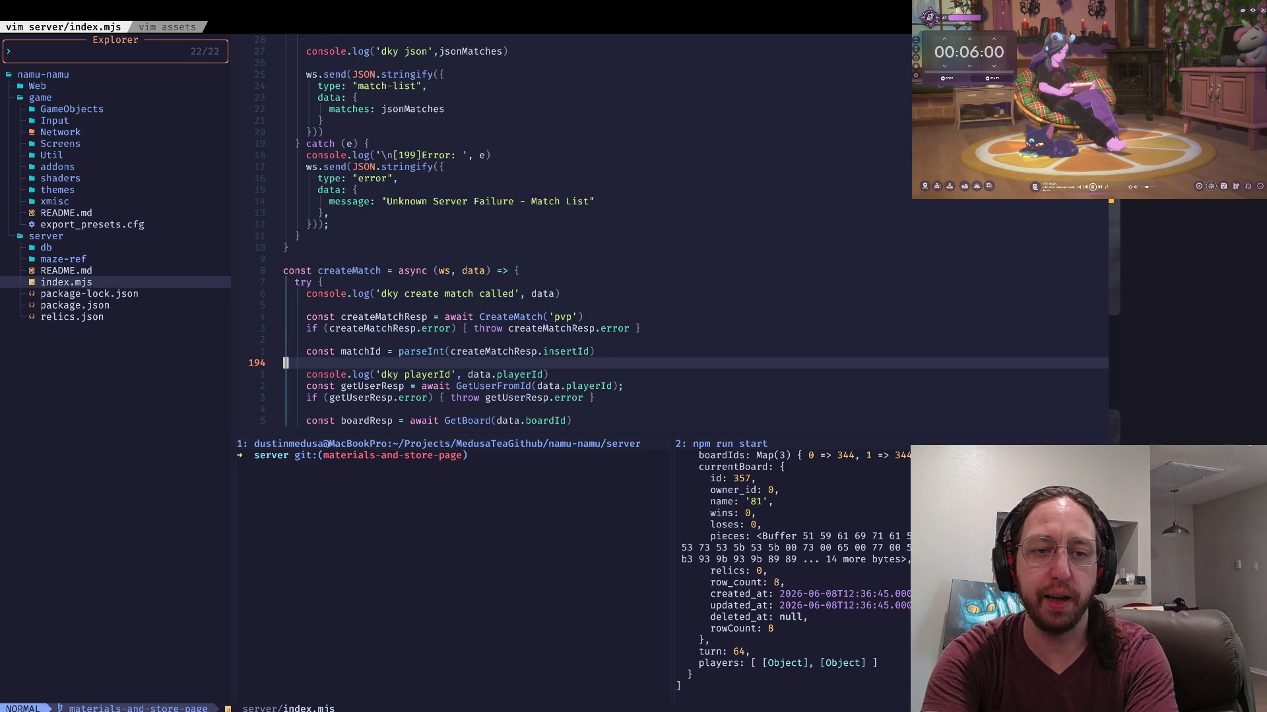
pyautogui.press('$')
pyautogui.press('^')
pyautogui.press('w')
pyautogui.press('w')
pyautogui.press('w')
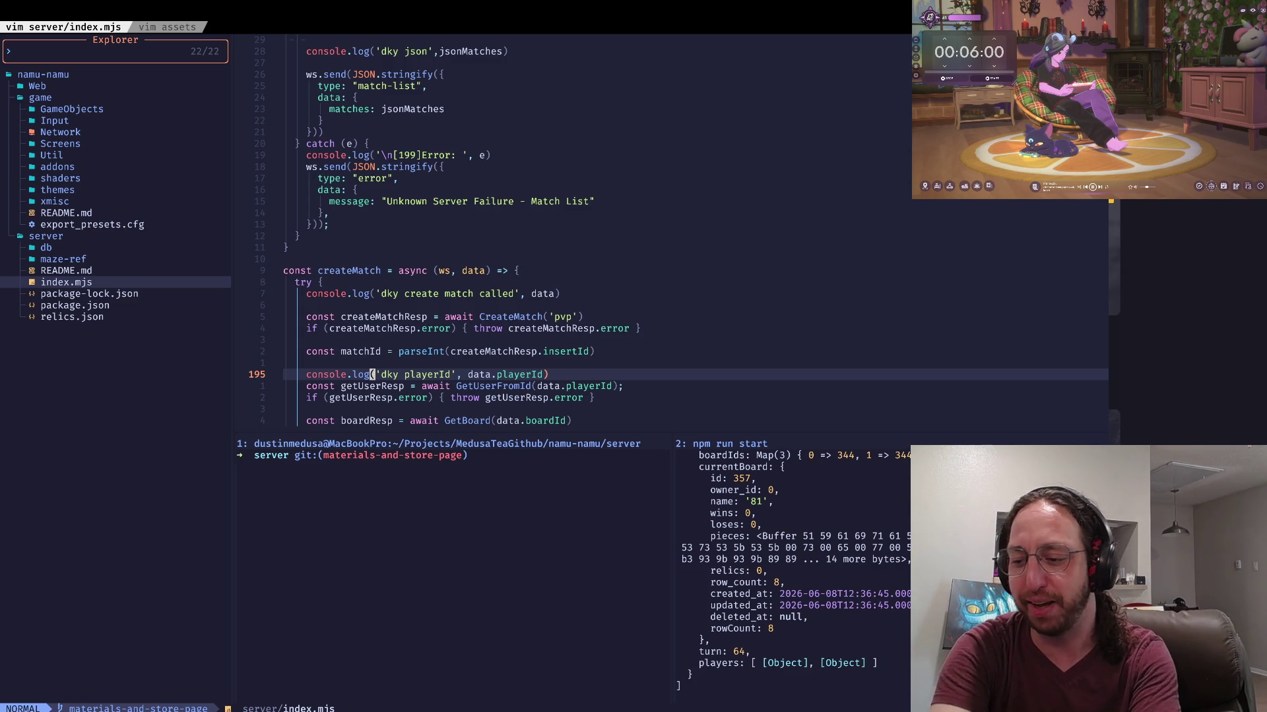
# Step: Focus the shell terminal below the server code, then switch to Godot's shop.tscn scene
pyautogui.press('super+Tab')
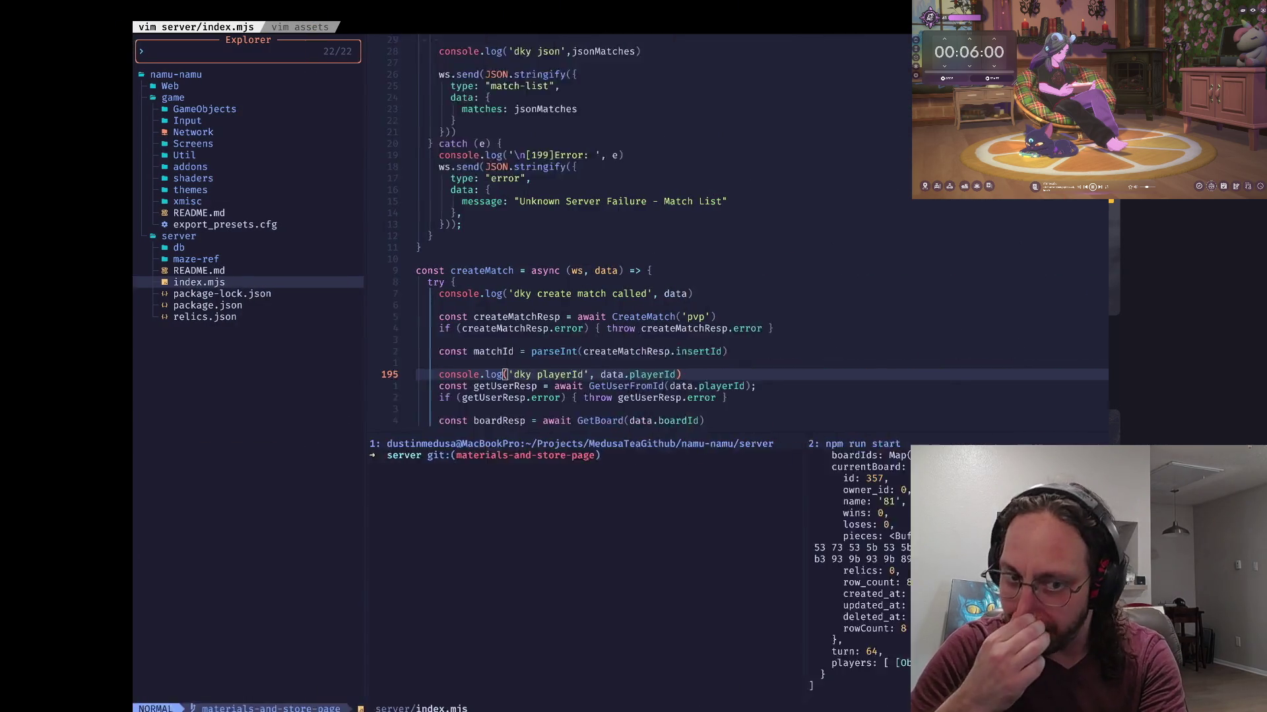
pyautogui.hotkey('ctrl', 'w')
pyautogui.press('j')
pyautogui.press('i')
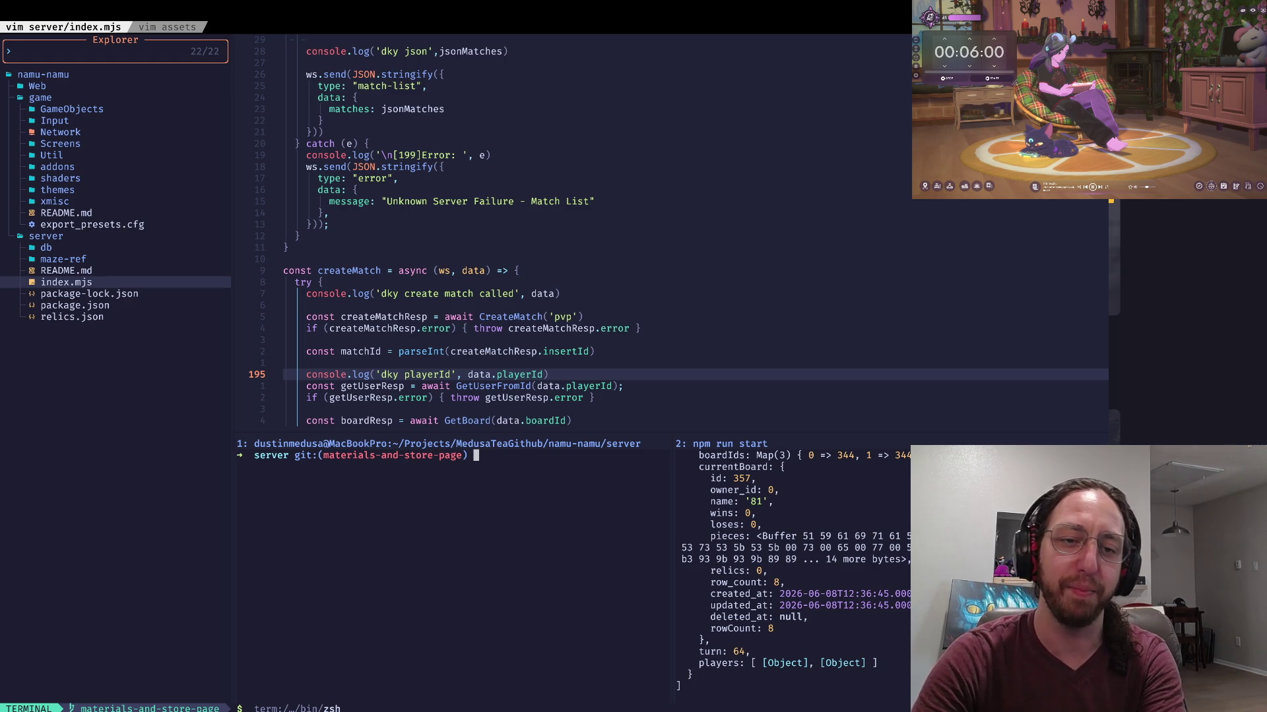
pyautogui.press('super+Tab')
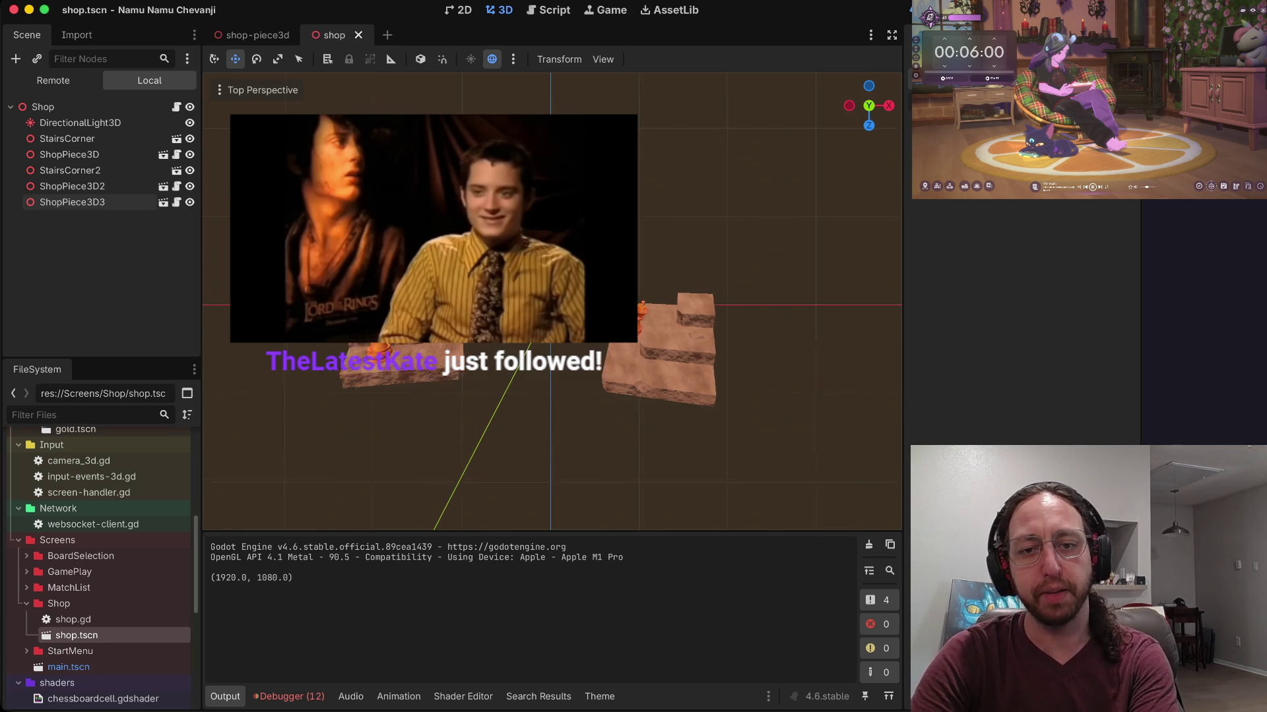
pyautogui.scroll(-5, 551, 301)
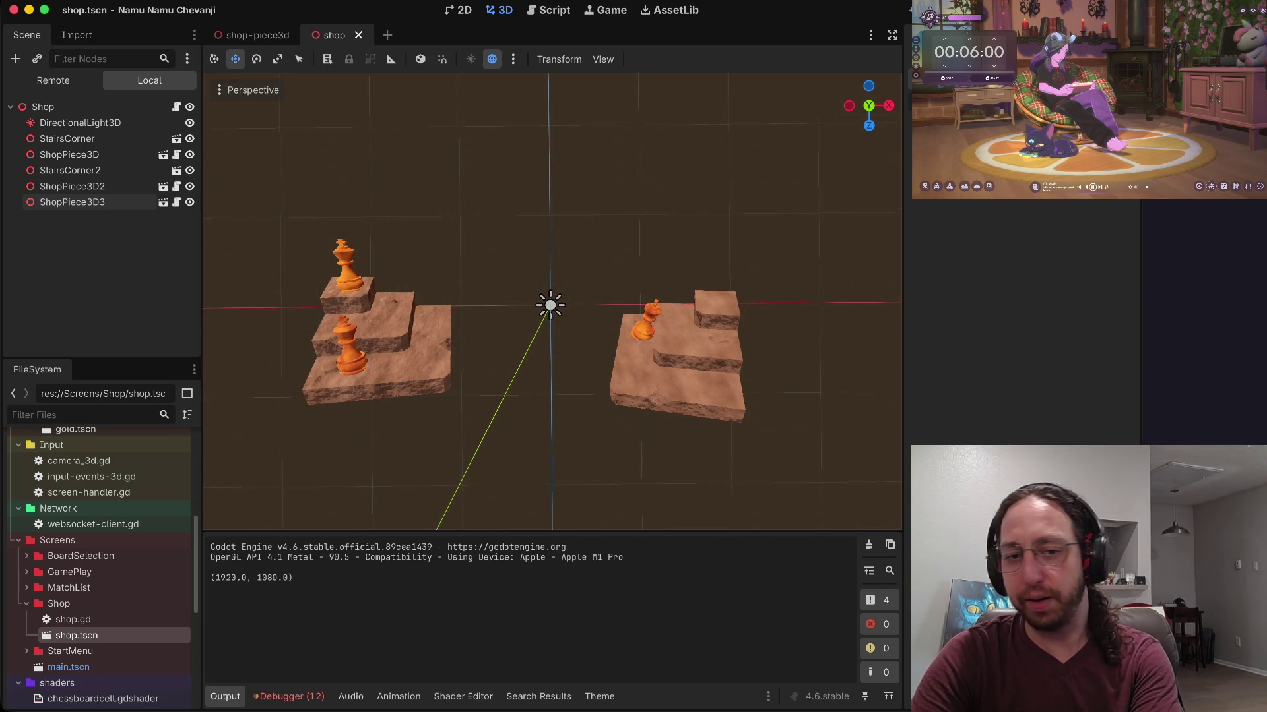
pyautogui.scroll(2, 552, 310)
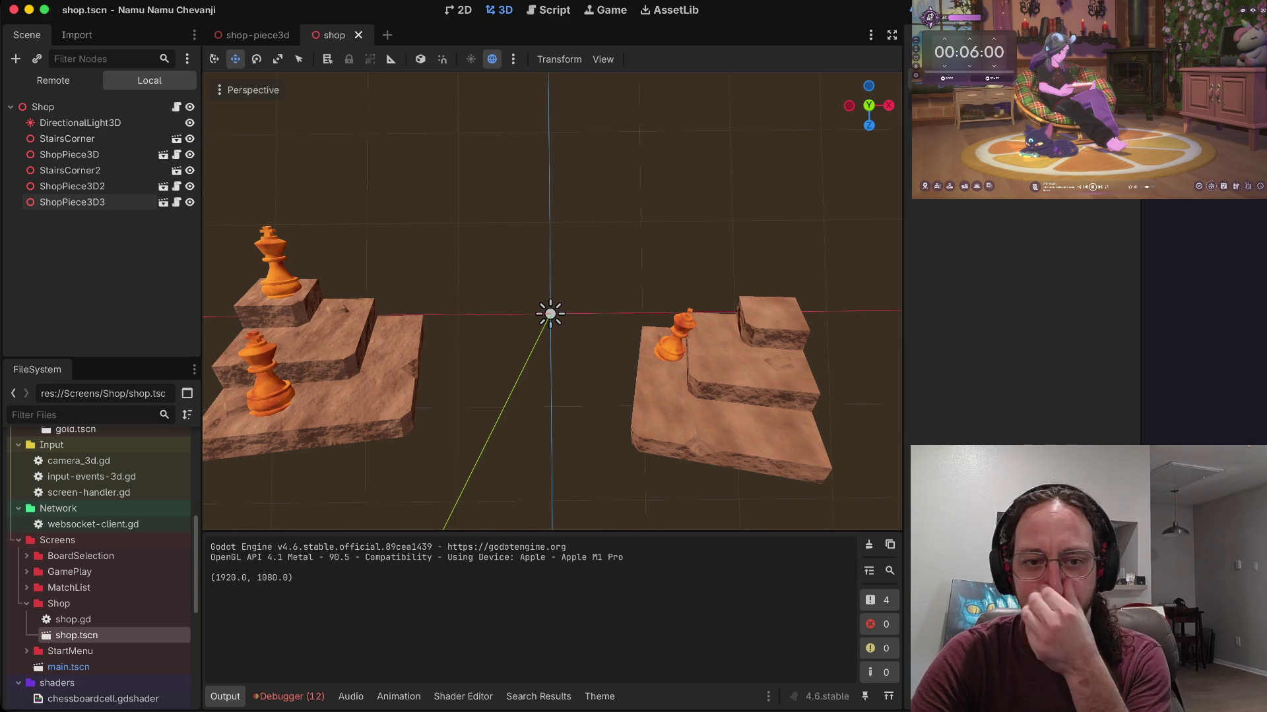
pyautogui.scroll(-2, 551, 310)
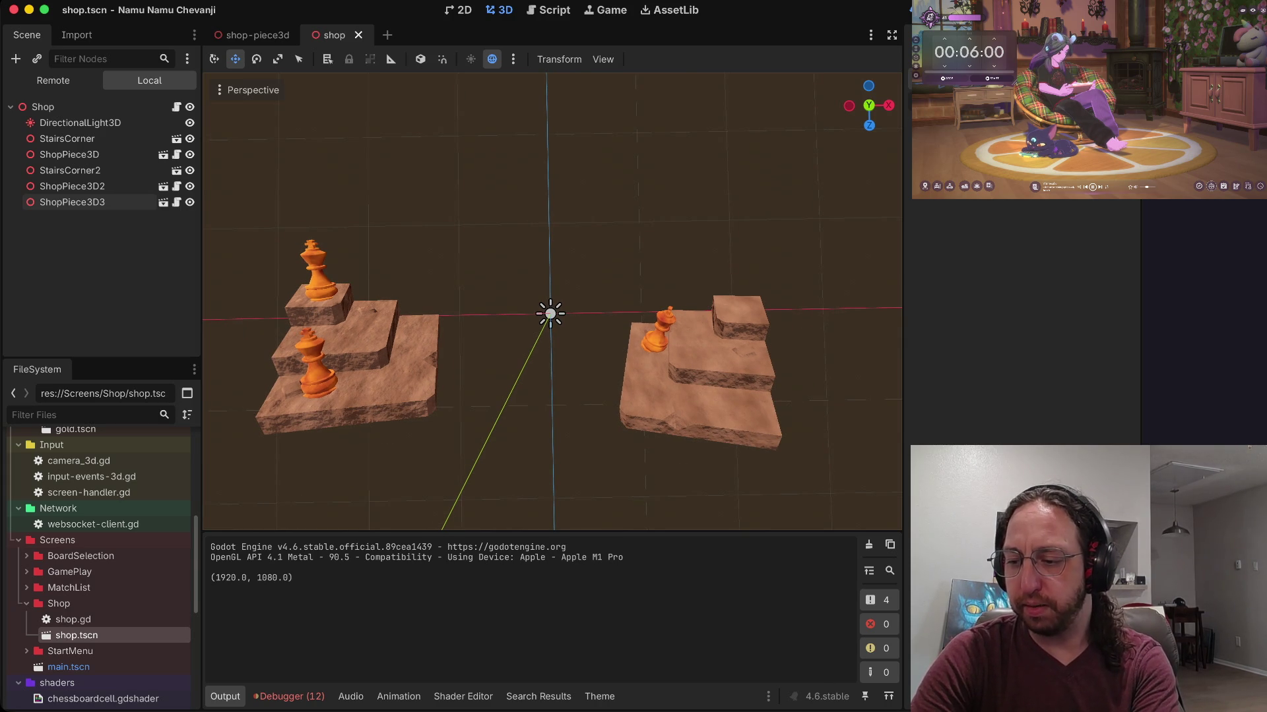
pyautogui.scroll(2, 552, 310)
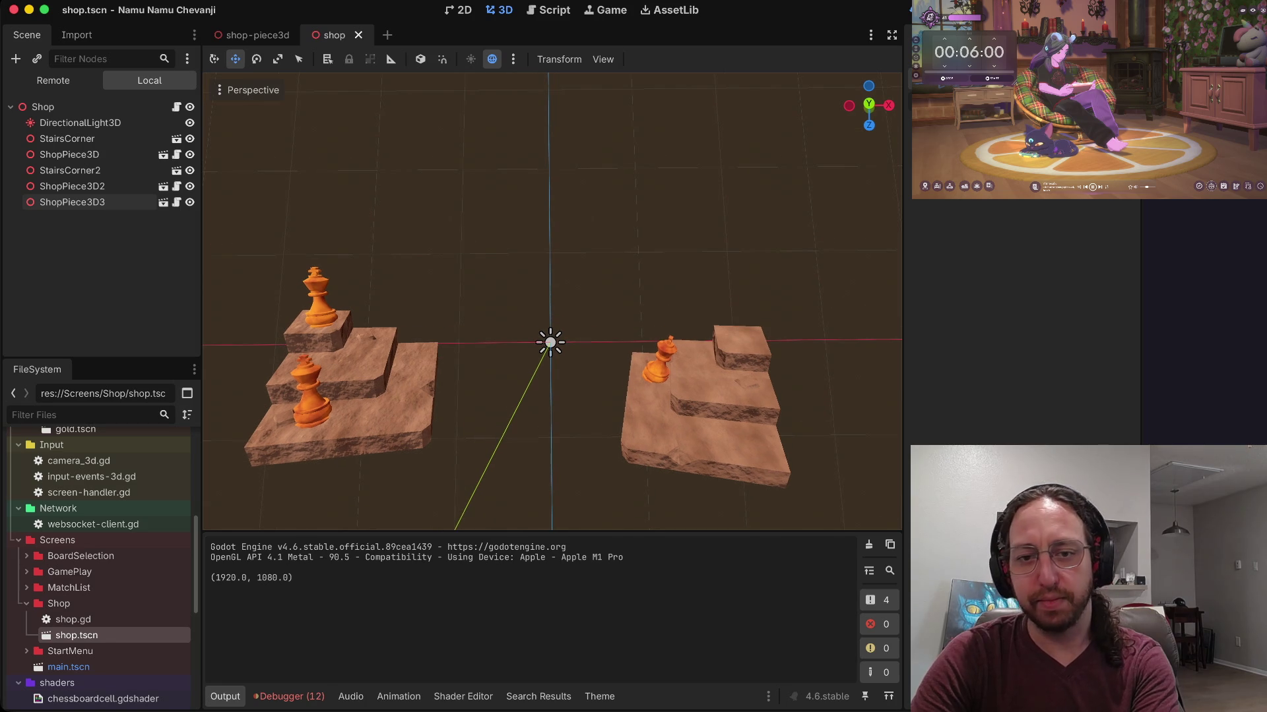
pyautogui.scroll(-2, 552, 302)
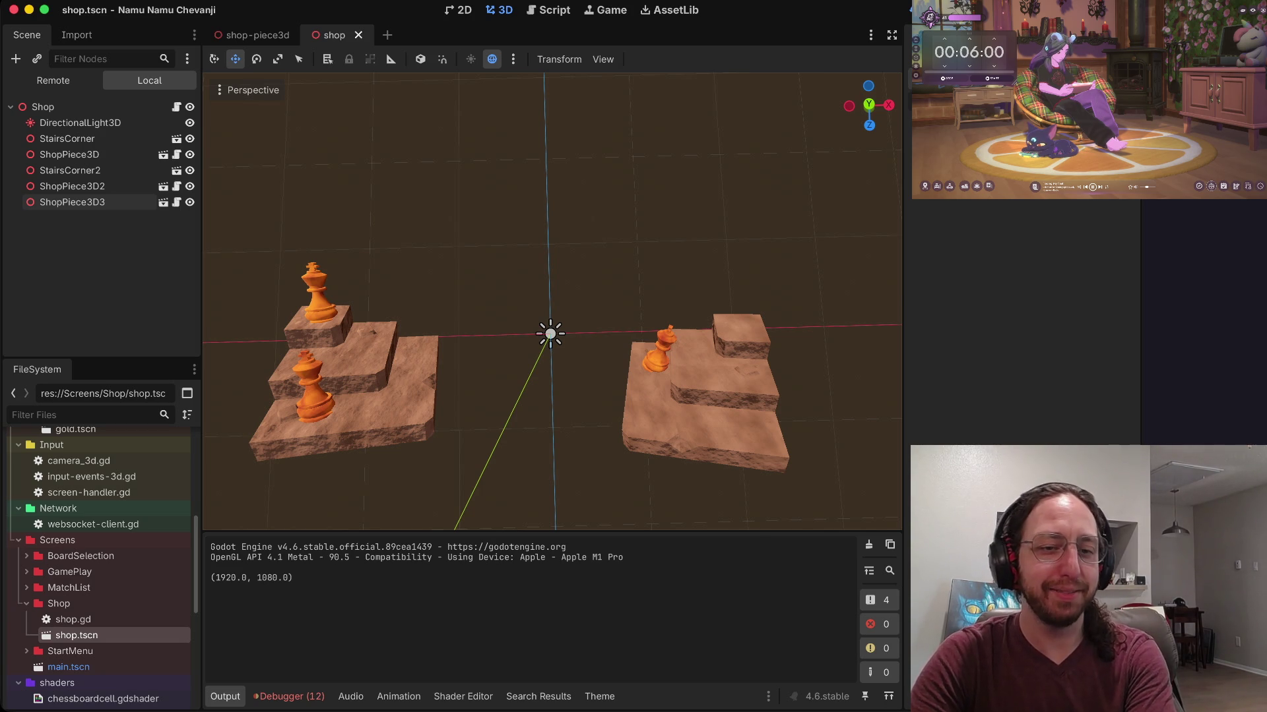
pyautogui.scroll(-5, 99, 541)
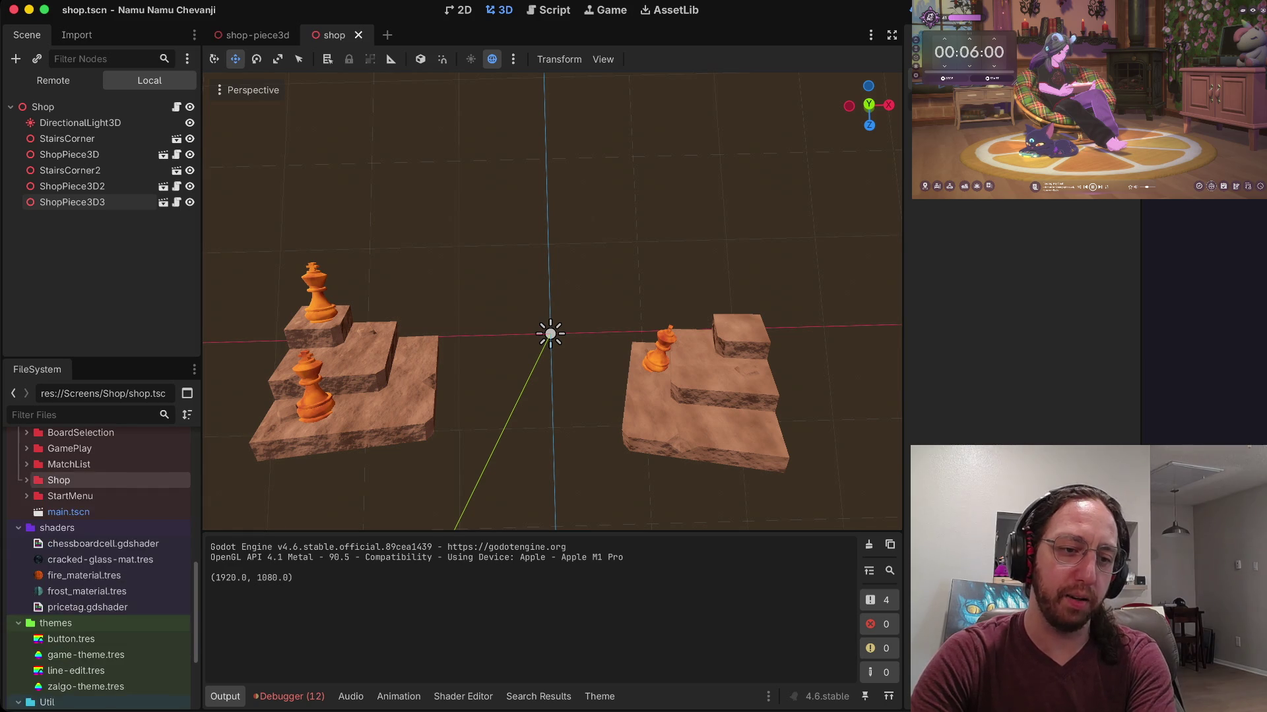
pyautogui.scroll(8, 99, 567)
pyautogui.scroll(-6, 99, 567)
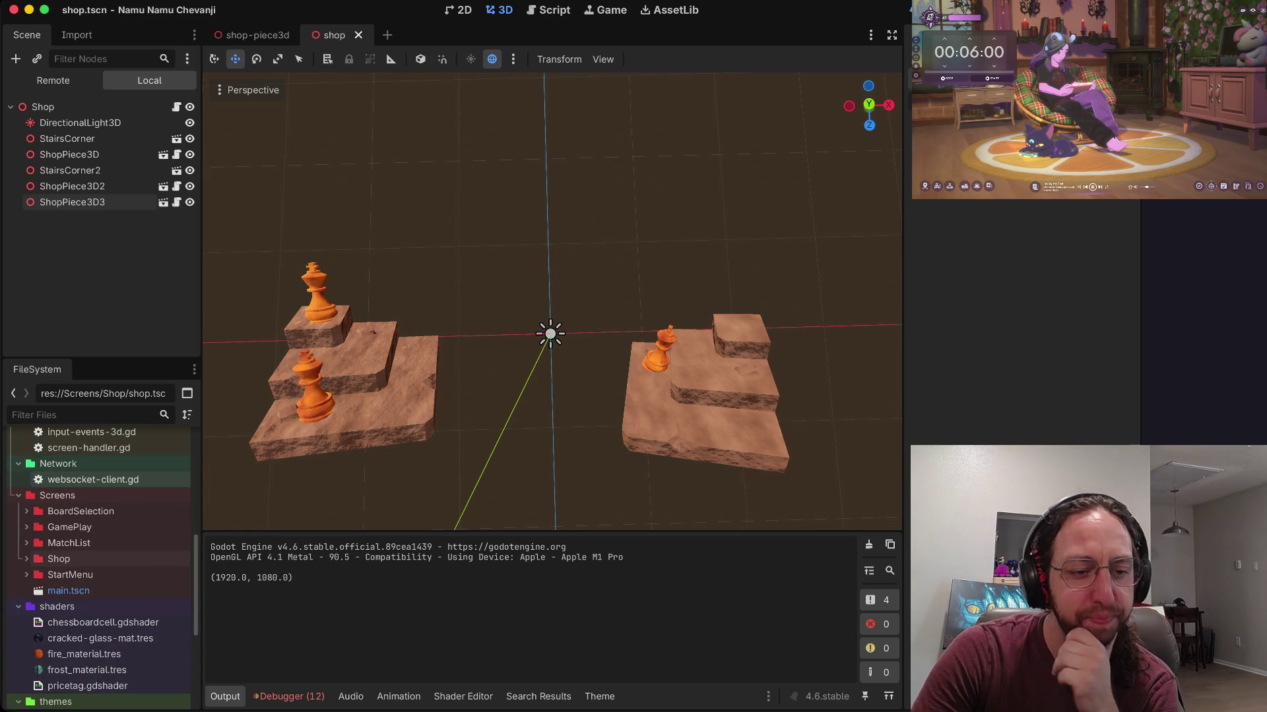
pyautogui.scroll(-1, 99, 568)
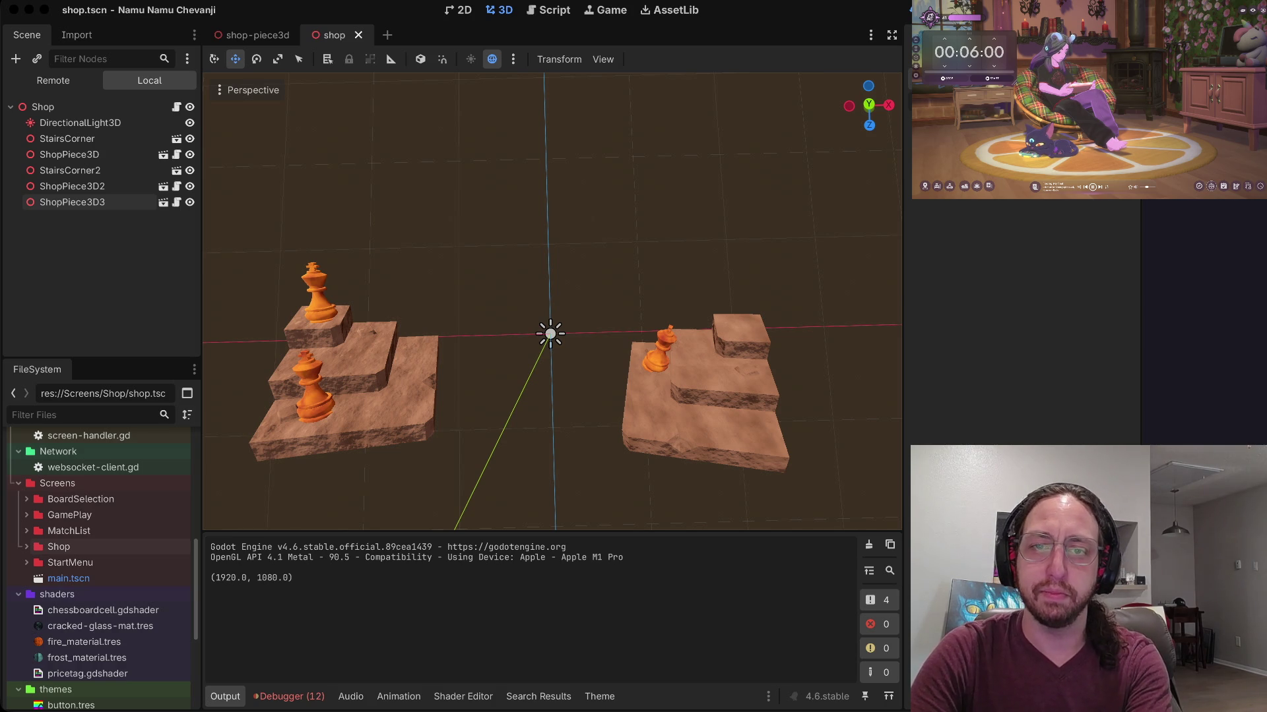
# Step: Collapse the GameObjects, Network, Screens, shaders, themes and Util folders and expand xmisc
pyautogui.press('super+Tab')
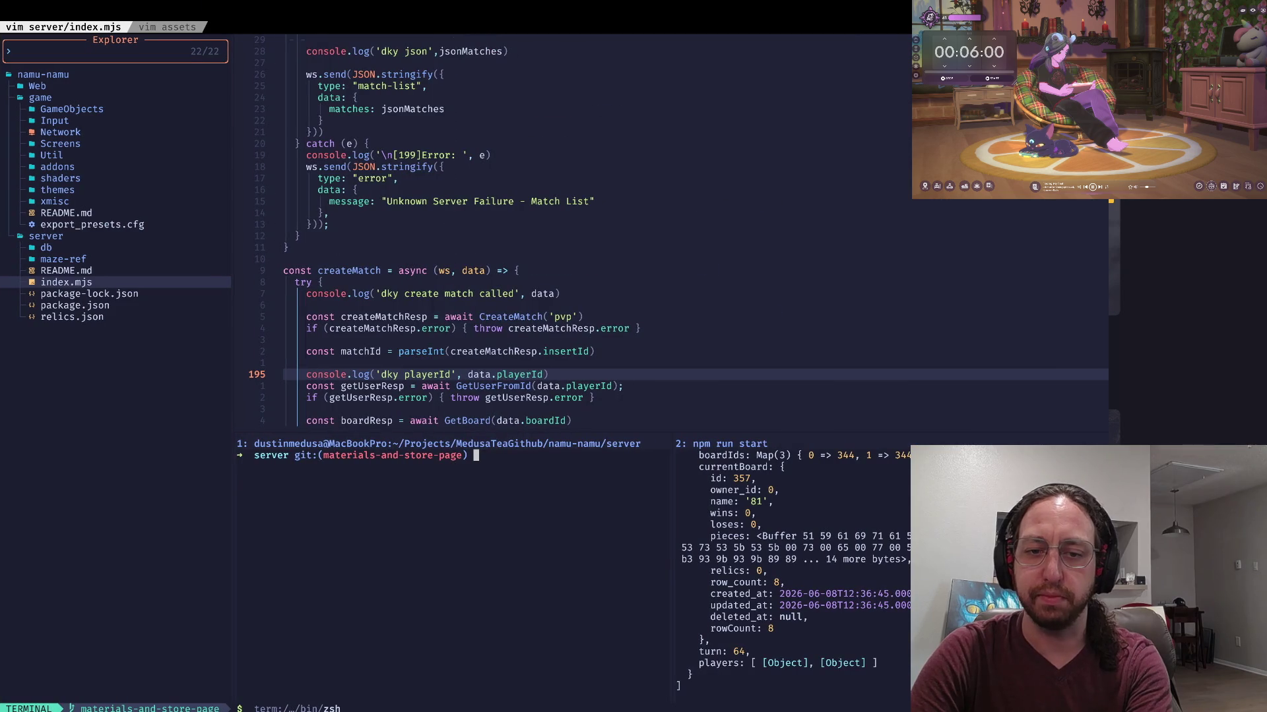
pyautogui.press('super+Tab')
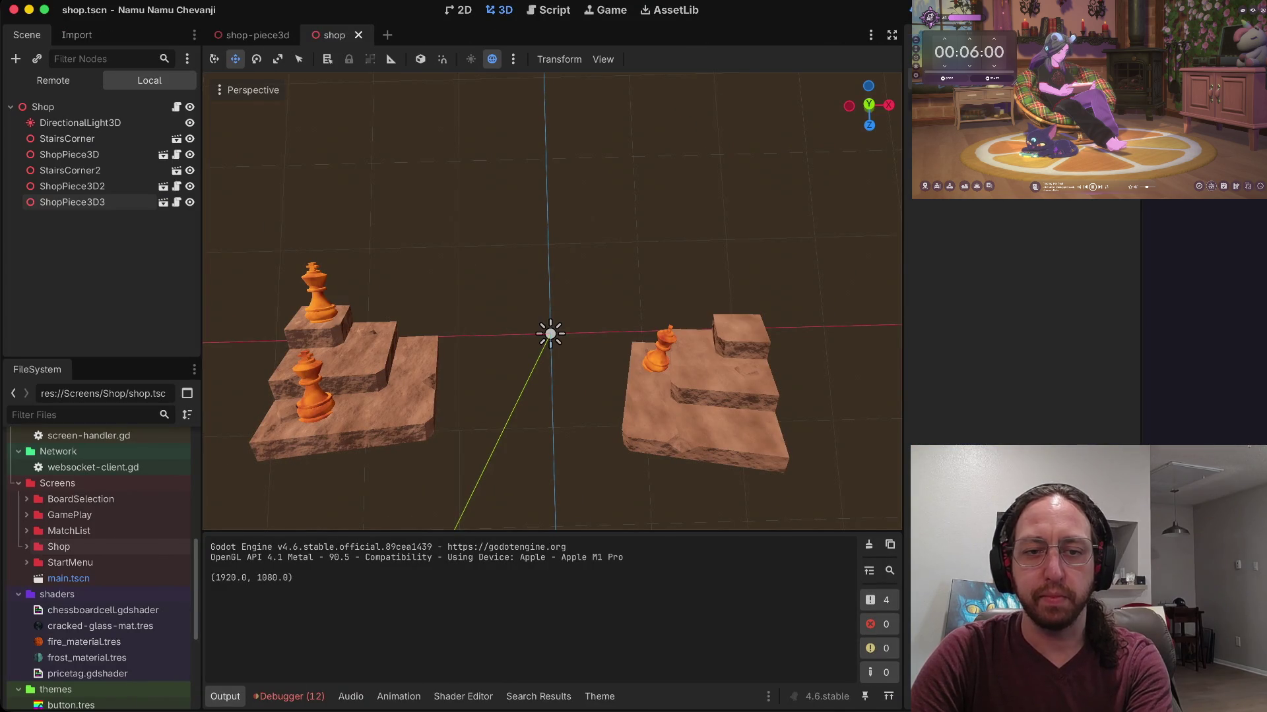
pyautogui.scroll(-5, 99, 567)
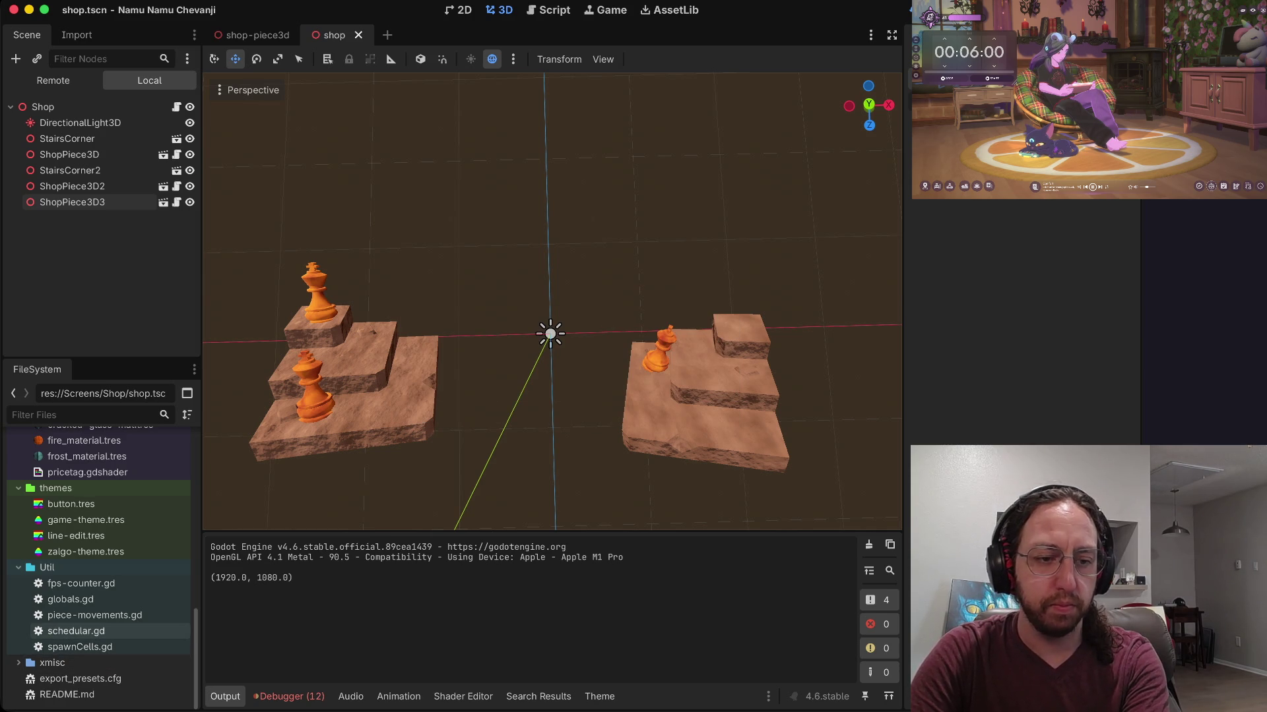
pyautogui.scroll(10, 99, 561)
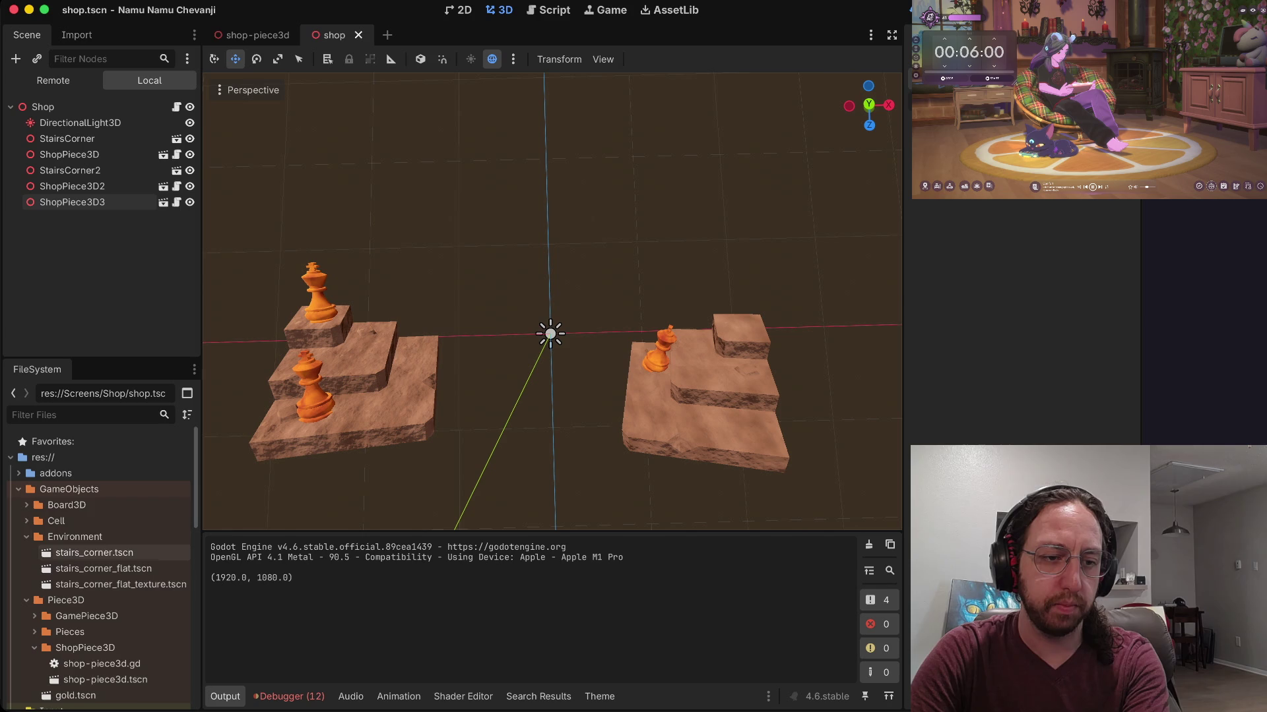
pyautogui.click(19, 488)
pyautogui.click(18, 521)
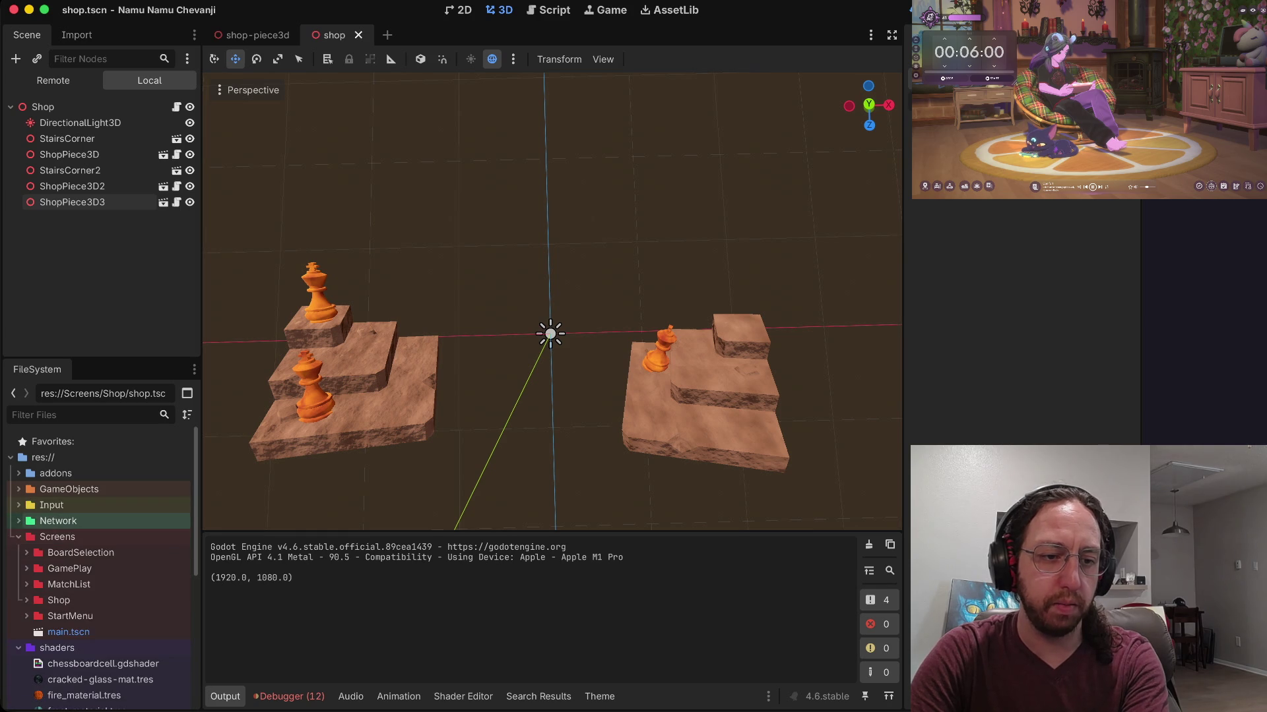
pyautogui.click(18, 536)
pyautogui.click(18, 552)
pyautogui.click(19, 568)
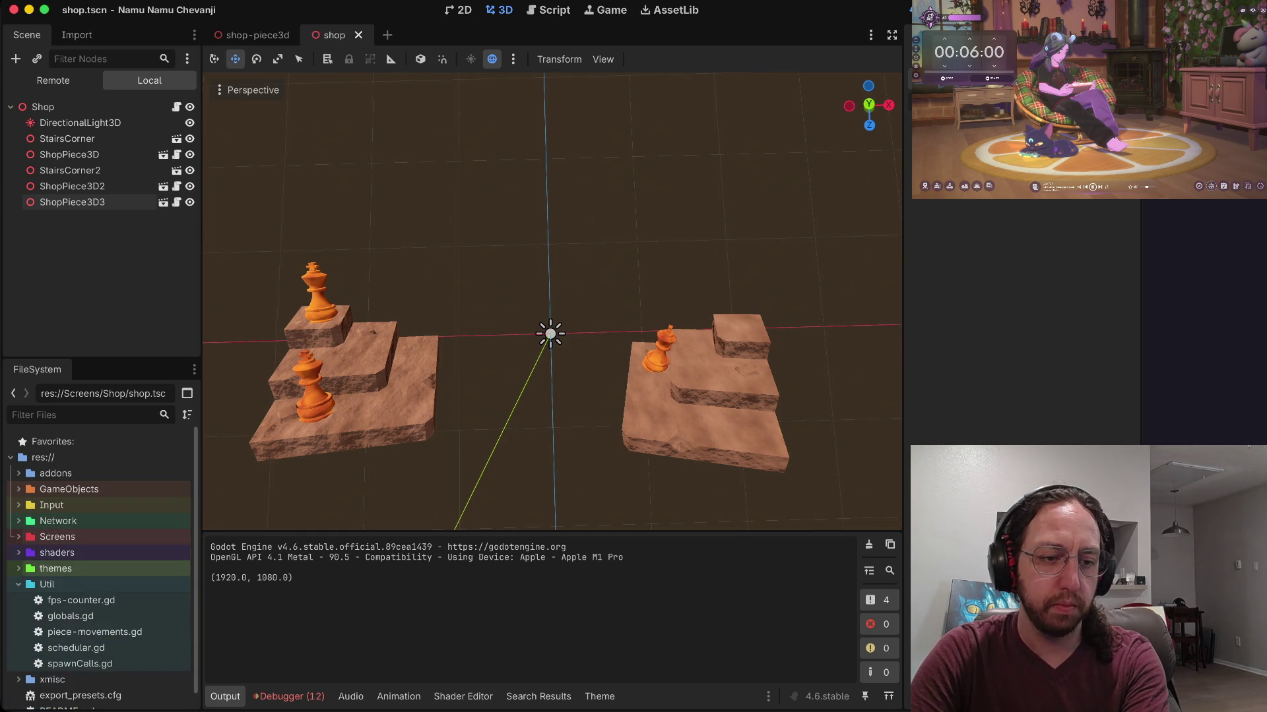
pyautogui.click(19, 584)
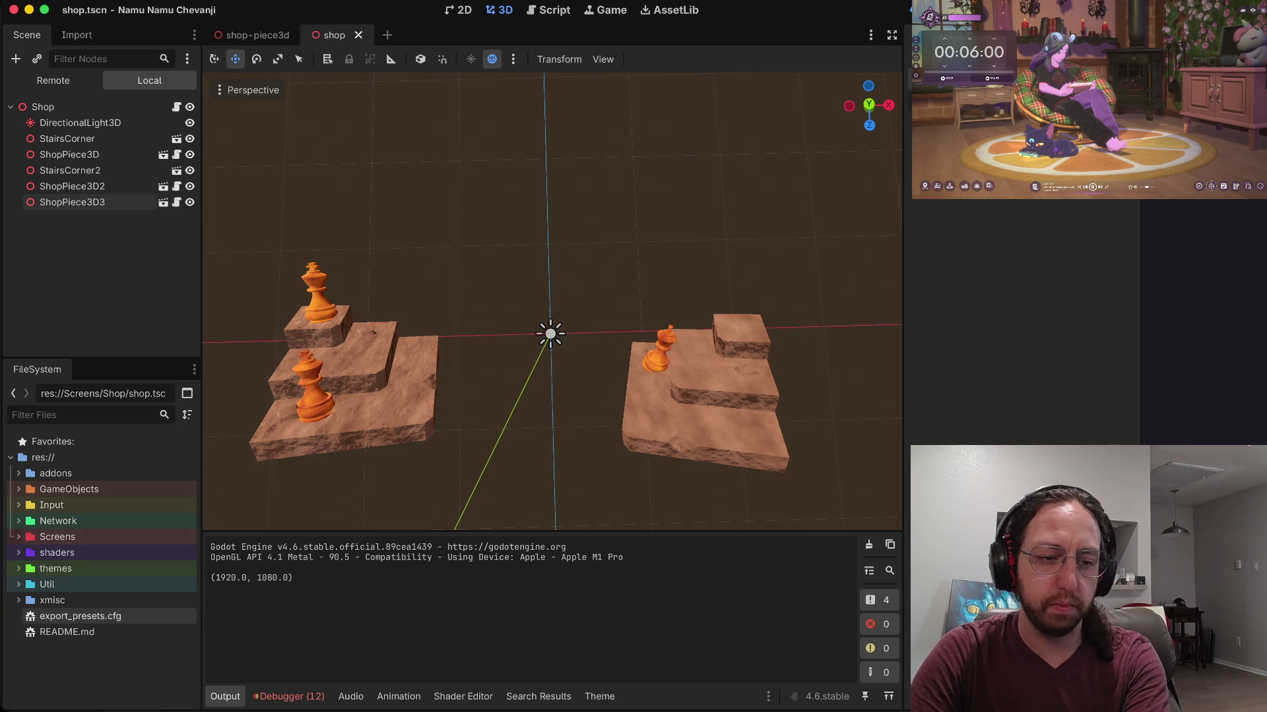
pyautogui.click(19, 600)
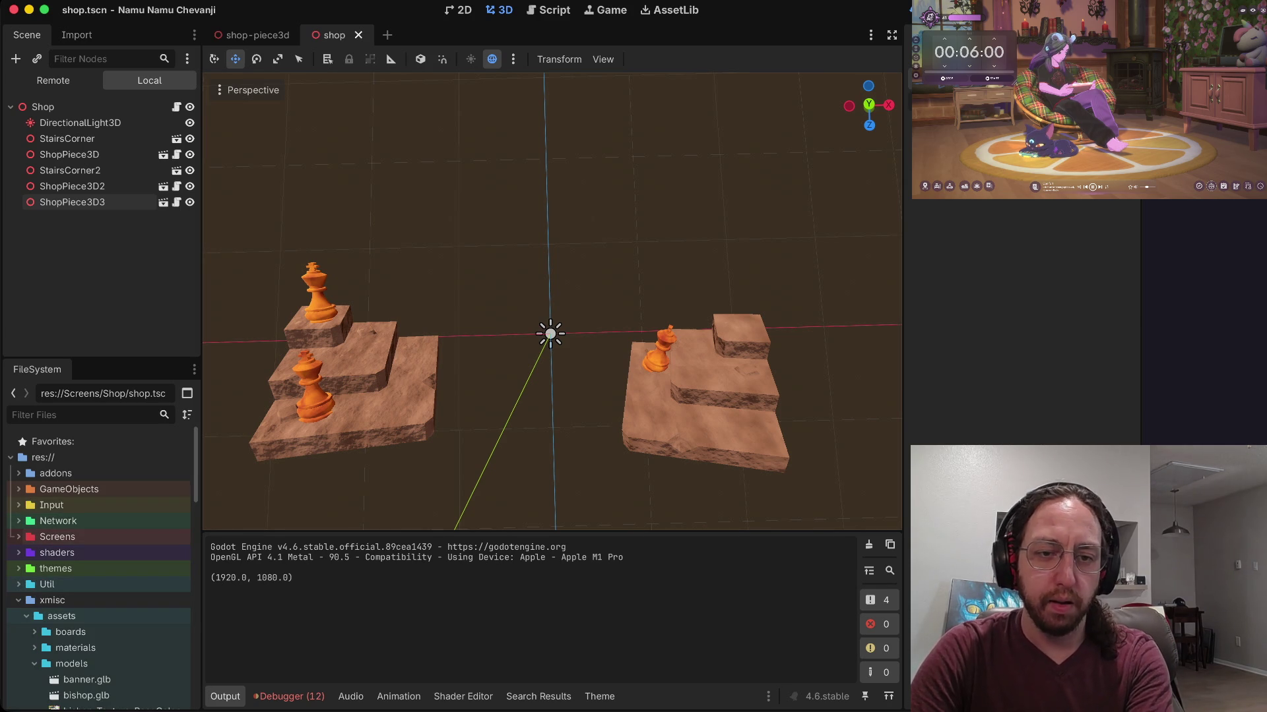
# Step: Move rugRectangle.glb into the xmisc assets models folder and confirm the move
pyautogui.press('super+Tab')
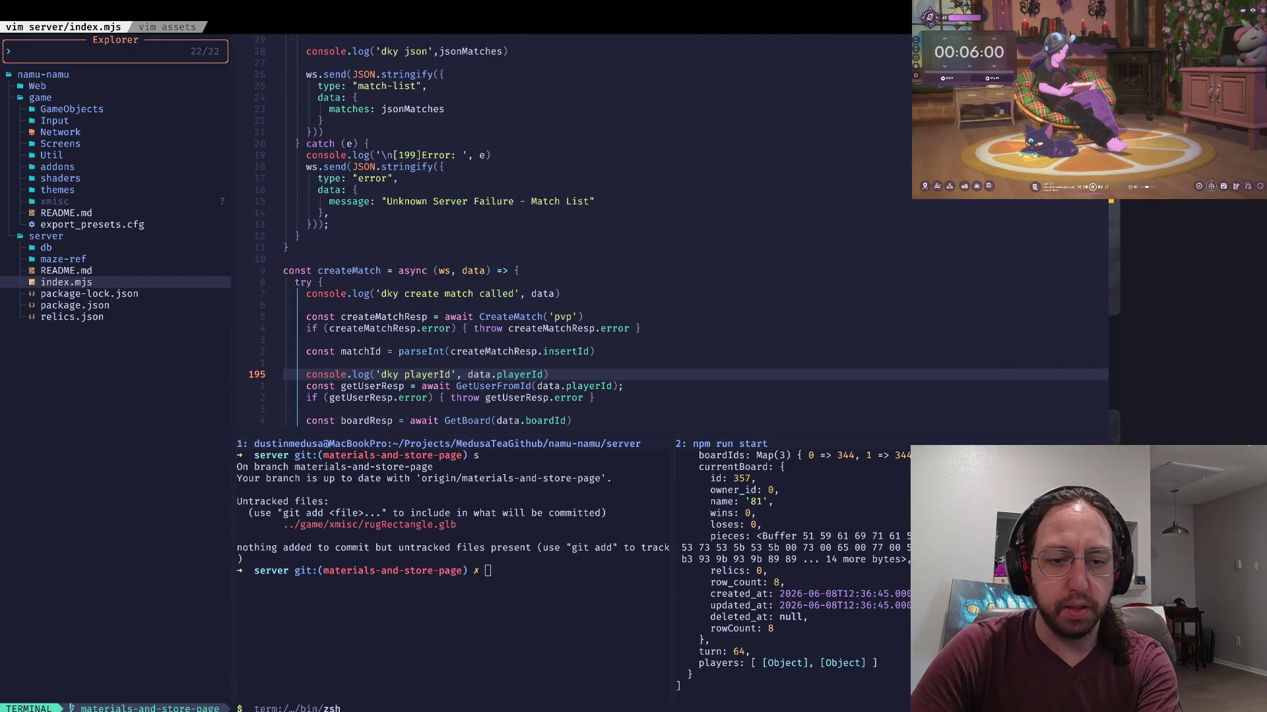
pyautogui.press('super+Tab')
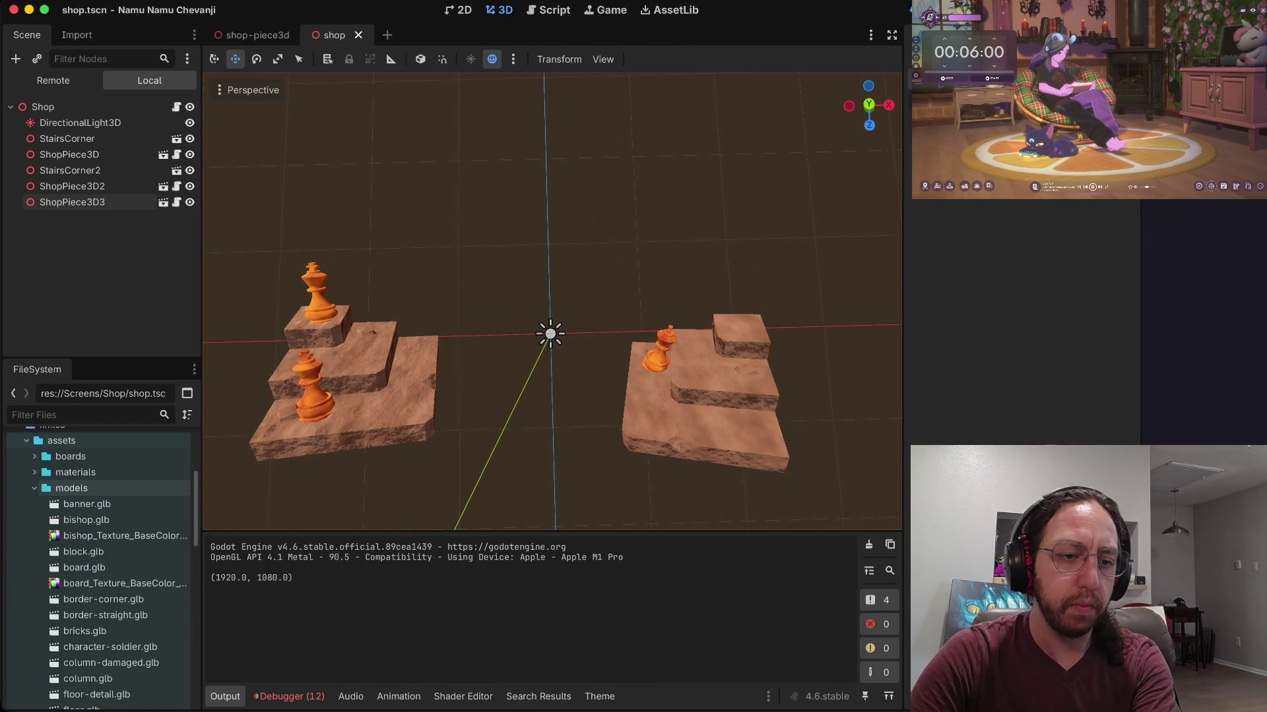
pyautogui.scroll(-1, 99, 488)
pyautogui.click(34, 467)
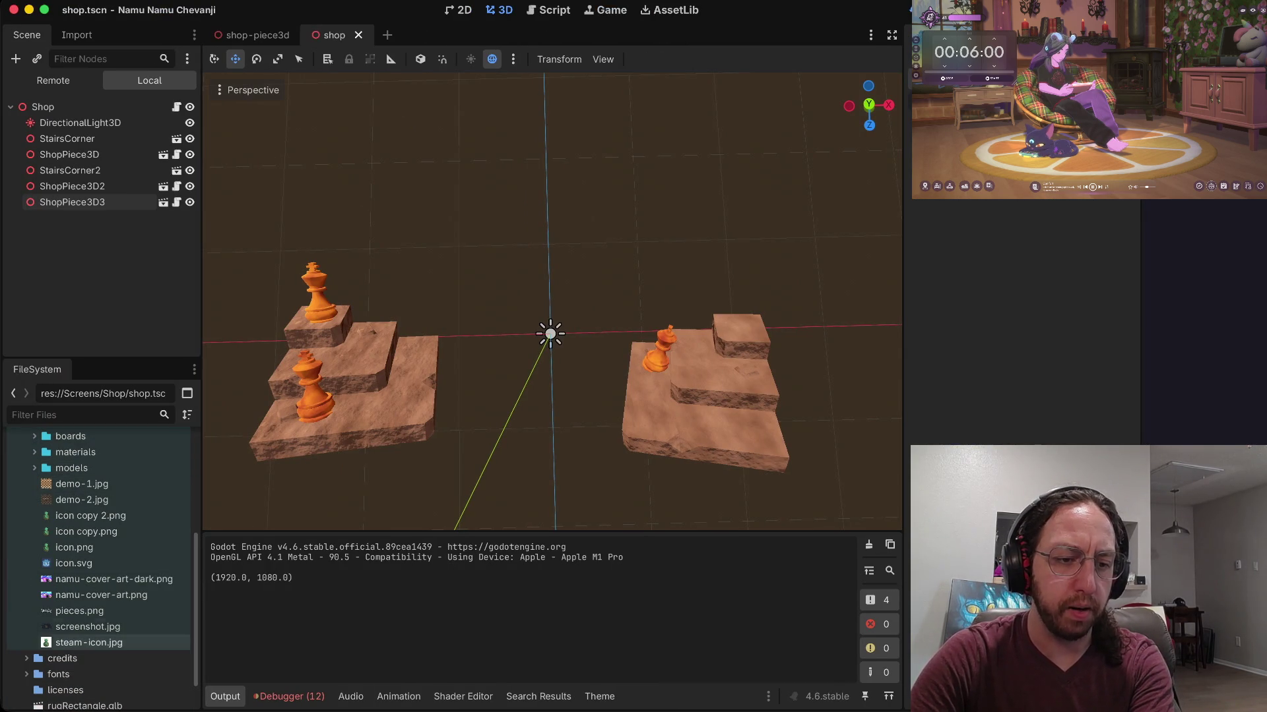
pyautogui.scroll(-2, 98, 608)
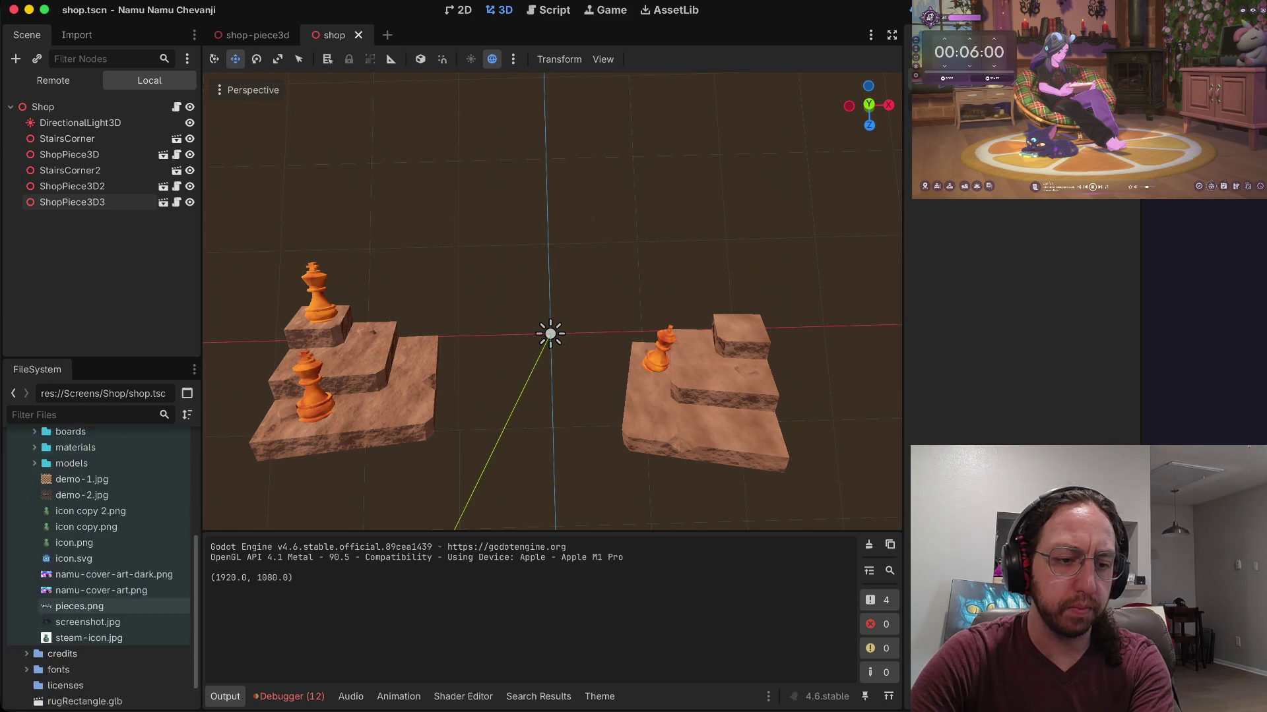
pyautogui.moveTo(79, 667); pyautogui.dragTo(94, 515)
pyautogui.moveTo(92, 461); pyautogui.dragTo(73, 458)
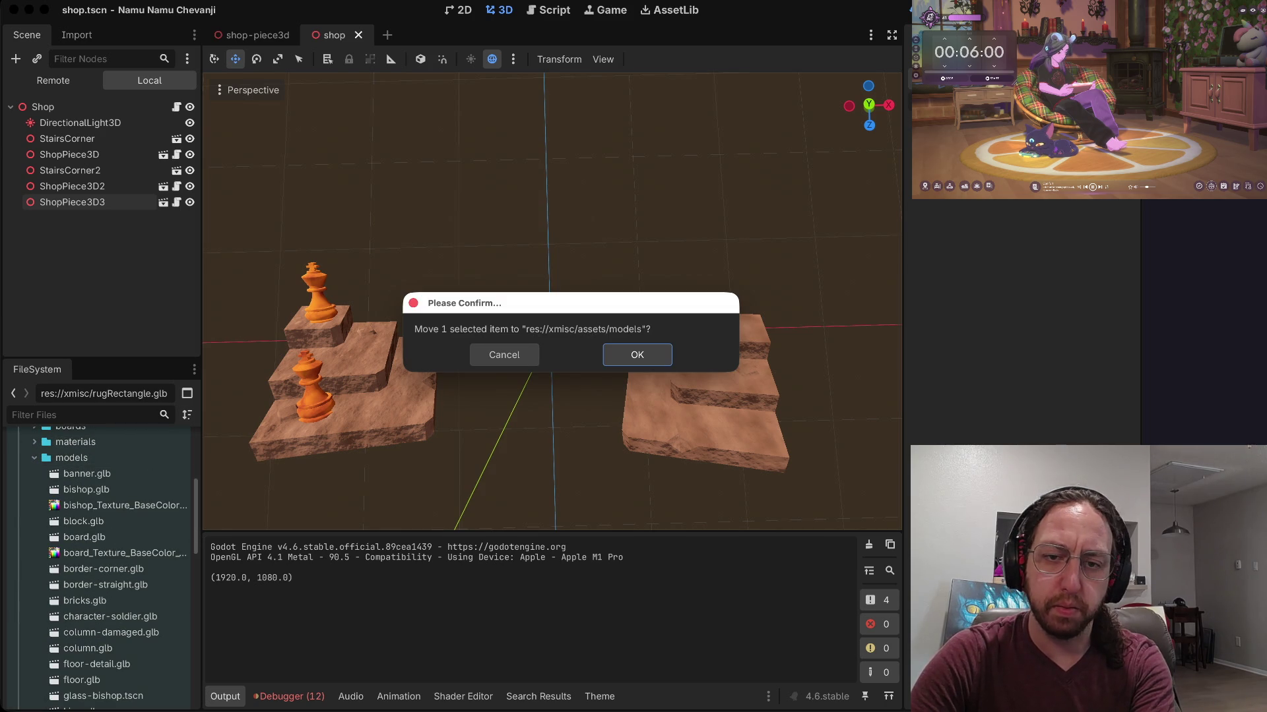
pyautogui.press('Return')
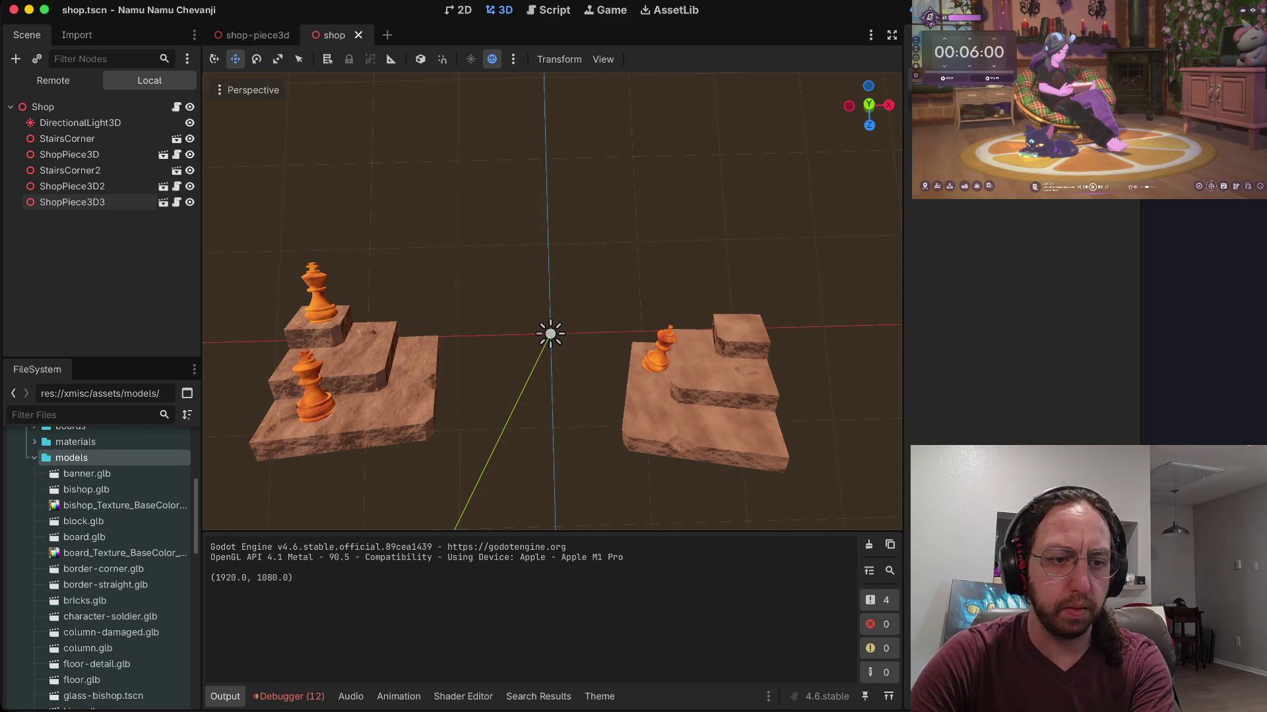
# Step: Open Screens/Shop and instance rugRectangle.glb under the Shop node of shop.tscn
pyautogui.scroll(-5, 99, 518)
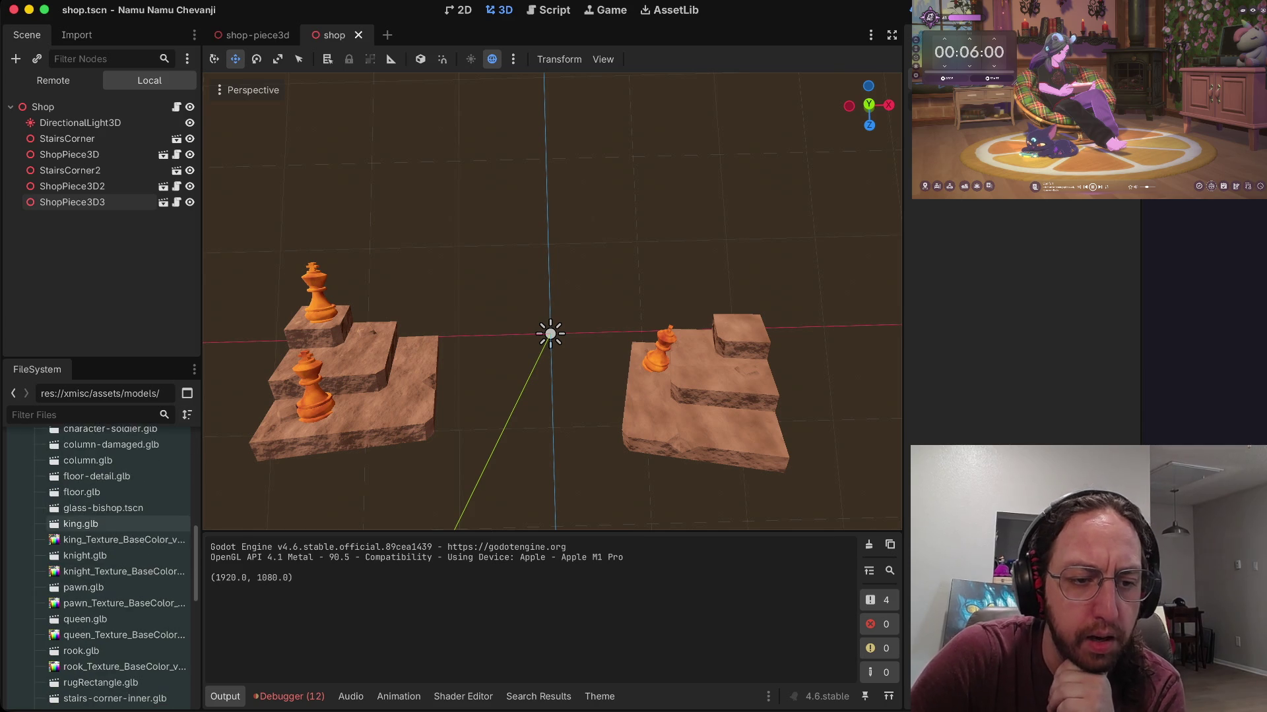
pyautogui.scroll(-1, 99, 512)
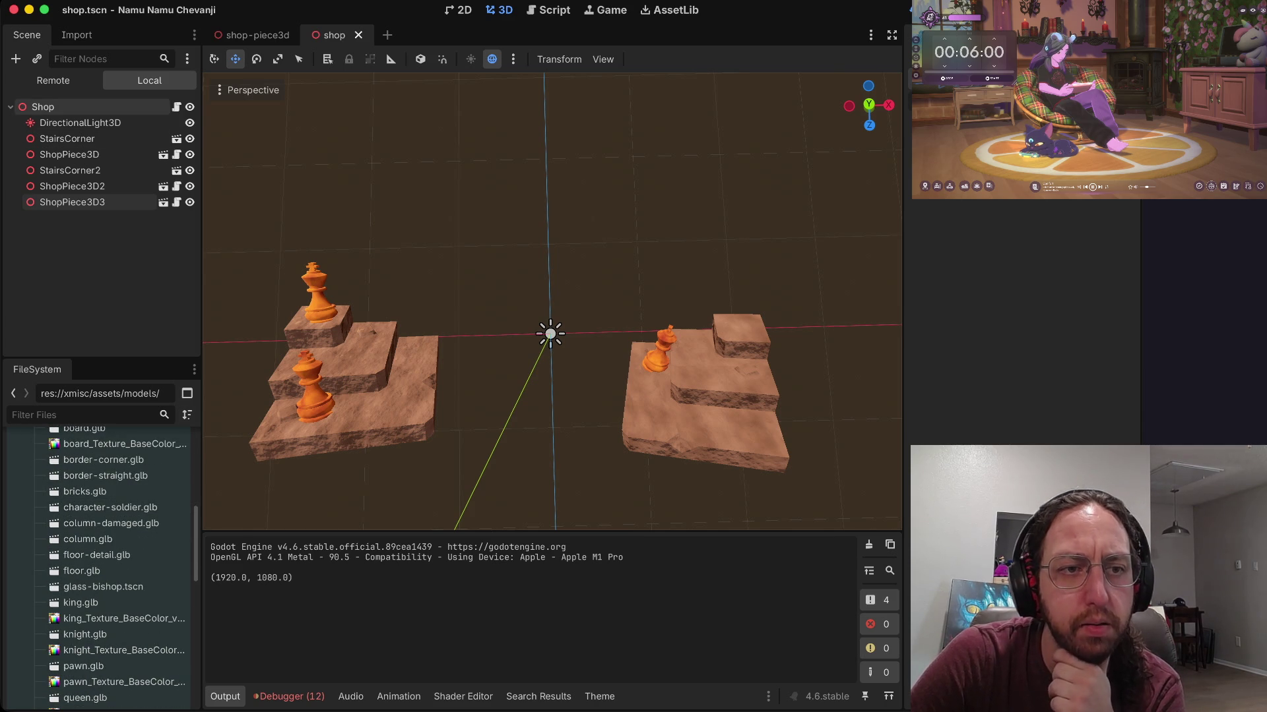
pyautogui.scroll(15, 99, 506)
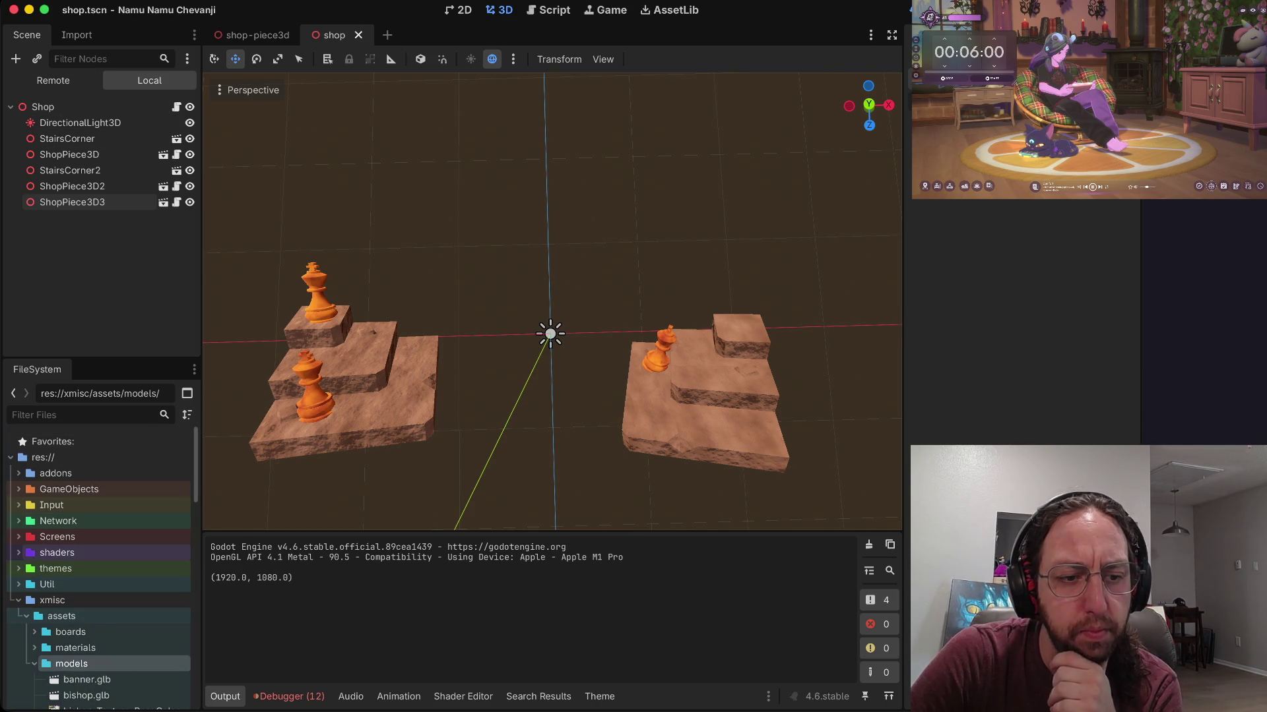
pyautogui.click(18, 536)
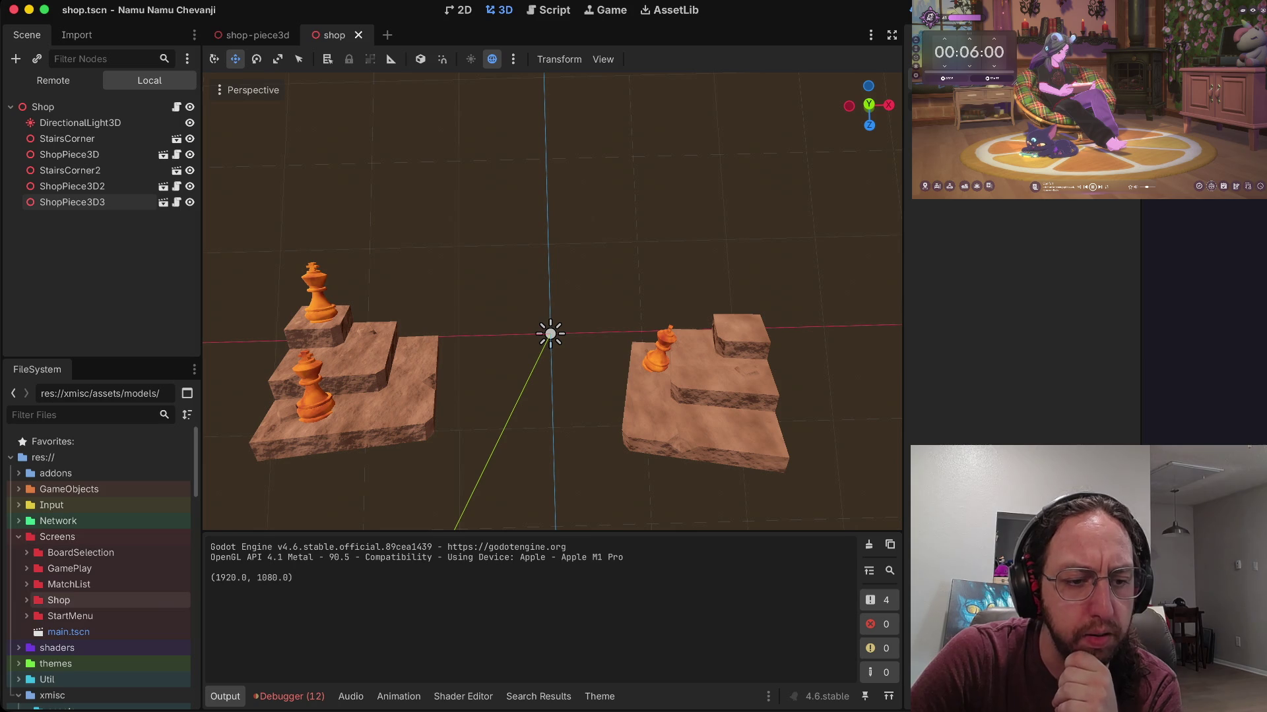
pyautogui.click(26, 599)
pyautogui.scroll(-2, 99, 594)
pyautogui.click(77, 592)
pyautogui.scroll(-10, 99, 466)
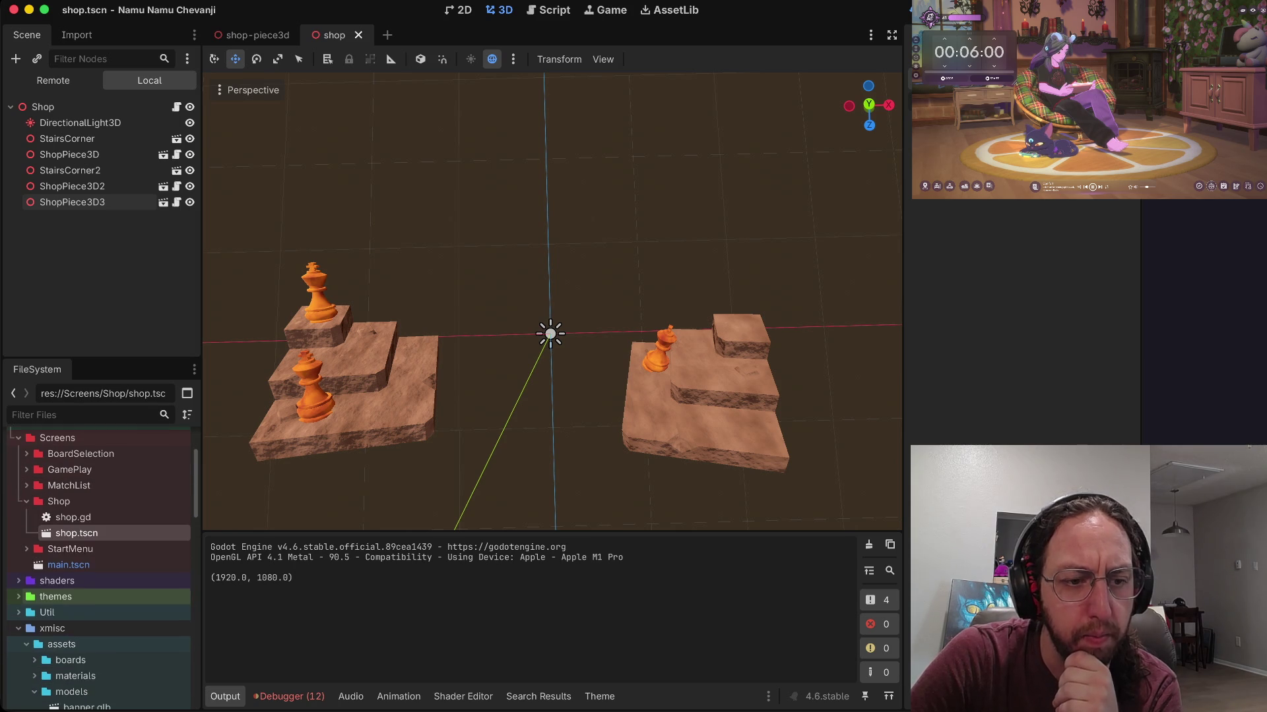
pyautogui.scroll(2, 99, 472)
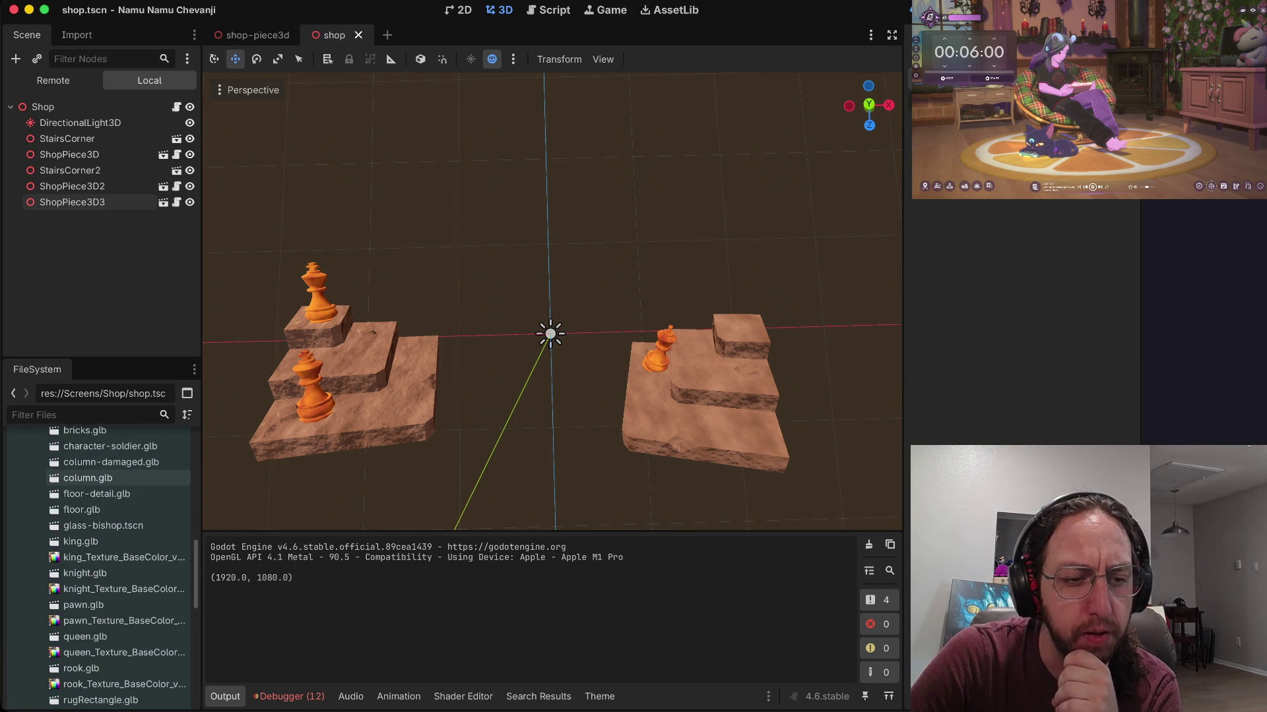
pyautogui.scroll(-8, 99, 480)
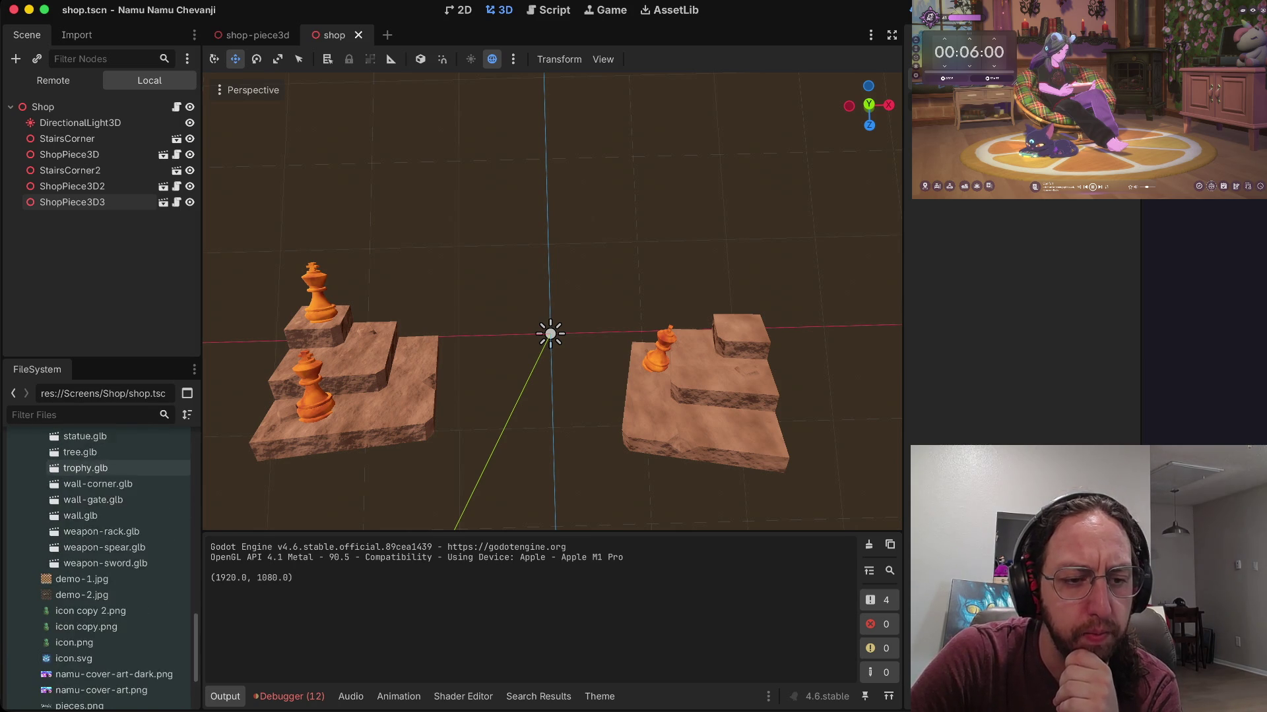
pyautogui.scroll(3, 98, 483)
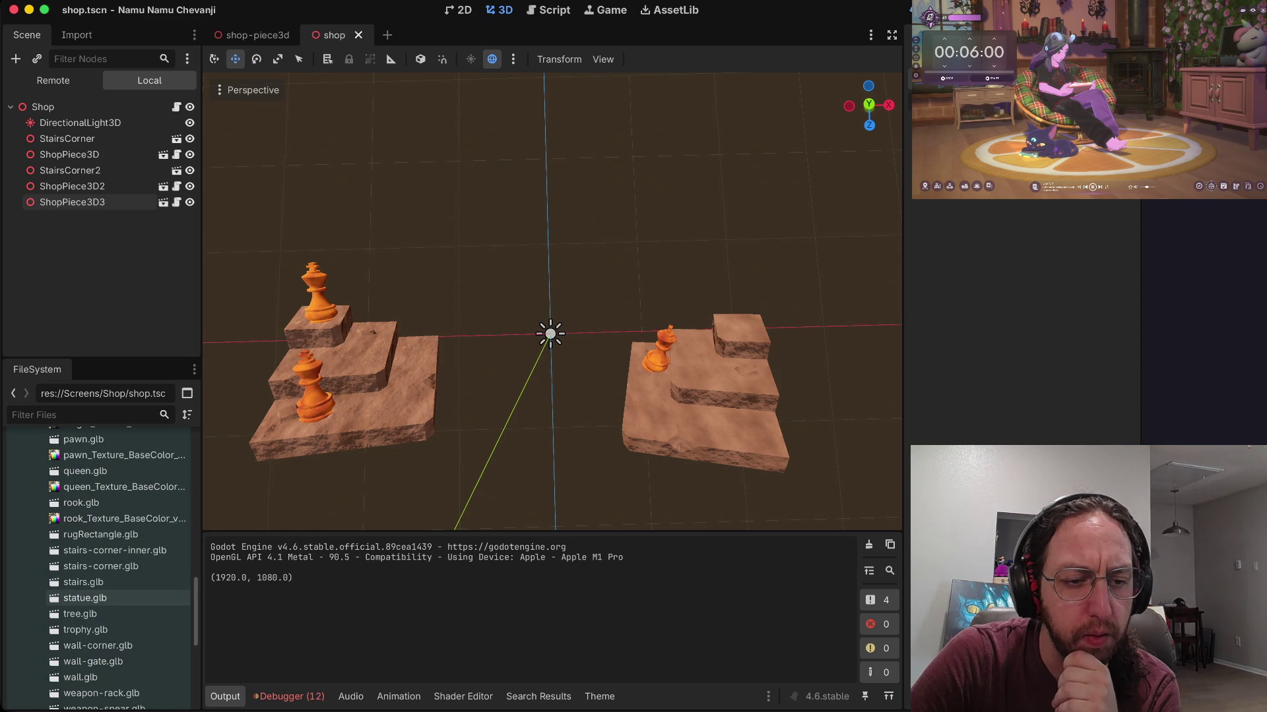
pyautogui.moveTo(99, 538); pyautogui.dragTo(86, 249)
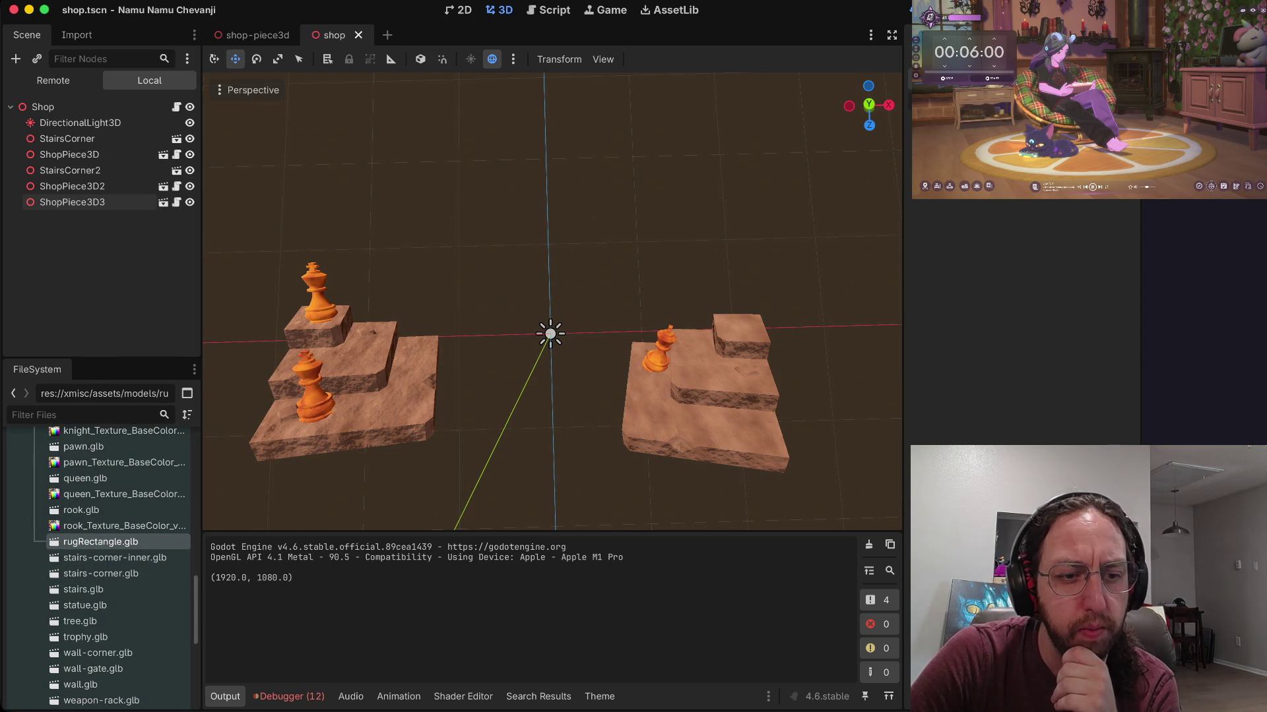
pyautogui.moveTo(99, 542)
pyautogui.mouseDown()
pyautogui.moveTo(82, 107)
pyautogui.moveTo(72, 110)
pyautogui.mouseUp()
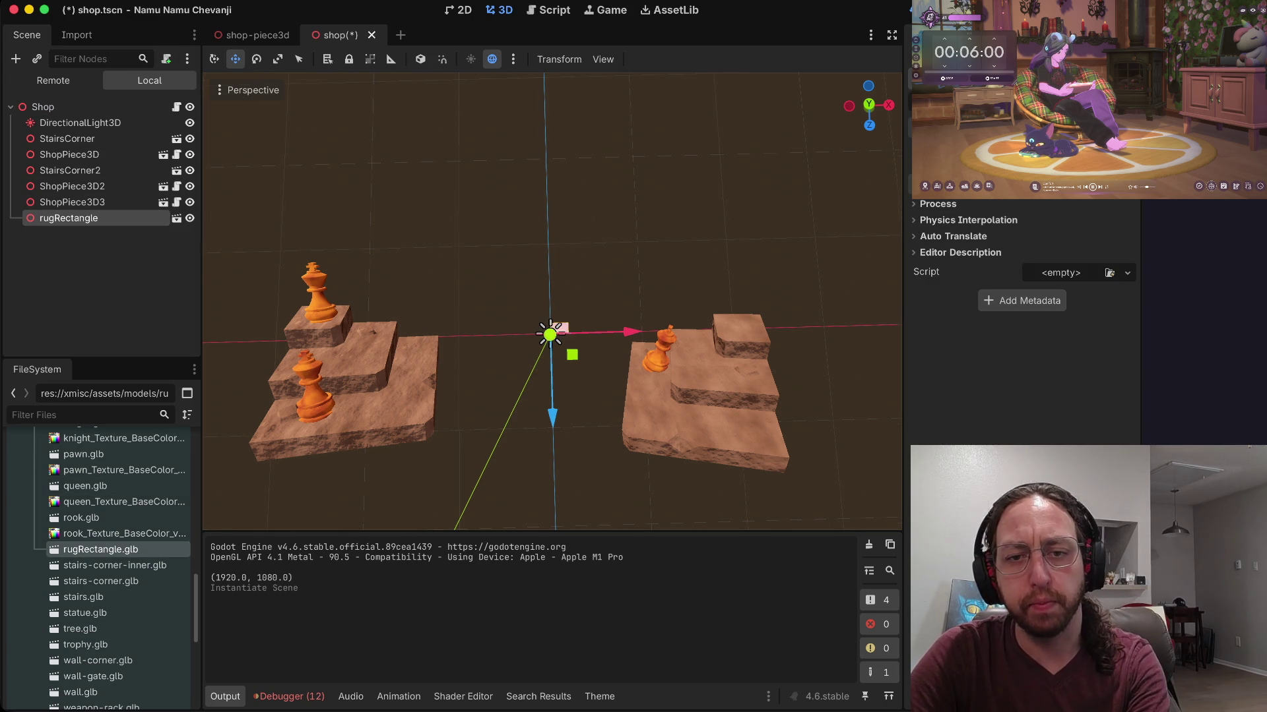
# Step: Frame the new rug and raise it along its vertical Y axis
pyautogui.press('f')
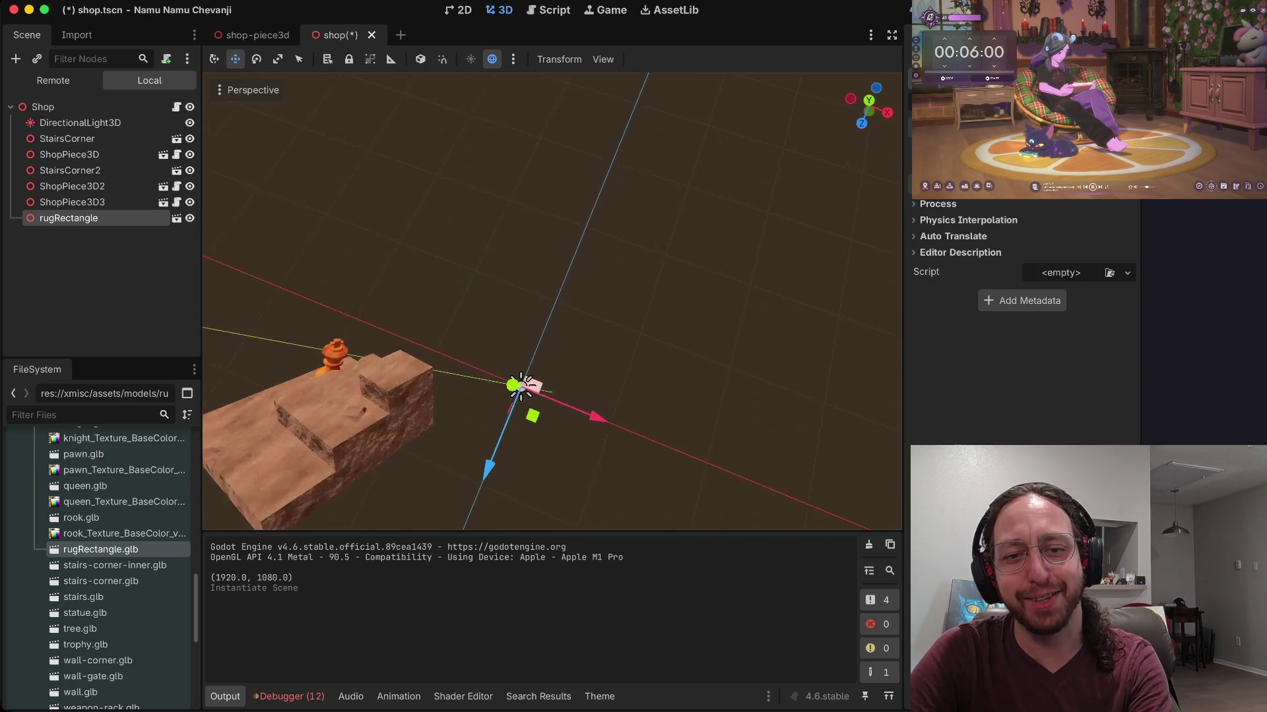
pyautogui.scroll(-3, 551, 301)
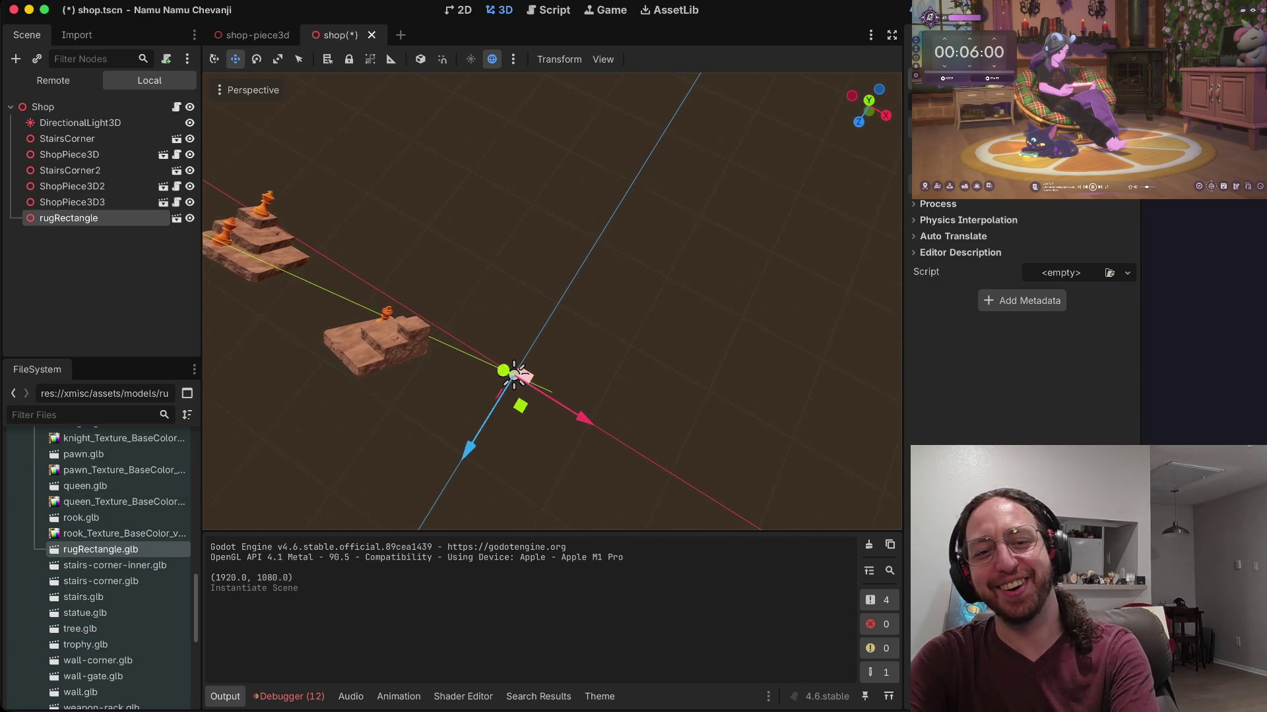
pyautogui.moveTo(521, 371)
pyautogui.mouseDown()
pyautogui.moveTo(218, 241)
pyautogui.moveTo(231, 254)
pyautogui.mouseUp()
pyautogui.hscroll(10, 551, 300)
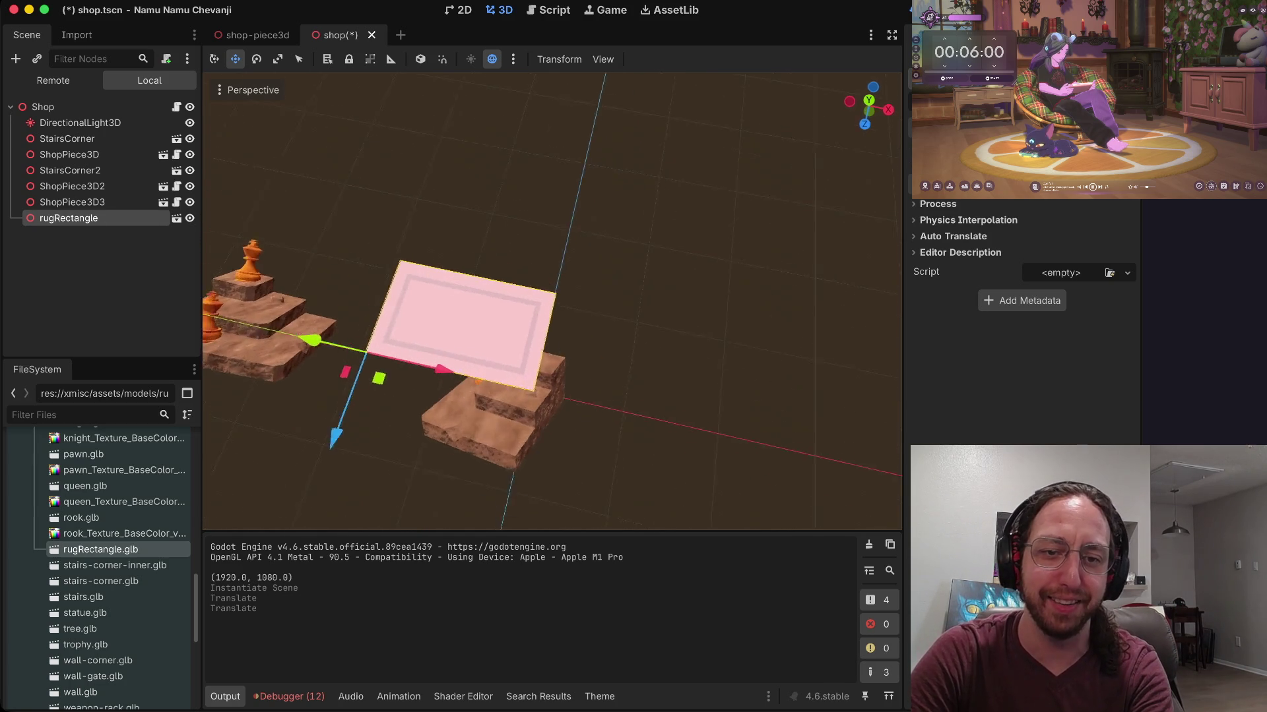
pyautogui.moveTo(393, 249); pyautogui.dragTo(431, 304)
# Step: Turn the rug about 90 degrees, lift it along Y, and push it back along Z
pyautogui.press('e')
pyautogui.moveTo(495, 383)
pyautogui.mouseDown()
pyautogui.moveTo(477, 426)
pyautogui.moveTo(397, 453)
pyautogui.moveTo(314, 422)
pyautogui.mouseUp()
pyautogui.press('w')
pyautogui.moveTo(430, 305); pyautogui.dragTo(421, 272)
pyautogui.press('e')
pyautogui.moveTo(504, 315); pyautogui.dragTo(500, 325)
pyautogui.hscroll(5, 552, 301)
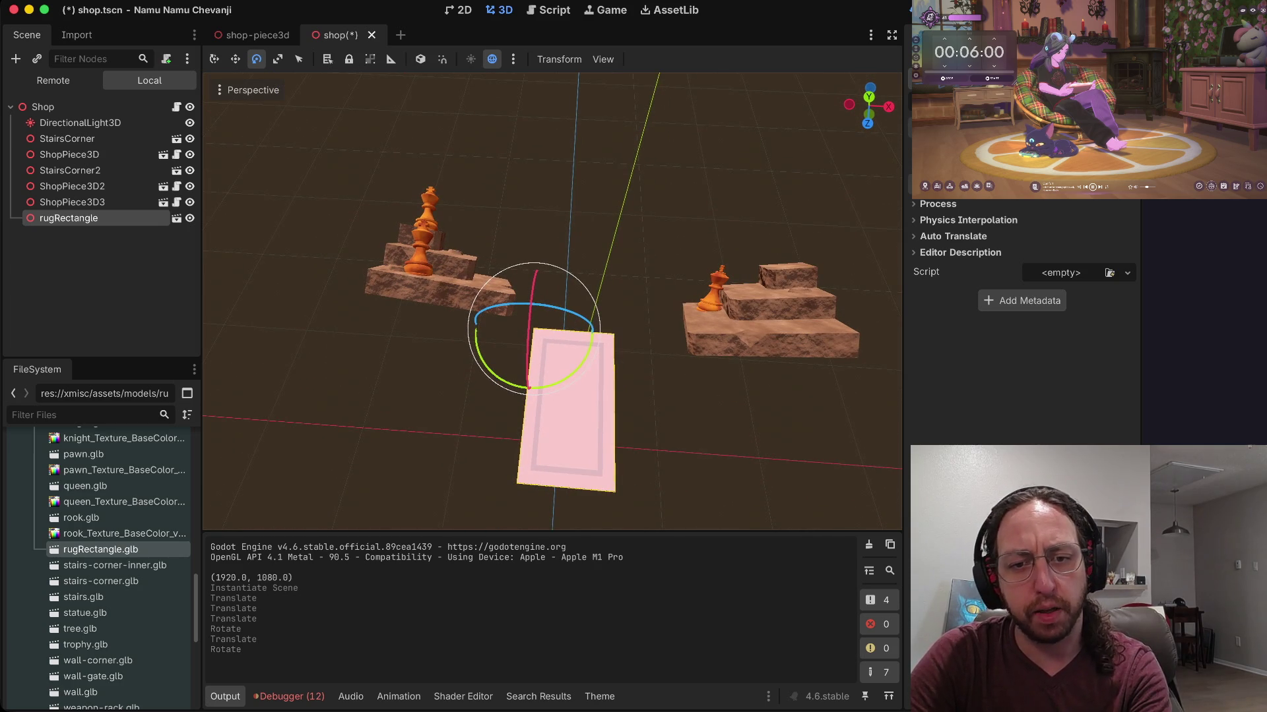
pyautogui.press('w')
pyautogui.moveTo(557, 444); pyautogui.dragTo(556, 444)
pyautogui.scroll(3, 557, 444)
pyautogui.scroll(-5, 553, 300)
# Step: Tip the rug about 60 degrees to lie flatter and lower it toward the floor
pyautogui.press('e')
pyautogui.moveTo(536, 277); pyautogui.dragTo(557, 335)
pyautogui.press('w')
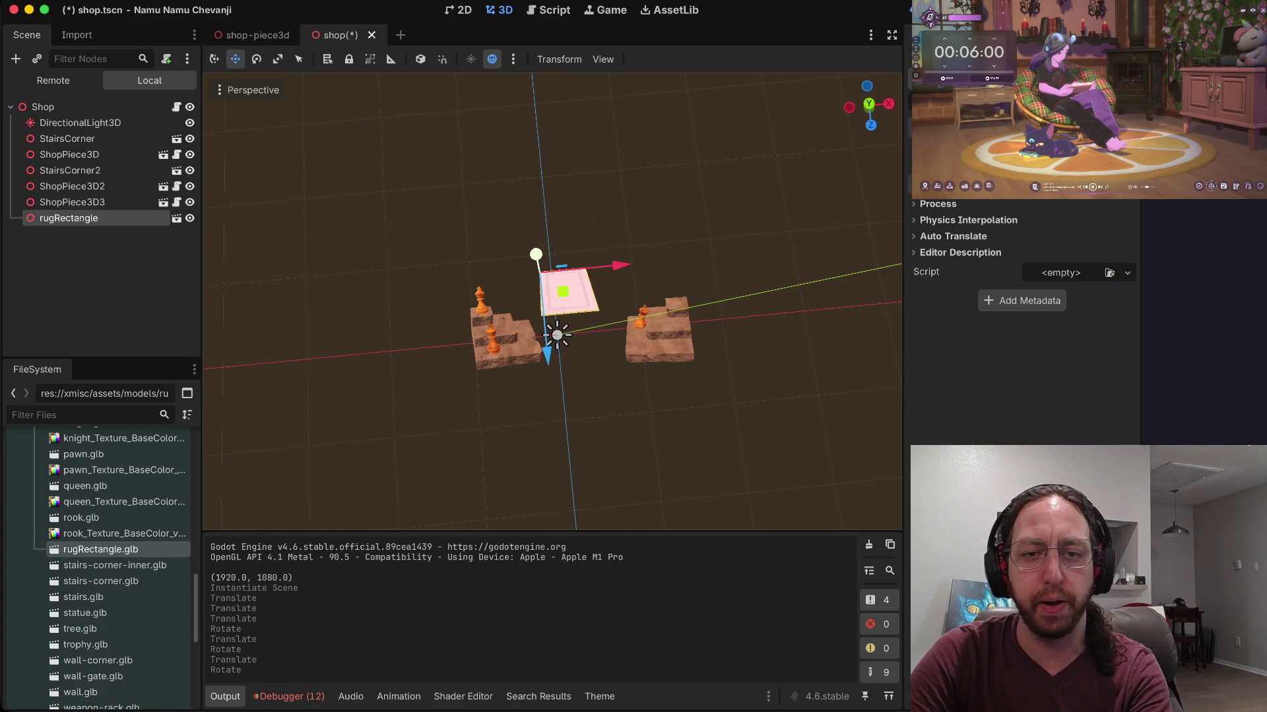
pyautogui.moveTo(535, 255)
pyautogui.mouseDown()
pyautogui.moveTo(539, 326)
pyautogui.moveTo(537, 310)
pyautogui.mouseUp()
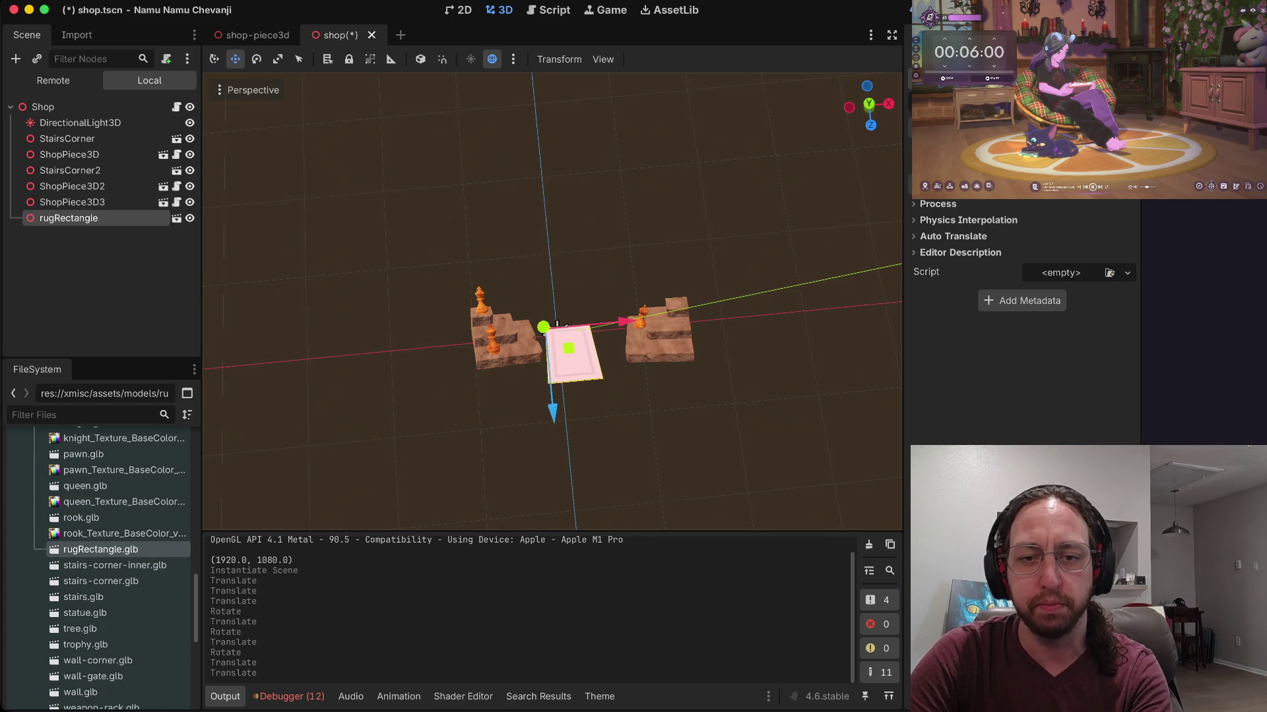
pyautogui.scroll(-5, 537, 310)
pyautogui.scroll(-5, 538, 310)
# Step: Scale the rug up to fill the gap between the stairs and frame it at floor level
pyautogui.press('e')
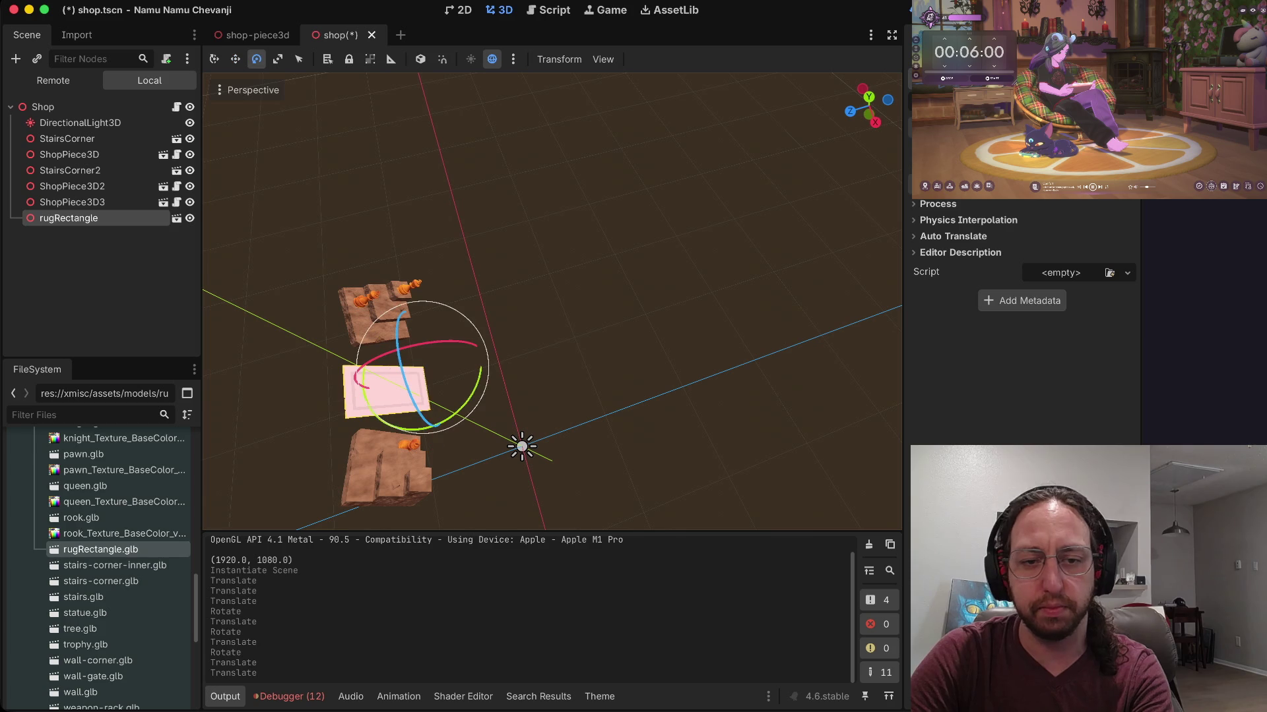
pyautogui.press('r')
pyautogui.moveTo(370, 396)
pyautogui.mouseDown()
pyautogui.moveTo(274, 465)
pyautogui.moveTo(369, 423)
pyautogui.moveTo(330, 436)
pyautogui.mouseUp()
pyautogui.scroll(-5, 552, 300)
pyautogui.moveTo(552, 301)
pyautogui.mouseDown()
pyautogui.moveTo(501, 369)
pyautogui.moveTo(475, 284)
pyautogui.moveTo(528, 330)
pyautogui.moveTo(502, 250)
pyautogui.mouseUp()
pyautogui.press('f')
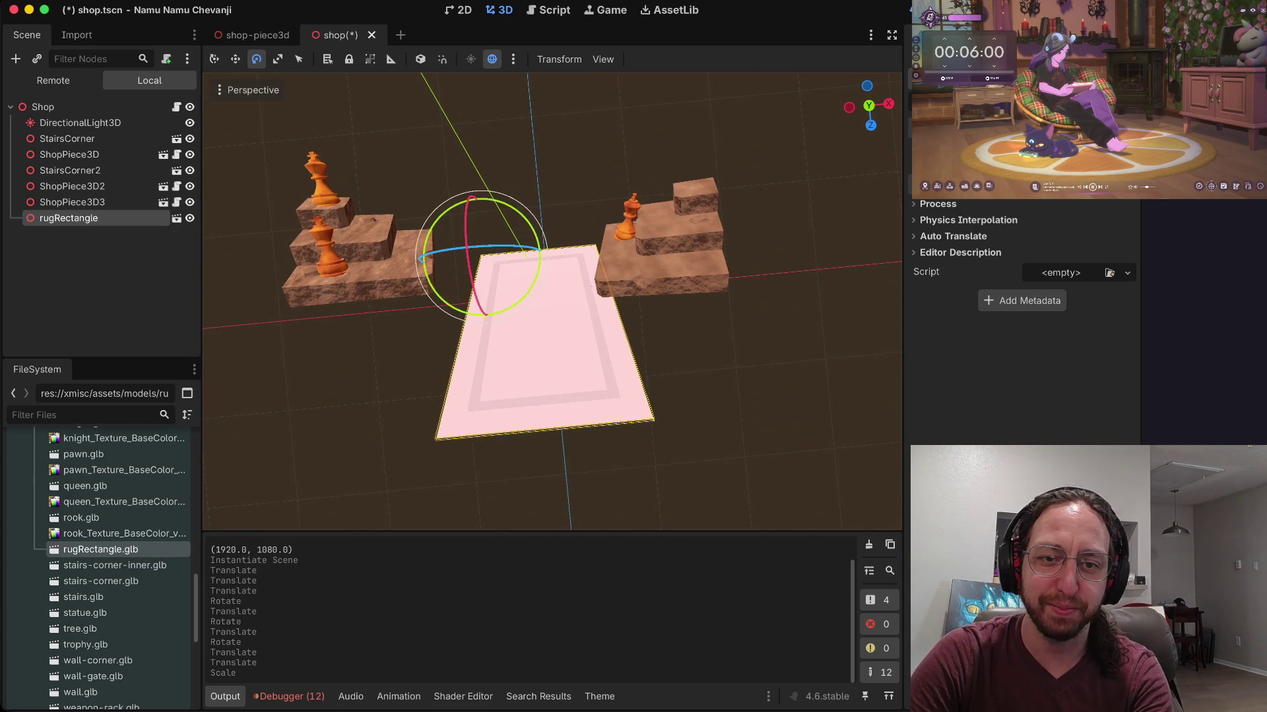
# Step: Slide the rug back along Z and centre it sideways between the stairs
pyautogui.moveTo(488, 330)
pyautogui.mouseDown()
pyautogui.moveTo(487, 270)
pyautogui.moveTo(486, 290)
pyautogui.mouseUp()
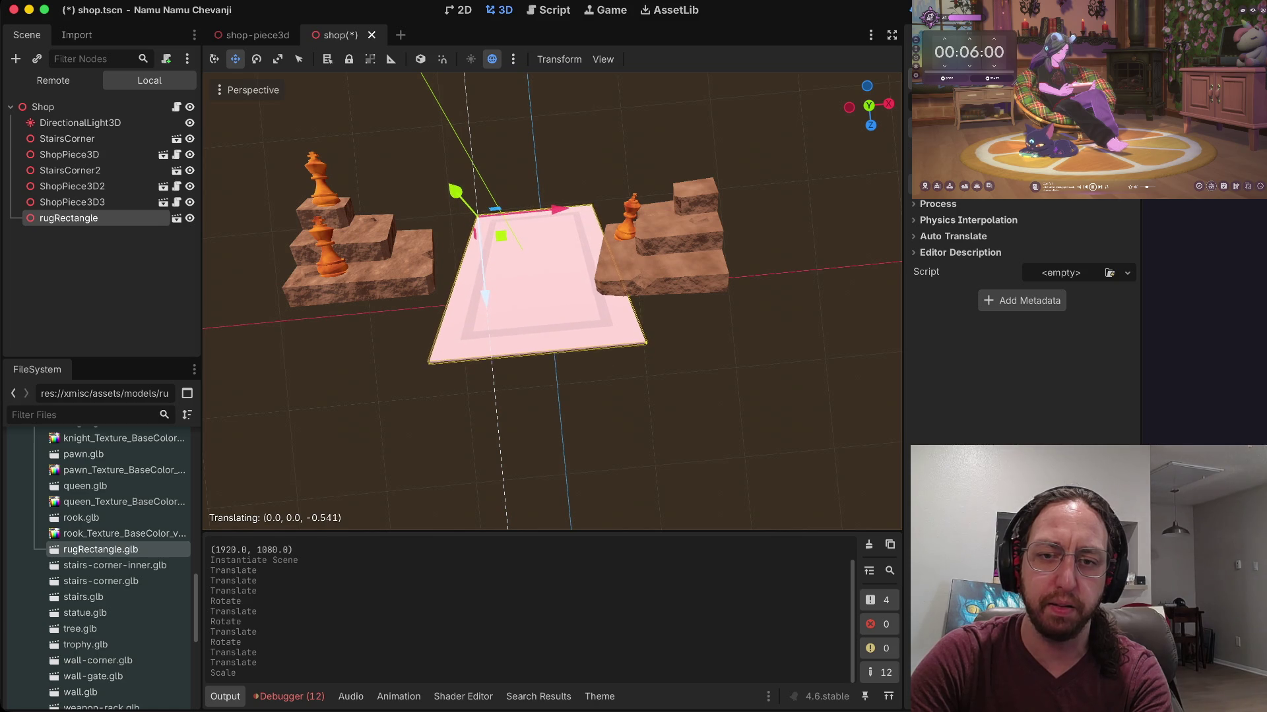
pyautogui.moveTo(485, 296); pyautogui.dragTo(485, 296)
pyautogui.moveTo(560, 211); pyautogui.dragTo(538, 211)
pyautogui.click(538, 191)
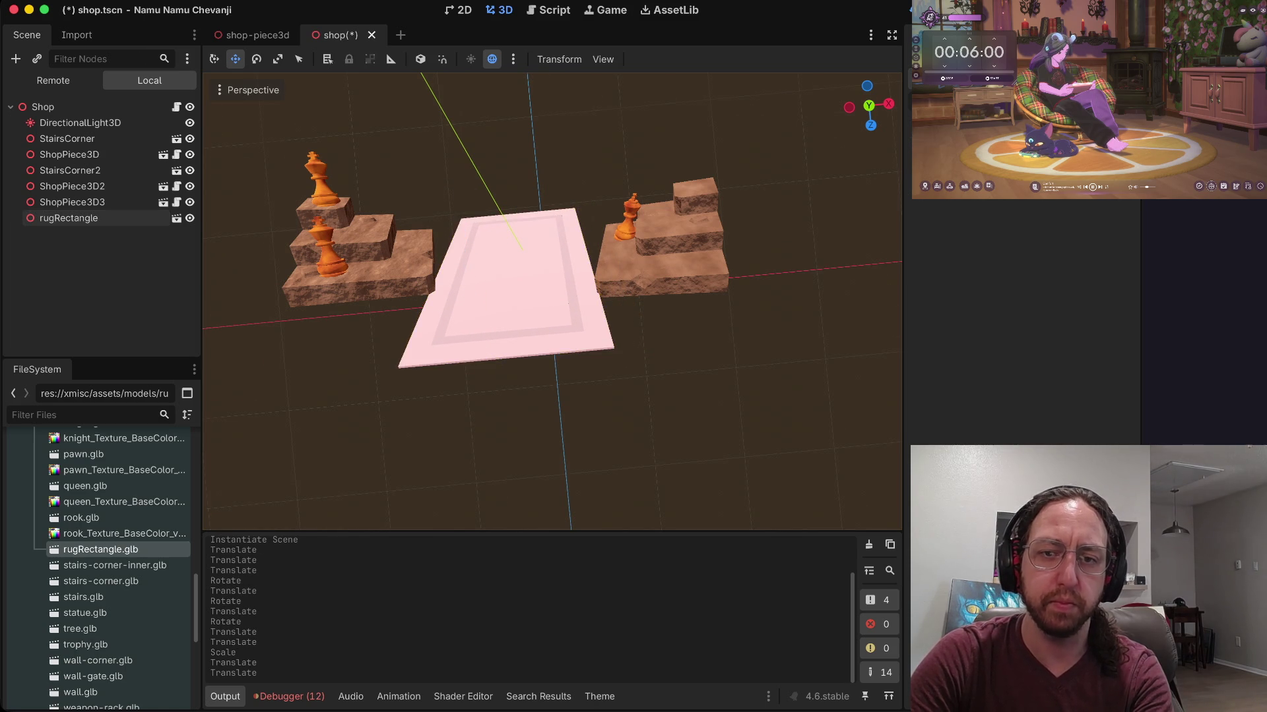
pyautogui.scroll(5, 538, 191)
pyautogui.scroll(-3, 537, 191)
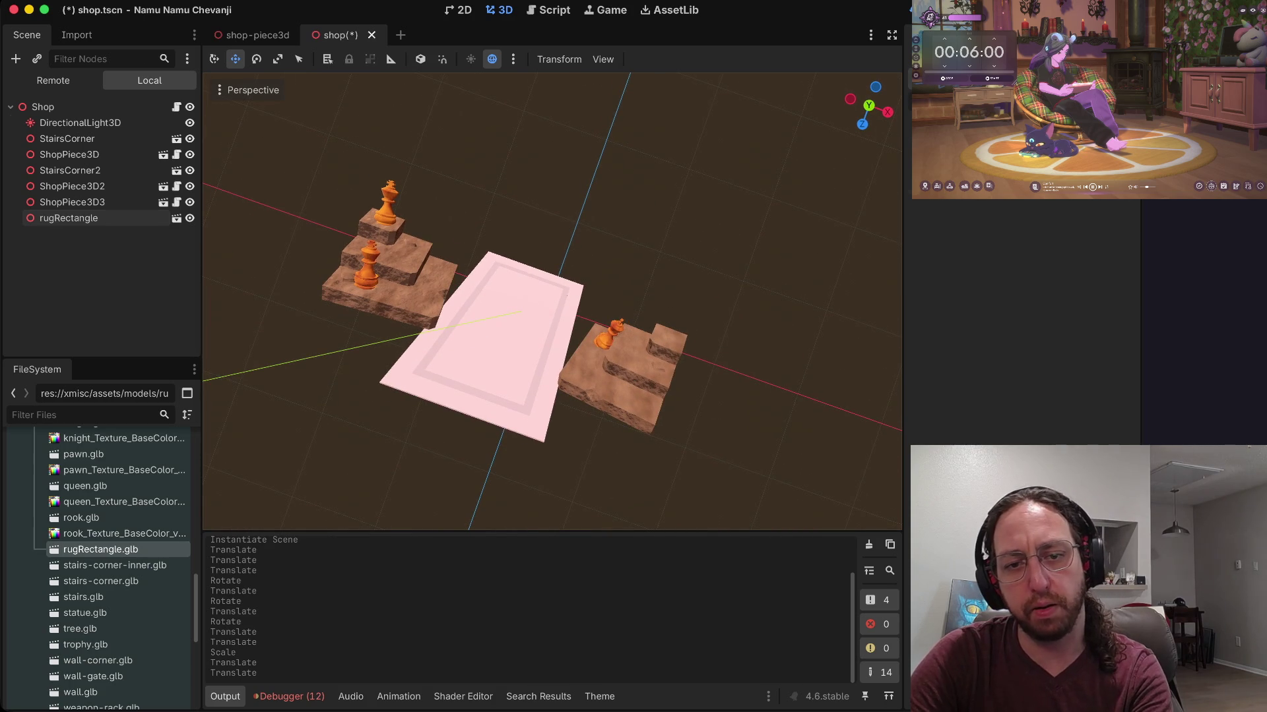
# Step: Reselect rugRectangle, shorten it along its length, and undo the last move
pyautogui.click(68, 217)
pyautogui.press('e')
pyautogui.press('r')
pyautogui.moveTo(462, 326)
pyautogui.mouseDown()
pyautogui.moveTo(470, 301)
pyautogui.moveTo(456, 333)
pyautogui.mouseUp()
pyautogui.press('w')
pyautogui.hotkey('ctrl', 'z')
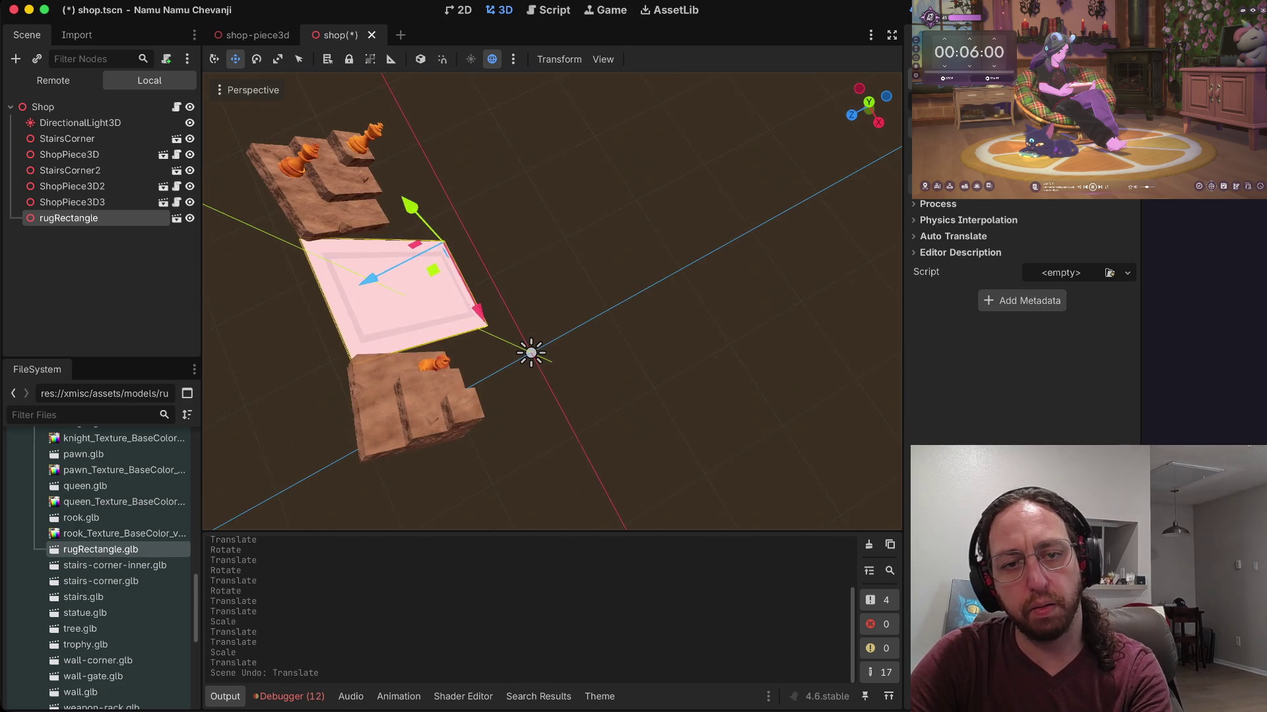
# Step: Adjust the rug along Z and vertically, then run the game to preview it
pyautogui.moveTo(367, 280); pyautogui.dragTo(324, 298)
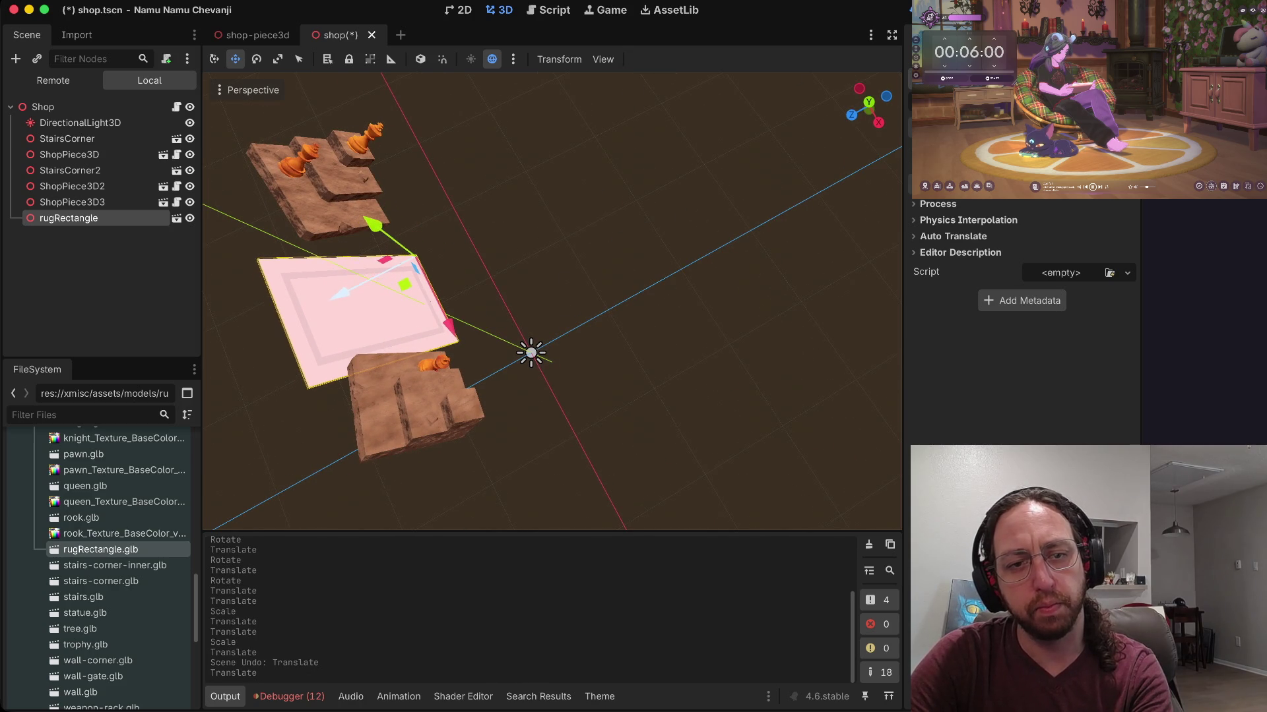
pyautogui.moveTo(373, 226)
pyautogui.mouseDown()
pyautogui.moveTo(317, 176)
pyautogui.moveTo(337, 196)
pyautogui.moveTo(414, 157)
pyautogui.moveTo(438, 202)
pyautogui.mouseUp()
pyautogui.moveTo(391, 277)
pyautogui.mouseDown()
pyautogui.moveTo(346, 302)
pyautogui.moveTo(320, 285)
pyautogui.mouseUp()
pyautogui.scroll(-5, 552, 301)
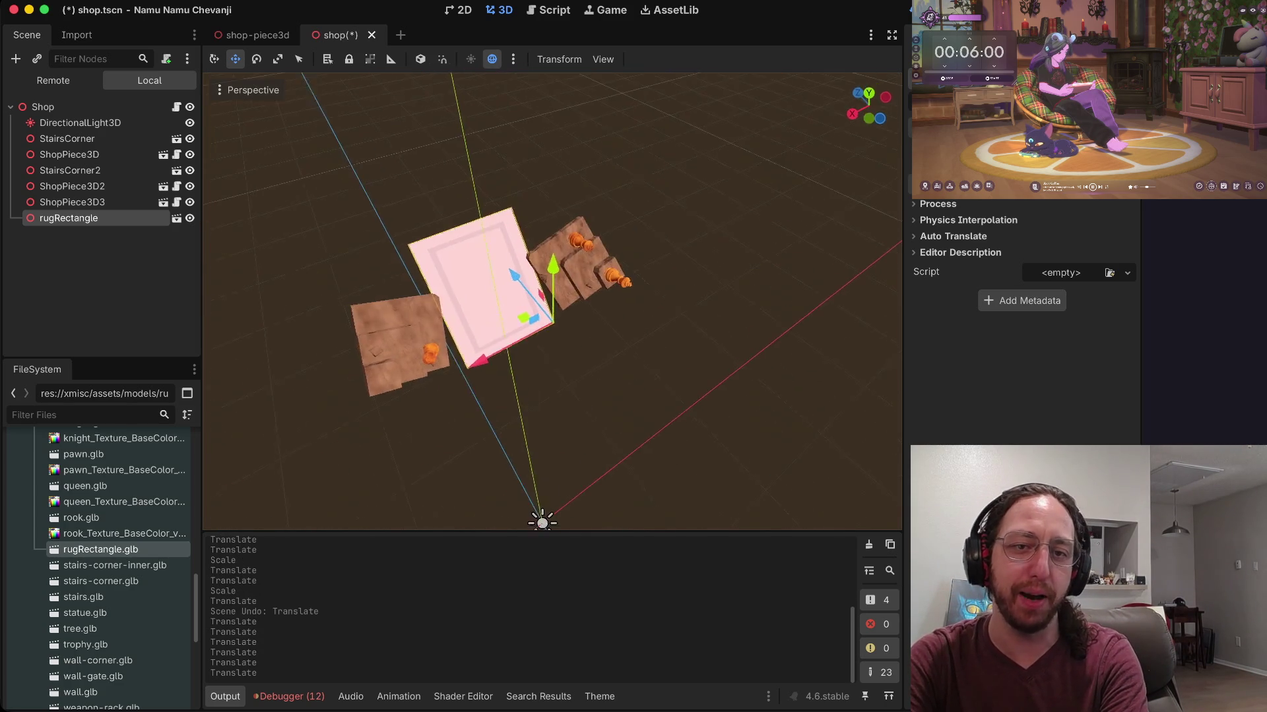
pyautogui.press('f')
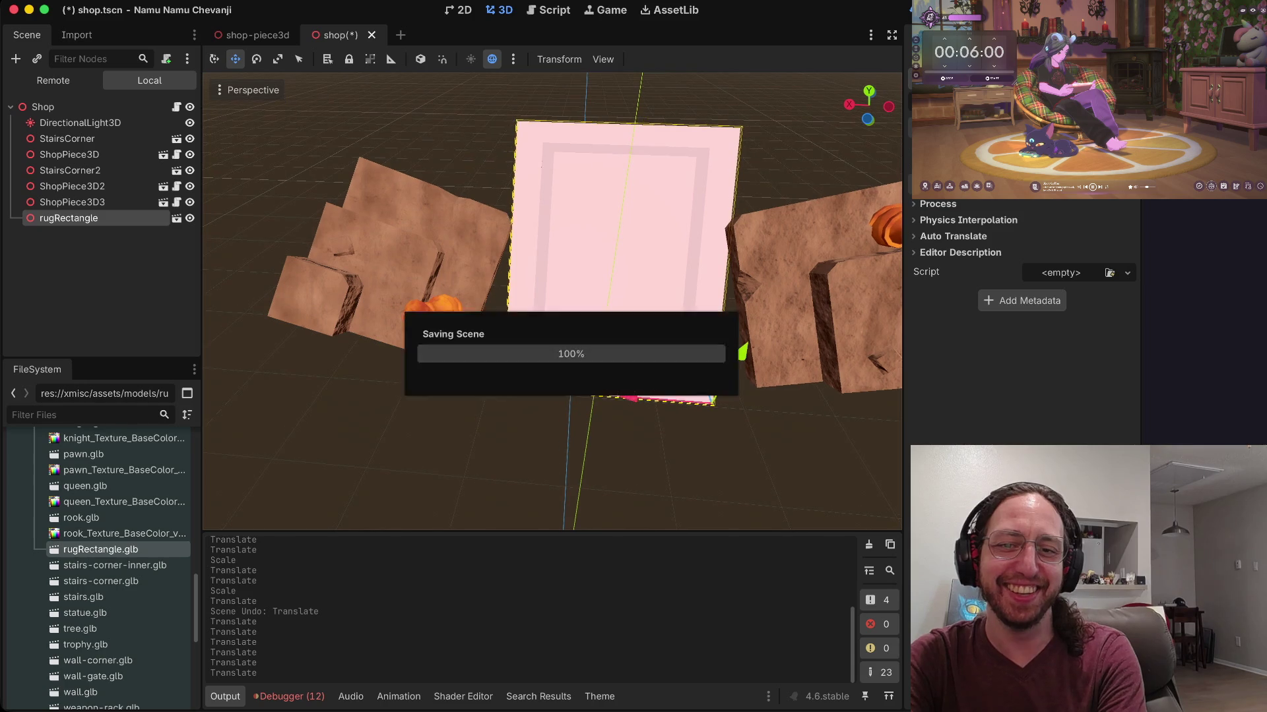
pyautogui.moveTo(553, 301)
pyautogui.mouseDown()
pyautogui.moveTo(506, 255)
pyautogui.moveTo(537, 337)
pyautogui.moveTo(547, 422)
pyautogui.mouseUp()
pyautogui.press('f')
pyautogui.scroll(-3, 552, 301)
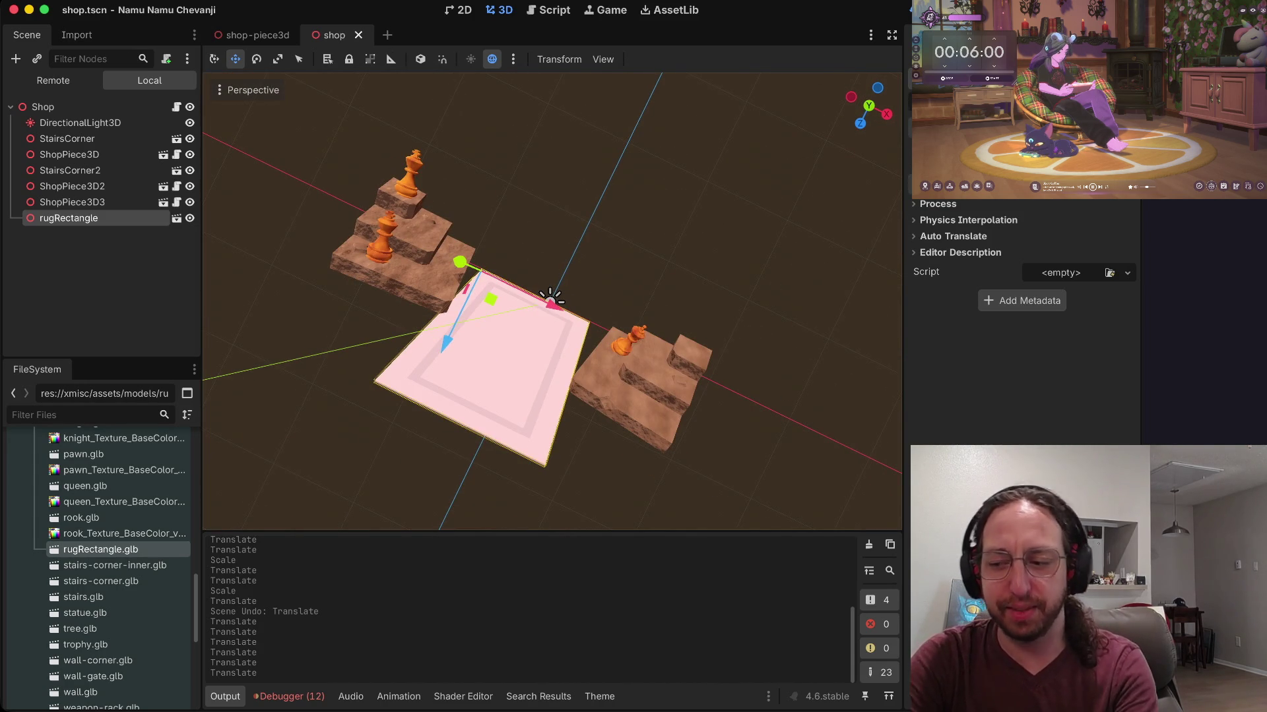
pyautogui.press('super+b')
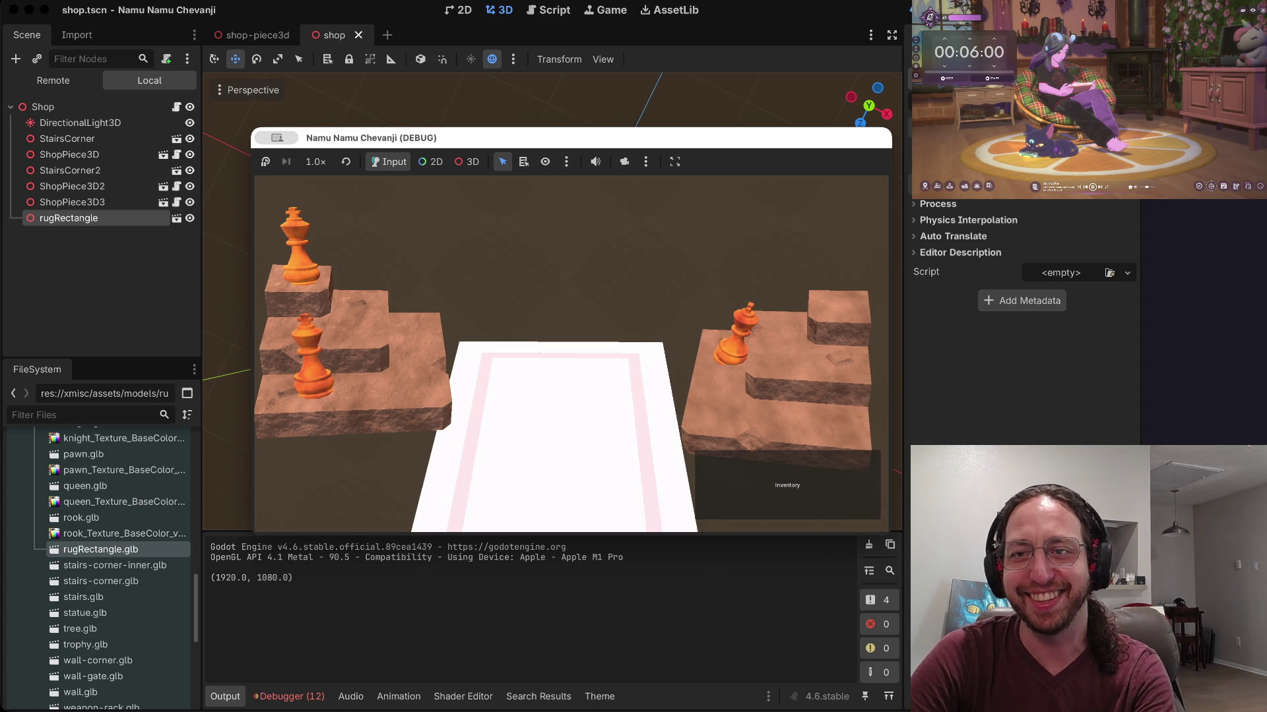
# Step: Stop the game preview and nudge the rug up and along Z between the stairs
pyautogui.press('super+q')
pyautogui.moveTo(490, 300)
pyautogui.mouseDown()
pyautogui.moveTo(512, 245)
pyautogui.moveTo(509, 281)
pyautogui.moveTo(534, 238)
pyautogui.moveTo(523, 252)
pyautogui.mouseUp()
pyautogui.moveTo(501, 200); pyautogui.dragTo(498, 195)
pyautogui.moveTo(474, 297); pyautogui.dragTo(465, 315)
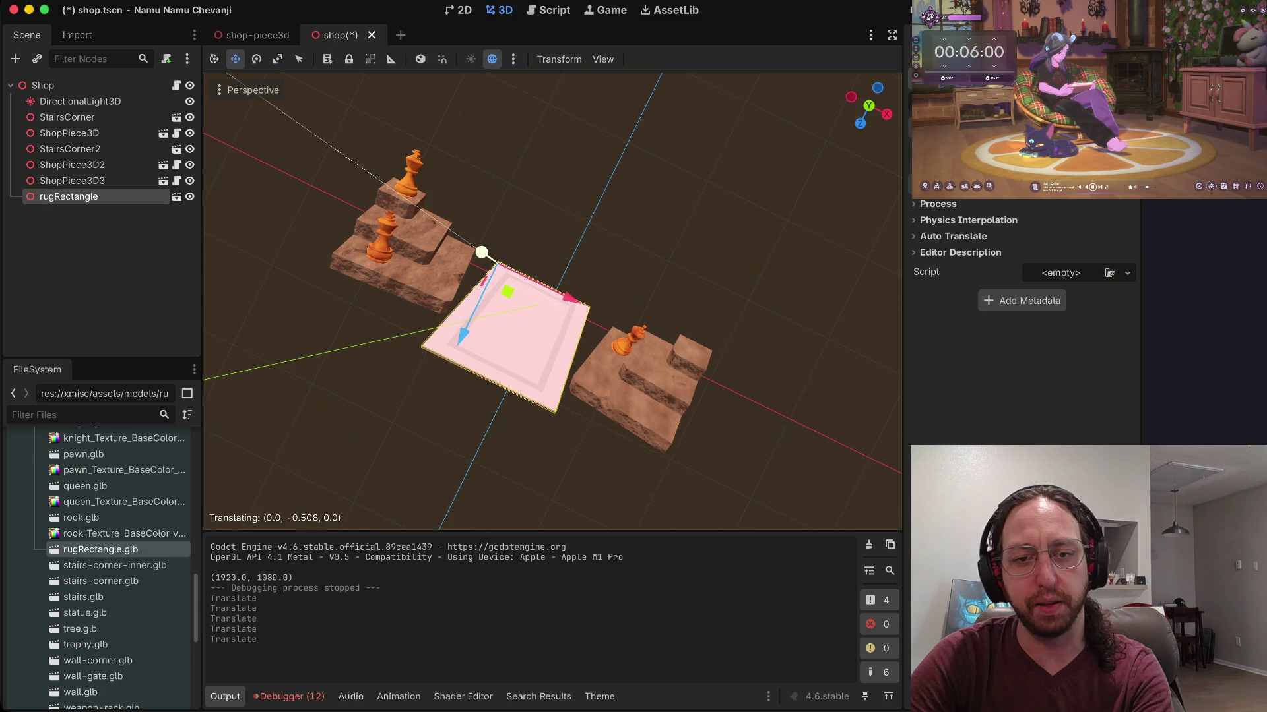
# Step: Frame the rug, then open rugRectangle.glb for editing from the FileSystem dock
pyautogui.scroll(10, 537, 351)
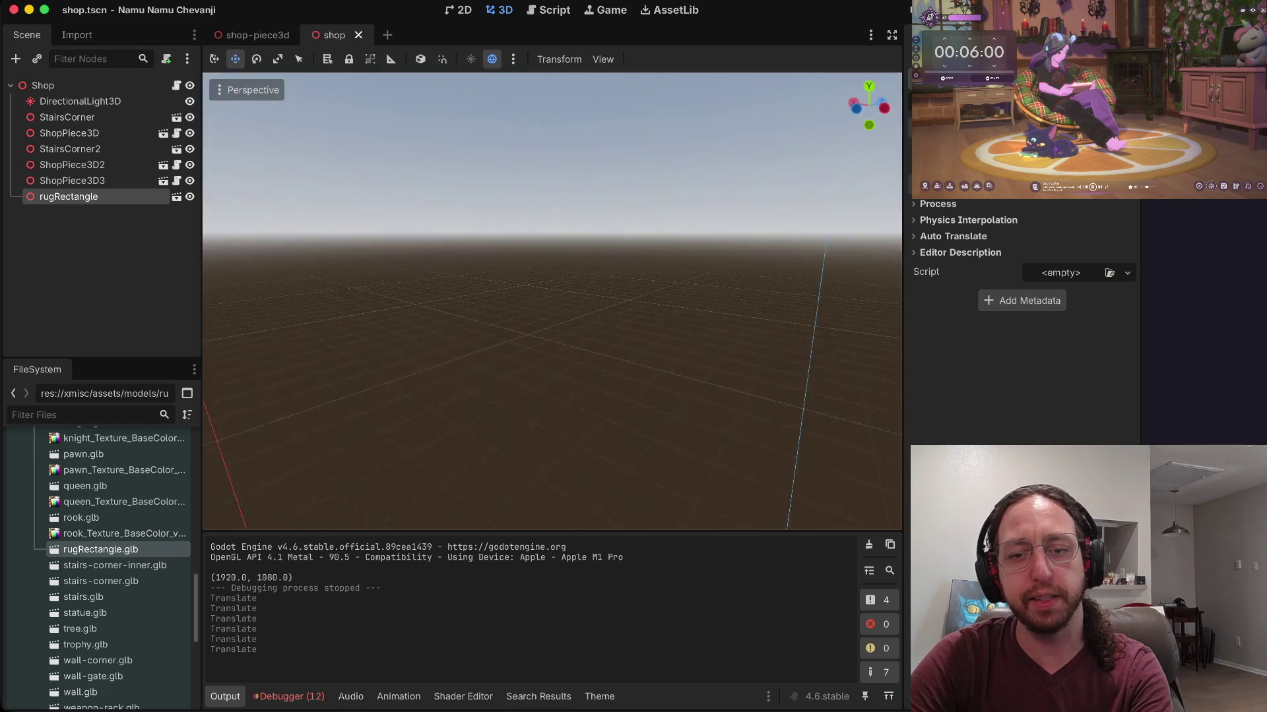
pyautogui.press('f')
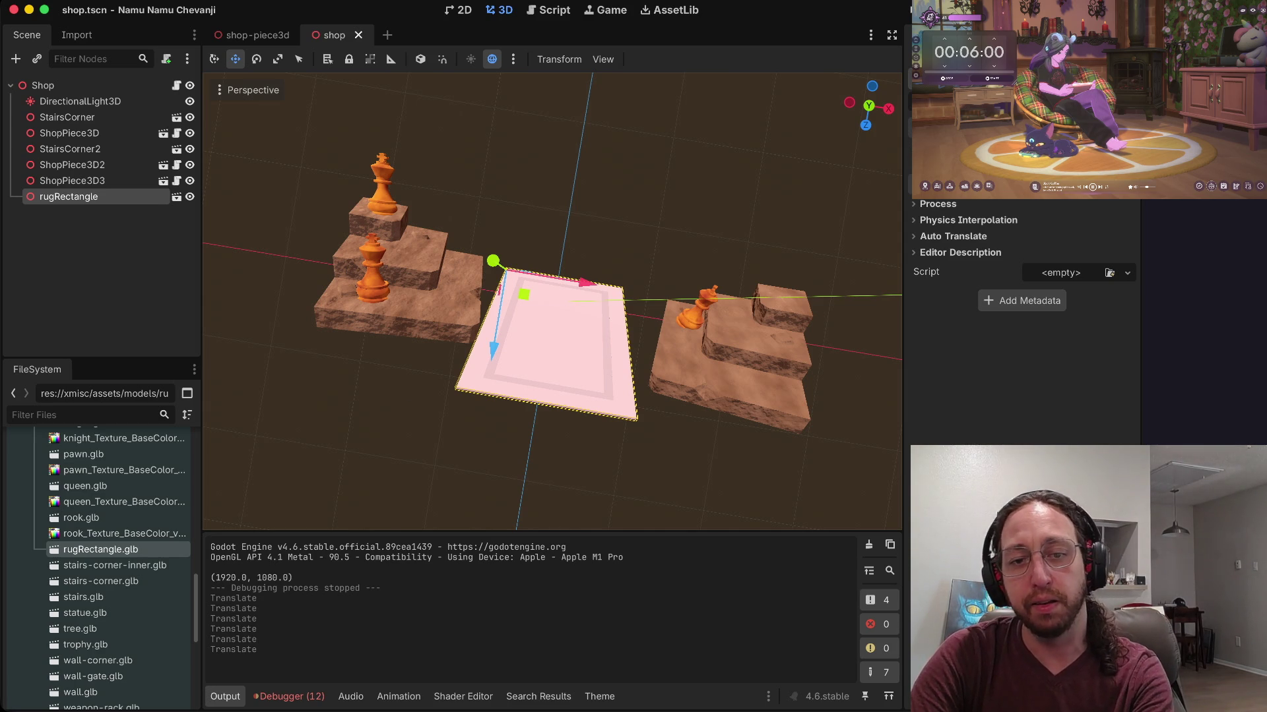
pyautogui.scroll(5, 556, 292)
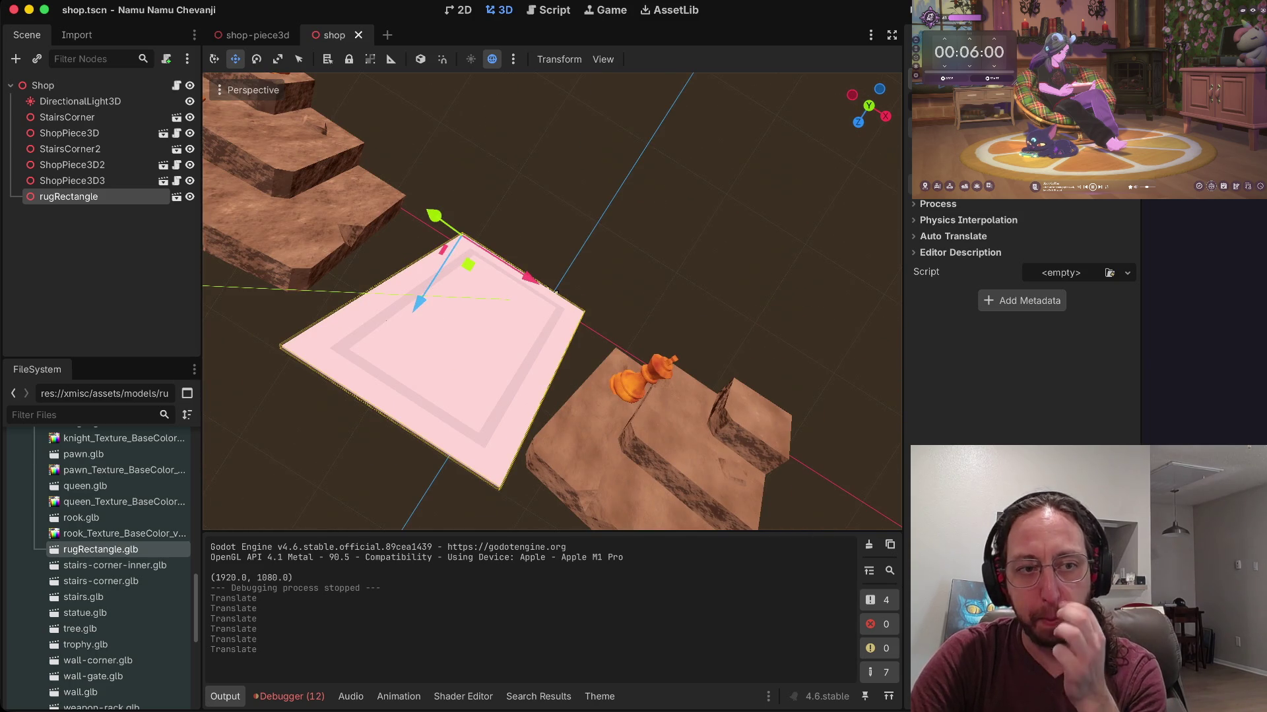
pyautogui.scroll(-3, 556, 291)
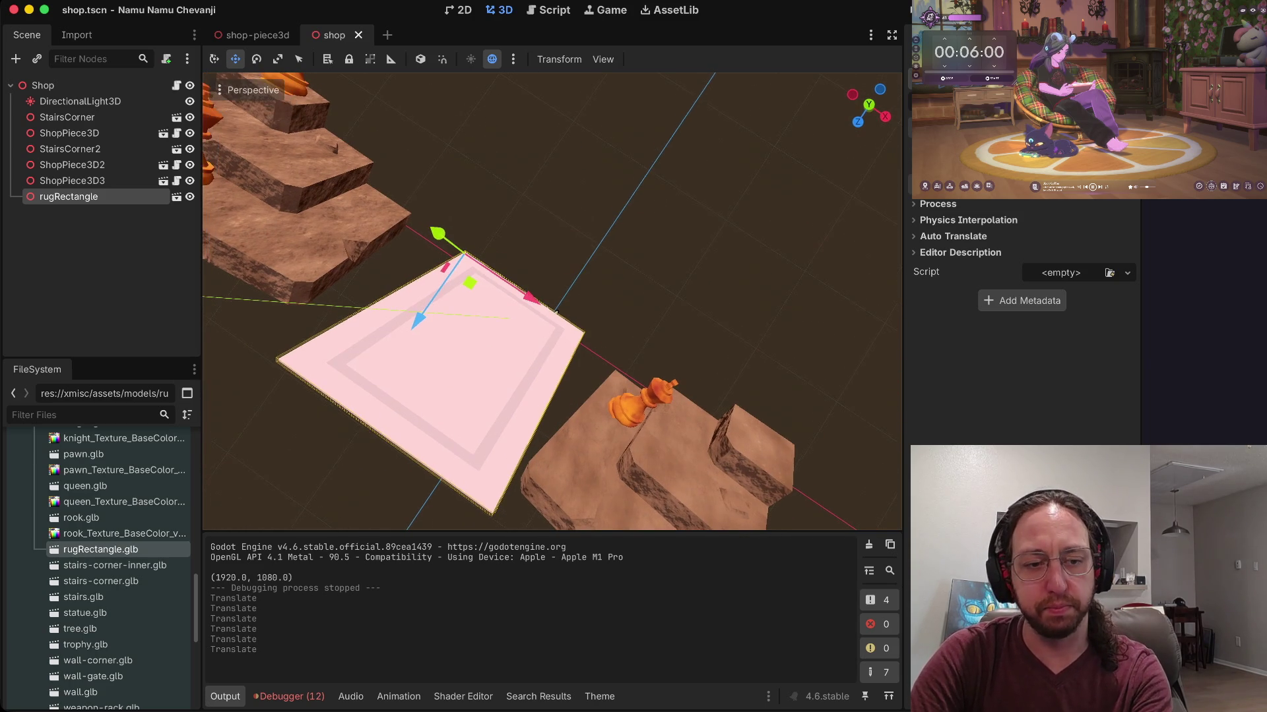
pyautogui.scroll(-5, 106, 609)
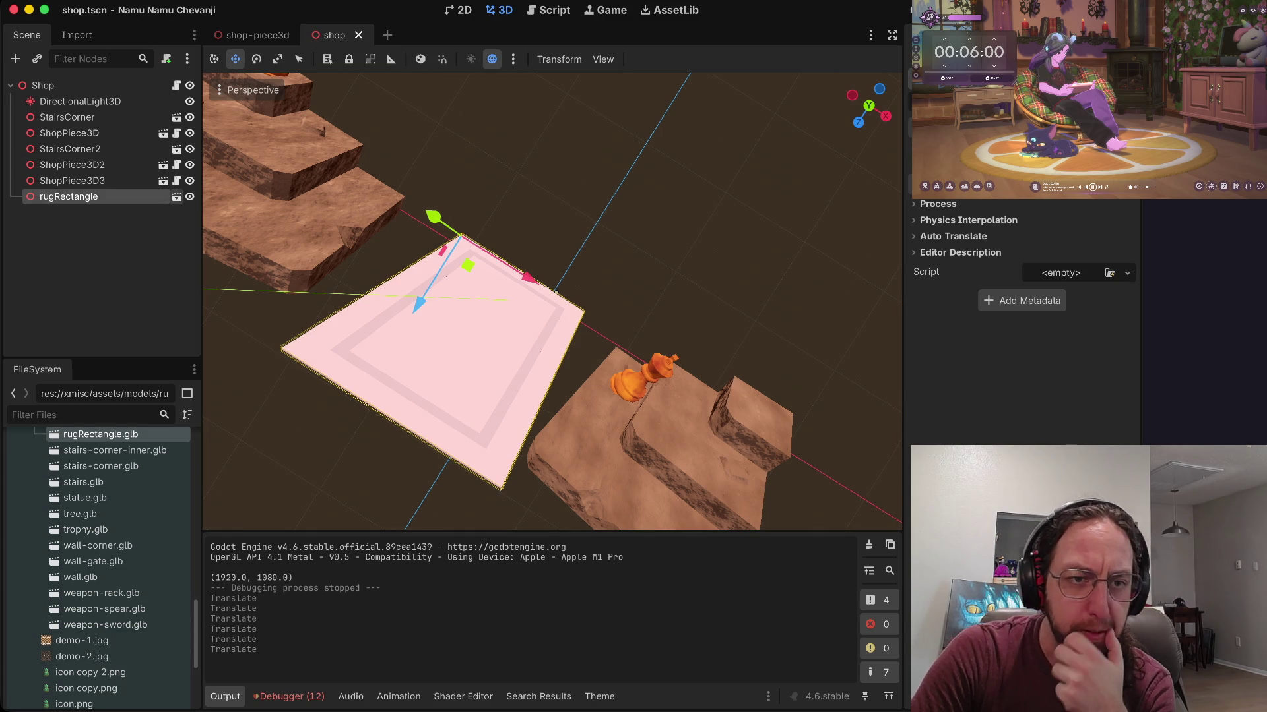
pyautogui.click(176, 197)
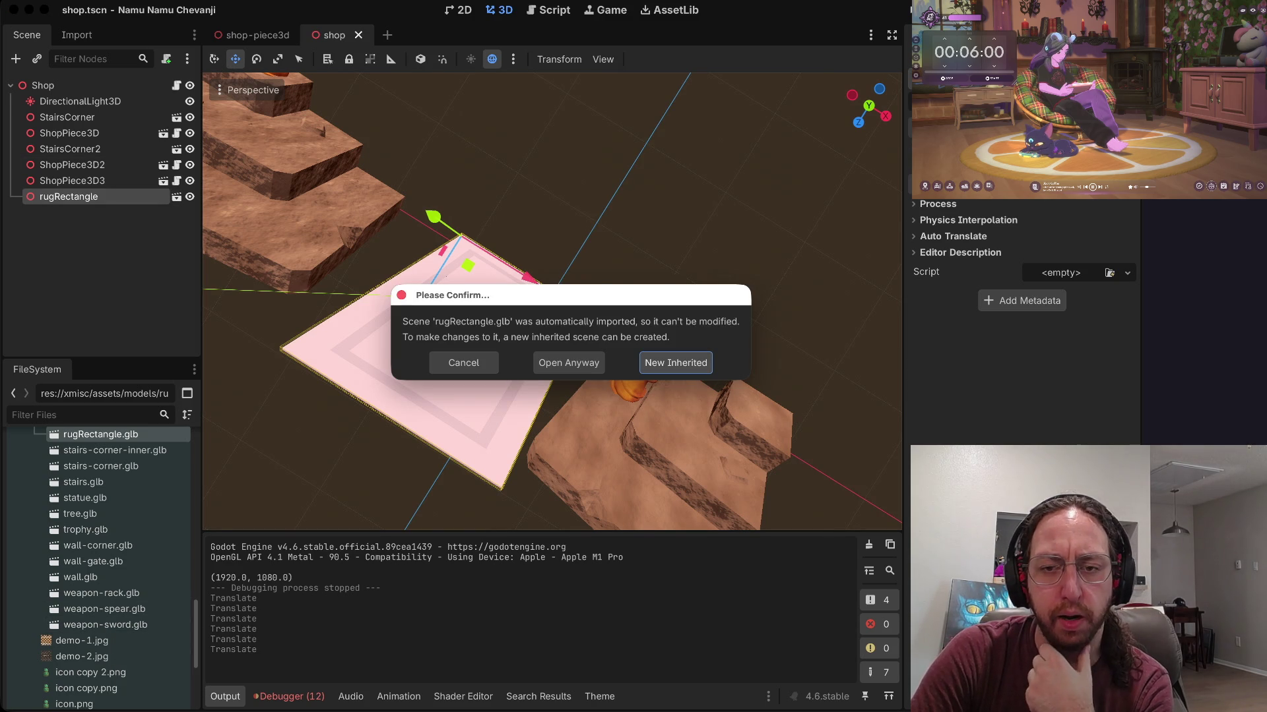
# Step: Create a New Inherited scene from rugRectangle.glb and expand the mesh's Surface 0, named carpet
pyautogui.press('Return')
pyautogui.click(84, 101)
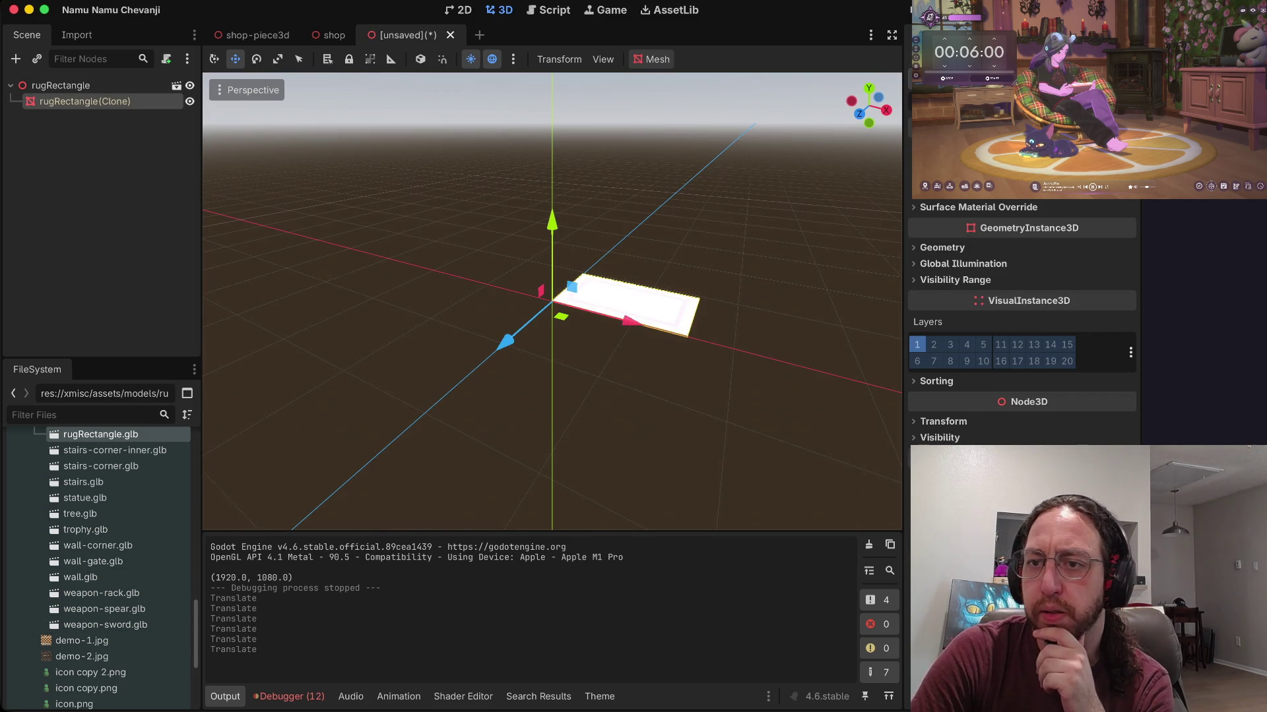
pyautogui.scroll(5, 1023, 330)
pyautogui.moveTo(1019, 244)
pyautogui.mouseDown()
pyautogui.moveTo(1039, 280)
pyautogui.moveTo(970, 333)
pyautogui.moveTo(1031, 297)
pyautogui.moveTo(1022, 310)
pyautogui.mouseUp()
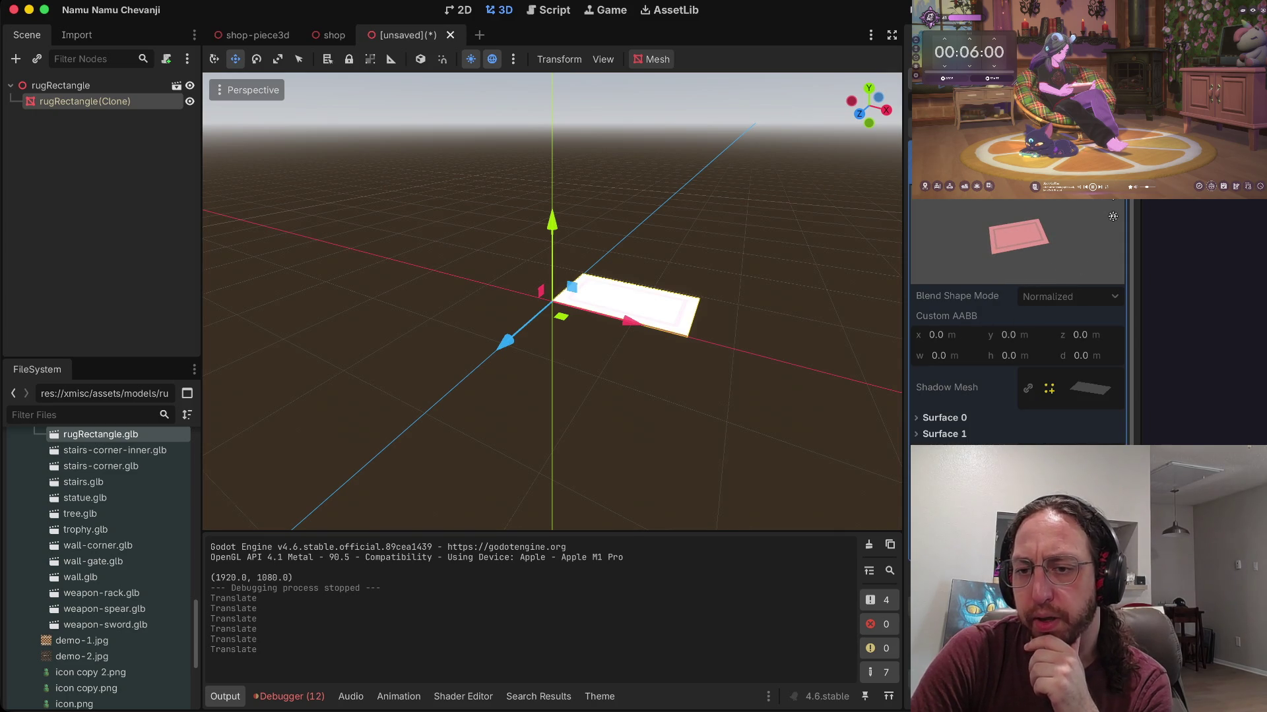
pyautogui.click(943, 418)
pyautogui.scroll(-3, 943, 417)
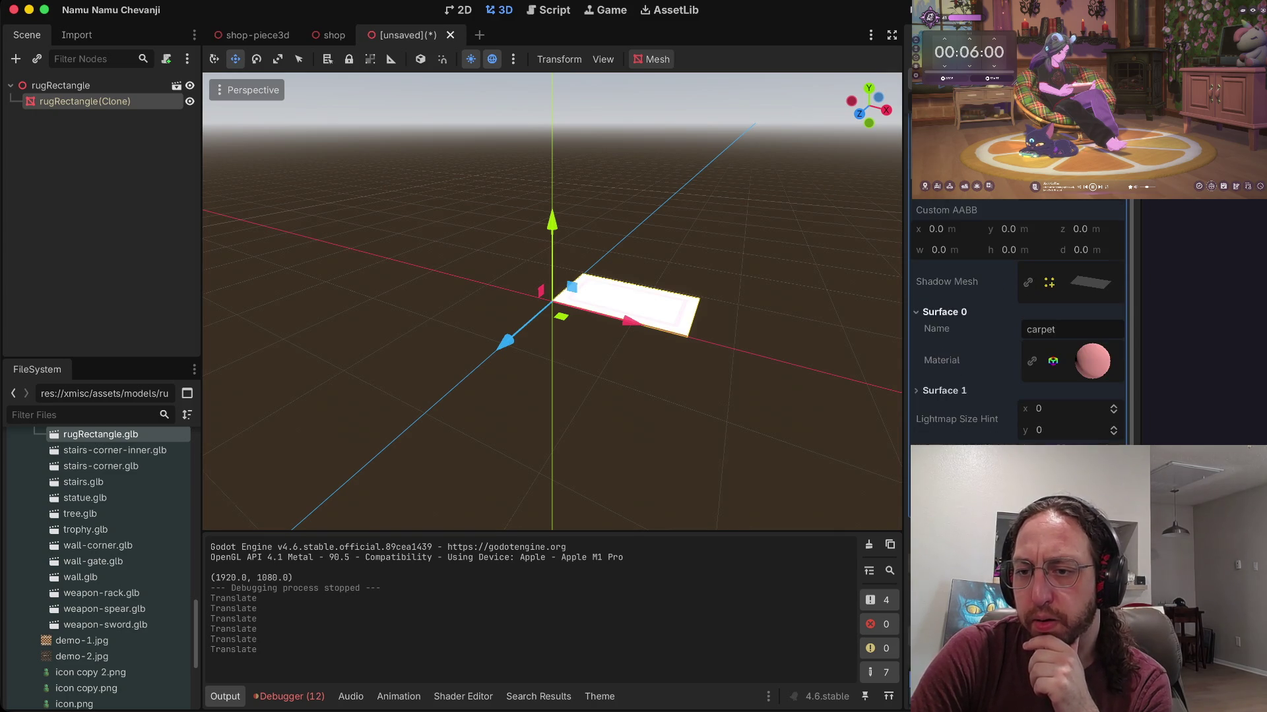
# Step: Expand the carpet surface's material settings and undo an accidental move of the rug
pyautogui.scroll(3, 943, 418)
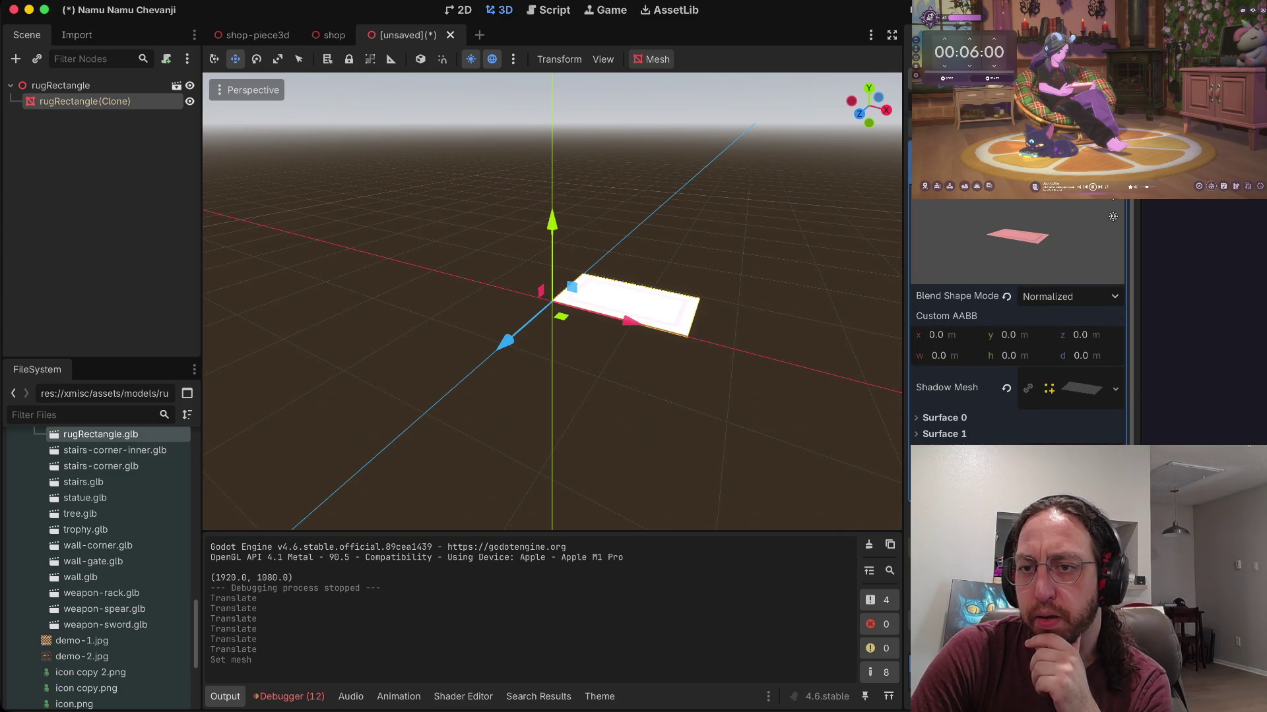
pyautogui.click(944, 418)
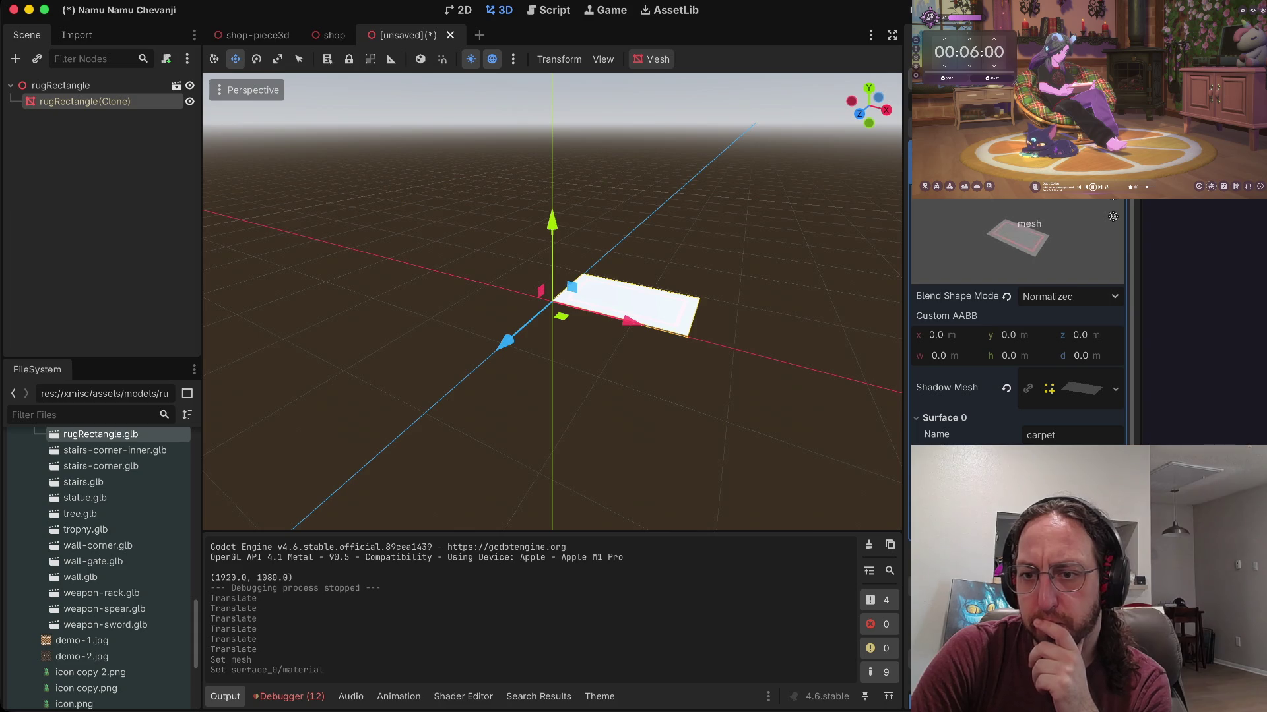
pyautogui.moveTo(505, 342); pyautogui.dragTo(485, 372)
pyautogui.hotkey('ctrl', 'z')
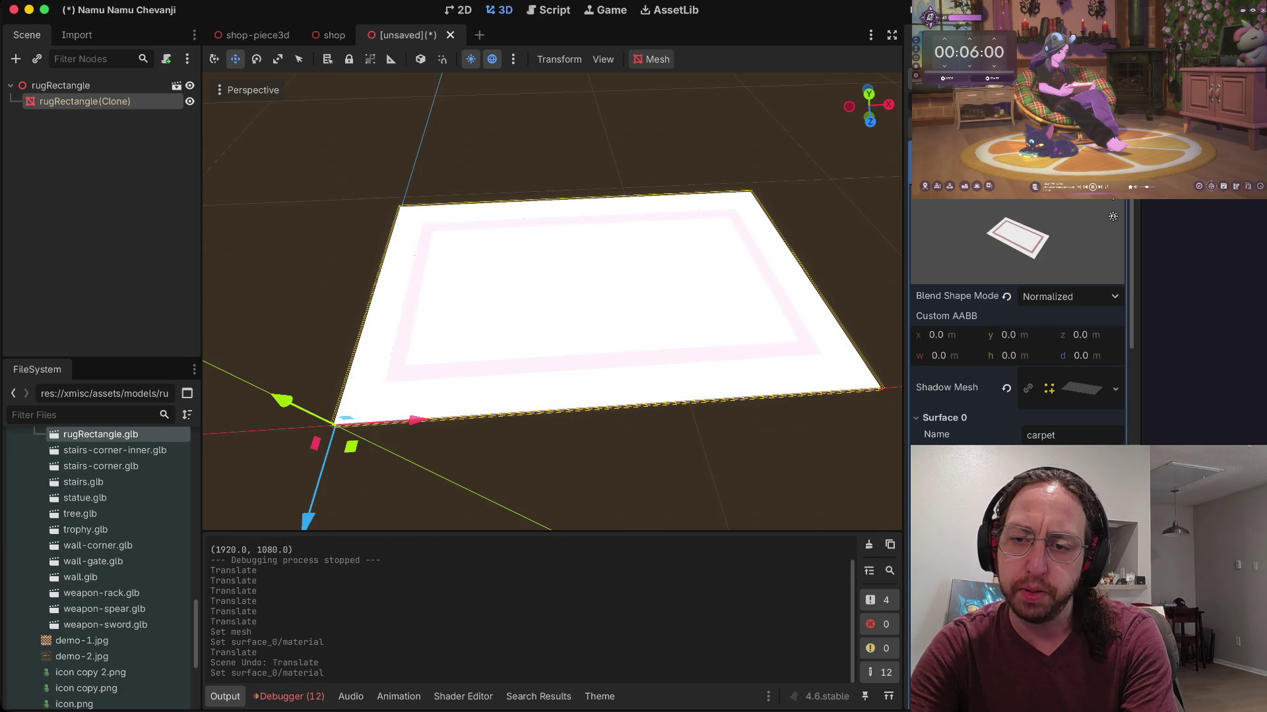
pyautogui.scroll(-15, 1020, 323)
# Step: Set the carpet's Albedo colour to a saturated red and enable its Normal Map
pyautogui.scroll(5, 1019, 324)
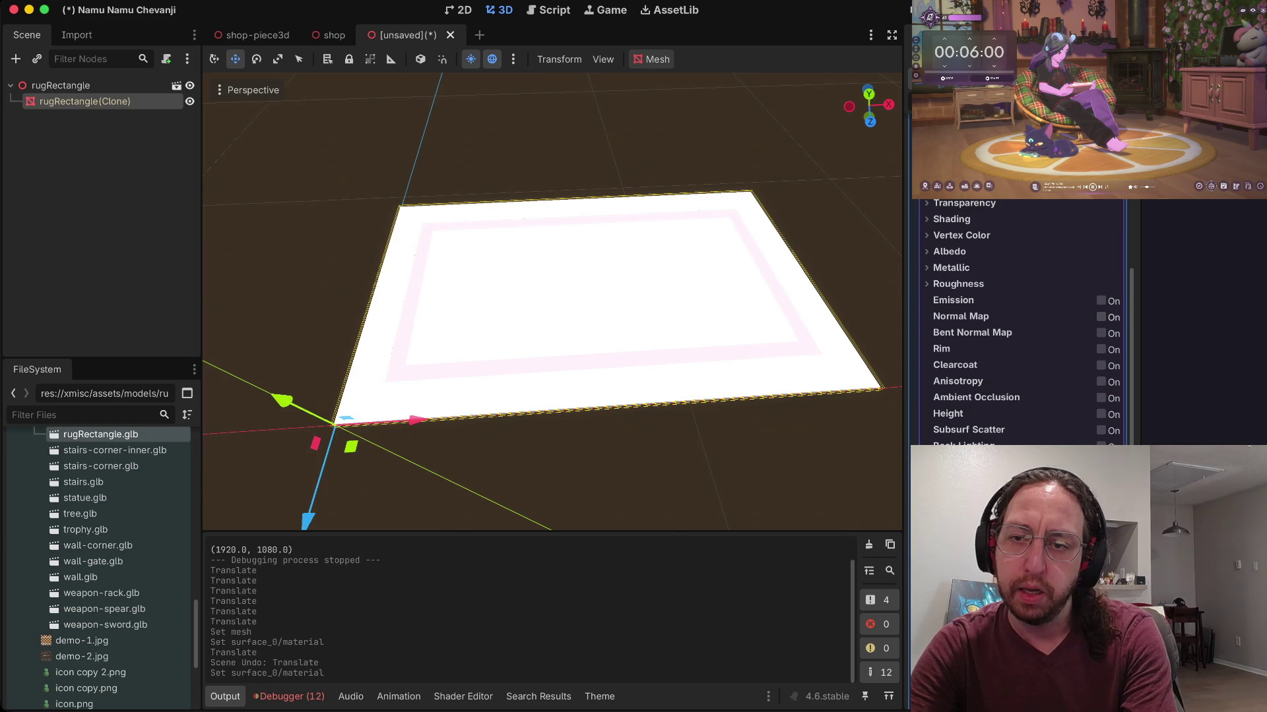
pyautogui.click(949, 251)
pyautogui.click(1073, 269)
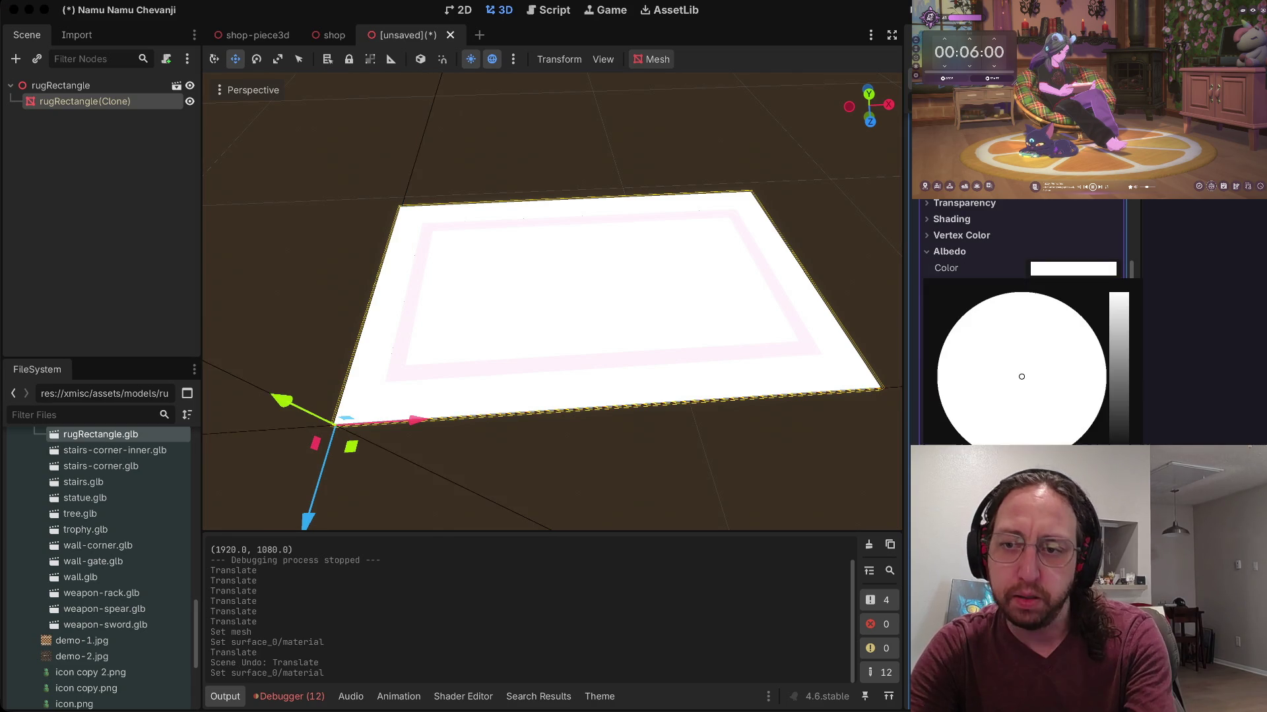
pyautogui.press('Return')
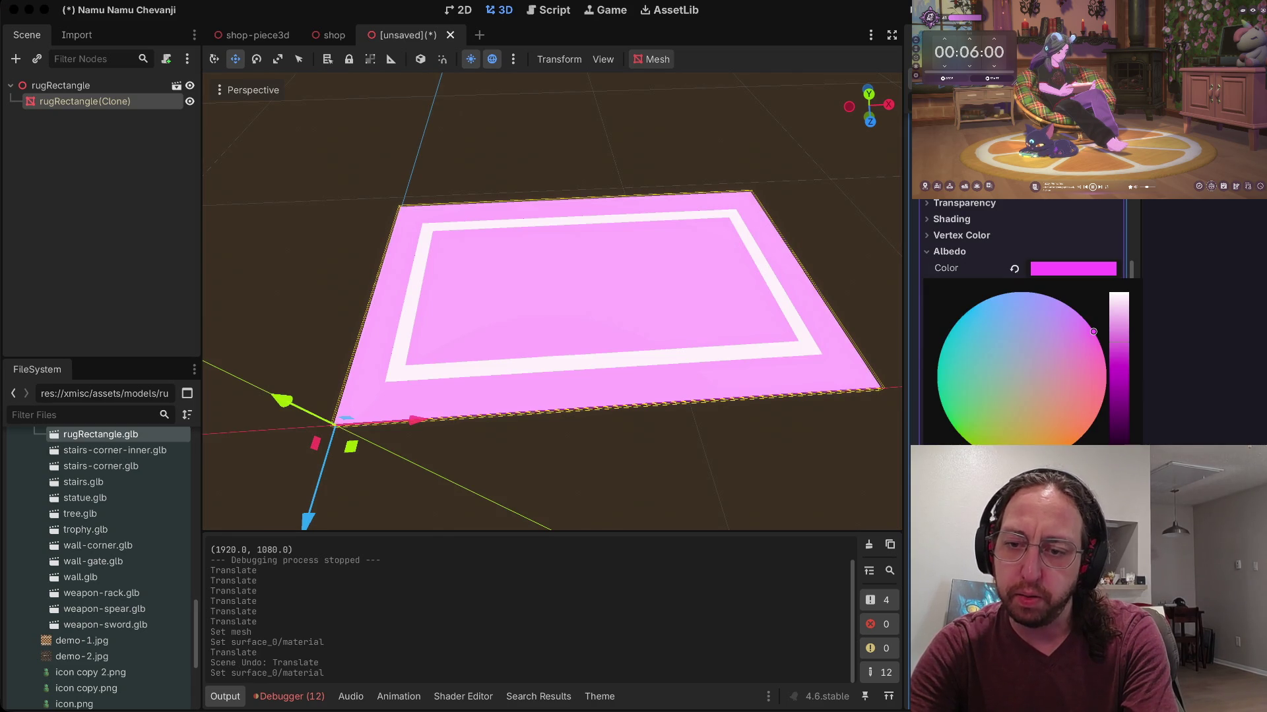
pyautogui.click(1094, 420)
pyautogui.moveTo(1118, 354); pyautogui.dragTo(1119, 389)
pyautogui.click(1051, 403)
pyautogui.click(1073, 392)
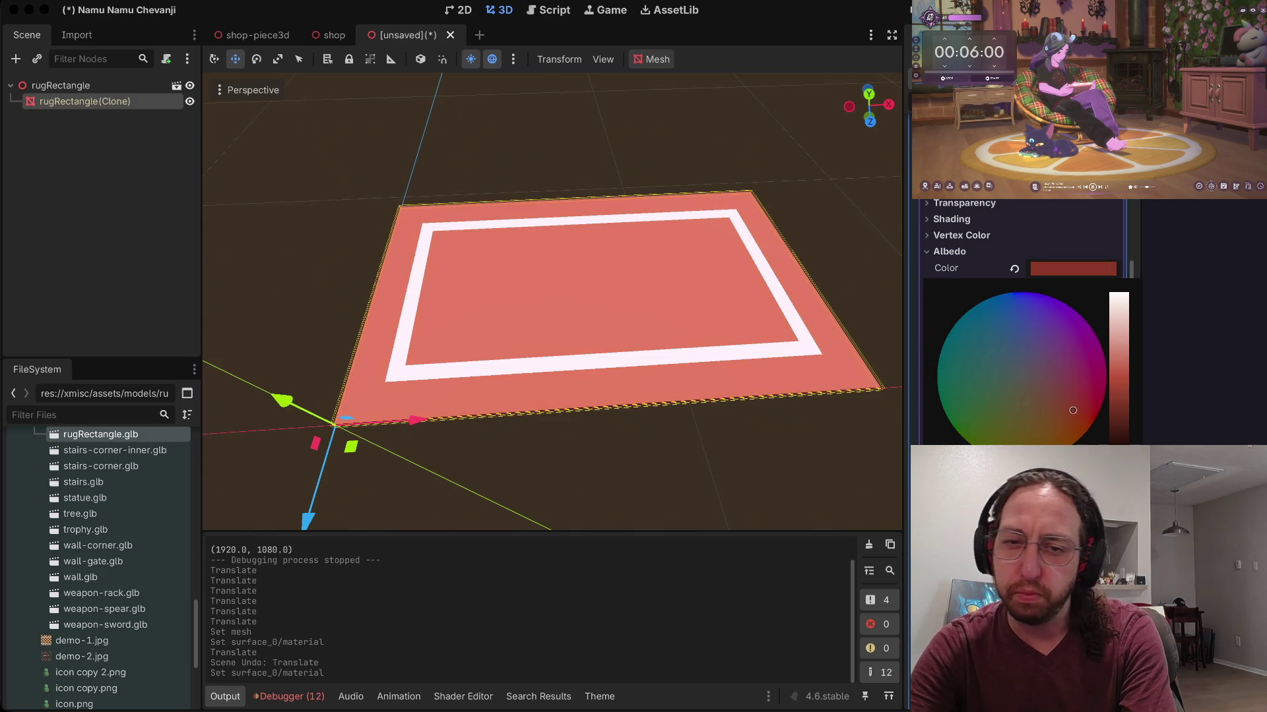
pyautogui.moveTo(1072, 410)
pyautogui.mouseDown()
pyautogui.moveTo(1092, 406)
pyautogui.moveTo(1056, 401)
pyautogui.moveTo(1080, 410)
pyautogui.mouseUp()
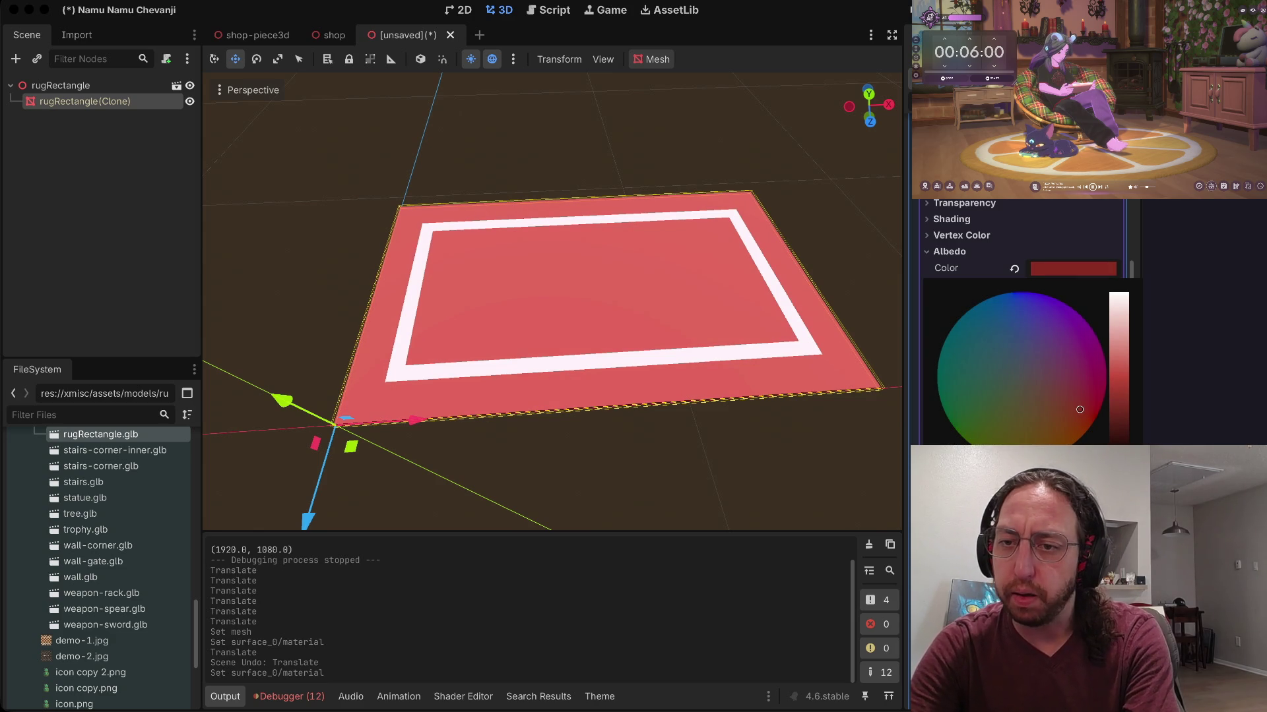
pyautogui.press('Escape')
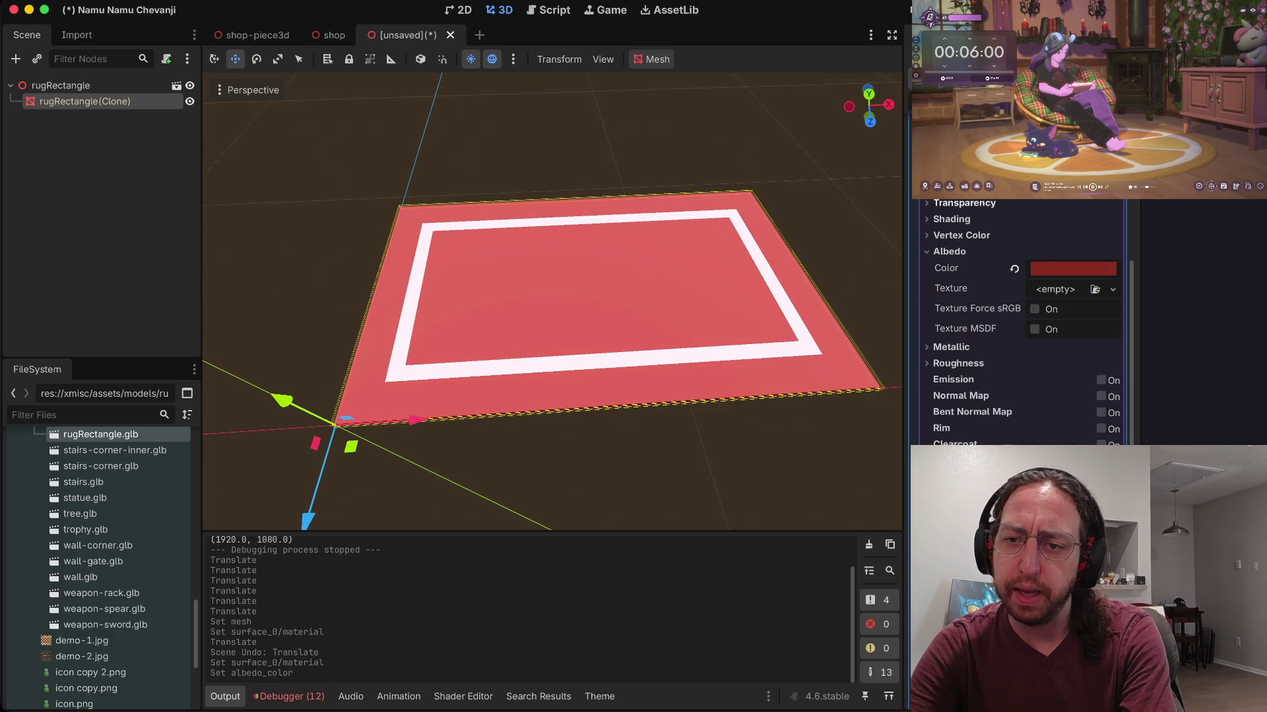
pyautogui.click(1100, 396)
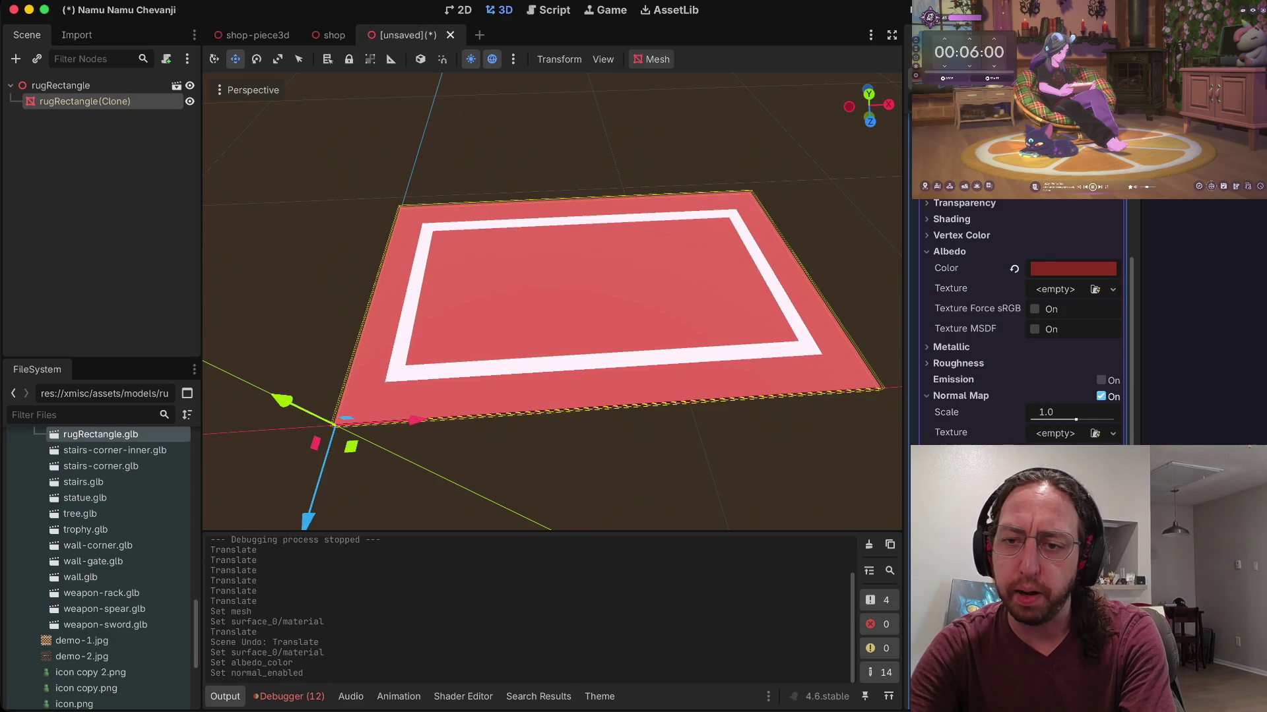
# Step: Assign a new NoiseTexture to the rug material's normal map and expand its settings
pyautogui.click(1112, 433)
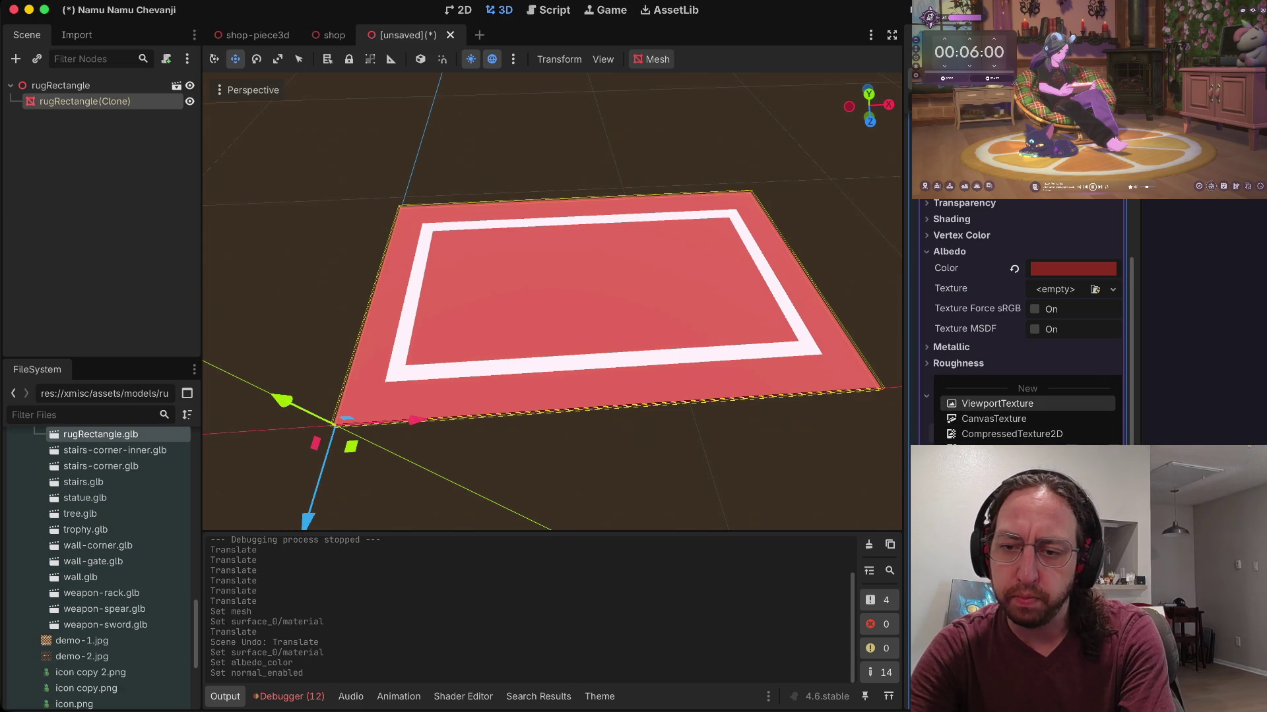
pyautogui.click(1003, 464)
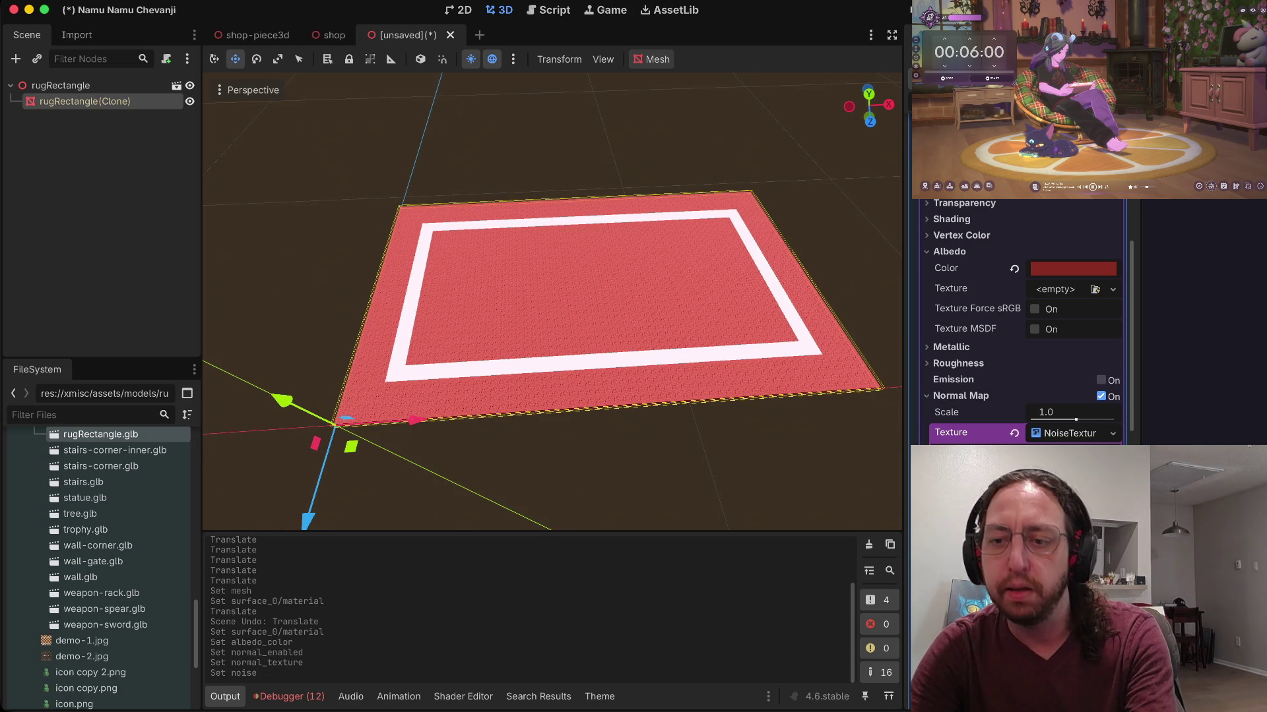
pyautogui.scroll(5, 553, 301)
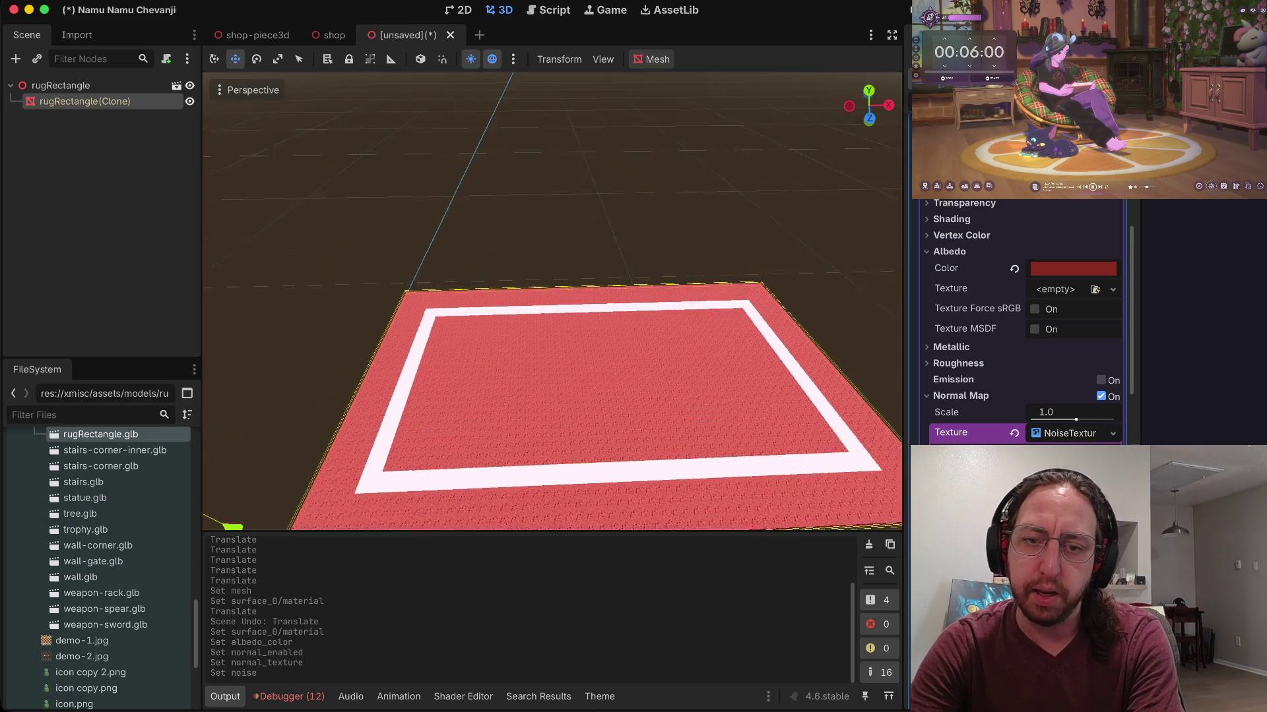
pyautogui.scroll(-5, 553, 301)
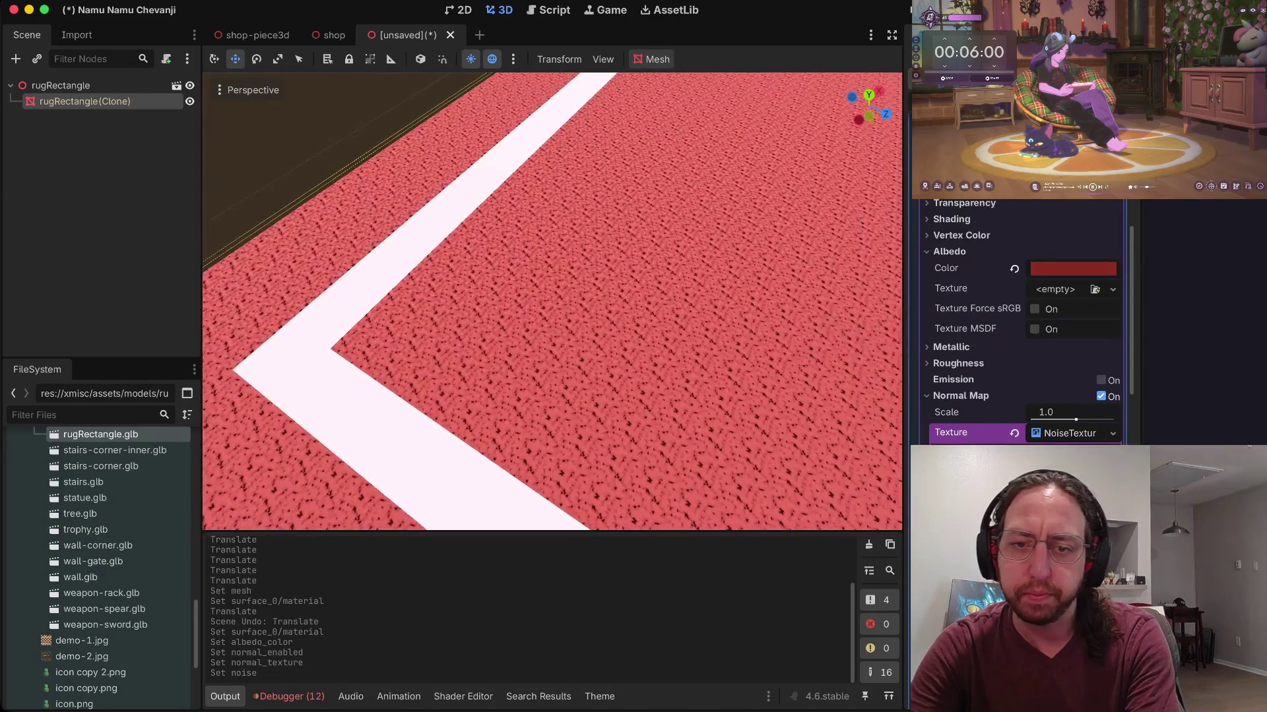
pyautogui.click(1070, 432)
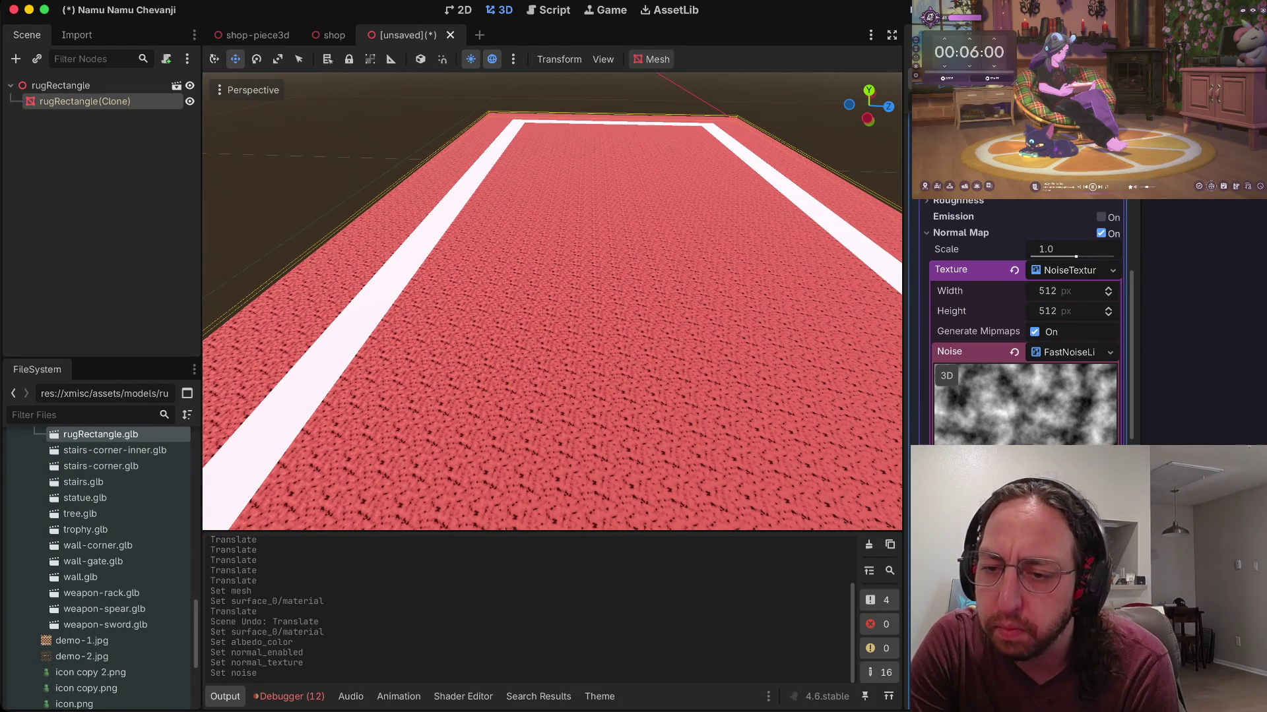
pyautogui.press('Return')
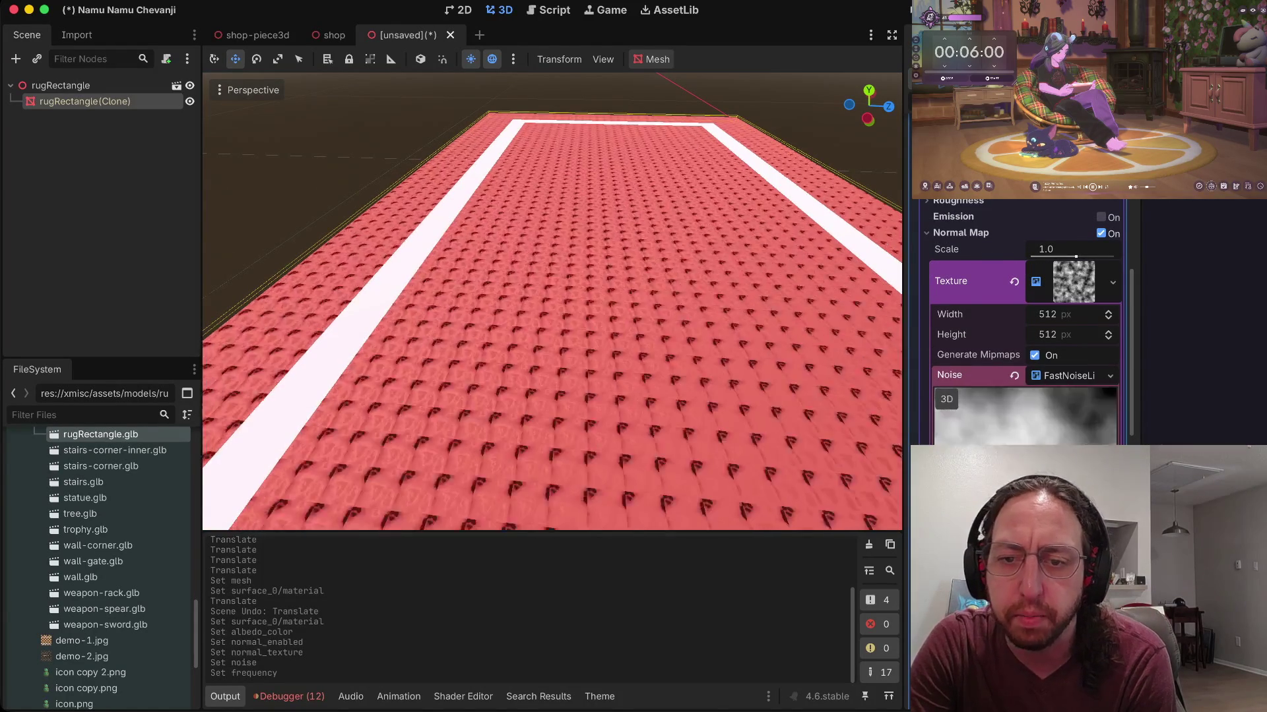
# Step: Enable As Normal Map, set bump strength to 32 and raise noise frequency to 0.0108
pyautogui.scroll(-8, 1022, 324)
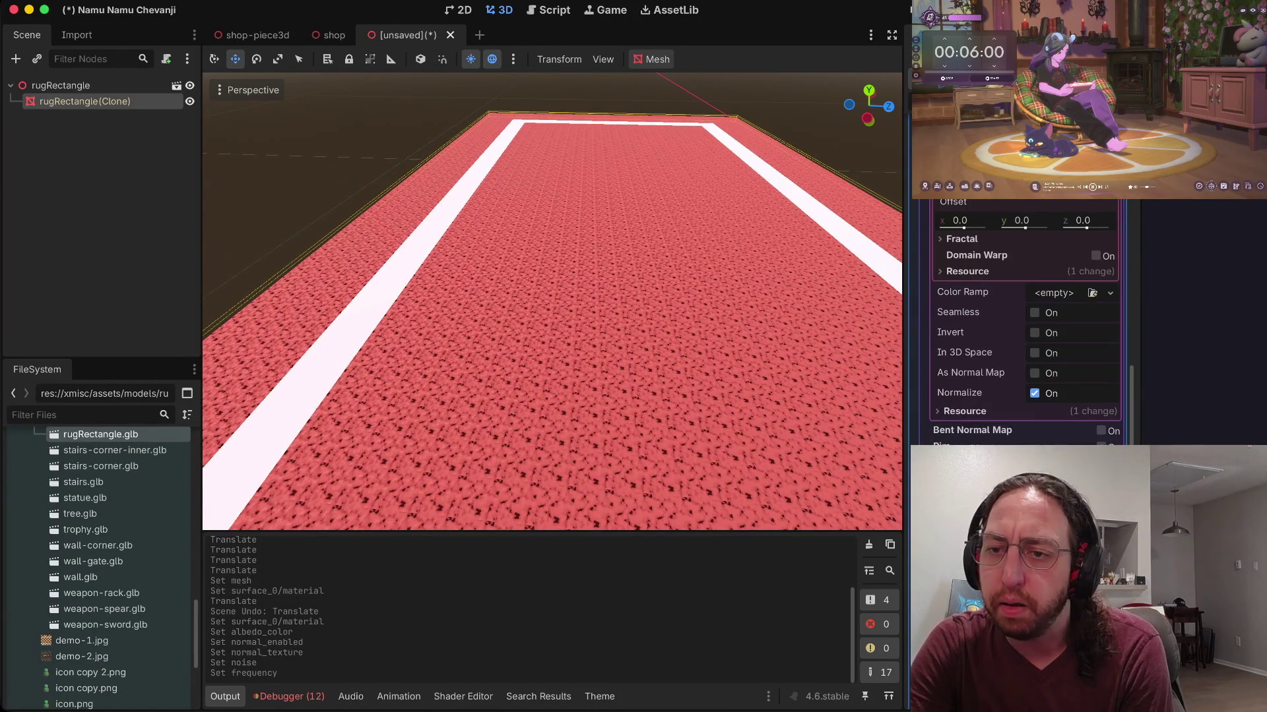
pyautogui.click(1034, 374)
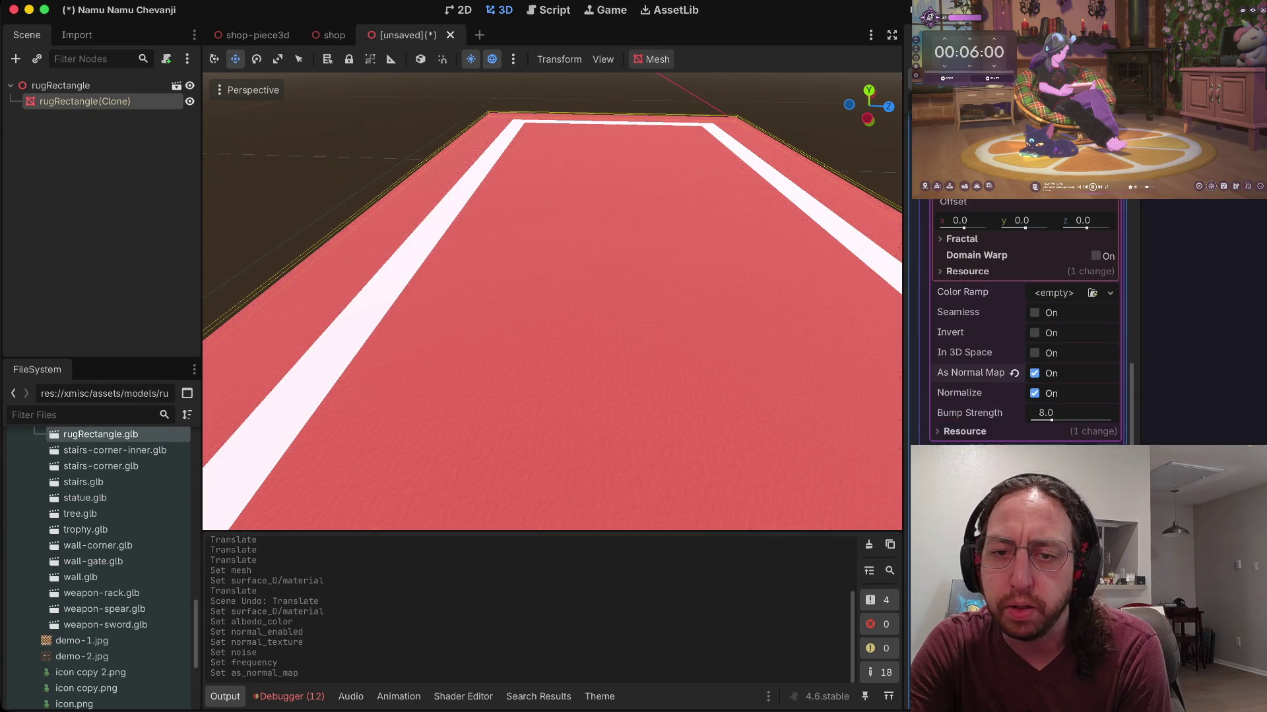
pyautogui.moveTo(1049, 412); pyautogui.dragTo(1112, 413)
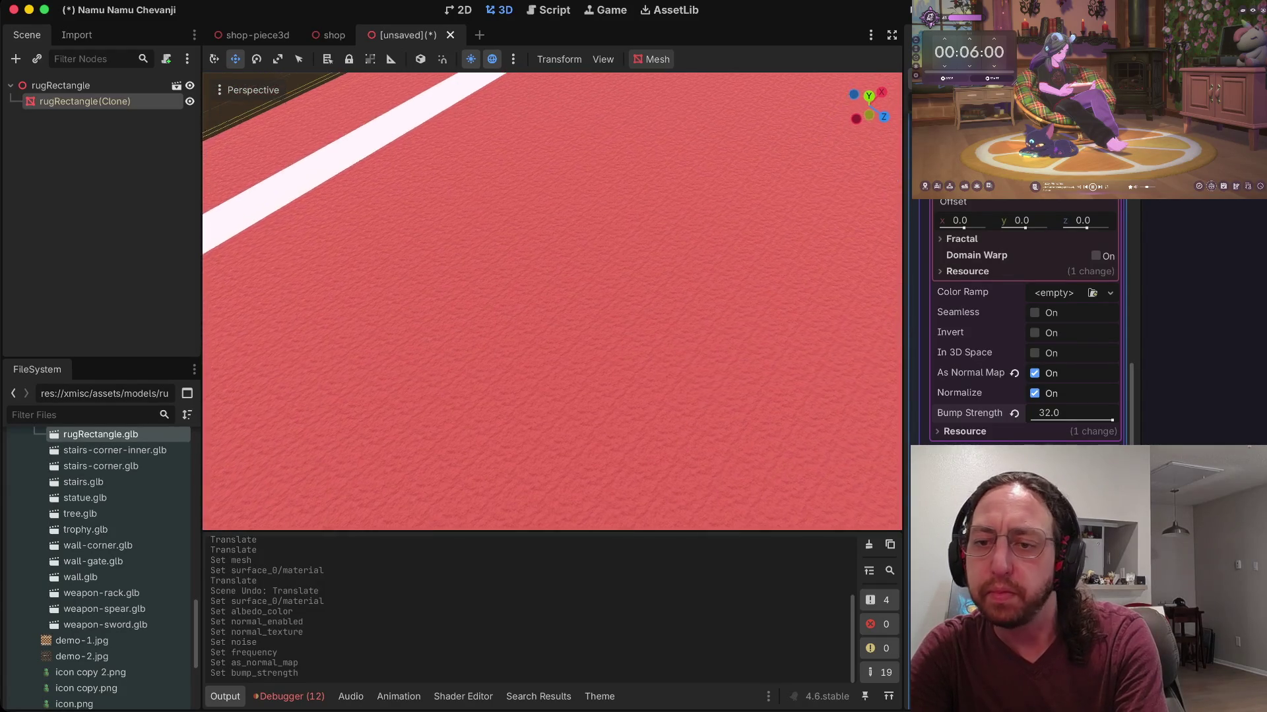
pyautogui.scroll(5, 1026, 323)
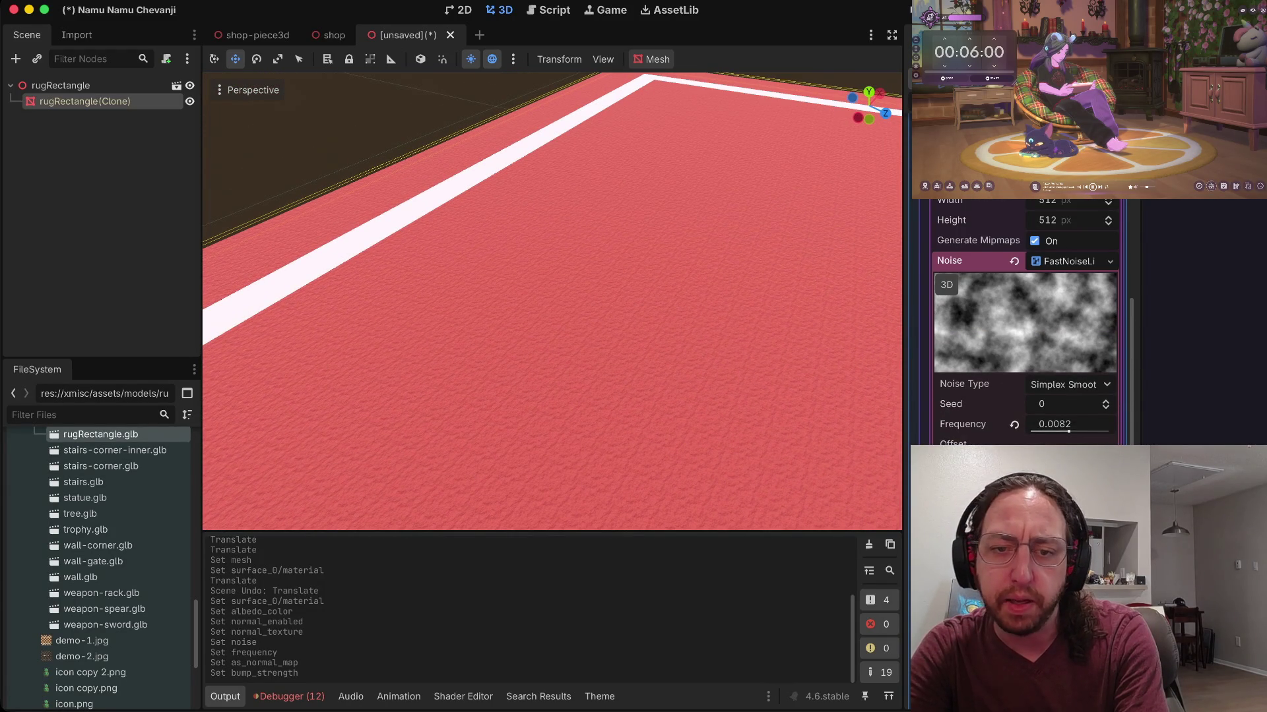
pyautogui.moveTo(1068, 431); pyautogui.dragTo(1071, 432)
# Step: Turn on UV1 Triplanar mapping for the rug material
pyautogui.scroll(-3, 1069, 432)
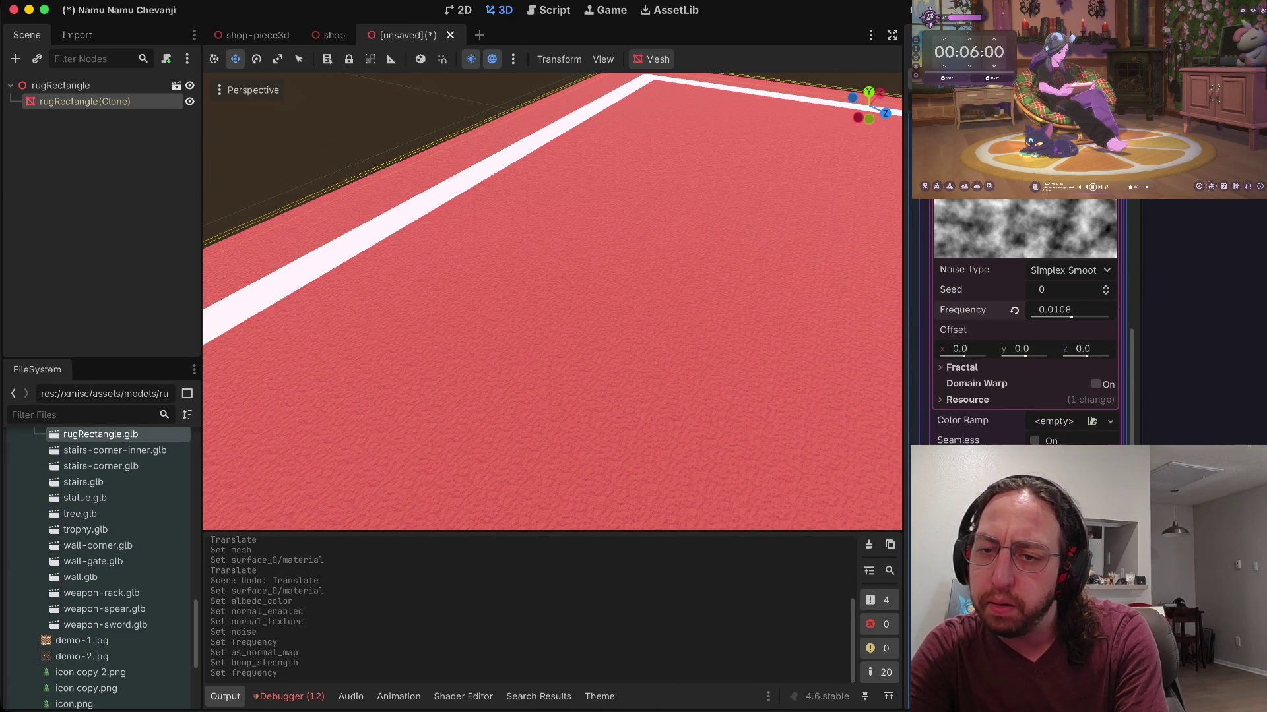
pyautogui.scroll(-5, 1026, 323)
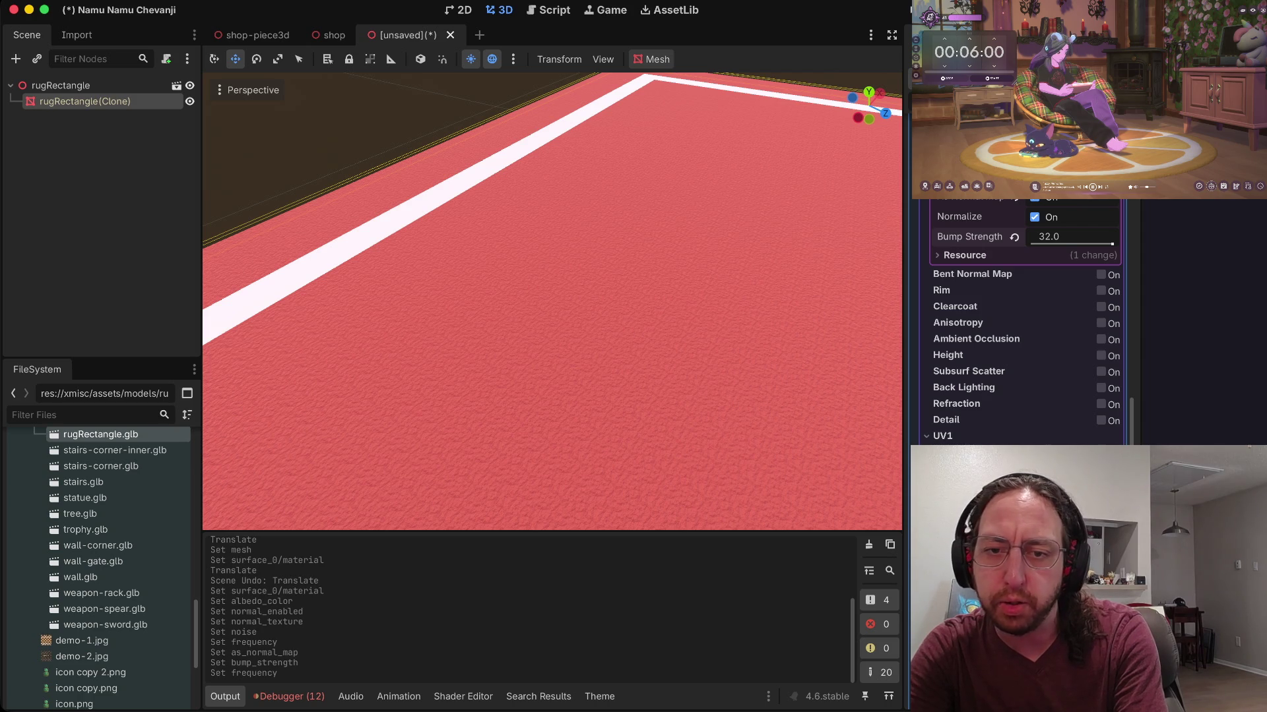
pyautogui.click(1115, 485)
pyautogui.press('f')
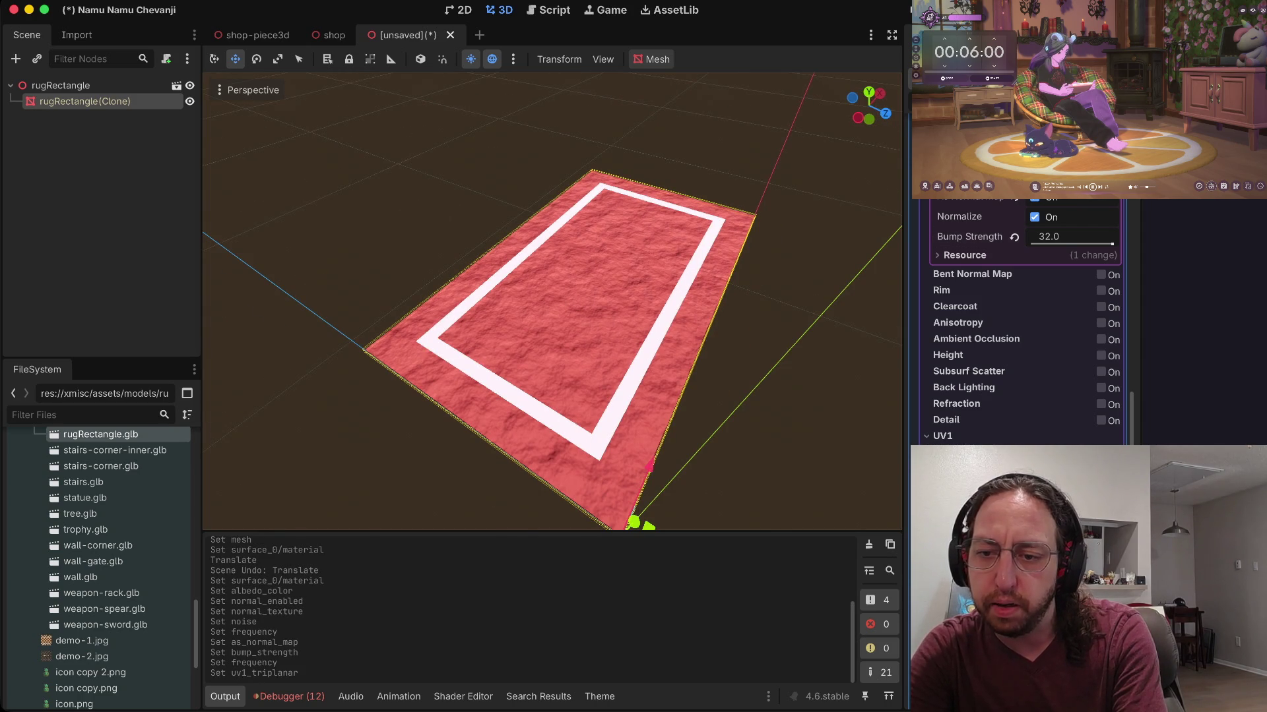
# Step: Enable World Triplanar and adjust the noise frequency slider
pyautogui.click(1115, 517)
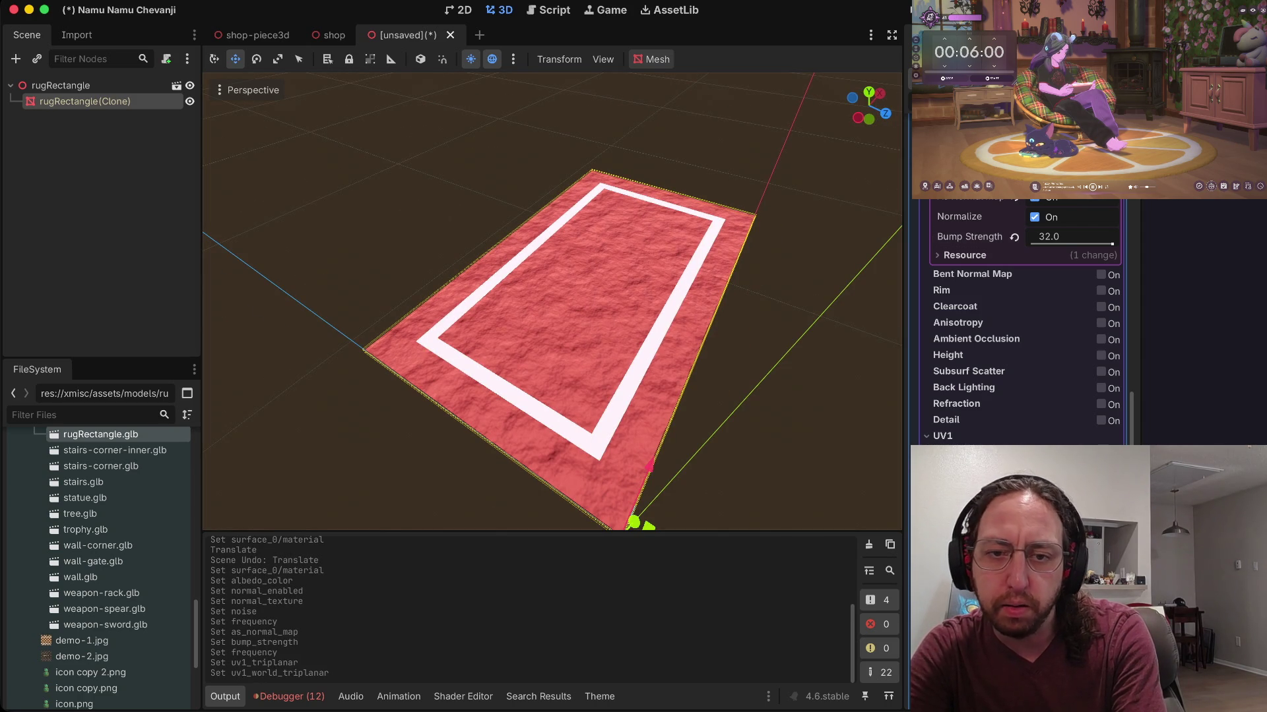
pyautogui.scroll(5, 552, 301)
pyautogui.scroll(-5, 552, 301)
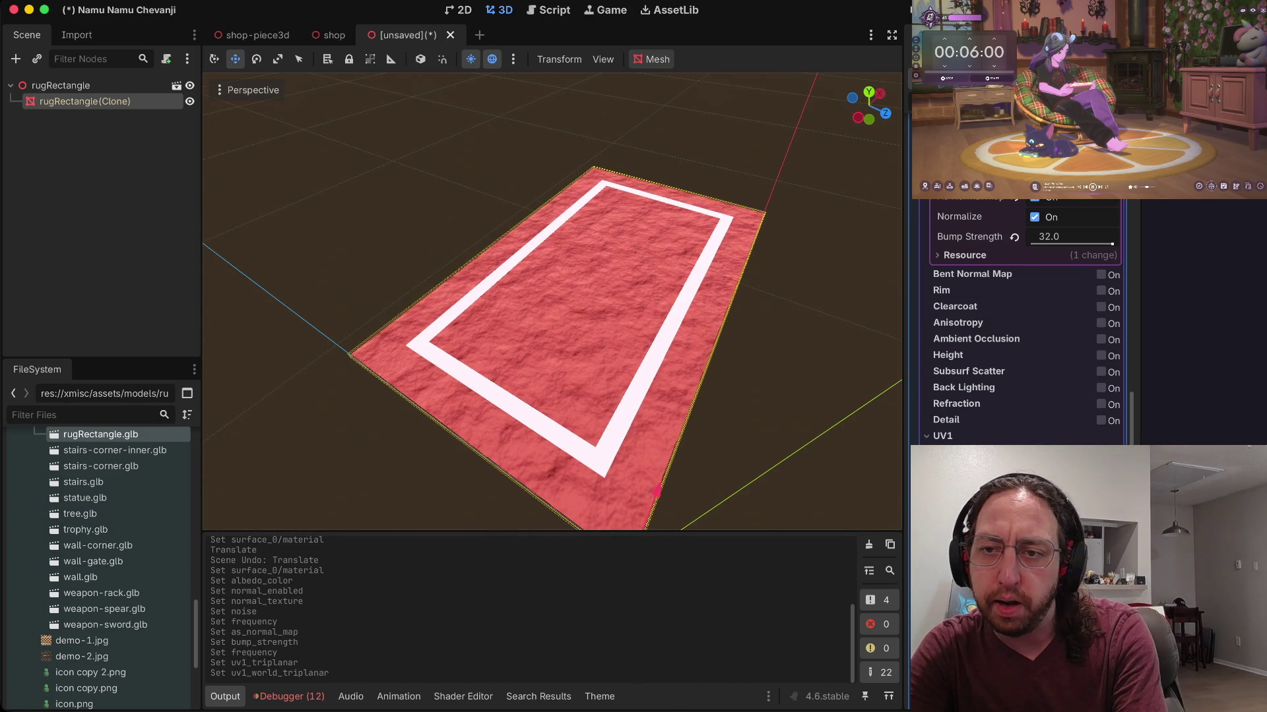
pyautogui.scroll(5, 1030, 317)
pyautogui.moveTo(1071, 318); pyautogui.dragTo(1097, 317)
pyautogui.scroll(-3, 550, 301)
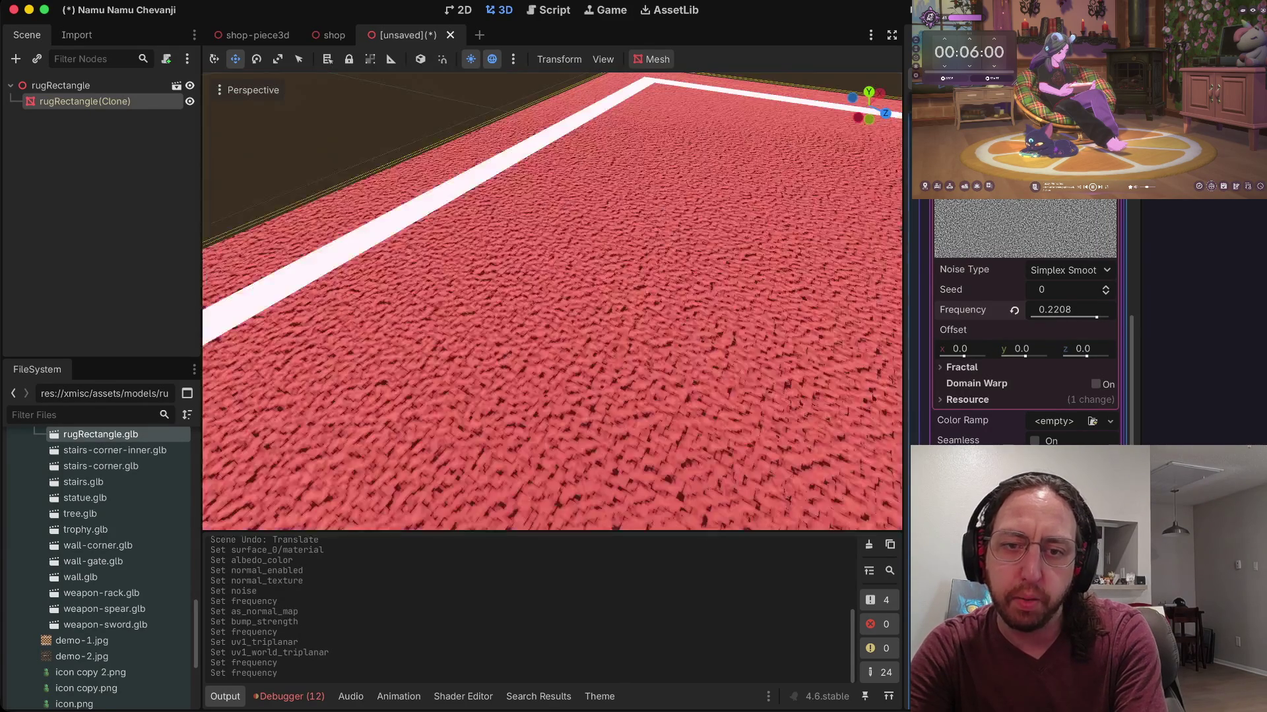
pyautogui.scroll(-5, 551, 300)
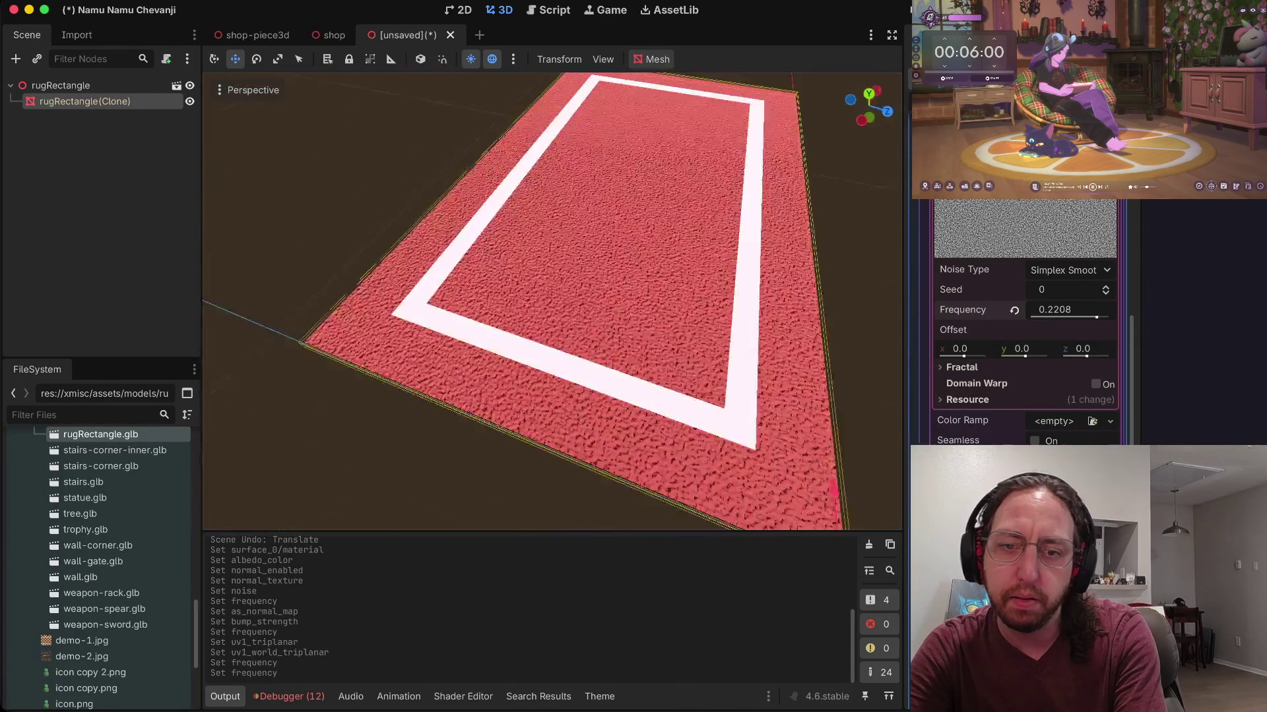
pyautogui.scroll(3, 552, 301)
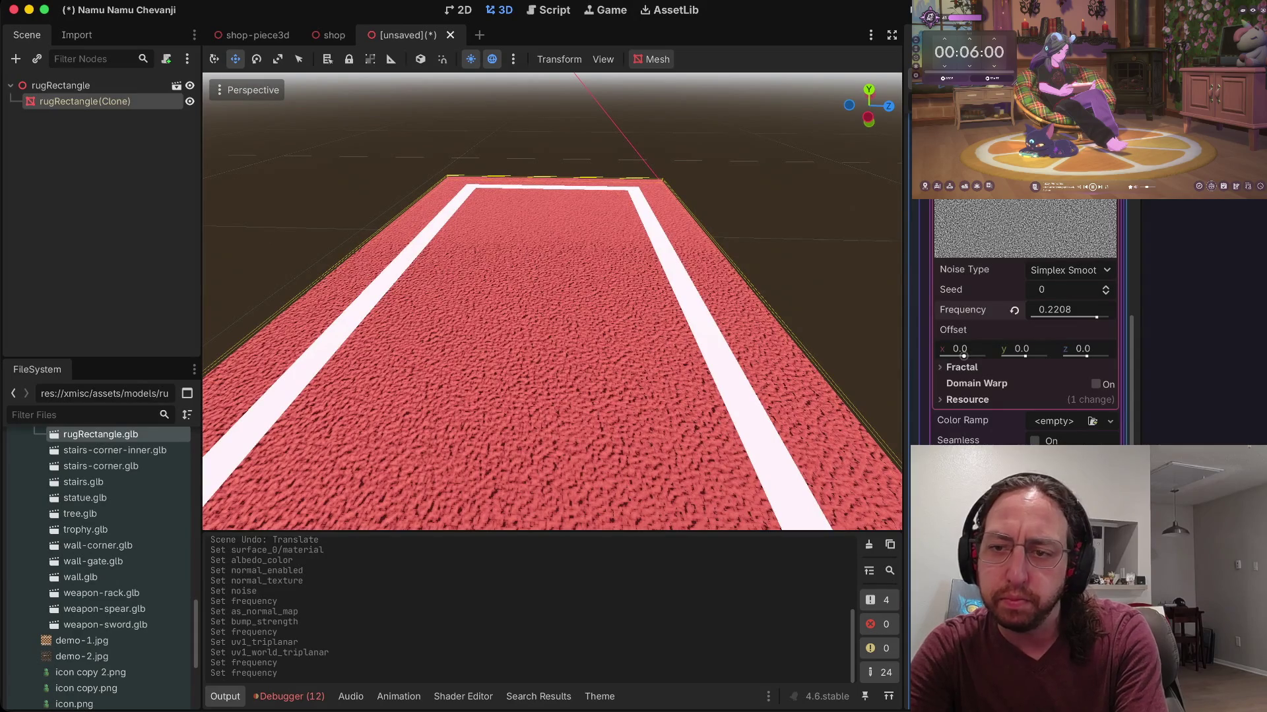
pyautogui.moveTo(1097, 317); pyautogui.dragTo(1100, 317)
# Step: Try Cellular and Perlin noise, then settle on Simplex with seed 7
pyautogui.click(1068, 270)
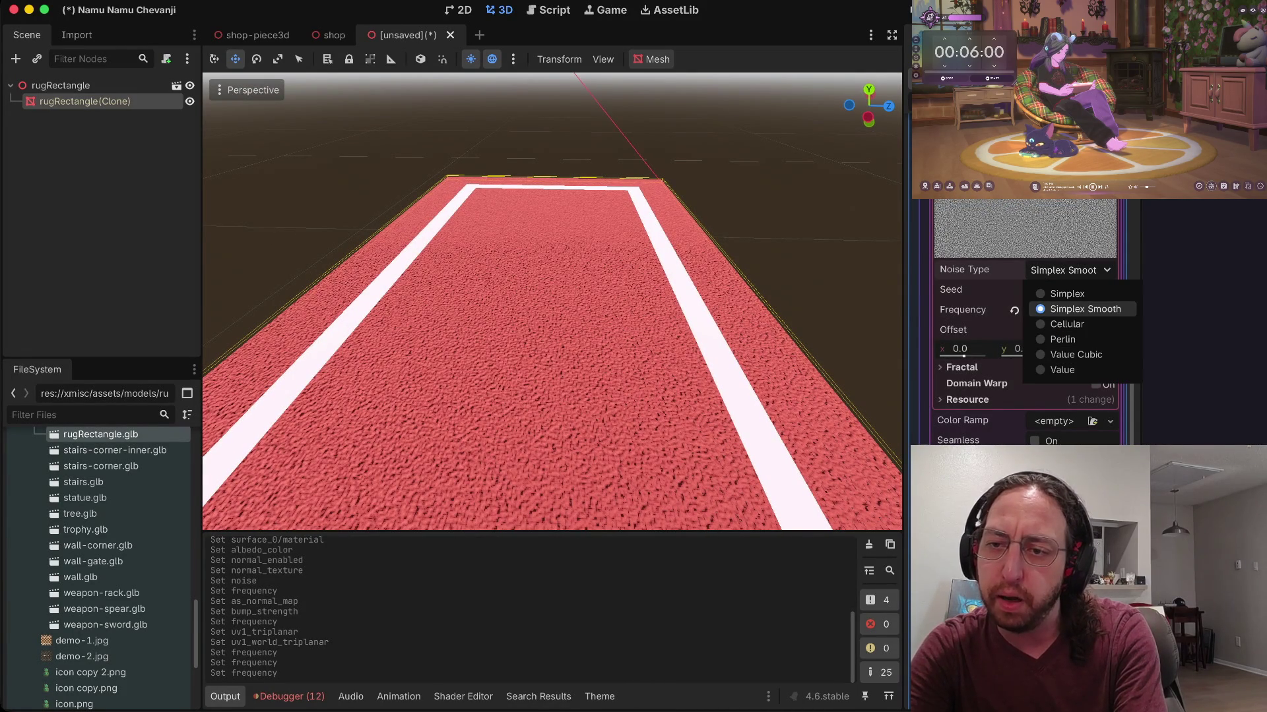
pyautogui.click(1066, 291)
pyautogui.click(1069, 270)
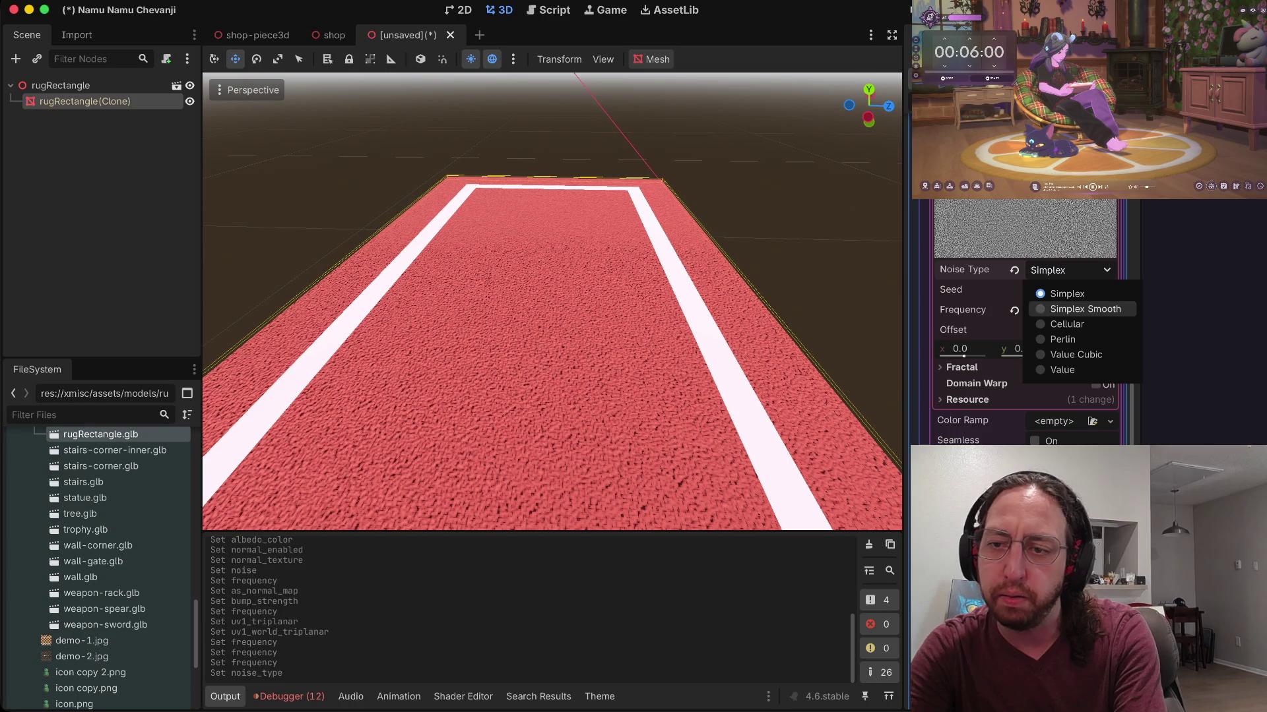
pyautogui.click(1055, 328)
pyautogui.click(1069, 270)
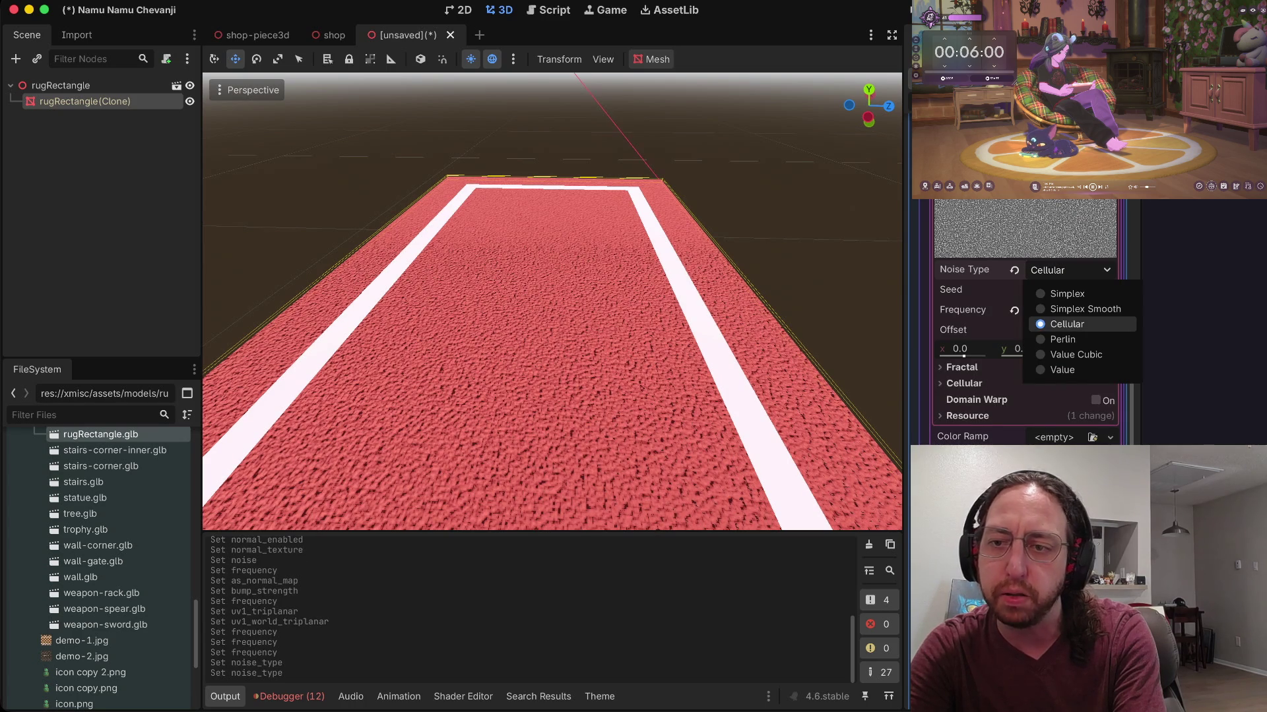
pyautogui.click(1055, 342)
pyautogui.click(1069, 270)
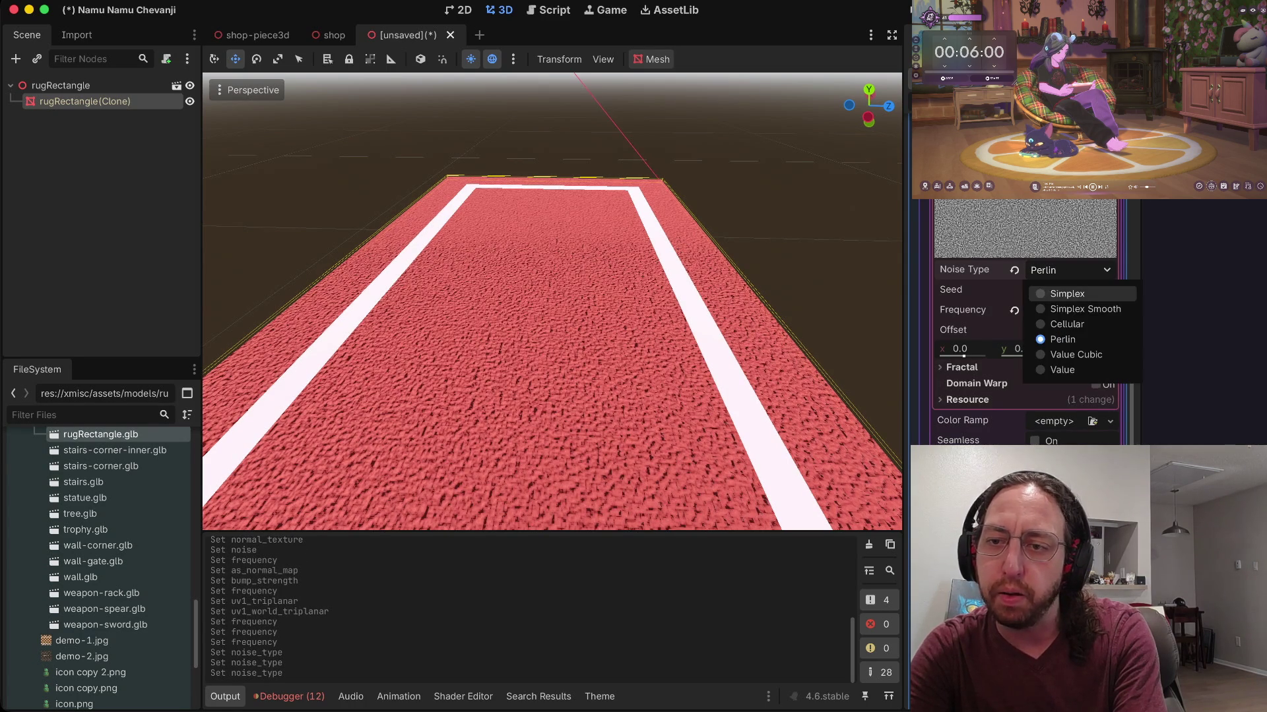
pyautogui.click(1051, 291)
pyautogui.moveTo(1055, 290); pyautogui.dragTo(1088, 290)
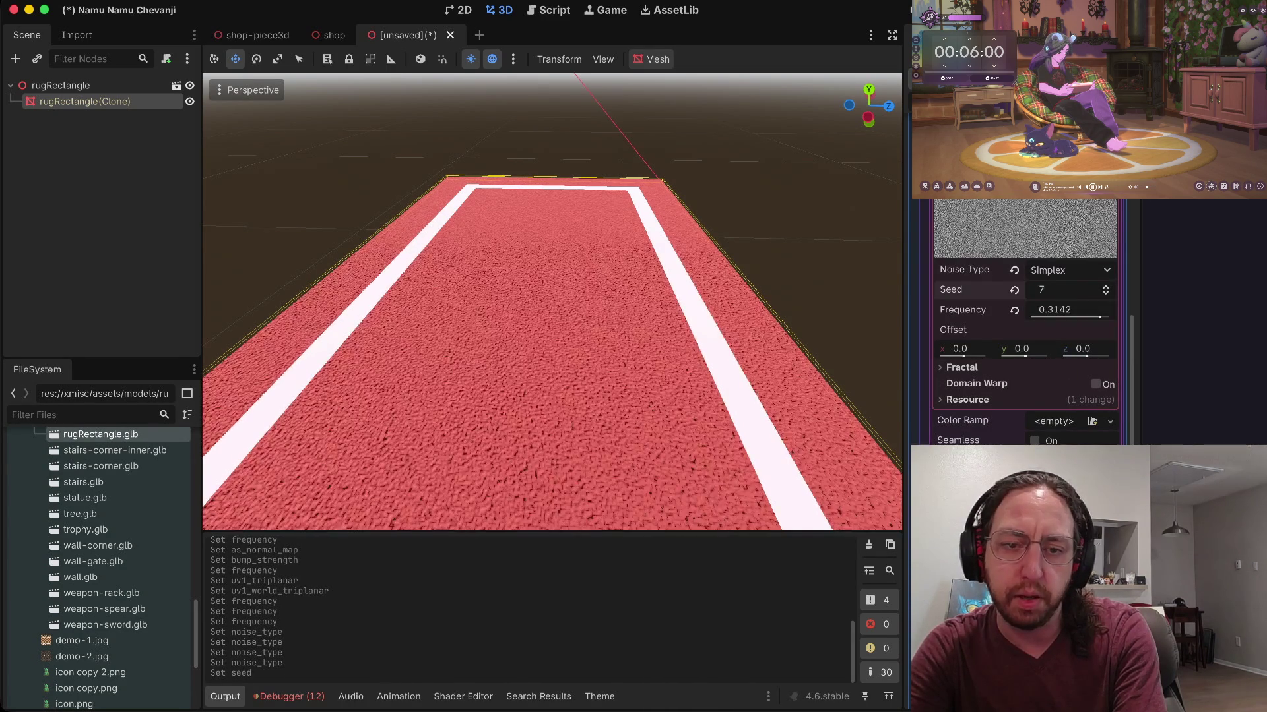
# Step: Drop frequency to 0.0194 and keep Simplex after trying Simplex Smooth and Cellular
pyautogui.scroll(-5, 552, 302)
pyautogui.hscroll(5, 552, 301)
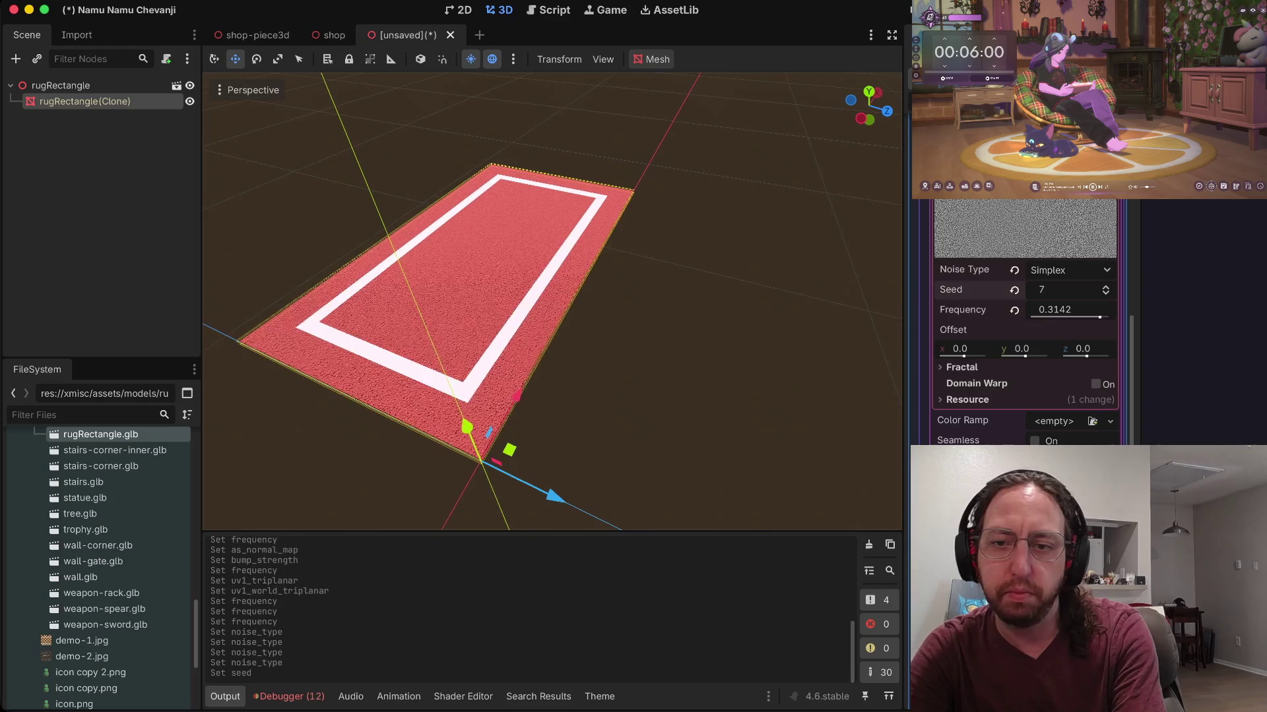
pyautogui.moveTo(1099, 316); pyautogui.dragTo(1076, 317)
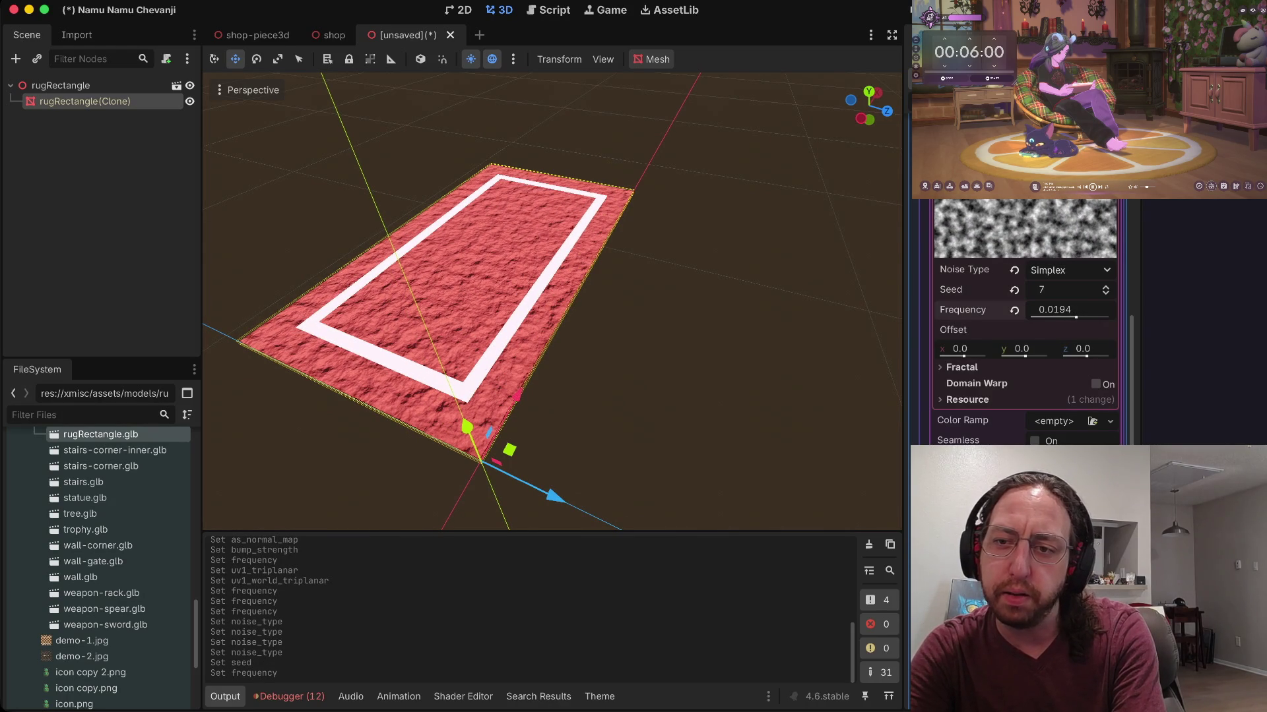
pyautogui.click(1069, 270)
pyautogui.click(1135, 308)
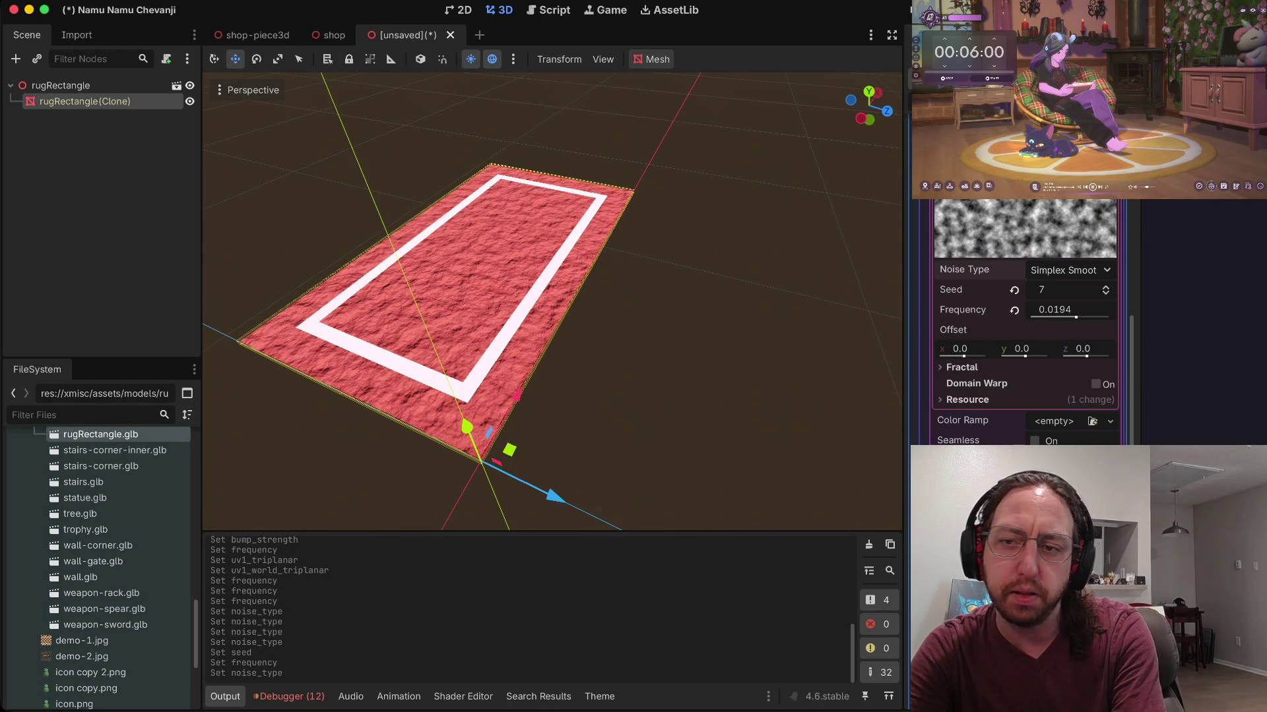
pyautogui.click(1069, 270)
pyautogui.click(1072, 323)
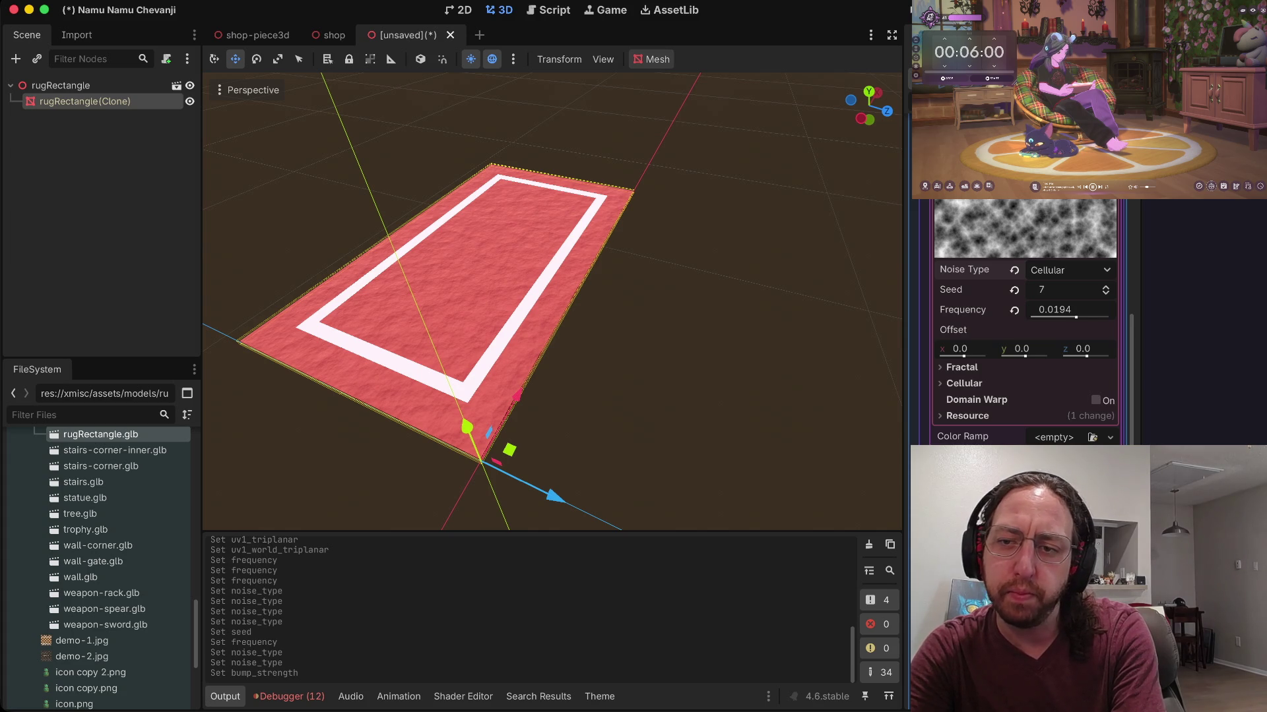
pyautogui.click(1069, 270)
pyautogui.click(1056, 288)
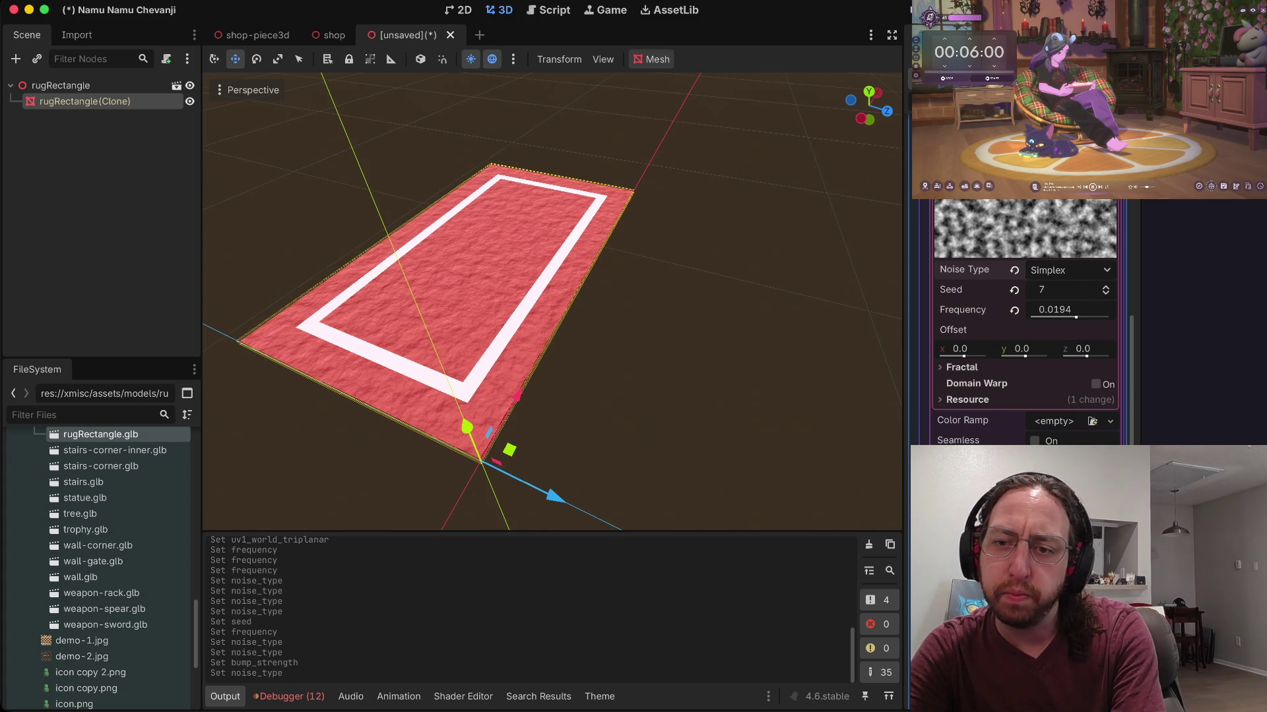
pyautogui.click(962, 367)
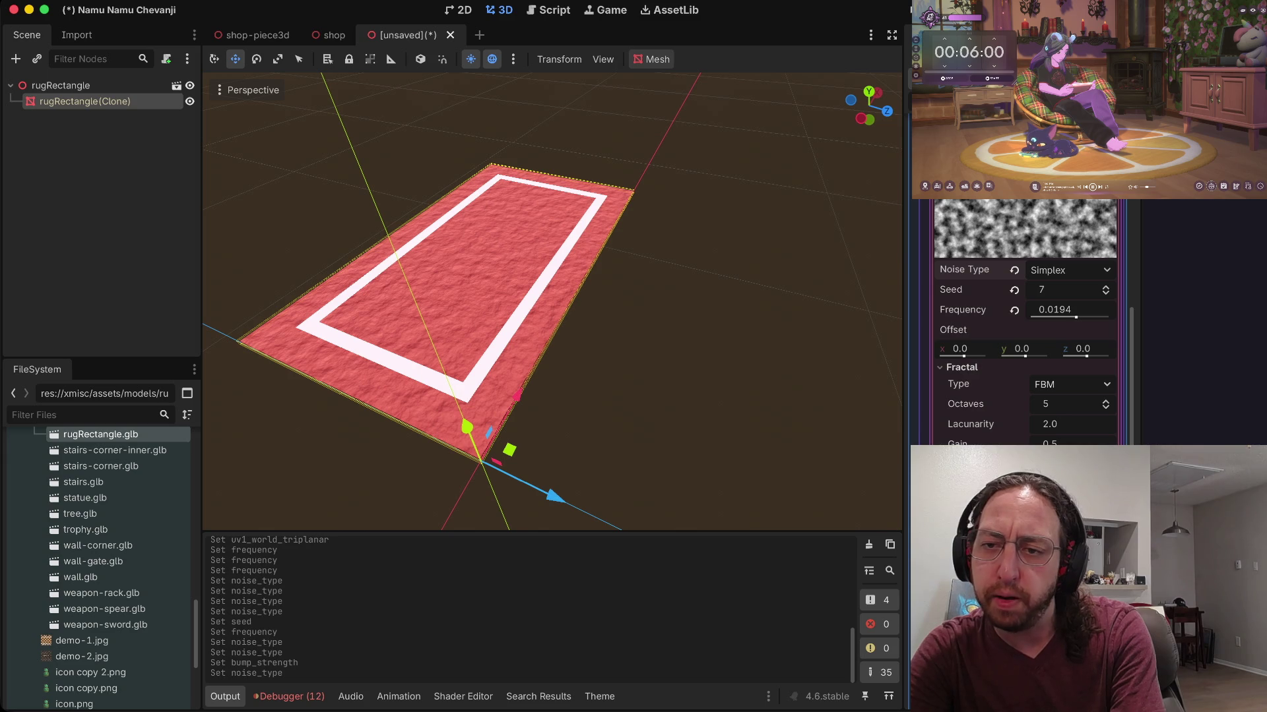
# Step: Try the Ridged, Ping-Pong and None fractal types, then keep FBM
pyautogui.click(1071, 384)
pyautogui.click(1071, 439)
pyautogui.click(1071, 384)
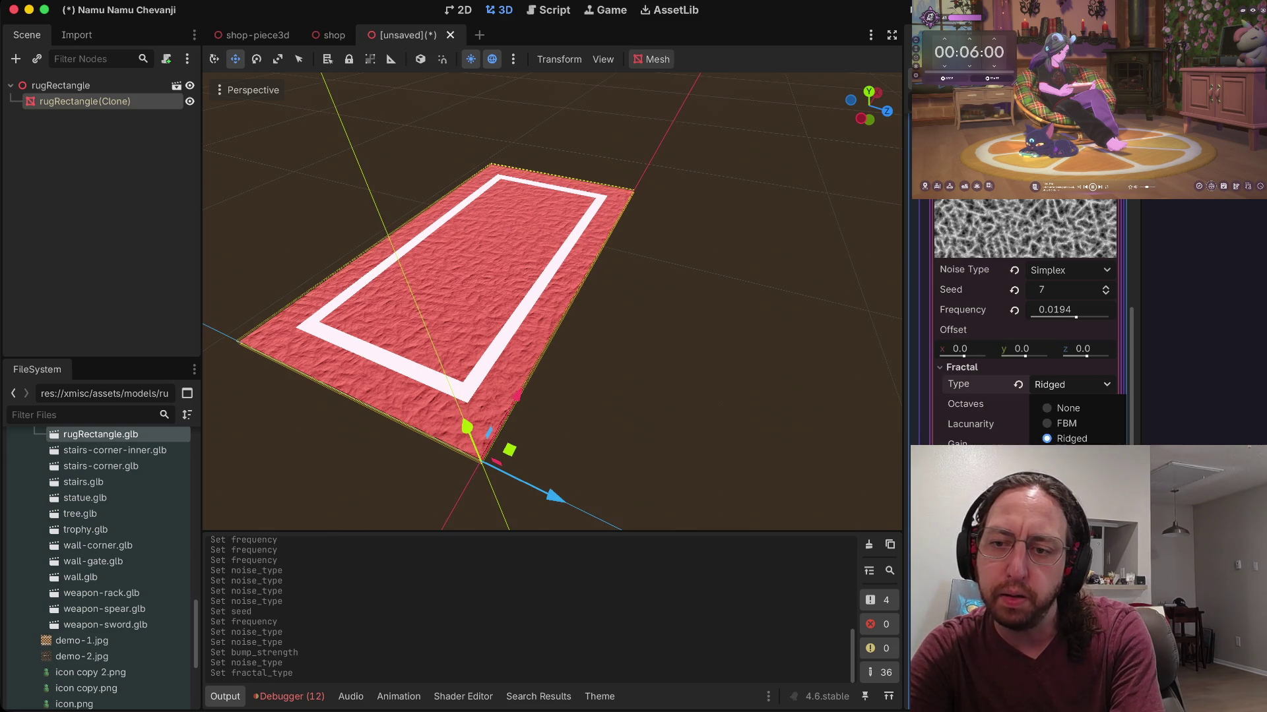
pyautogui.click(1072, 452)
pyautogui.click(1071, 384)
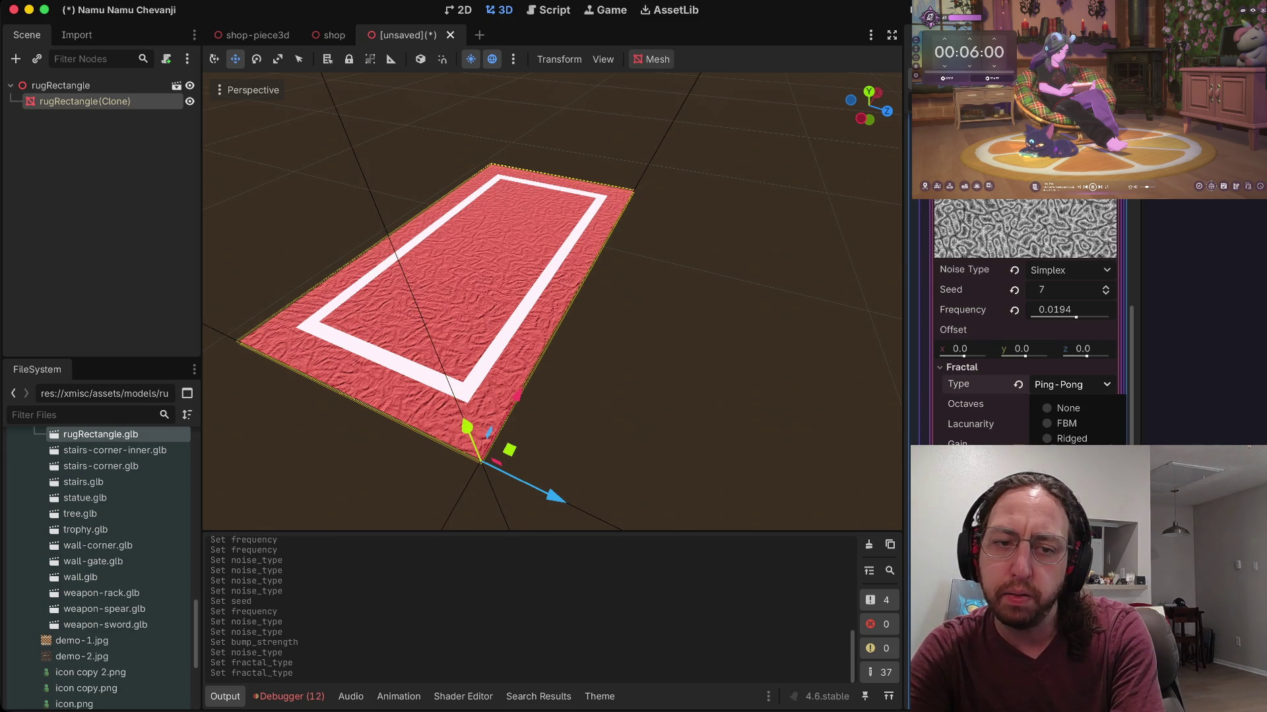
pyautogui.click(1071, 425)
pyautogui.click(1070, 384)
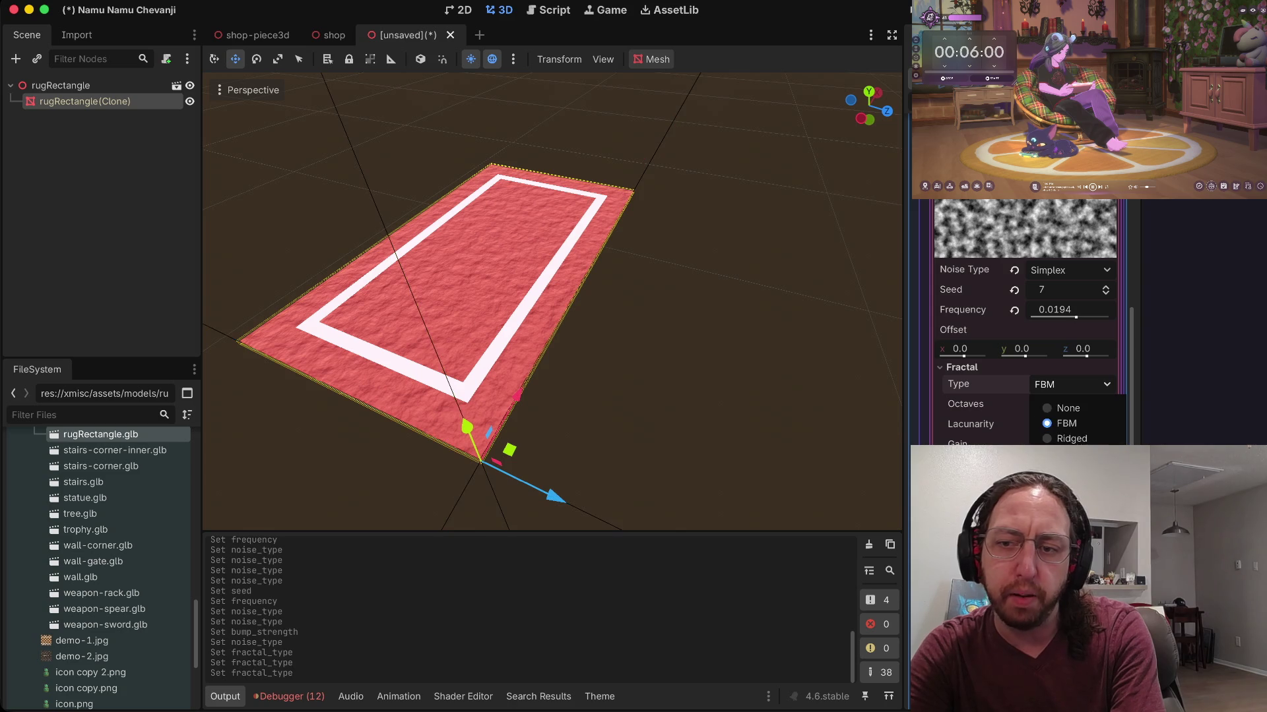
pyautogui.click(1068, 409)
pyautogui.click(1070, 384)
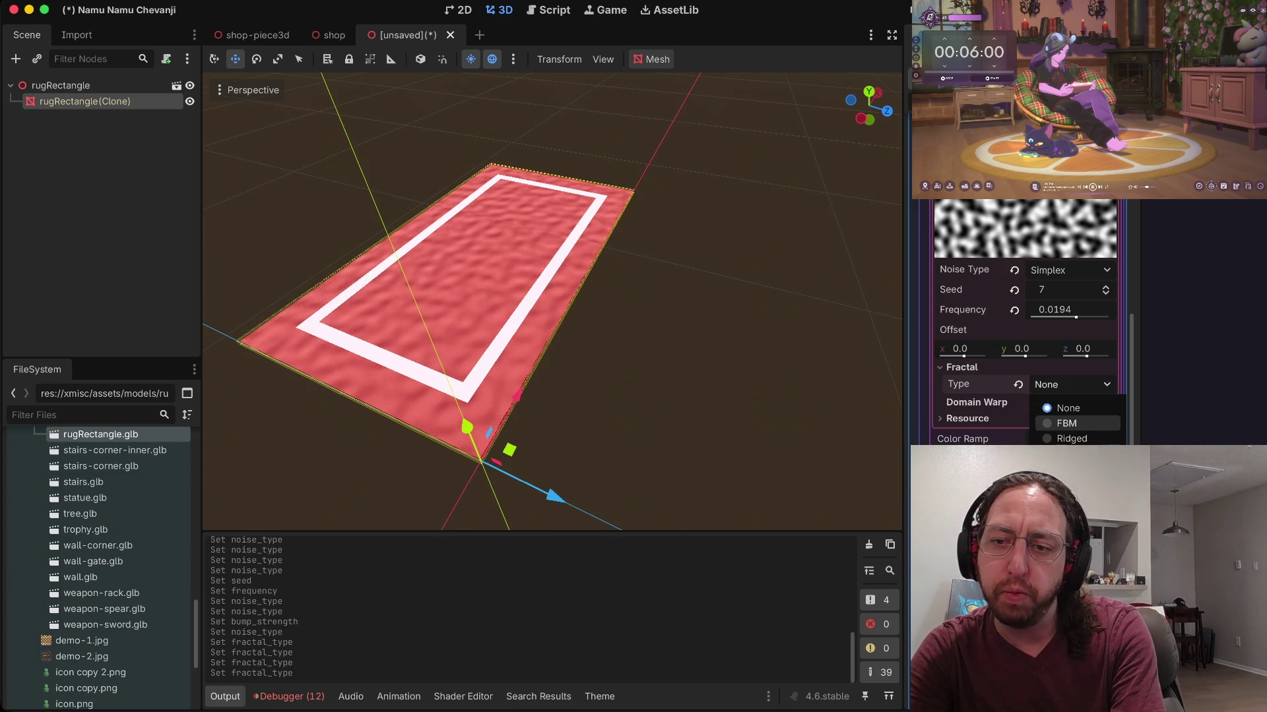
pyautogui.click(1067, 424)
# Step: Set octaves to 5 and lacunarity to 6, and test gains ending at 0.5
pyautogui.click(1105, 401)
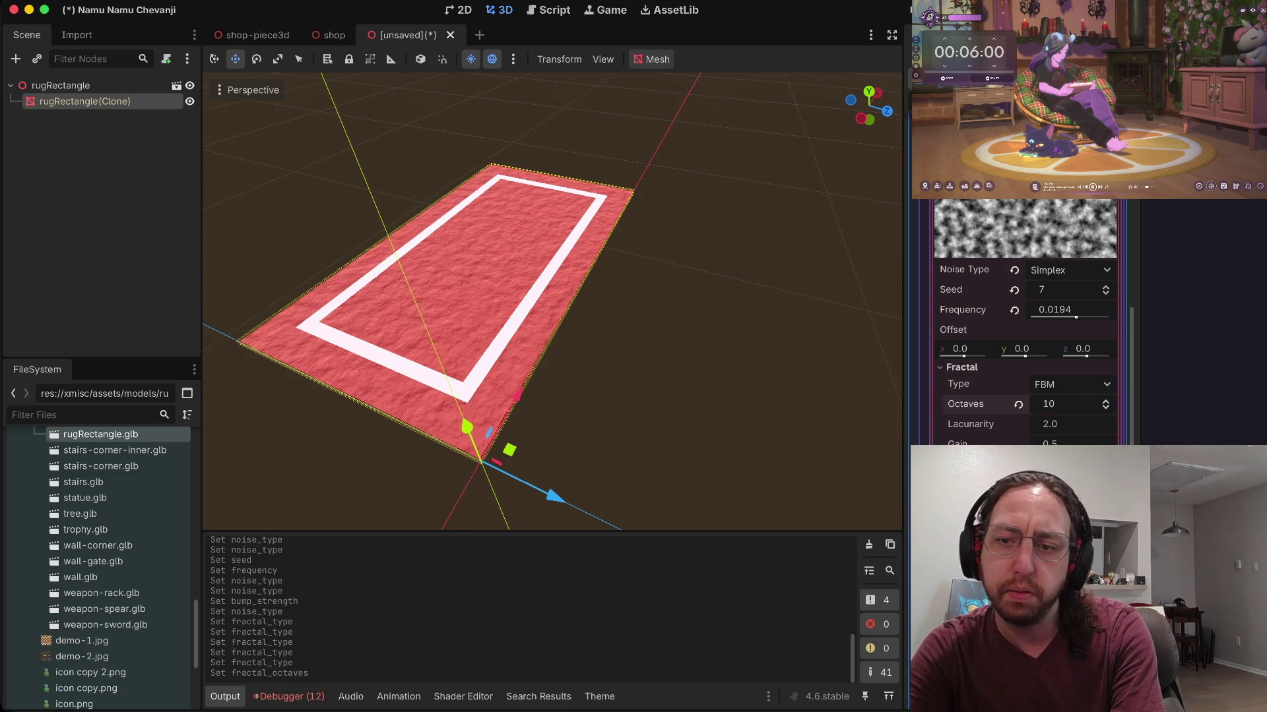
pyautogui.write('5')
pyautogui.press('Tab')
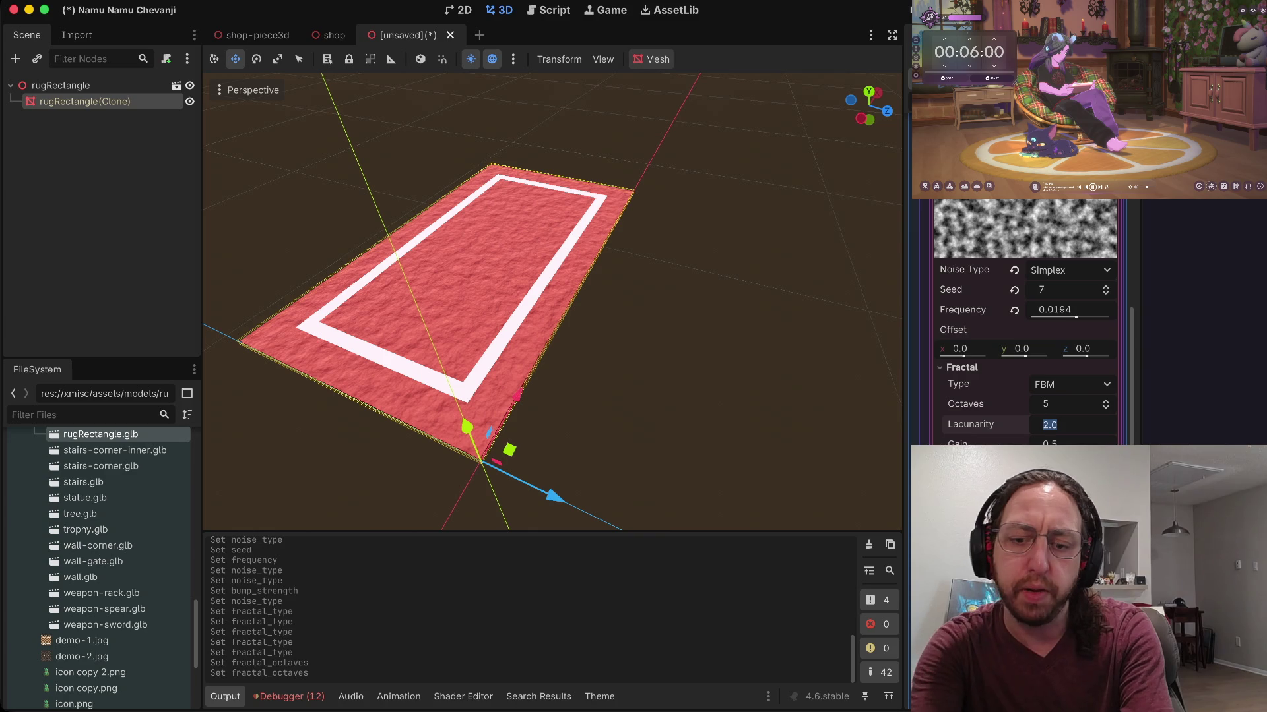
pyautogui.write('6')
pyautogui.press('Tab')
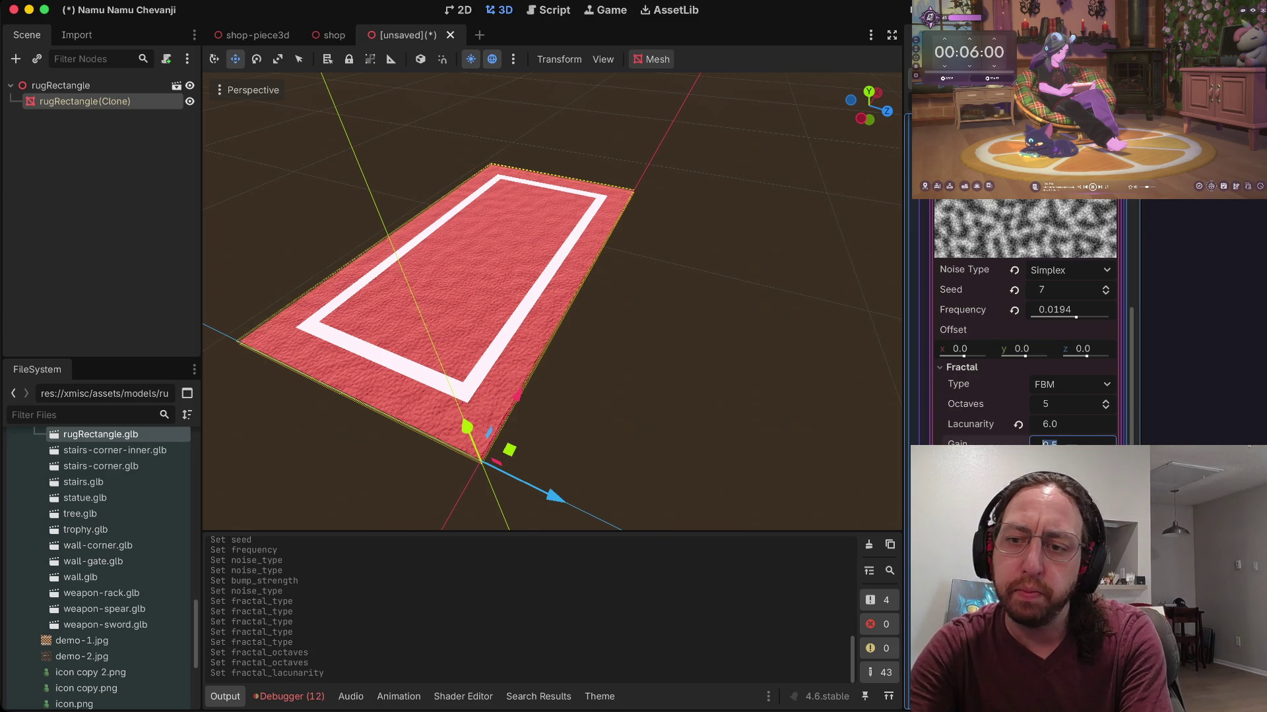
pyautogui.write('1')
pyautogui.press('Return')
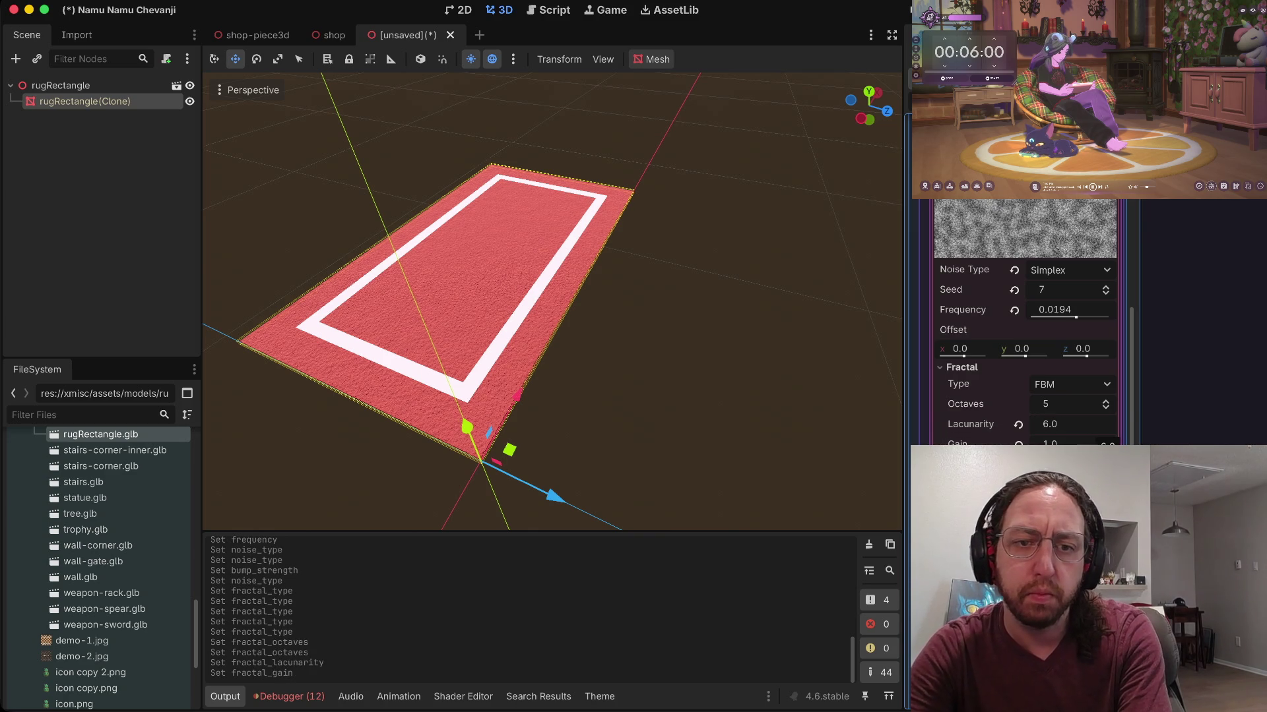
pyautogui.write('2')
pyautogui.press('Return')
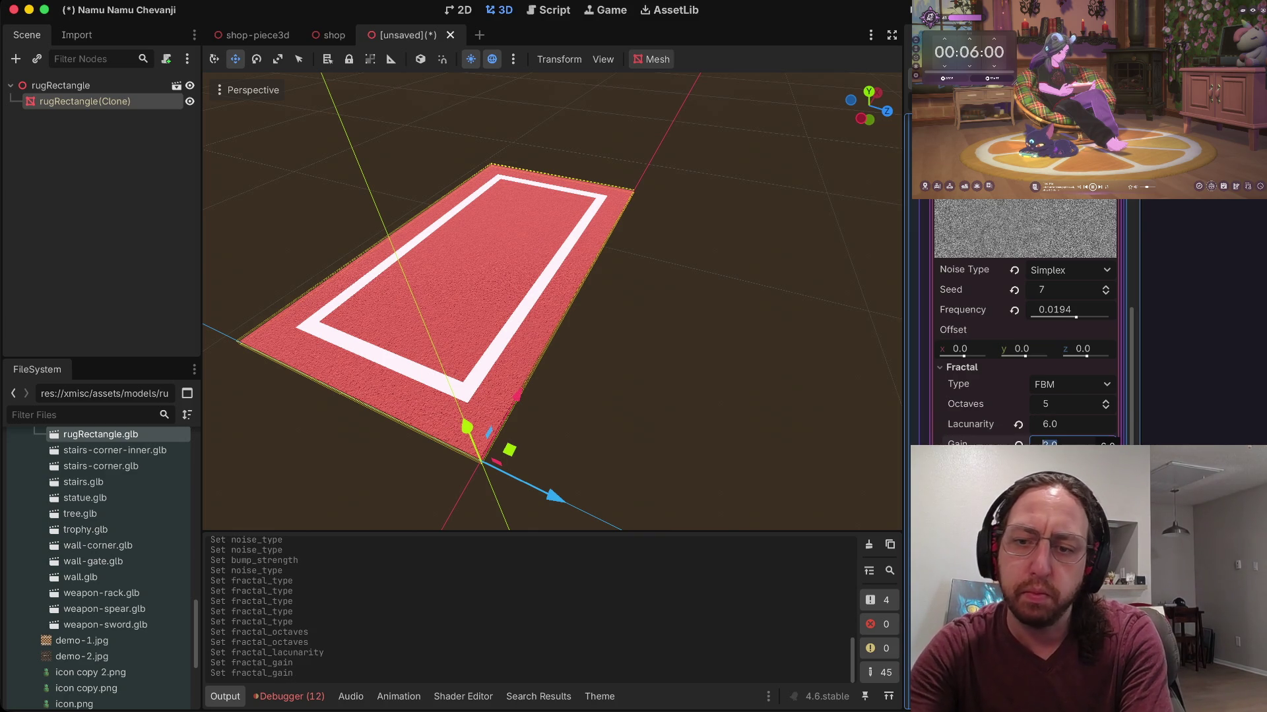
pyautogui.write('0.5')
pyautogui.press('Return')
# Step: Change the fractal lacunarity to 4.0
pyautogui.click(1049, 424)
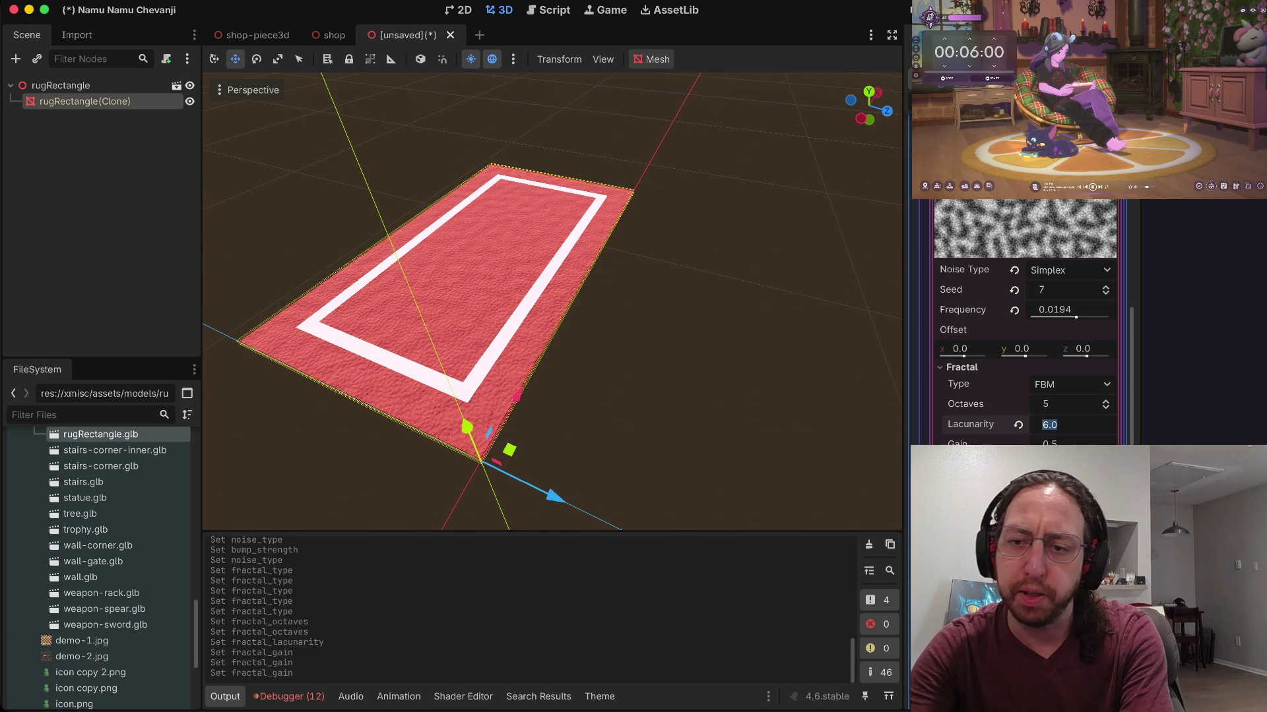
pyautogui.write('1')
pyautogui.press('Return')
pyautogui.write('2')
pyautogui.press('Return')
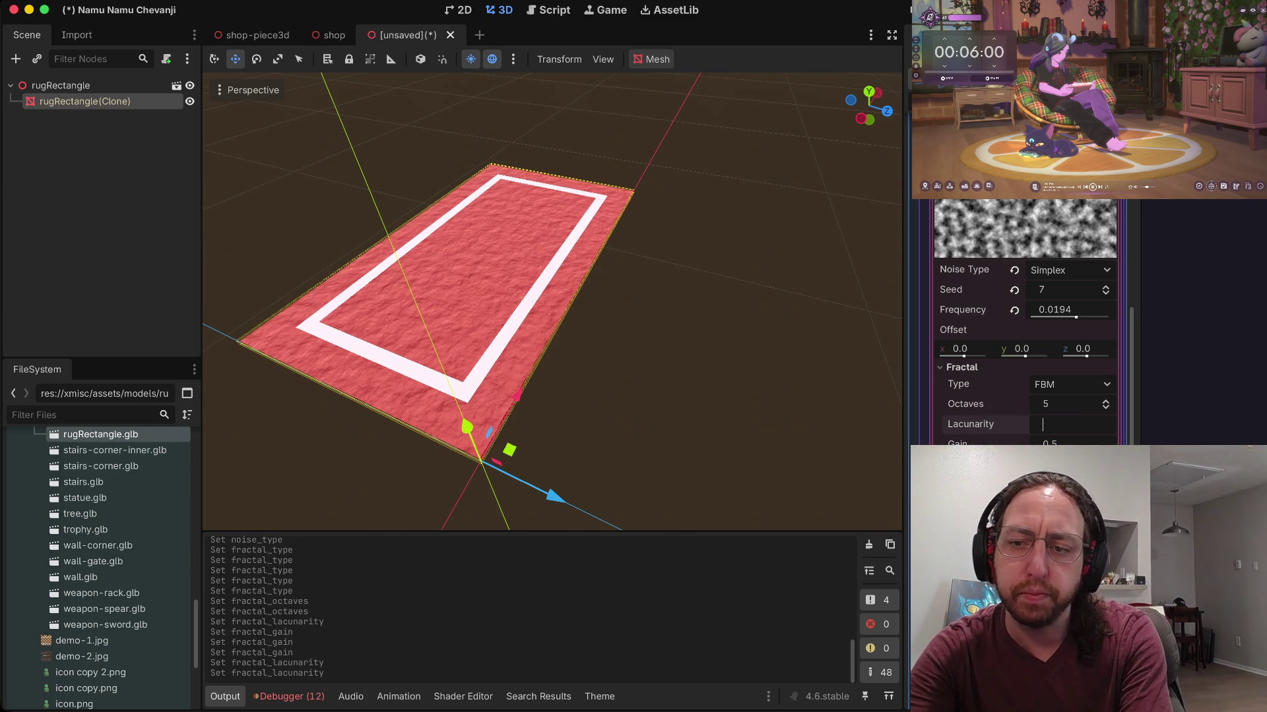
pyautogui.press('Tab')
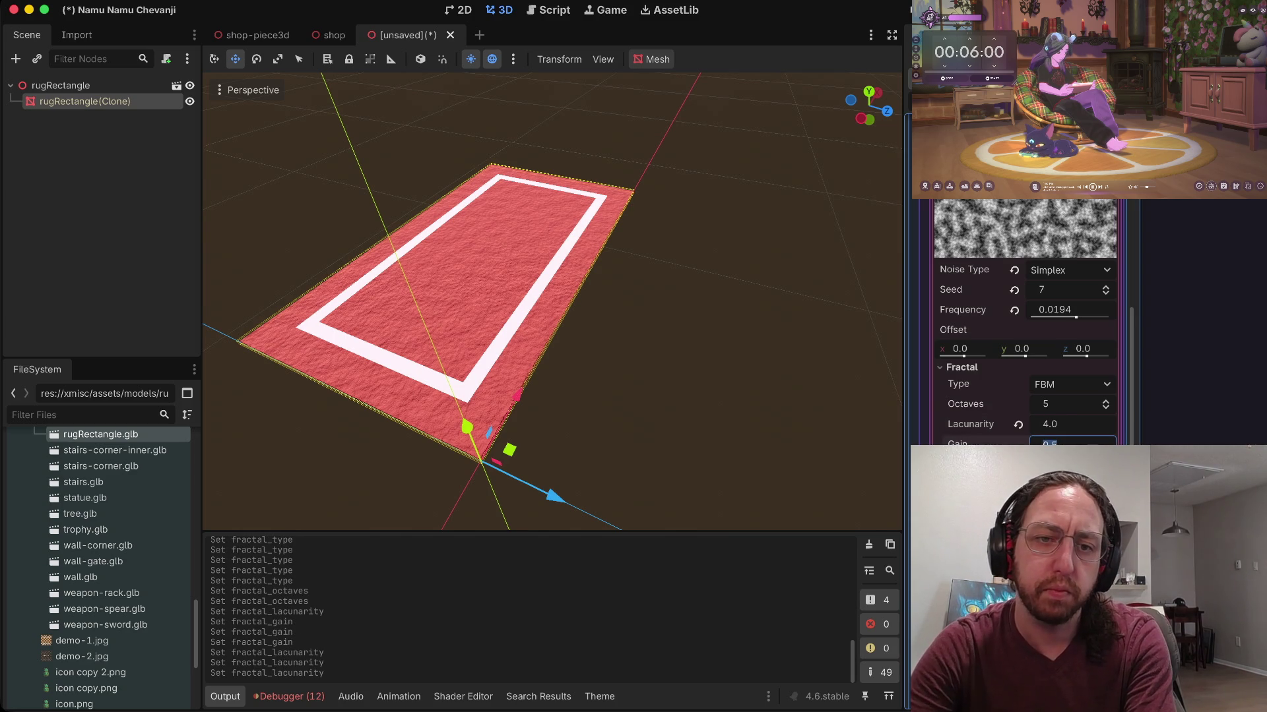
pyautogui.scroll(10, 552, 300)
# Step: Cancel the save prompt, select rugRectangle(Clone) and fold the normal map texture settings
pyautogui.scroll(-10, 552, 301)
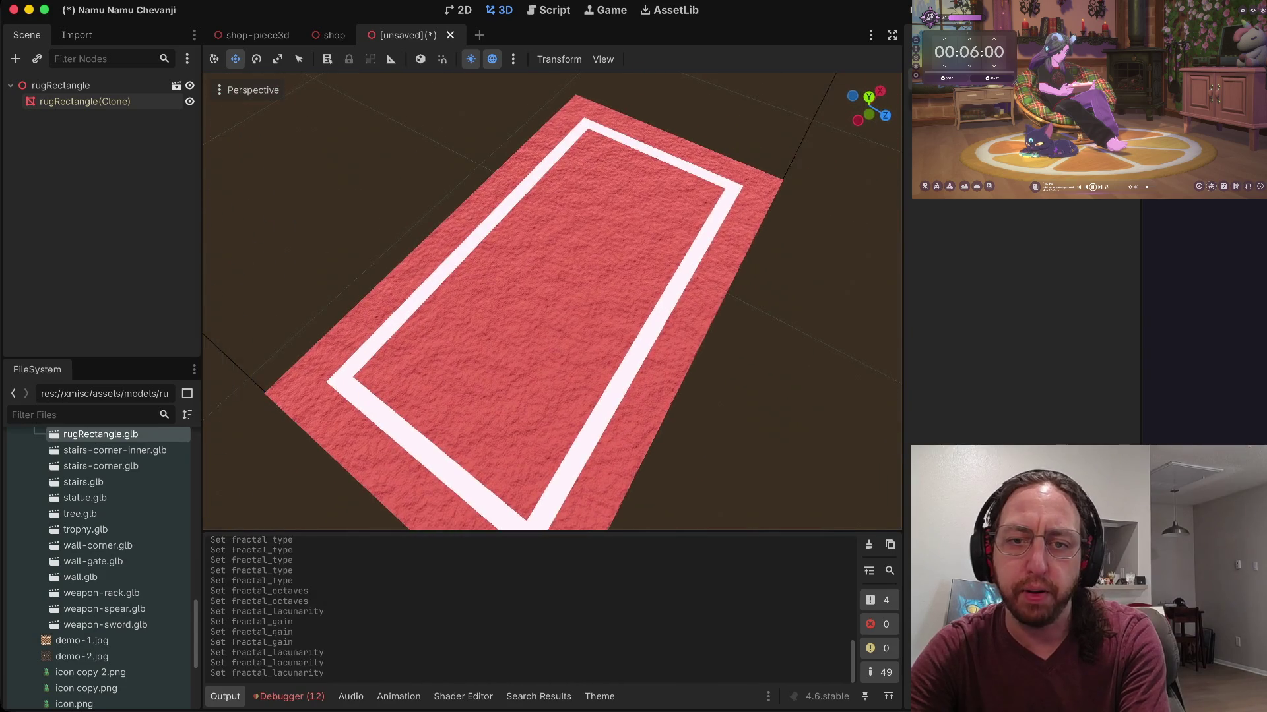
pyautogui.hotkey('ctrl', 's')
pyautogui.click(446, 557)
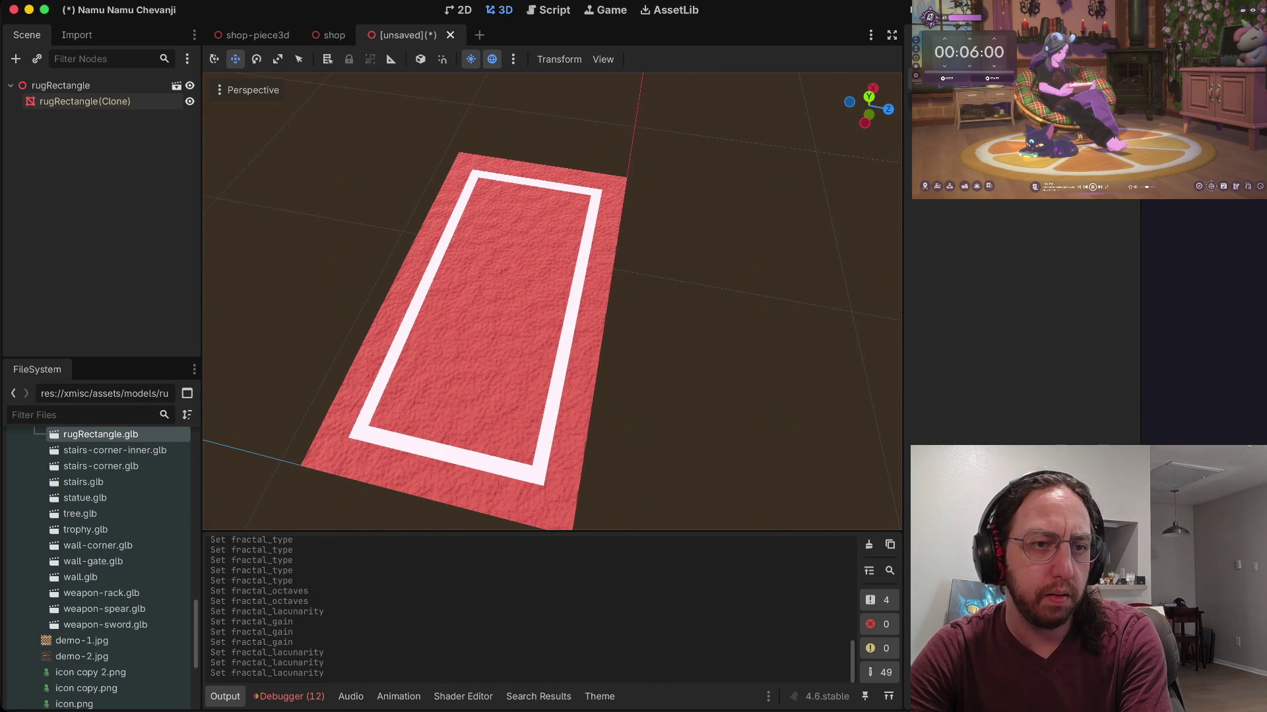
pyautogui.click(84, 101)
pyautogui.scroll(5, 1022, 323)
pyautogui.click(1061, 288)
pyautogui.scroll(3, 1022, 323)
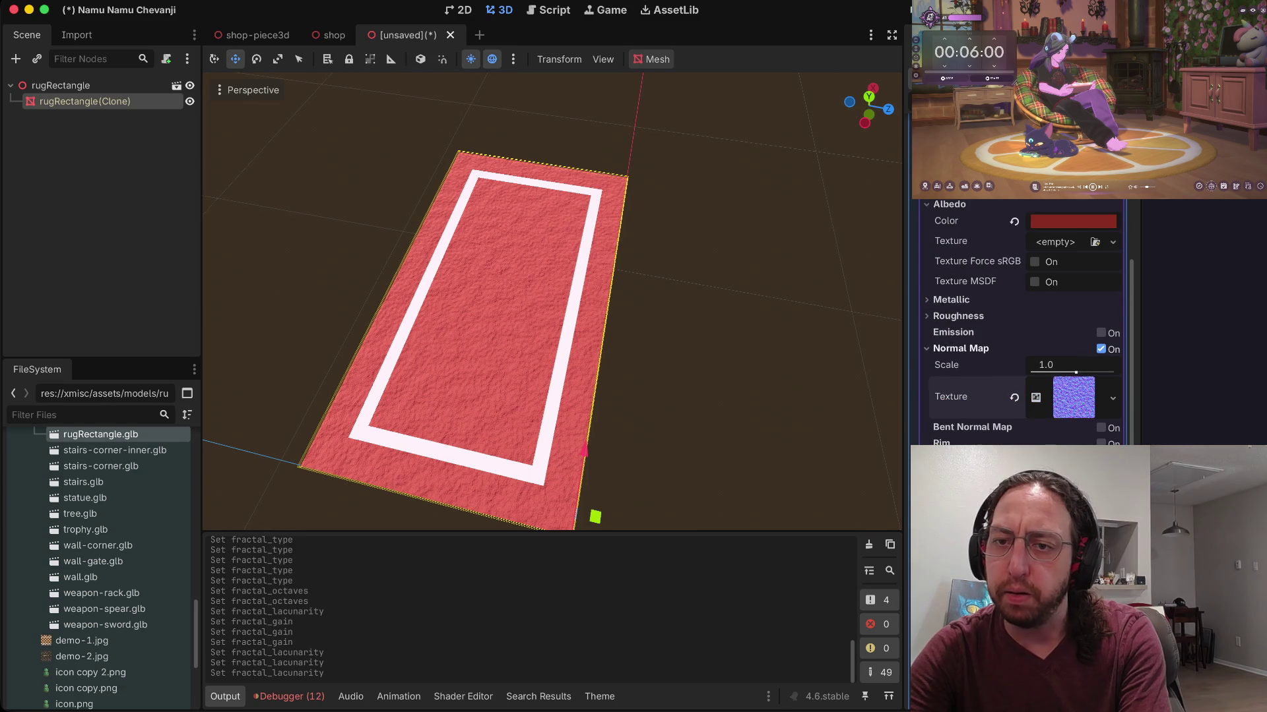
# Step: Test carpet roughness and metallic values, leaving metallic 0.0 and roughness 1.0
pyautogui.click(951, 300)
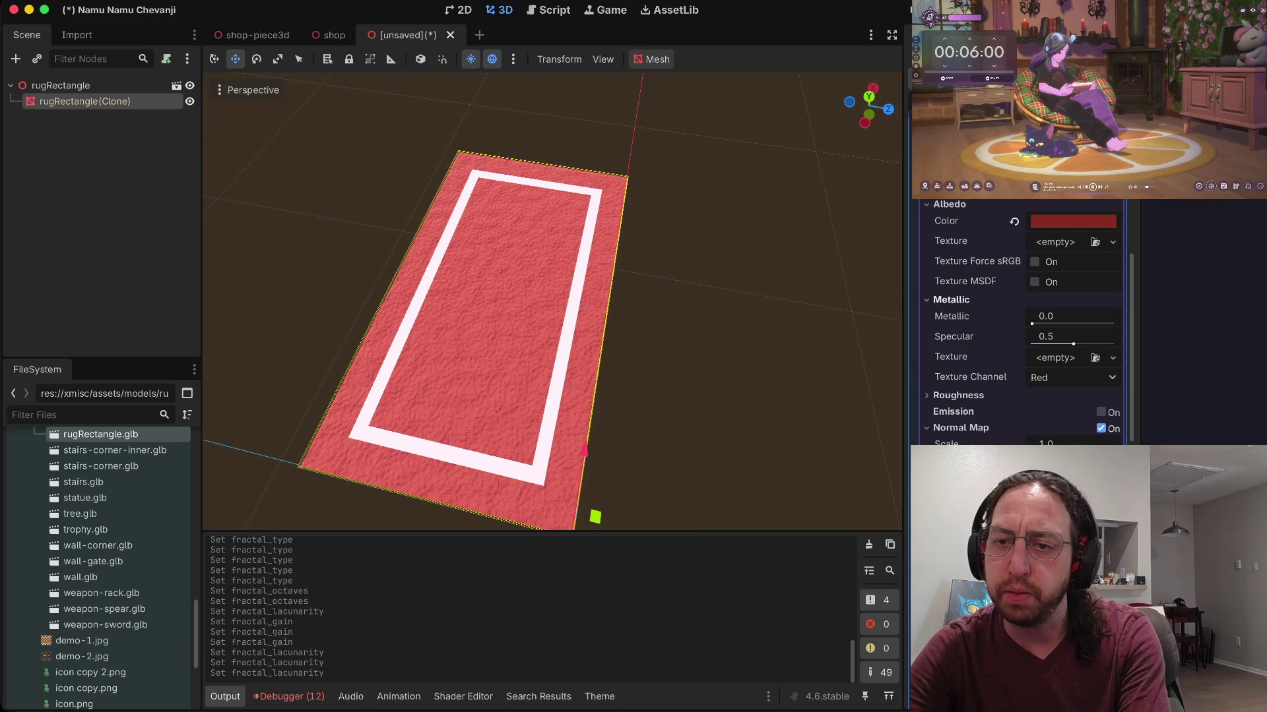
pyautogui.click(958, 395)
pyautogui.moveTo(1115, 420)
pyautogui.mouseDown()
pyautogui.moveTo(1075, 420)
pyautogui.moveTo(1114, 419)
pyautogui.mouseUp()
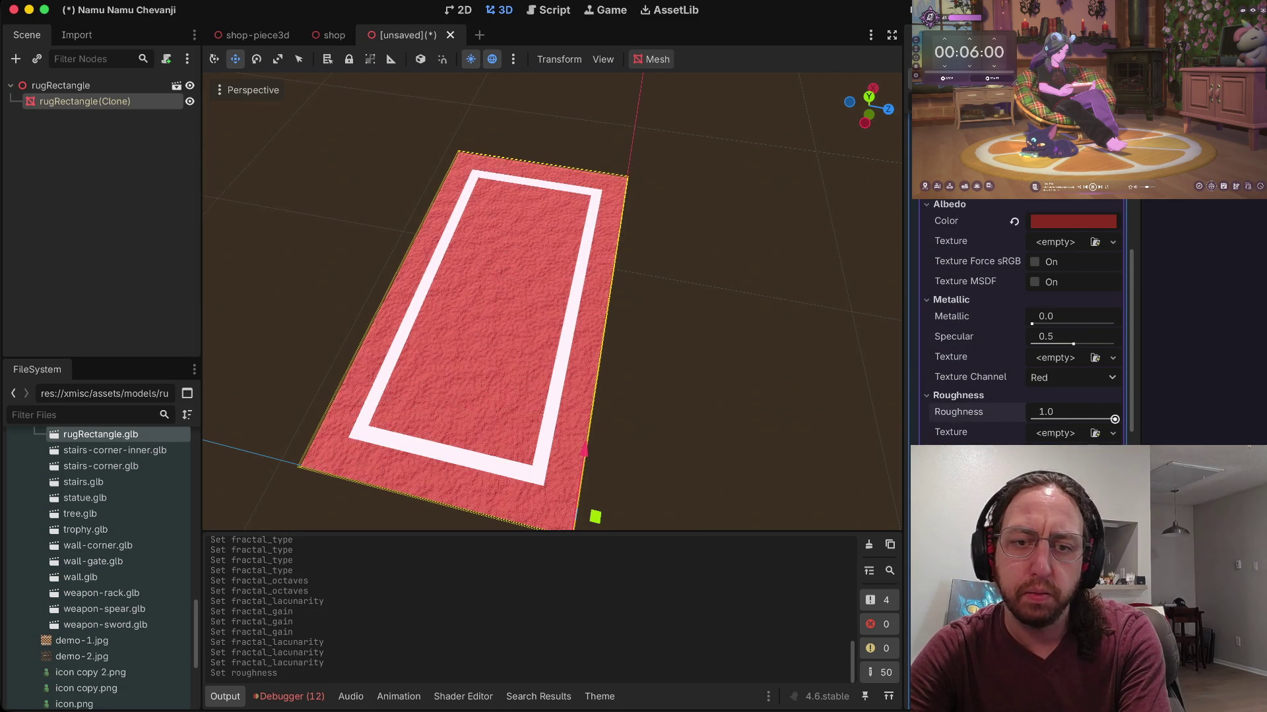
pyautogui.moveTo(1055, 318)
pyautogui.mouseDown()
pyautogui.moveTo(1115, 317)
pyautogui.moveTo(1032, 317)
pyautogui.moveTo(1072, 343)
pyautogui.mouseUp()
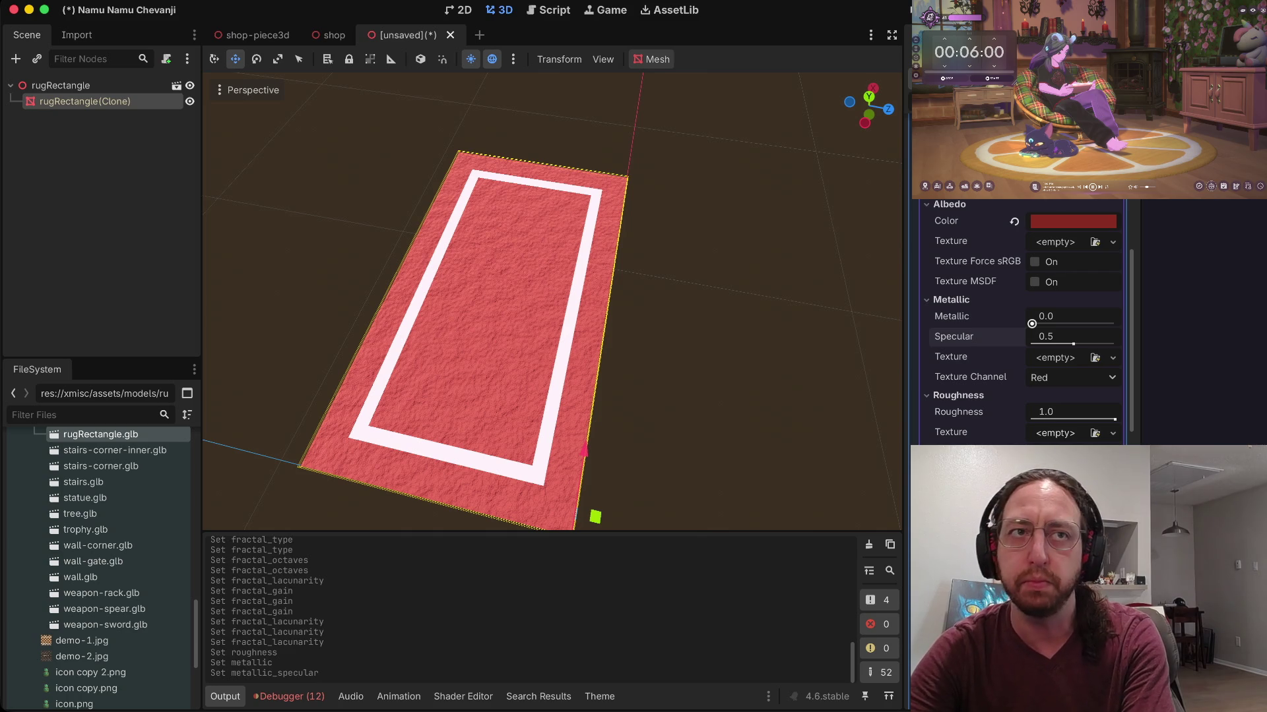
# Step: Try Per-Vertex shading on the carpet material, then restore Per-Pixel
pyautogui.scroll(4, 1055, 324)
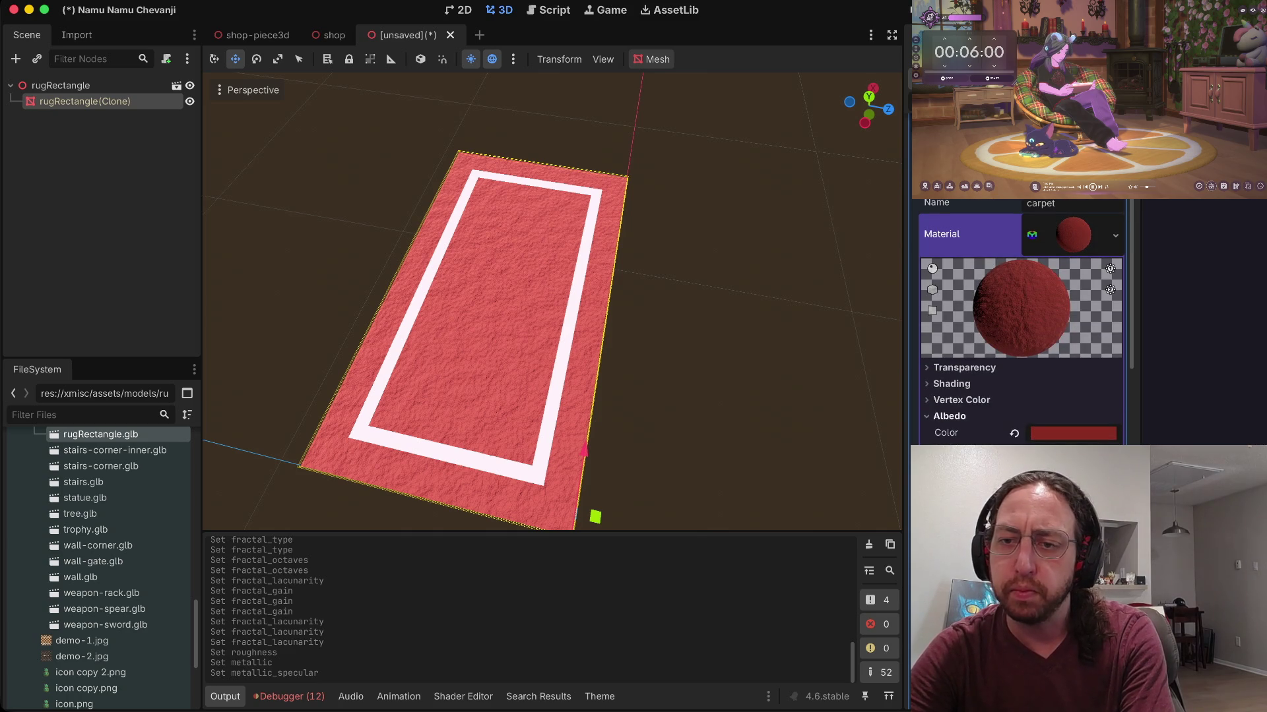
pyautogui.click(949, 416)
pyautogui.click(951, 384)
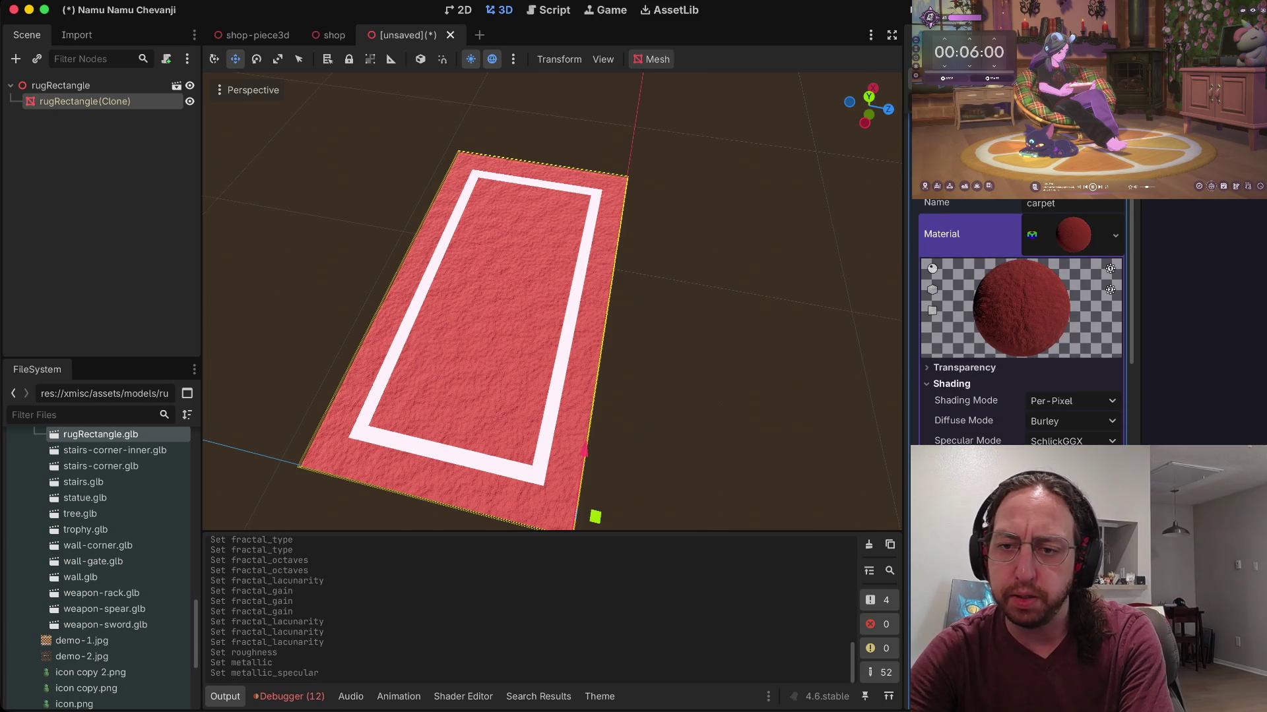
pyautogui.click(1072, 401)
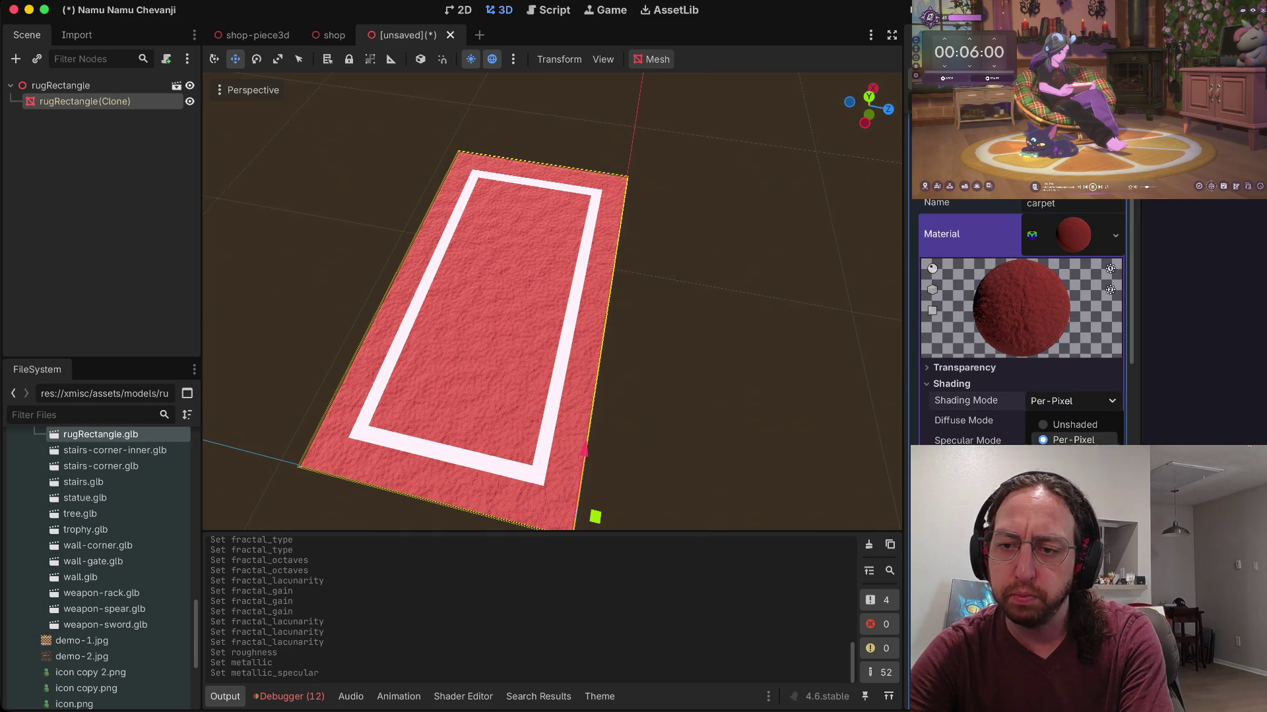
pyautogui.click(1072, 455)
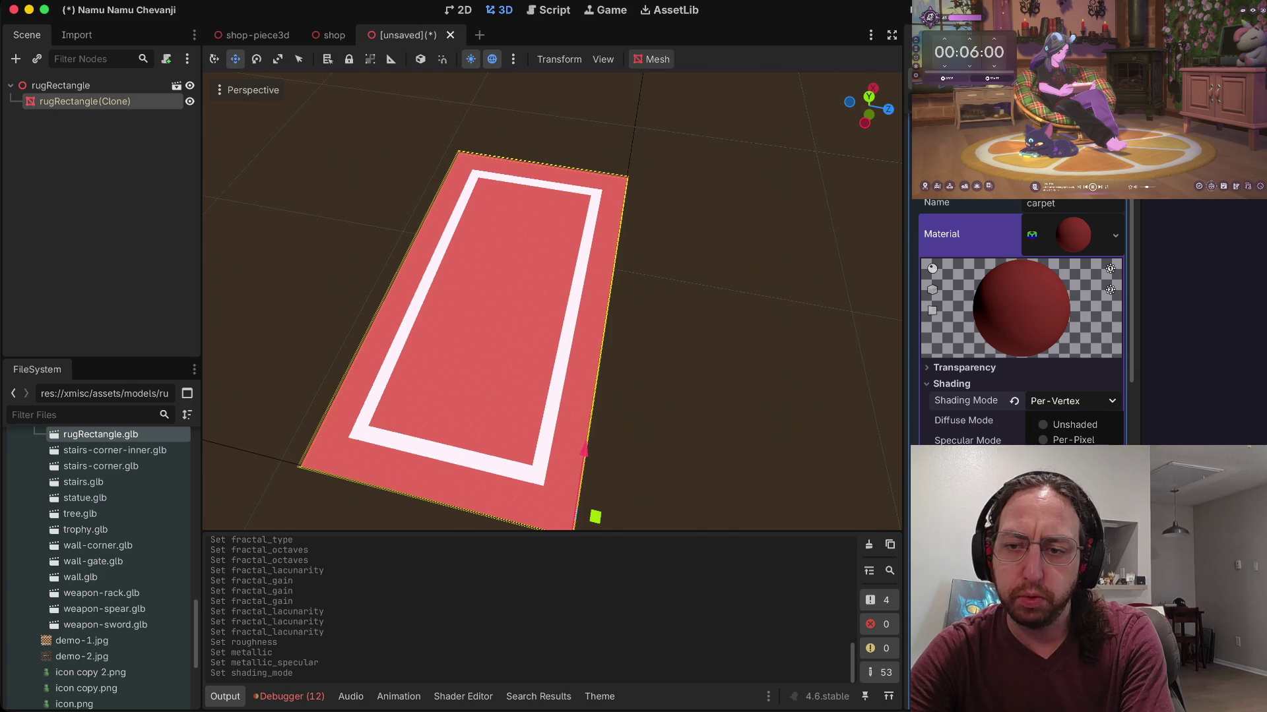
pyautogui.click(1072, 440)
# Step: Collapse the carpet material and expand Surface 1's carpetDarker material
pyautogui.click(969, 235)
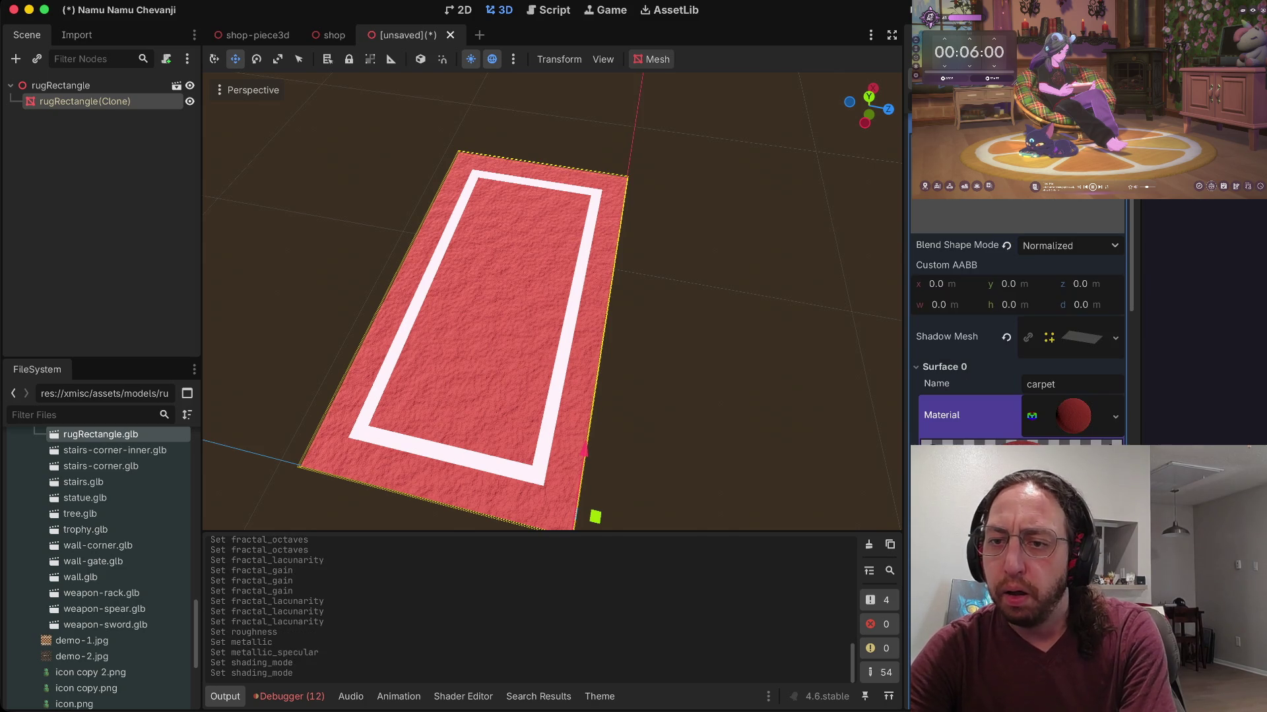
pyautogui.scroll(-4, 1018, 323)
pyautogui.click(1083, 367)
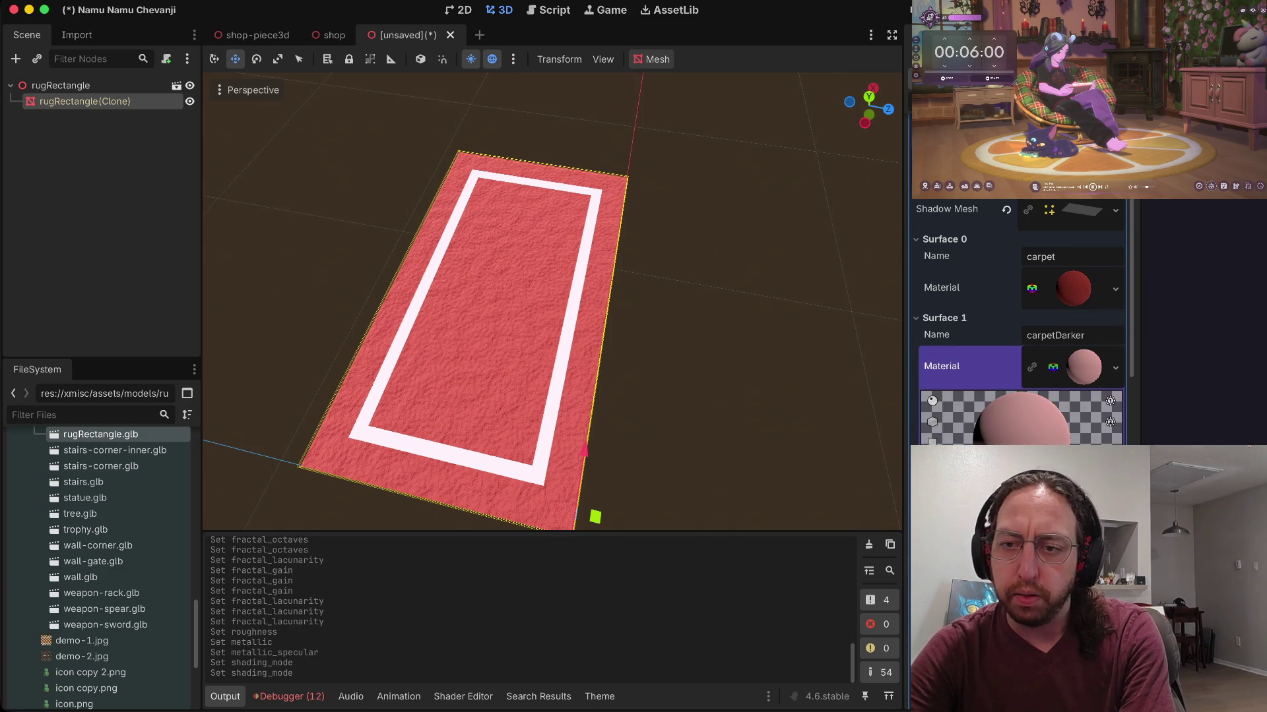
# Step: Replace the border surface's material with a new StandardMaterial3D
pyautogui.click(1115, 368)
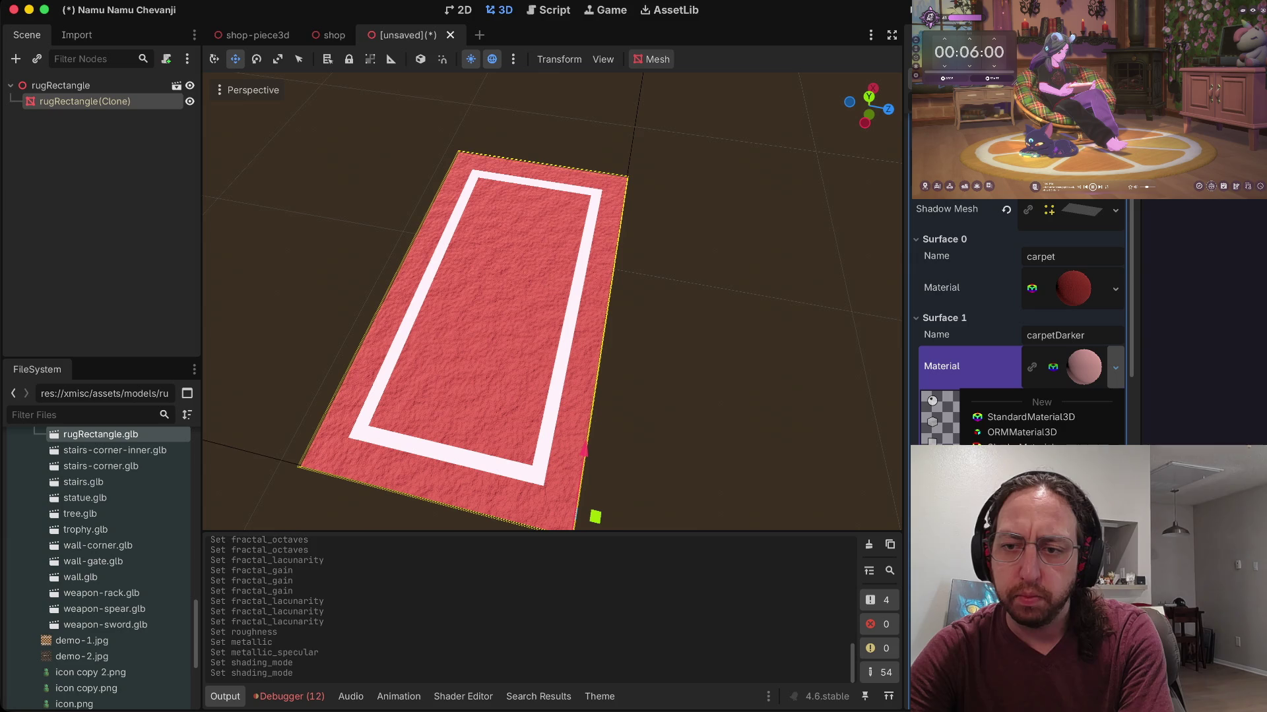
pyautogui.click(1029, 515)
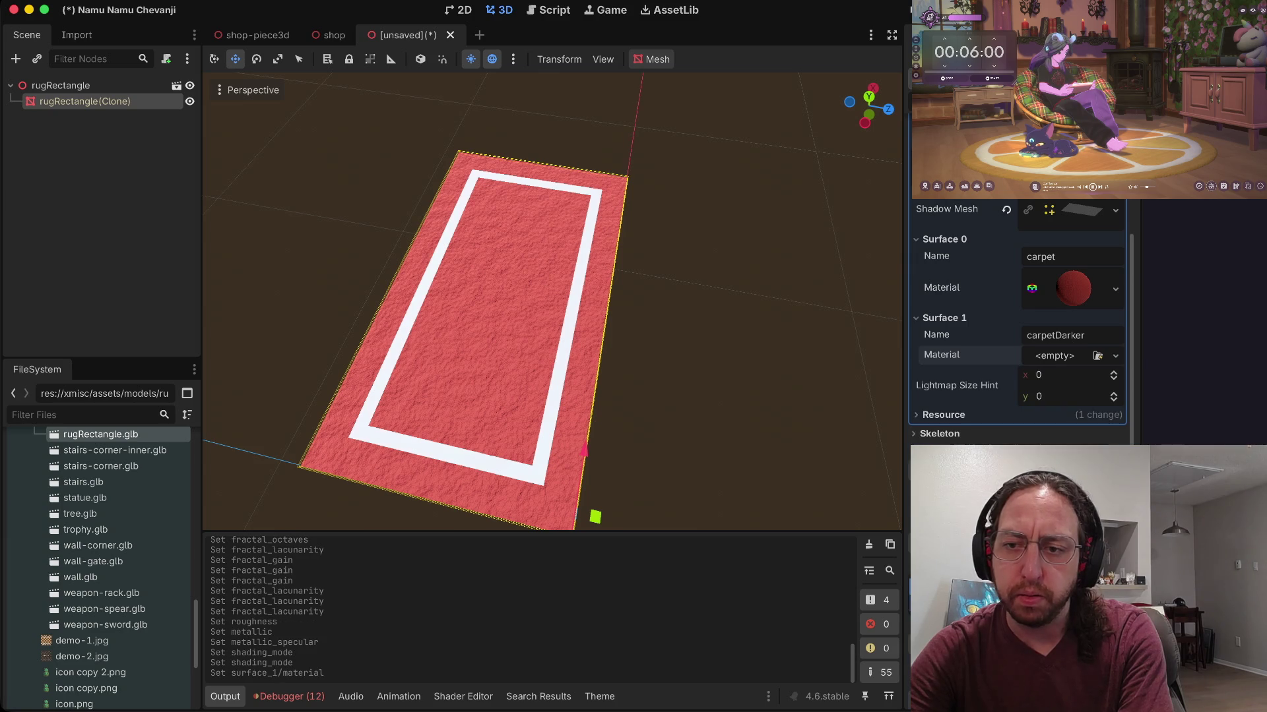
pyautogui.click(1115, 356)
pyautogui.click(1057, 394)
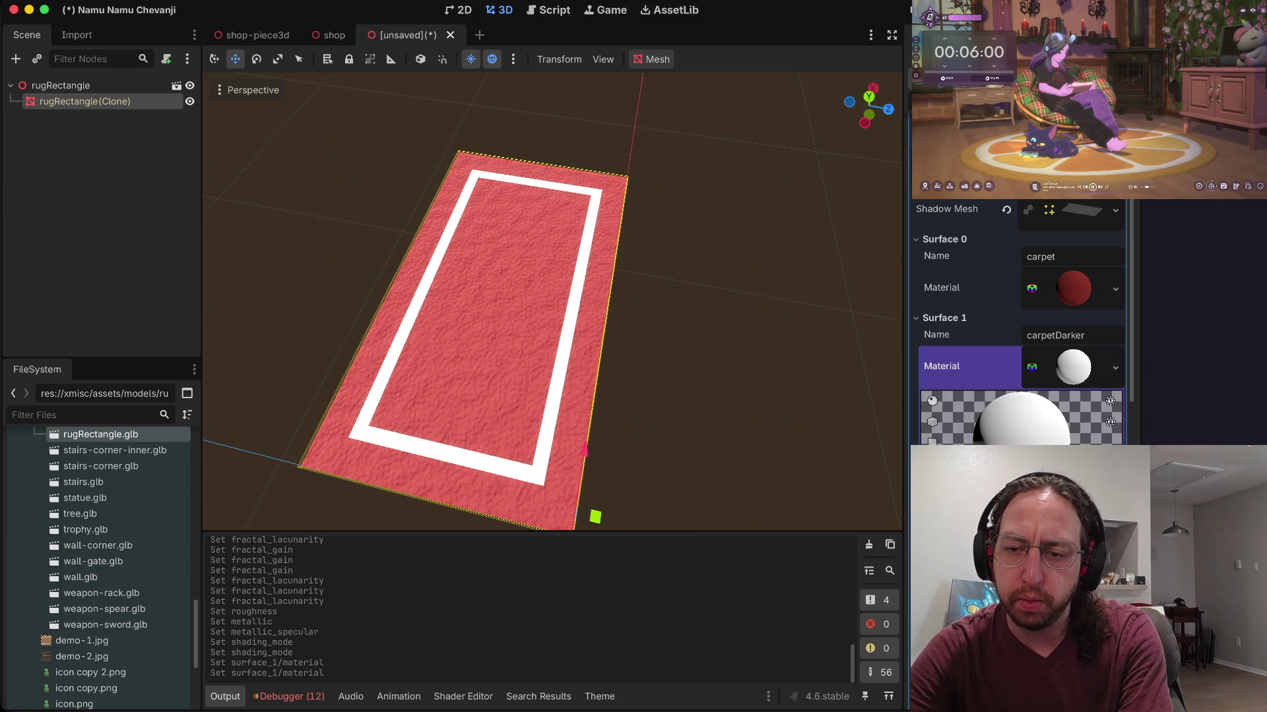
# Step: Set the border albedo colour to orange (R202 G89 B56) and save the scene
pyautogui.click(1072, 528)
pyautogui.click(970, 501)
pyautogui.click(1094, 276)
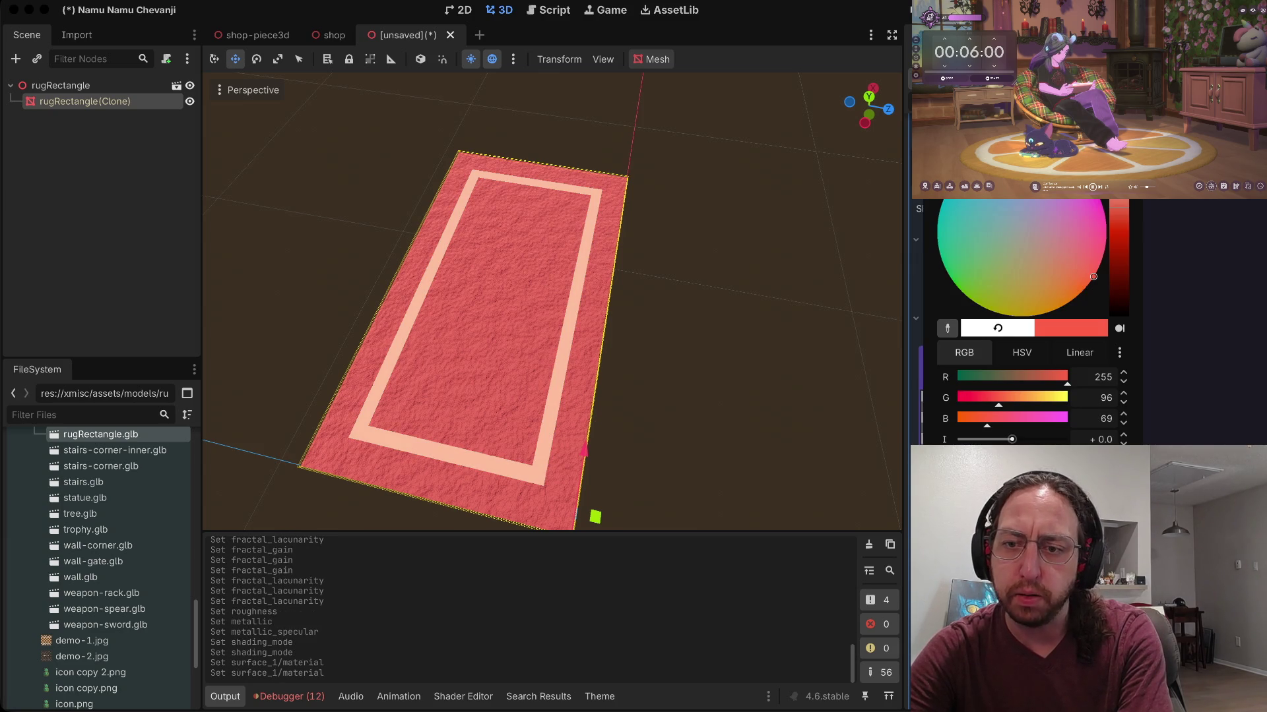
pyautogui.moveTo(1093, 277); pyautogui.dragTo(1088, 283)
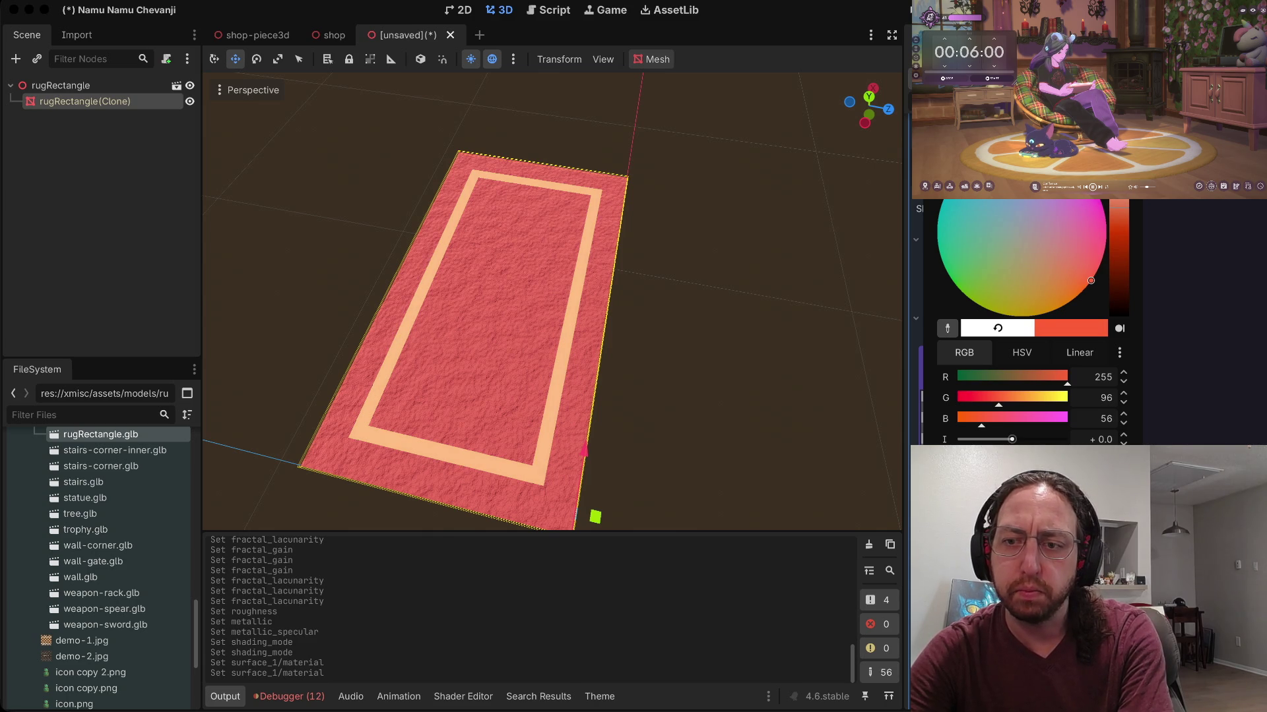
pyautogui.click(1043, 377)
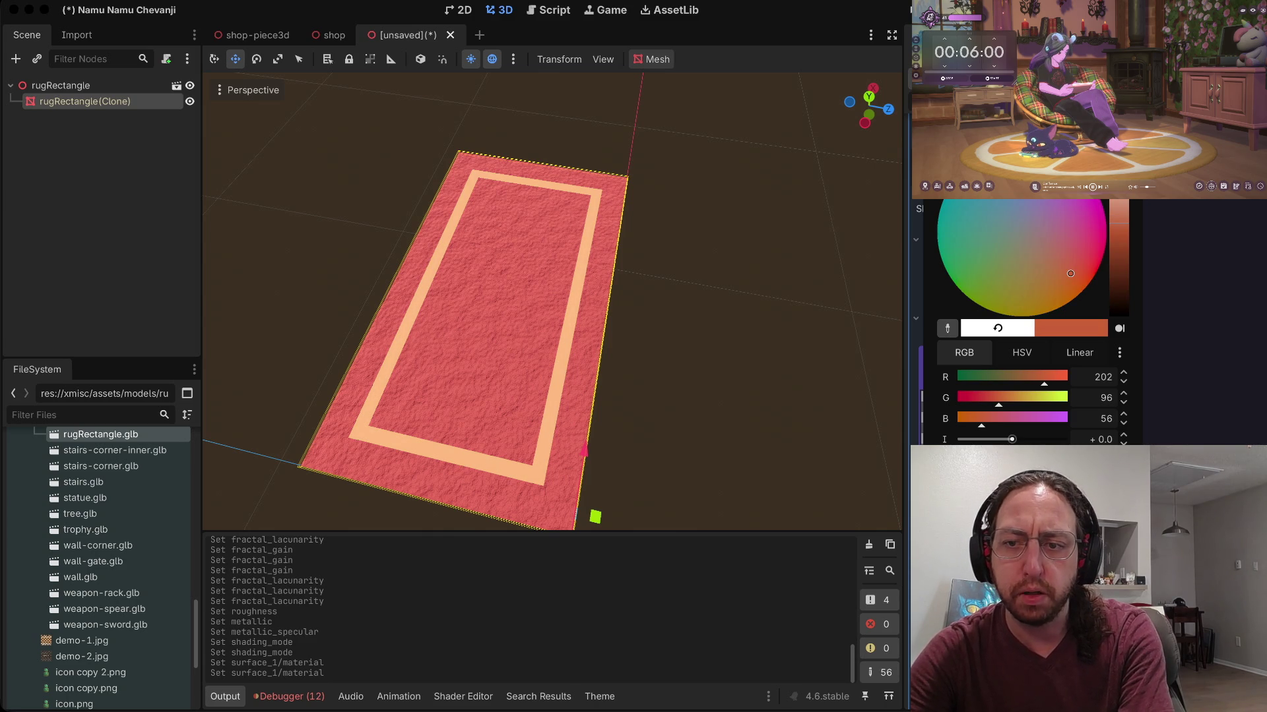
pyautogui.moveTo(1070, 273); pyautogui.dragTo(1074, 271)
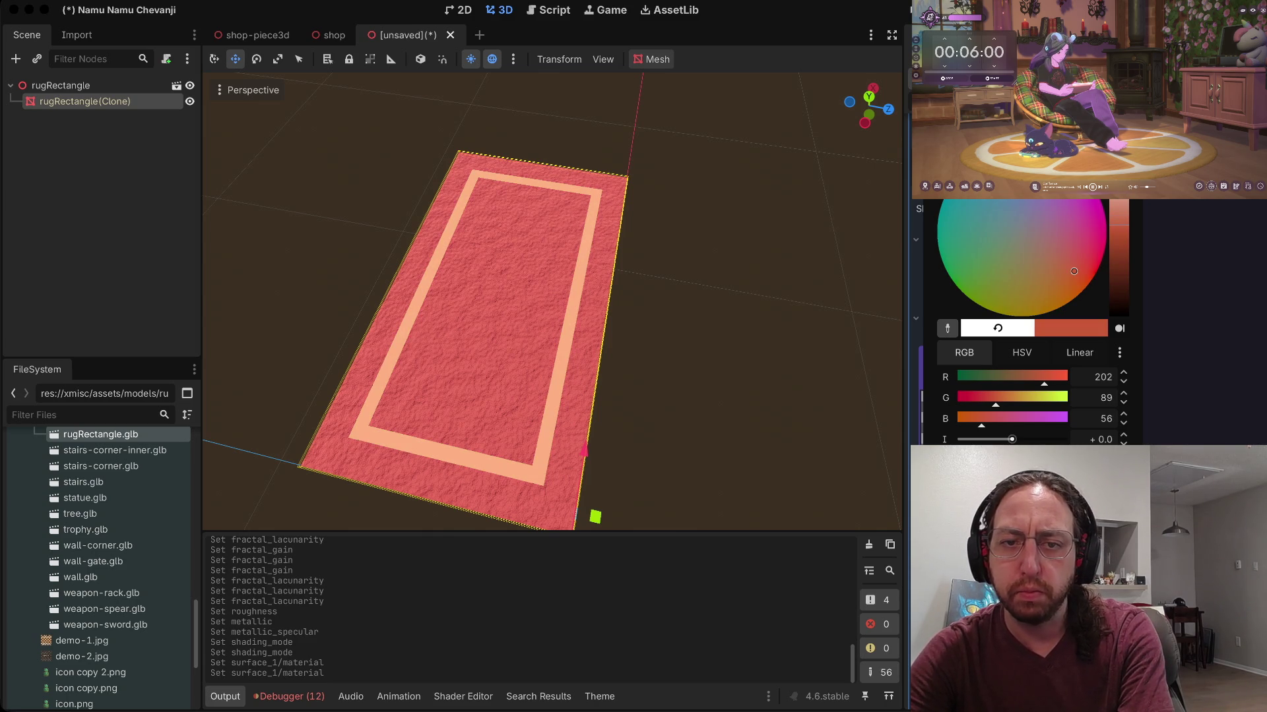
pyautogui.press('Escape')
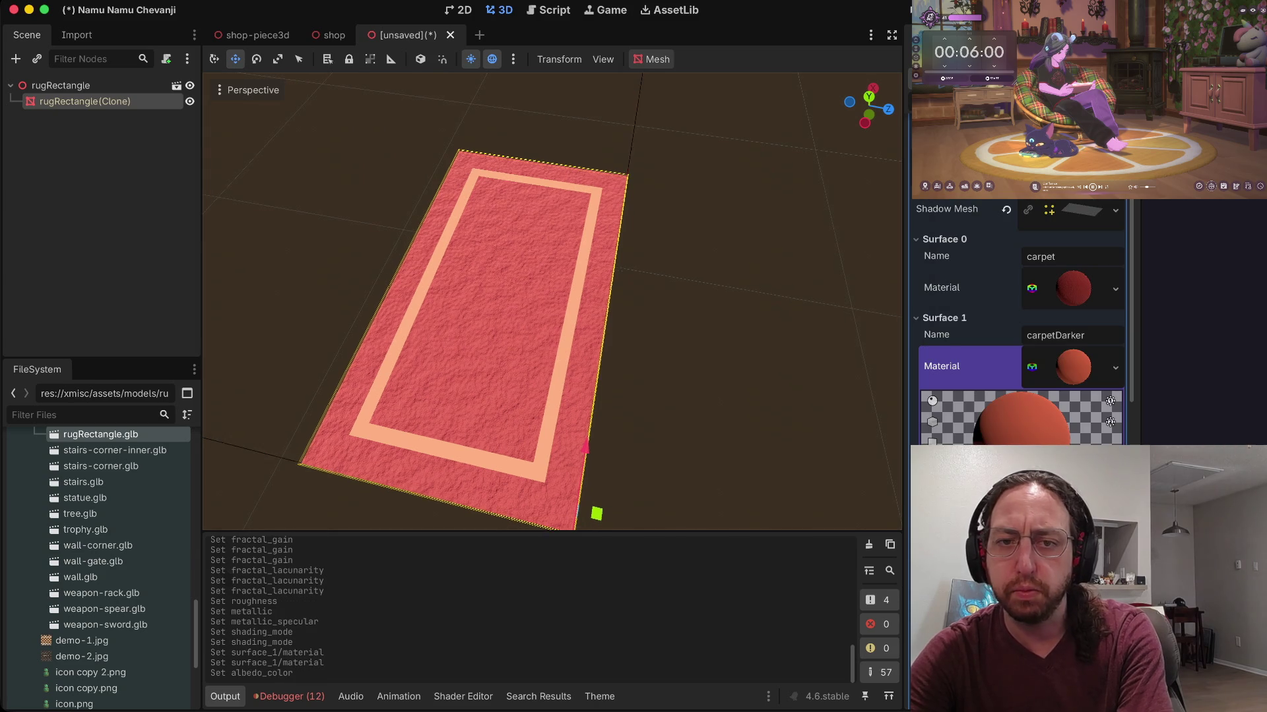
pyautogui.hotkey('ctrl', 's')
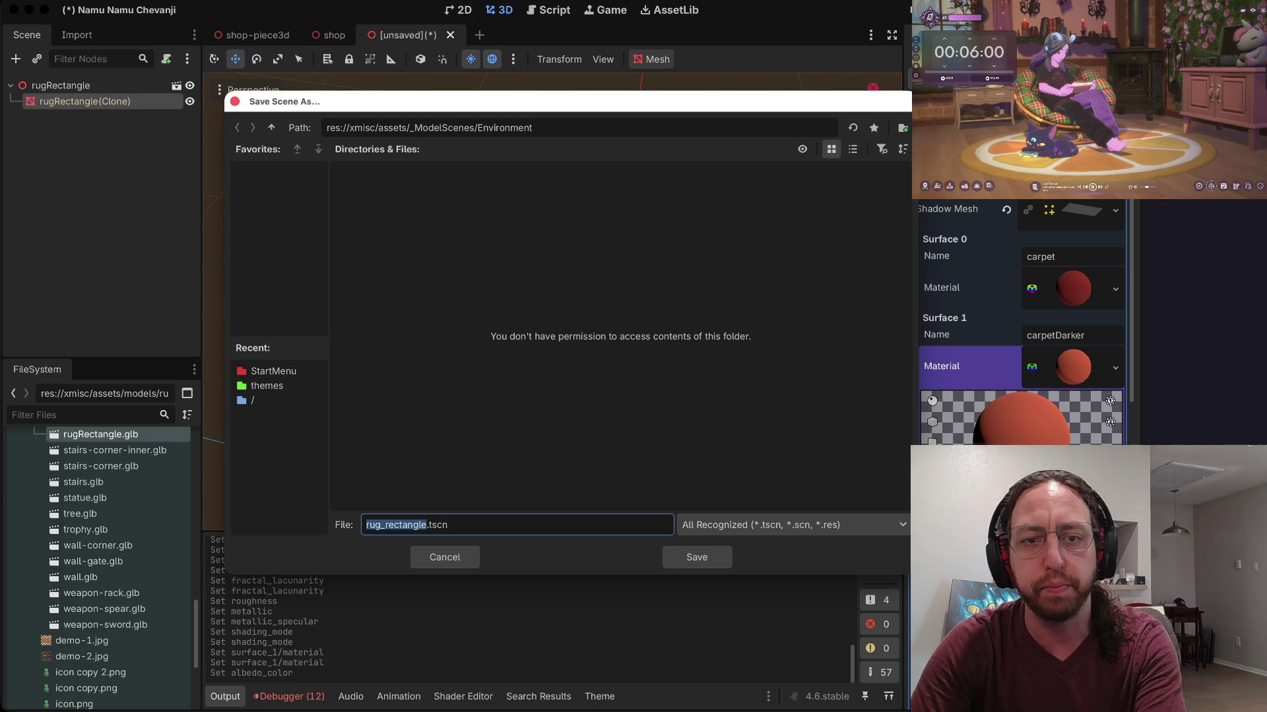
# Step: Save rug_rectangle.tscn into res://GameObjects/Environment, then switch to the shop.tscn tab
pyautogui.click(532, 128)
pyautogui.hotkey('ctrl', 'BackSpace')
pyautogui.hotkey('ctrl', 'BackSpace')
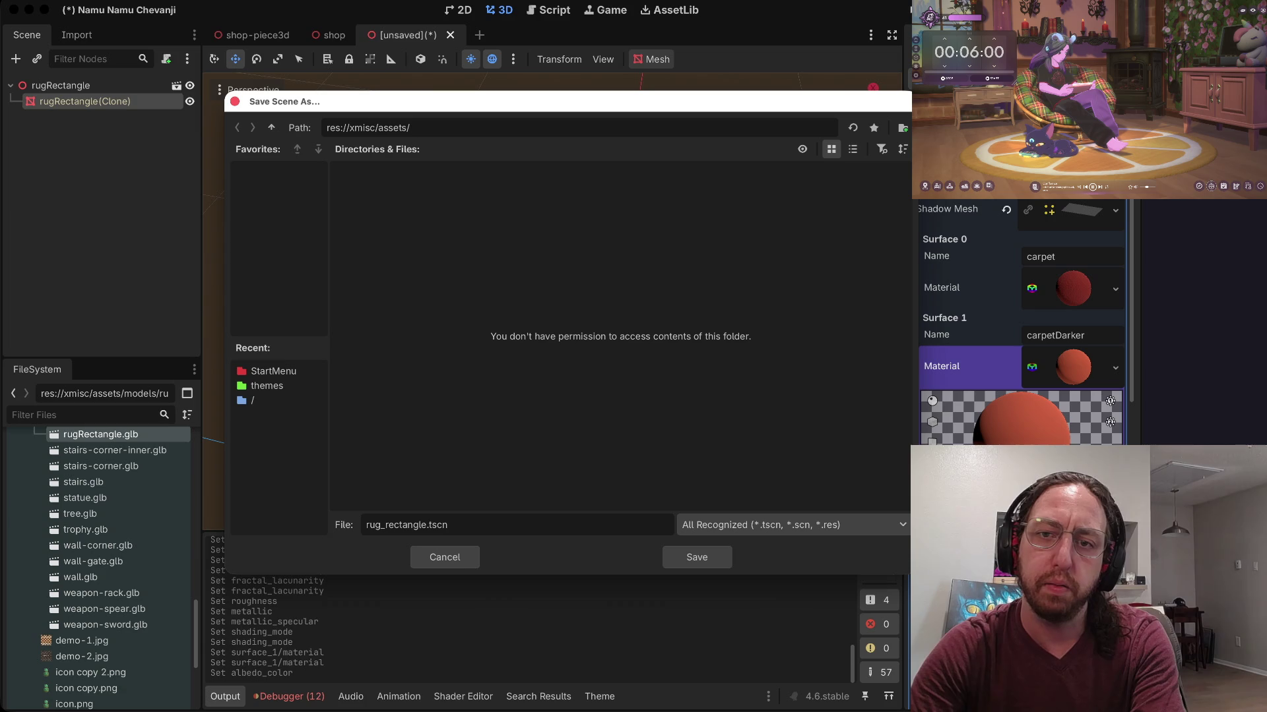
pyautogui.press('Return')
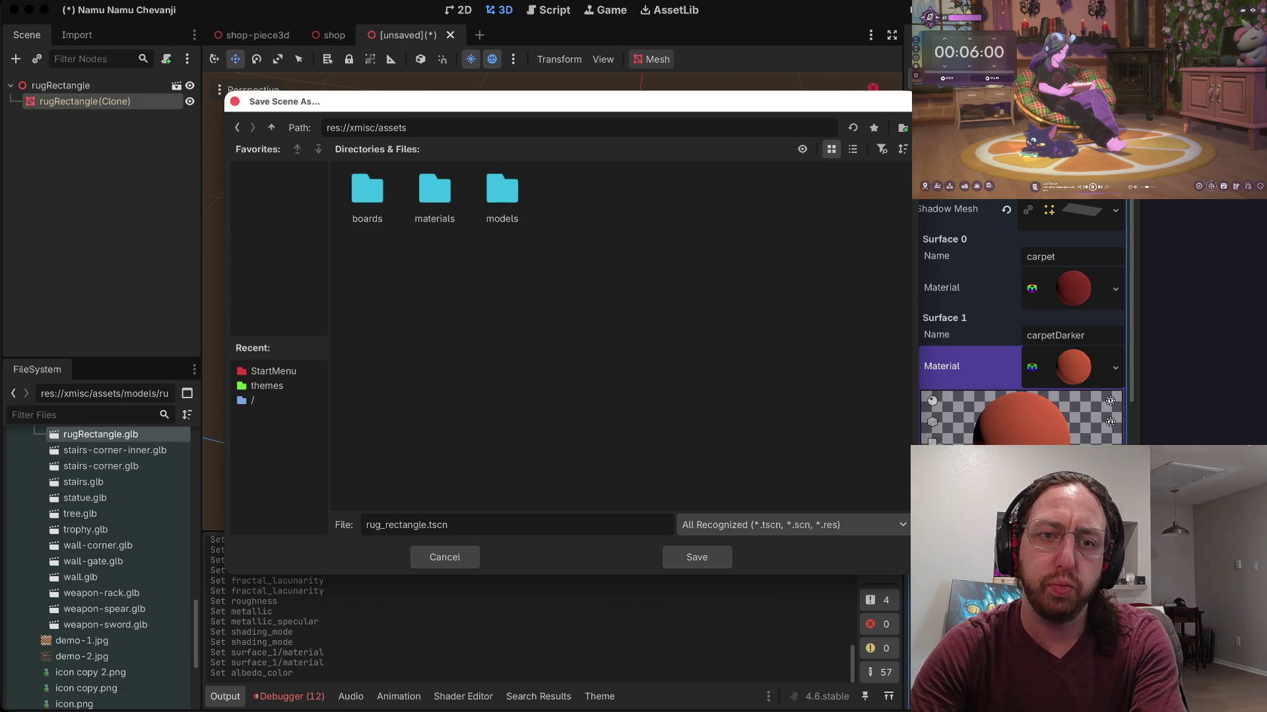
pyautogui.press('BackSpace')
pyautogui.press('BackSpace')
pyautogui.press('BackSpace')
pyautogui.press('Return')
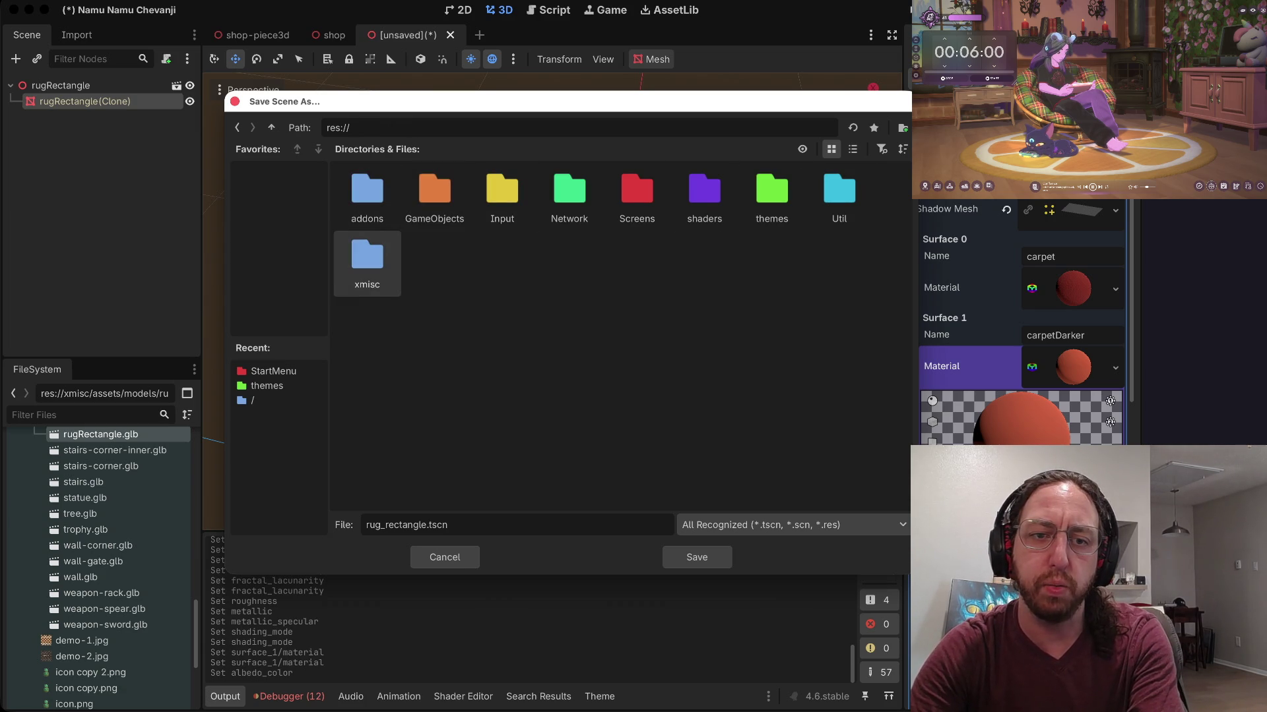
pyautogui.doubleClick(434, 191)
pyautogui.doubleClick(502, 192)
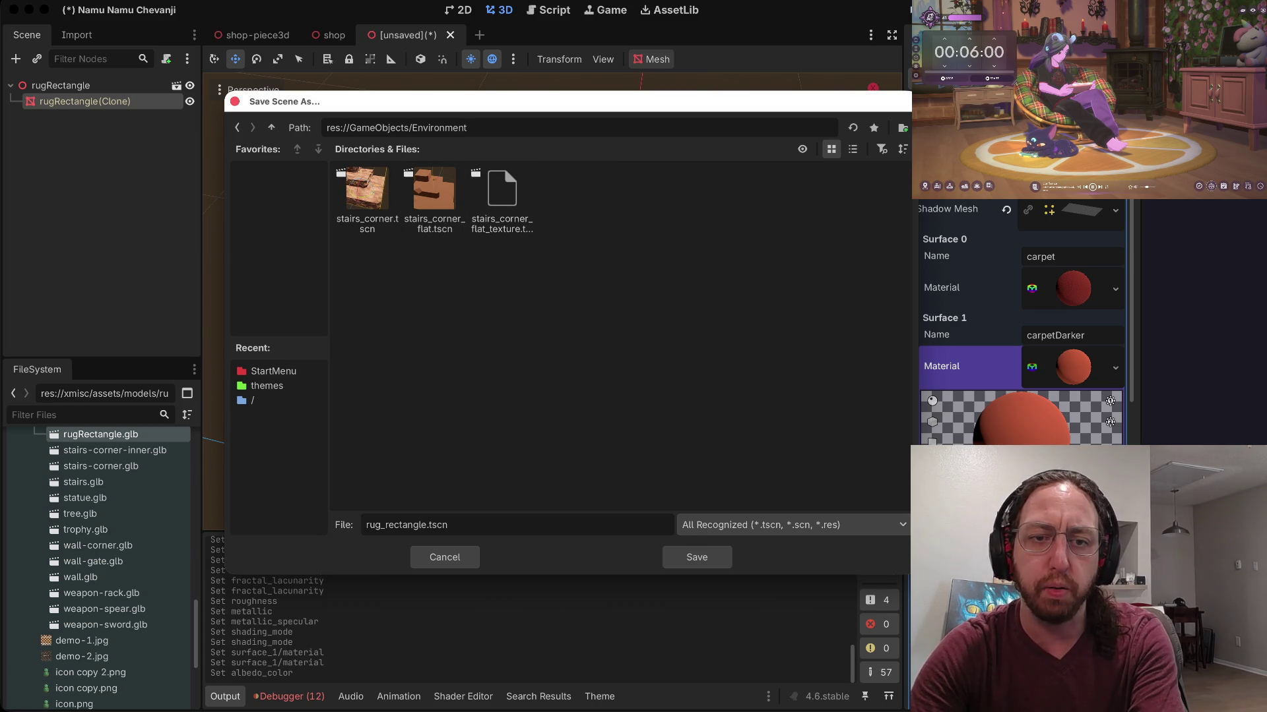
pyautogui.click(696, 557)
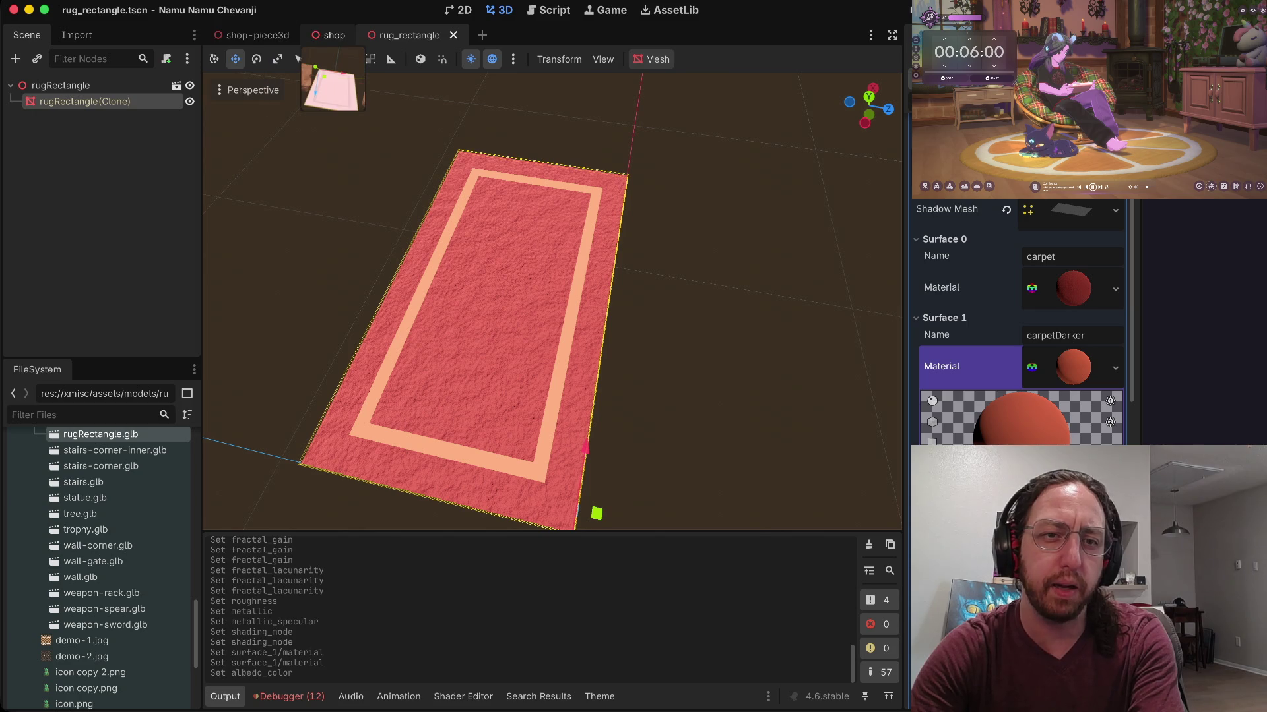
pyautogui.click(333, 35)
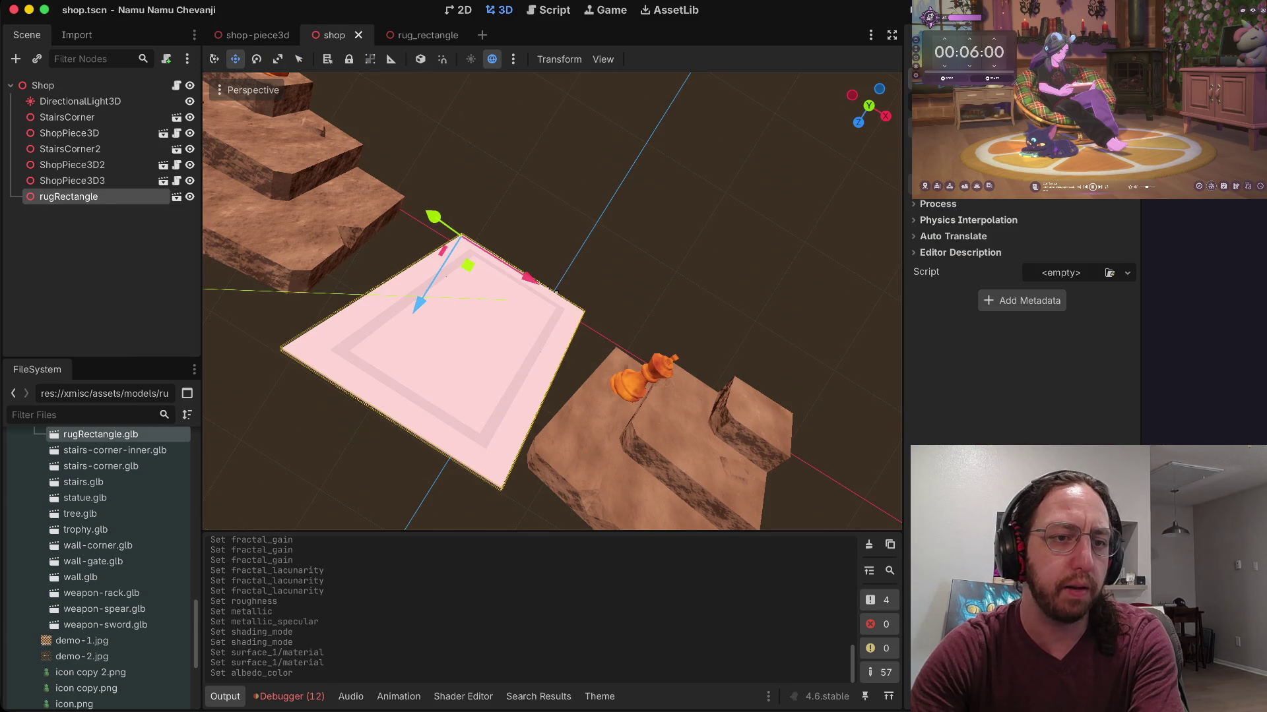
# Step: Delete the old rugRectangle node from the shop scene
pyautogui.rightClick(119, 197)
pyautogui.click(172, 610)
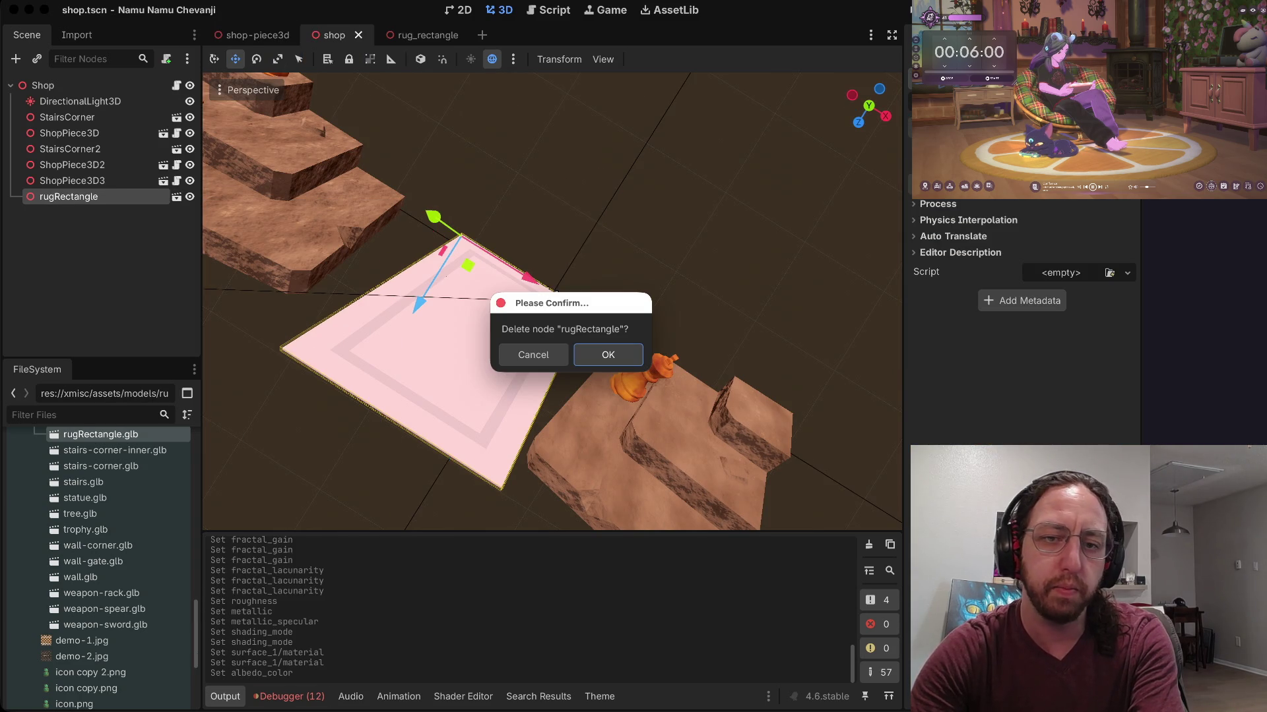
pyautogui.click(533, 355)
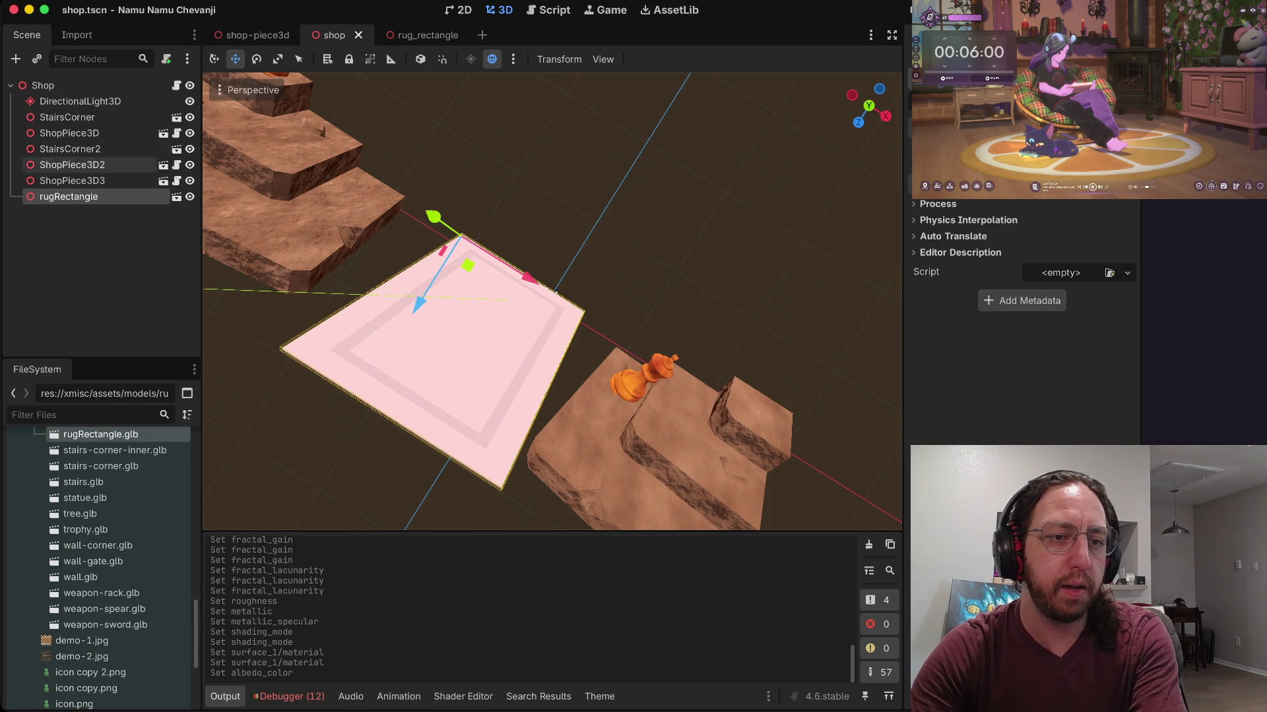
pyautogui.rightClick(73, 196)
pyautogui.click(172, 606)
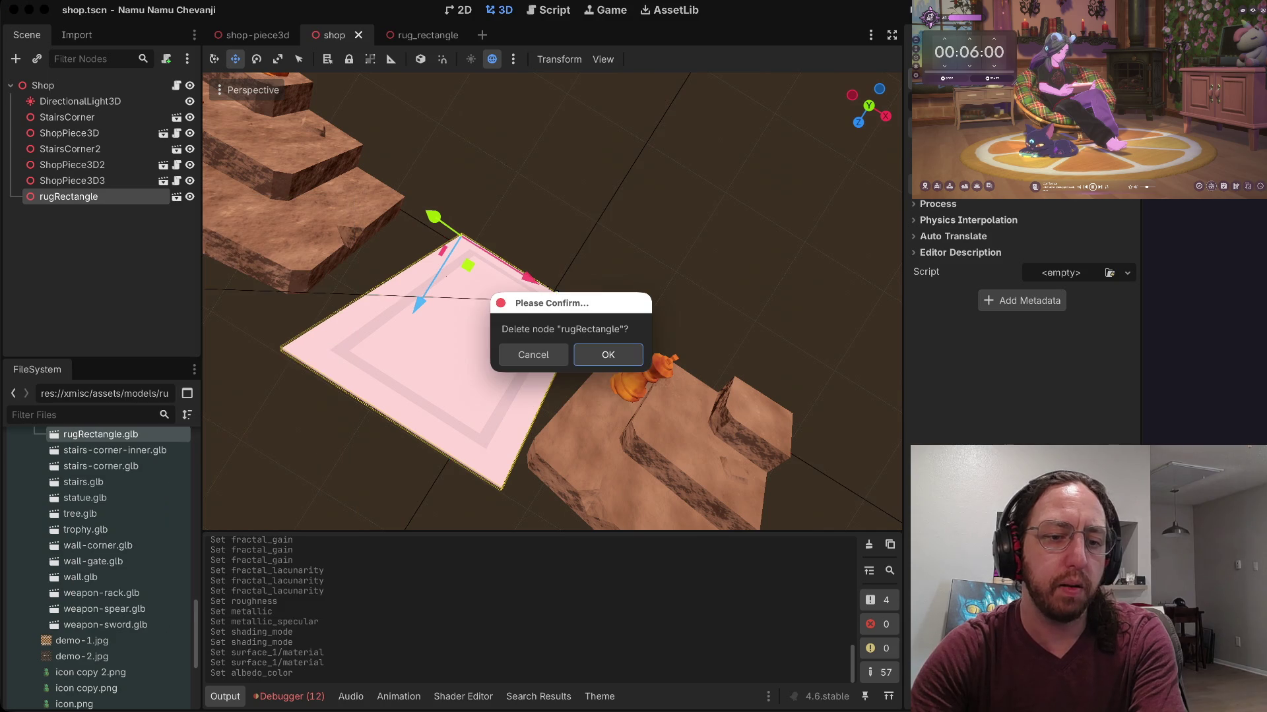
pyautogui.click(607, 355)
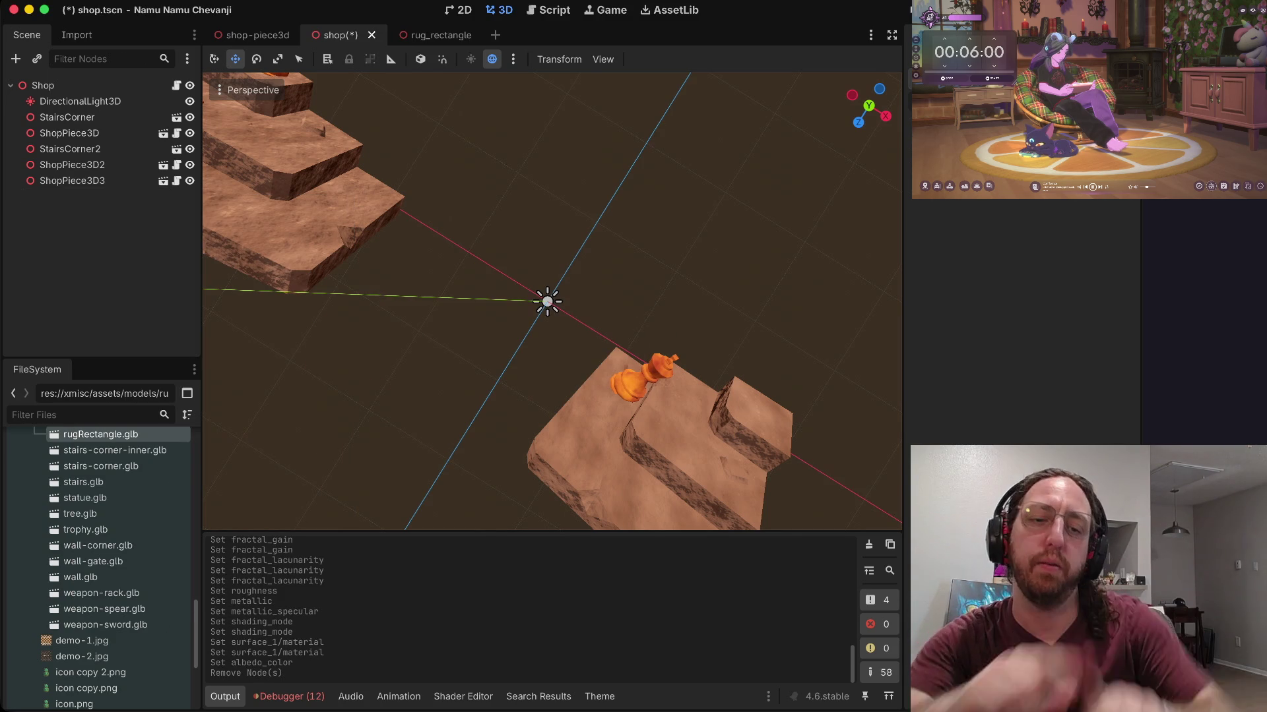
# Step: Instance rugRectangle.glb under Shop and move it, then undo that attempt
pyautogui.rightClick(132, 240)
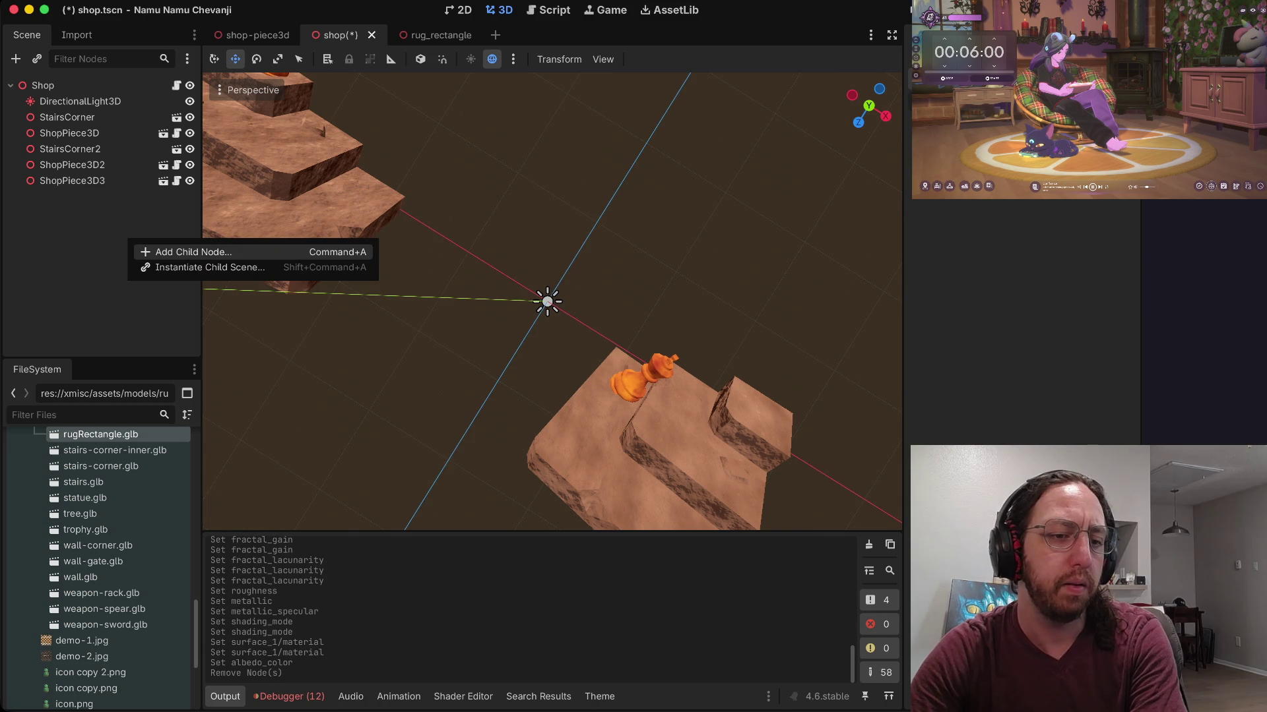
pyautogui.press('Escape')
pyautogui.scroll(15, 99, 561)
pyautogui.rightClick(114, 233)
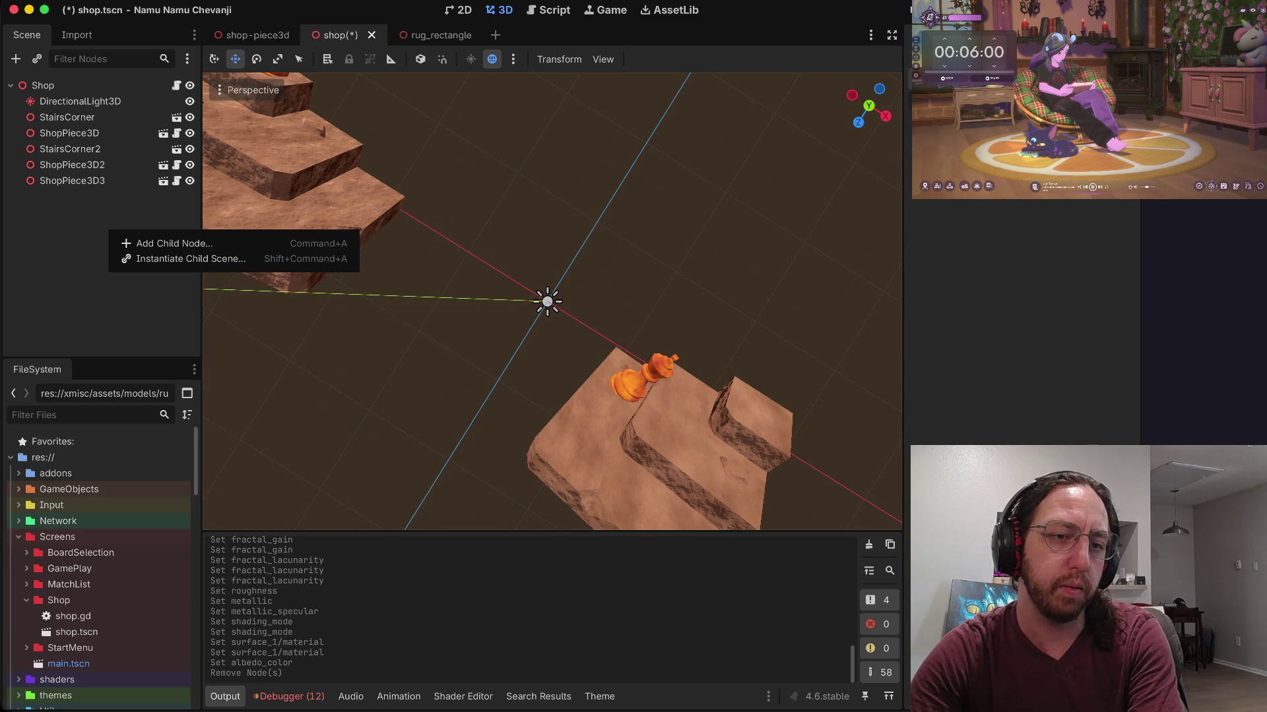
pyautogui.click(171, 260)
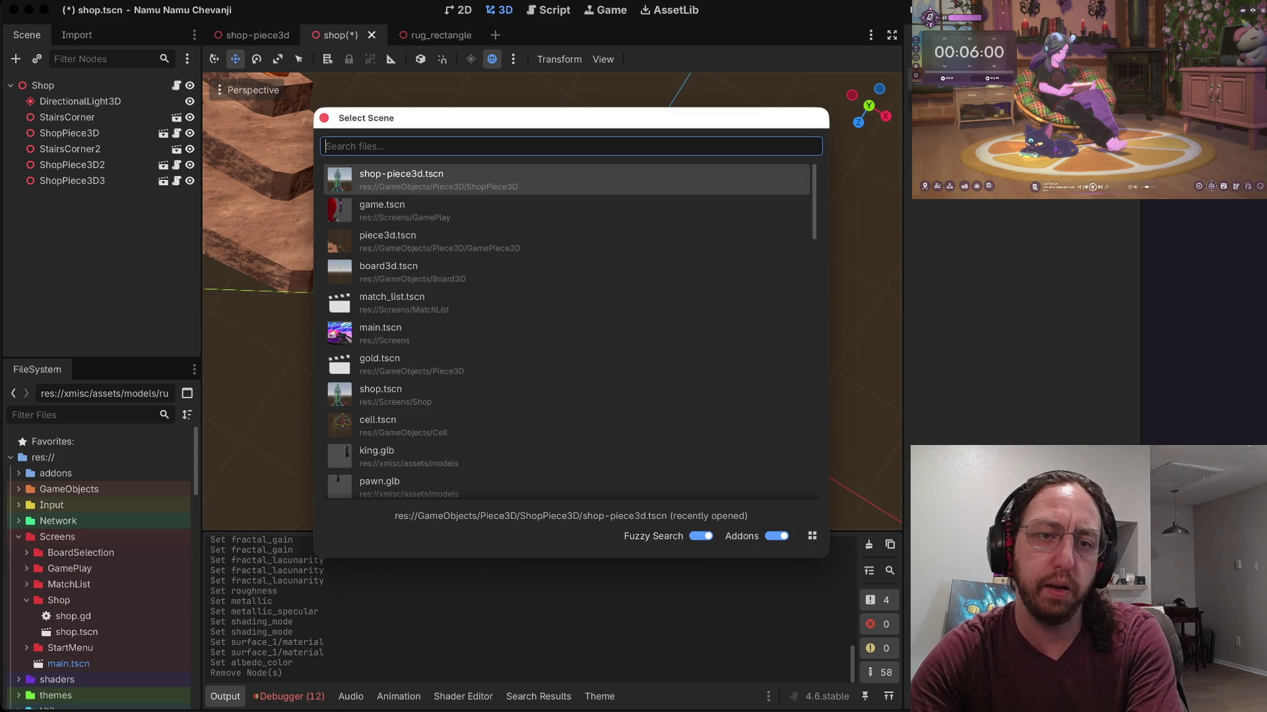
pyautogui.write('rug')
pyautogui.press('Return')
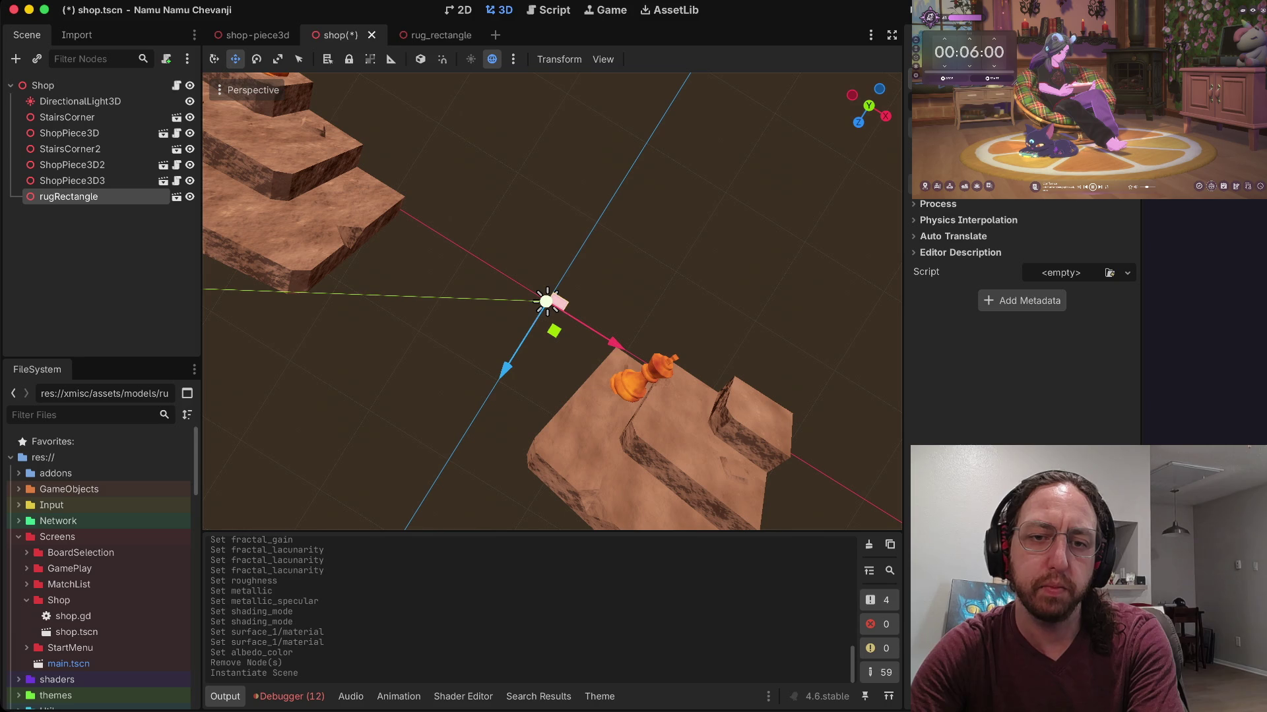
pyautogui.press('f')
pyautogui.moveTo(512, 361); pyautogui.dragTo(380, 305)
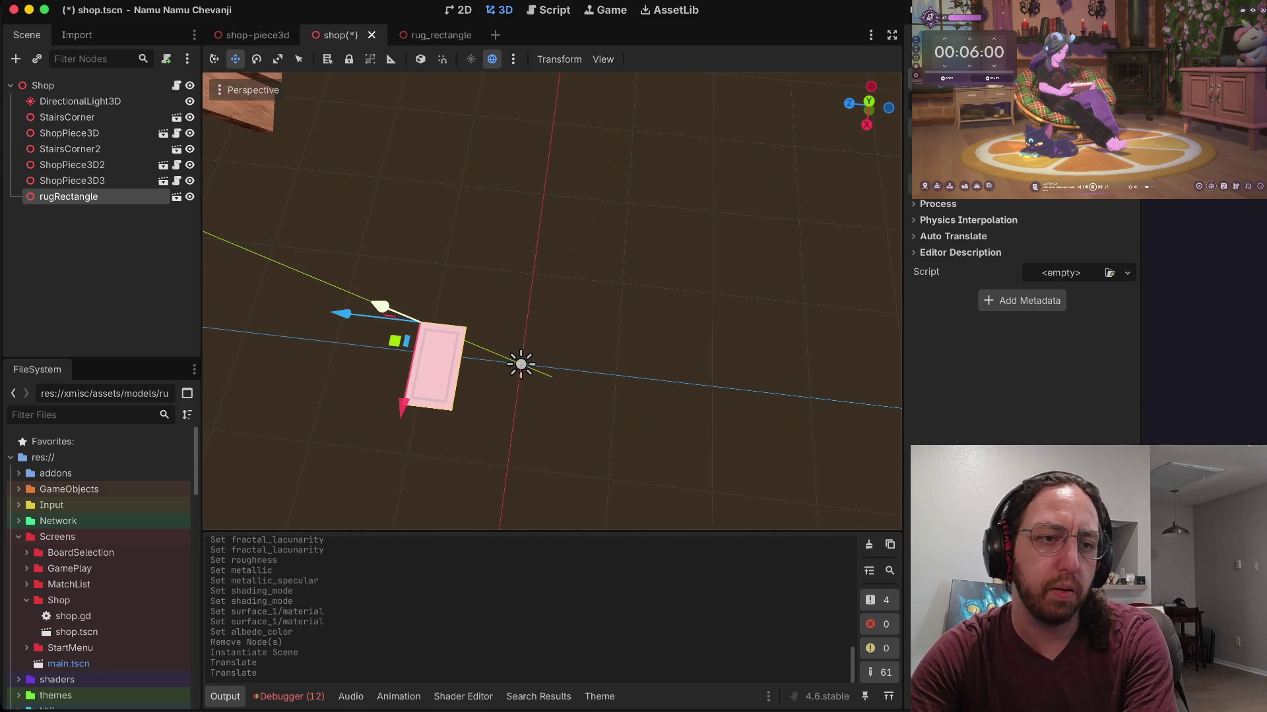
pyautogui.press('super+z')
pyautogui.press('super+z')
pyautogui.press('super+z')
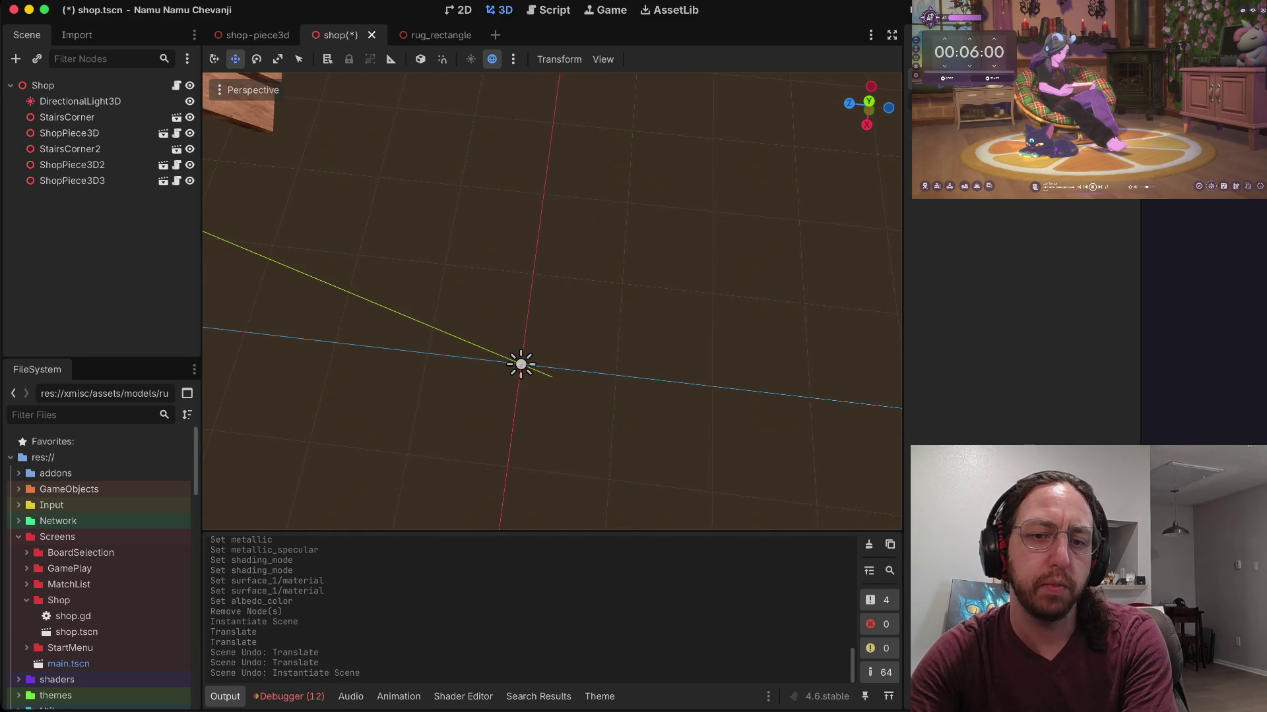
# Step: Instance rugRectangle.glb again and move it left of the origin
pyautogui.rightClick(80, 311)
pyautogui.click(132, 340)
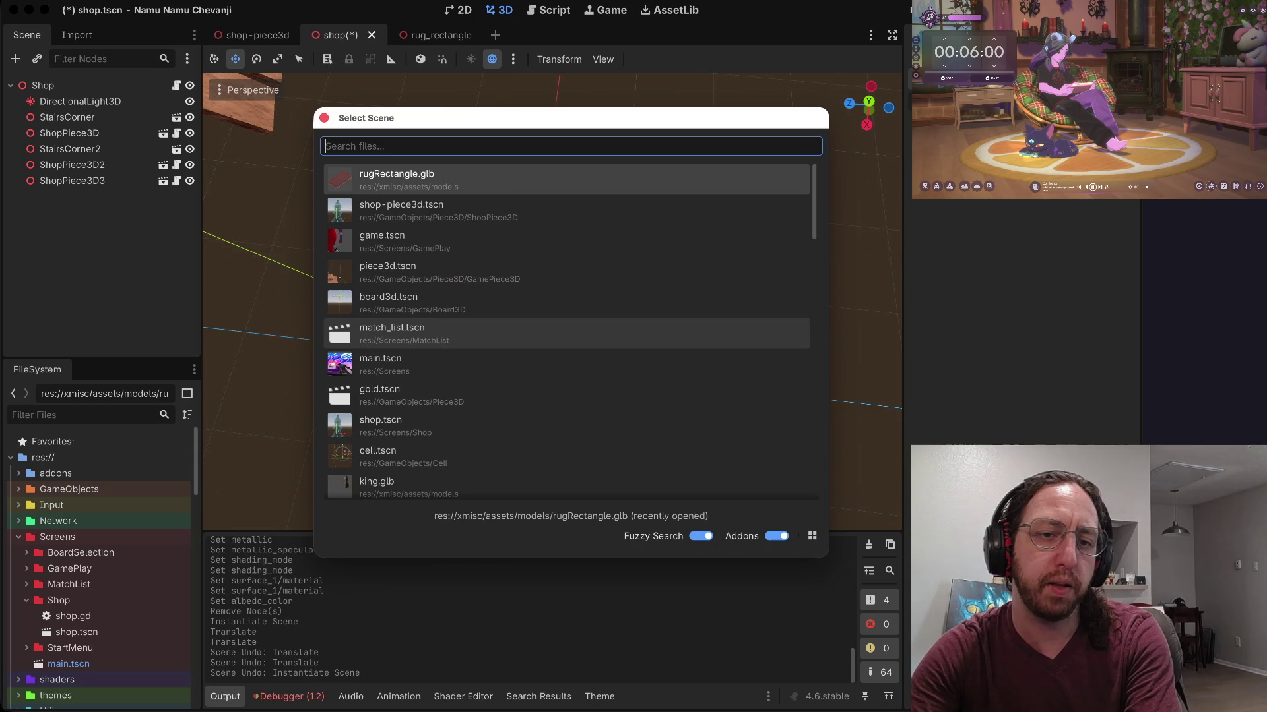
pyautogui.write('rug')
pyautogui.press('Return')
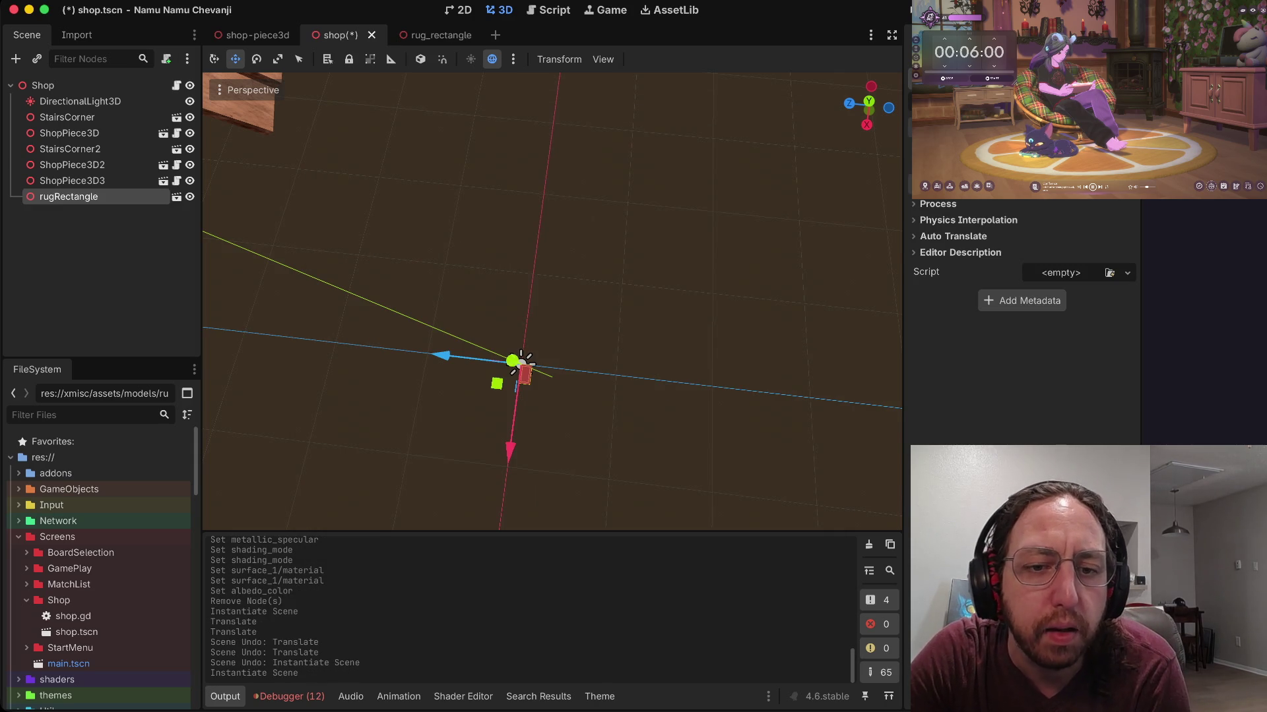
pyautogui.moveTo(524, 375)
pyautogui.mouseDown()
pyautogui.moveTo(454, 394)
pyautogui.moveTo(472, 369)
pyautogui.moveTo(344, 359)
pyautogui.mouseUp()
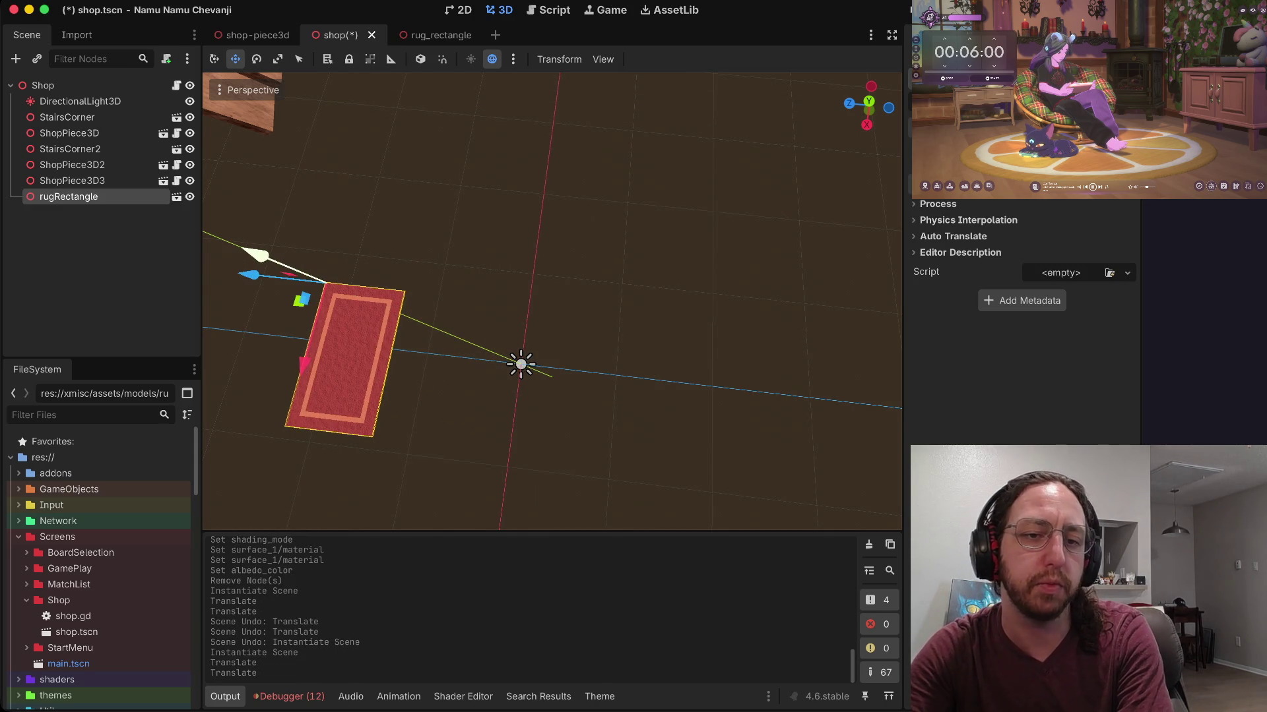
pyautogui.scroll(-5, 551, 301)
# Step: Raise the rug, turn it about 90 degrees, slide it forward, then rotate it about −22.6 degrees
pyautogui.moveTo(446, 295)
pyautogui.mouseDown()
pyautogui.moveTo(405, 202)
pyautogui.moveTo(426, 231)
pyautogui.mouseUp()
pyautogui.press('e')
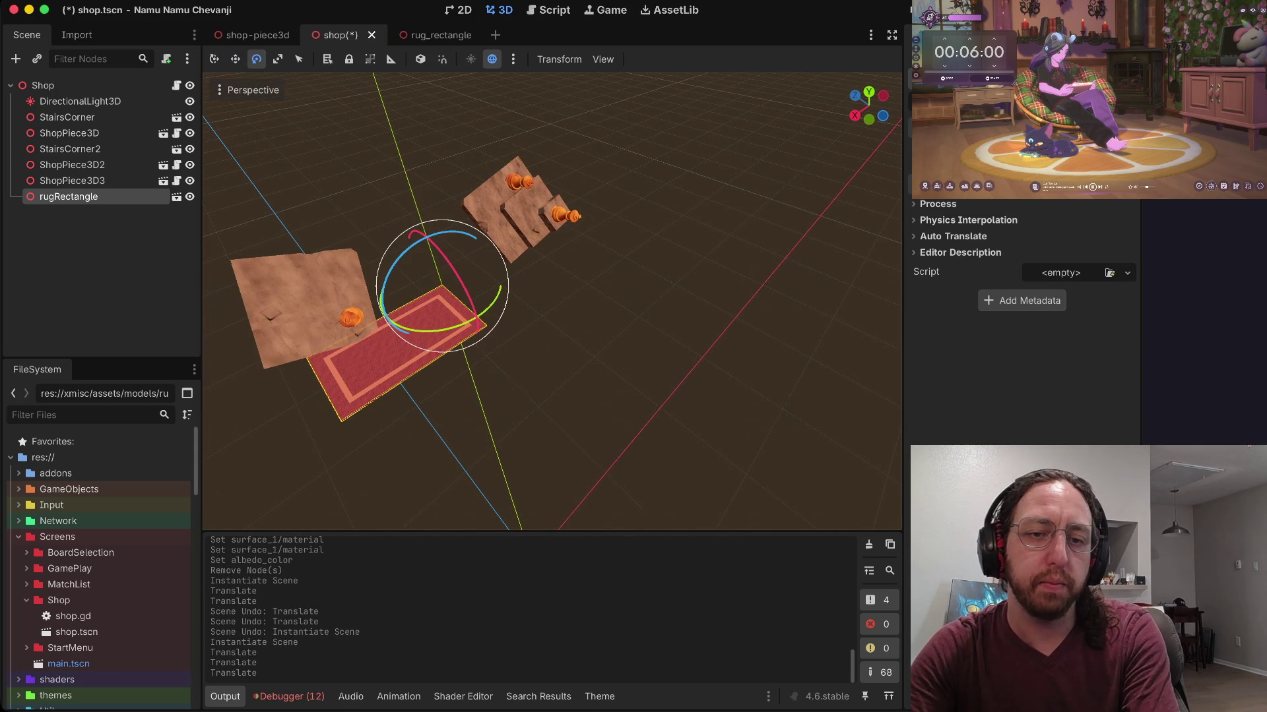
pyautogui.moveTo(462, 329)
pyautogui.mouseDown()
pyautogui.moveTo(455, 409)
pyautogui.moveTo(461, 396)
pyautogui.mouseUp()
pyautogui.press('w')
pyautogui.moveTo(405, 251)
pyautogui.mouseDown()
pyautogui.moveTo(469, 277)
pyautogui.moveTo(506, 251)
pyautogui.moveTo(506, 217)
pyautogui.mouseUp()
pyautogui.press('e')
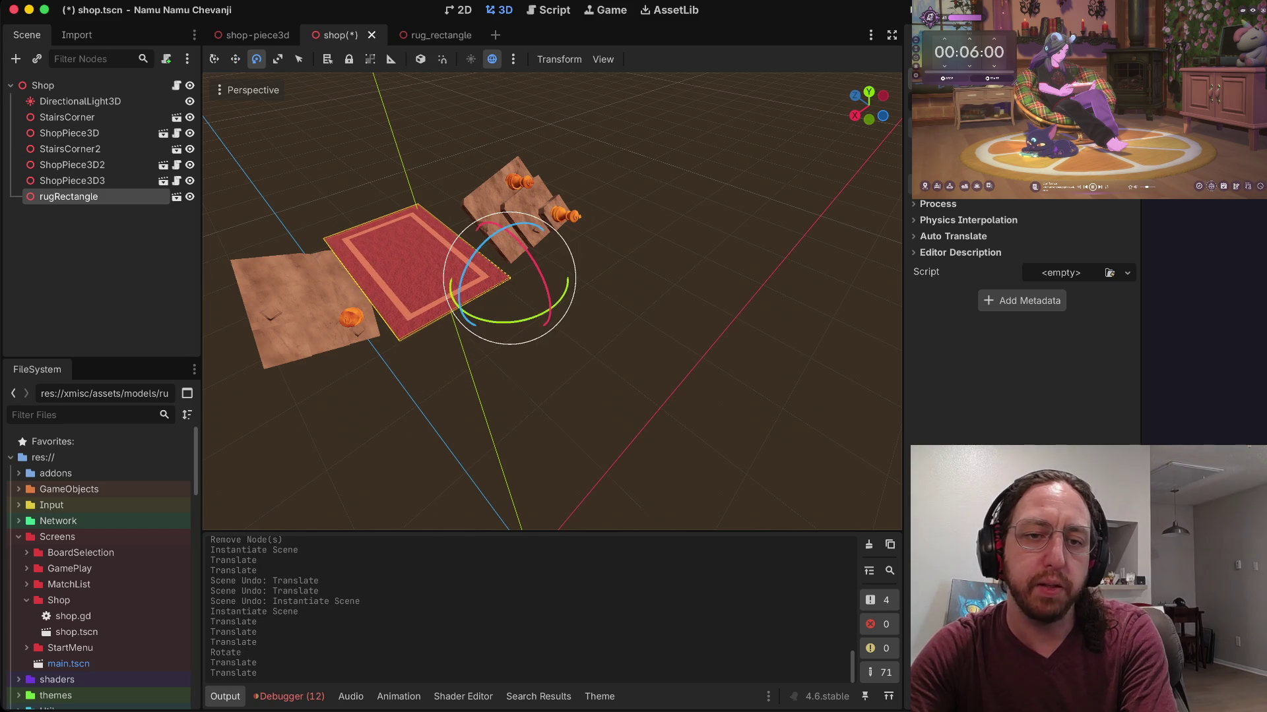
pyautogui.moveTo(544, 304)
pyautogui.mouseDown()
pyautogui.moveTo(531, 254)
pyautogui.moveTo(535, 297)
pyautogui.moveTo(535, 280)
pyautogui.mouseUp()
# Step: Lower the rug onto the floor, fine-tune its X, Z and Y position, then save and run
pyautogui.press('w')
pyautogui.moveTo(498, 201)
pyautogui.mouseDown()
pyautogui.moveTo(518, 353)
pyautogui.moveTo(512, 295)
pyautogui.mouseUp()
pyautogui.moveTo(452, 393)
pyautogui.mouseDown()
pyautogui.moveTo(538, 351)
pyautogui.moveTo(538, 317)
pyautogui.mouseUp()
pyautogui.moveTo(604, 231)
pyautogui.mouseDown()
pyautogui.moveTo(596, 271)
pyautogui.moveTo(603, 262)
pyautogui.mouseUp()
pyautogui.scroll(10, 603, 260)
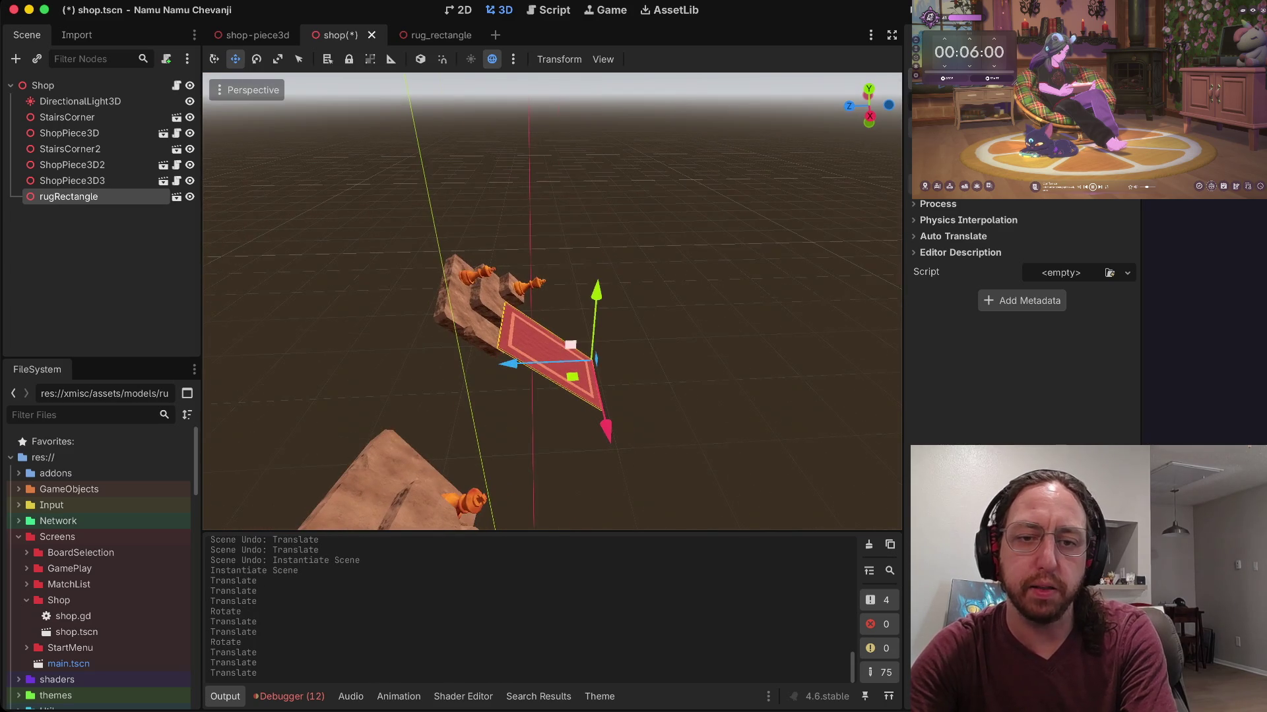
pyautogui.moveTo(605, 427); pyautogui.dragTo(619, 483)
pyautogui.moveTo(522, 419)
pyautogui.mouseDown()
pyautogui.moveTo(398, 432)
pyautogui.moveTo(465, 429)
pyautogui.moveTo(435, 424)
pyautogui.mouseUp()
pyautogui.moveTo(518, 389)
pyautogui.mouseDown()
pyautogui.moveTo(514, 317)
pyautogui.moveTo(516, 373)
pyautogui.mouseUp()
pyautogui.press('super+b')
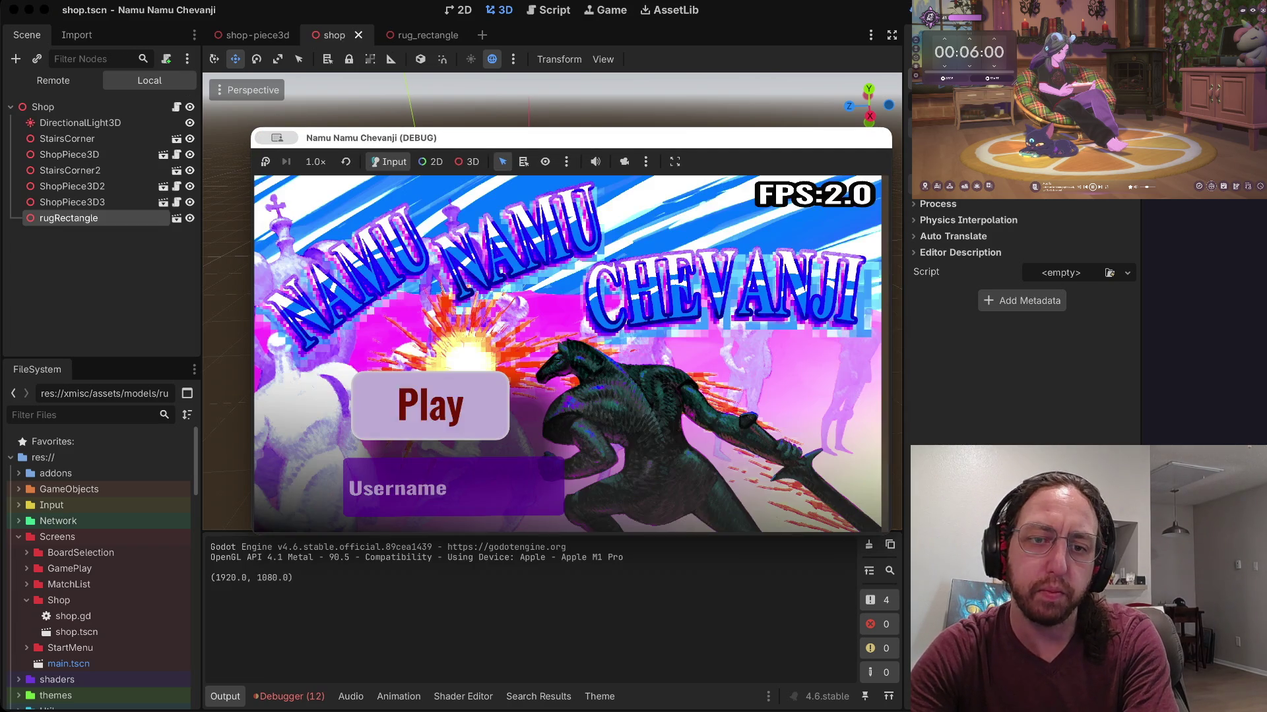
# Step: Enter a username to preview the shop in-game, then return to the editor
pyautogui.write('a')
pyautogui.press('Return')
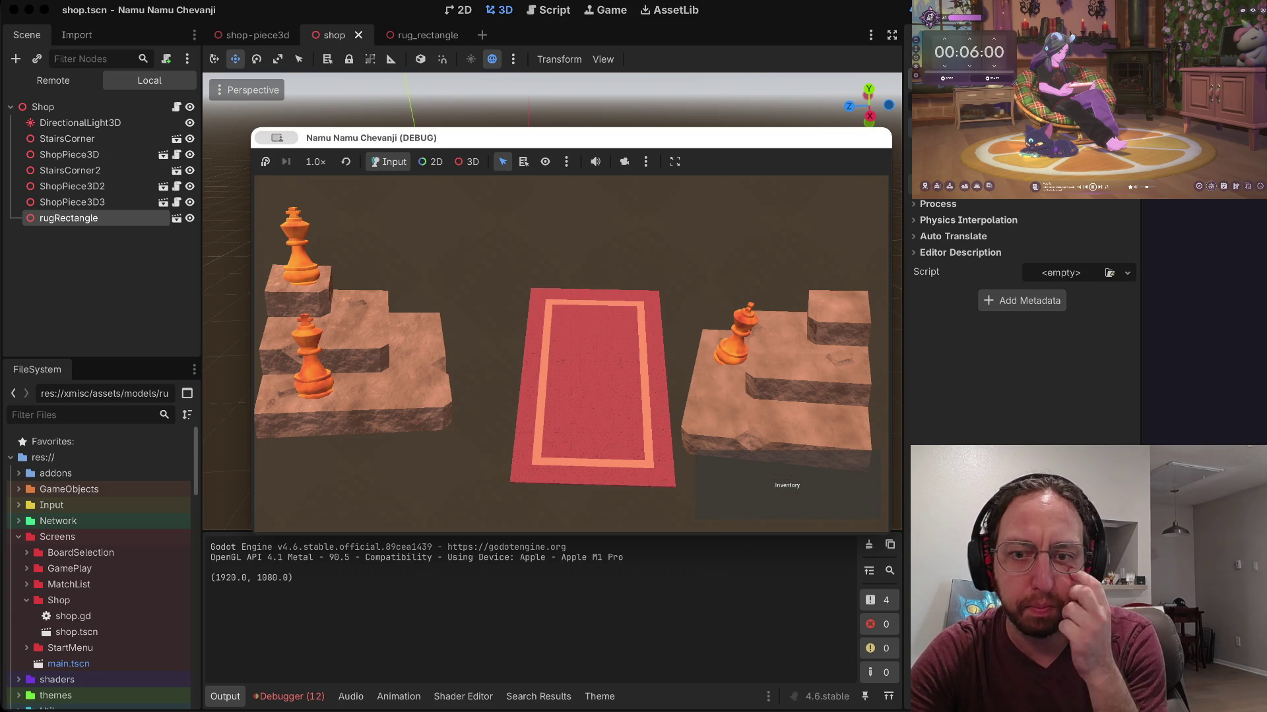
pyautogui.moveTo(462, 137); pyautogui.dragTo(666, 174)
pyautogui.click(409, 396)
# Step: Rotate the rug a few more degrees, save shop.tscn, and return to the running game
pyautogui.press('e')
pyautogui.moveTo(540, 357); pyautogui.dragTo(545, 374)
pyautogui.press('w')
pyautogui.hotkey('ctrl', 's')
pyautogui.hotkey('ctrl', 'Right')
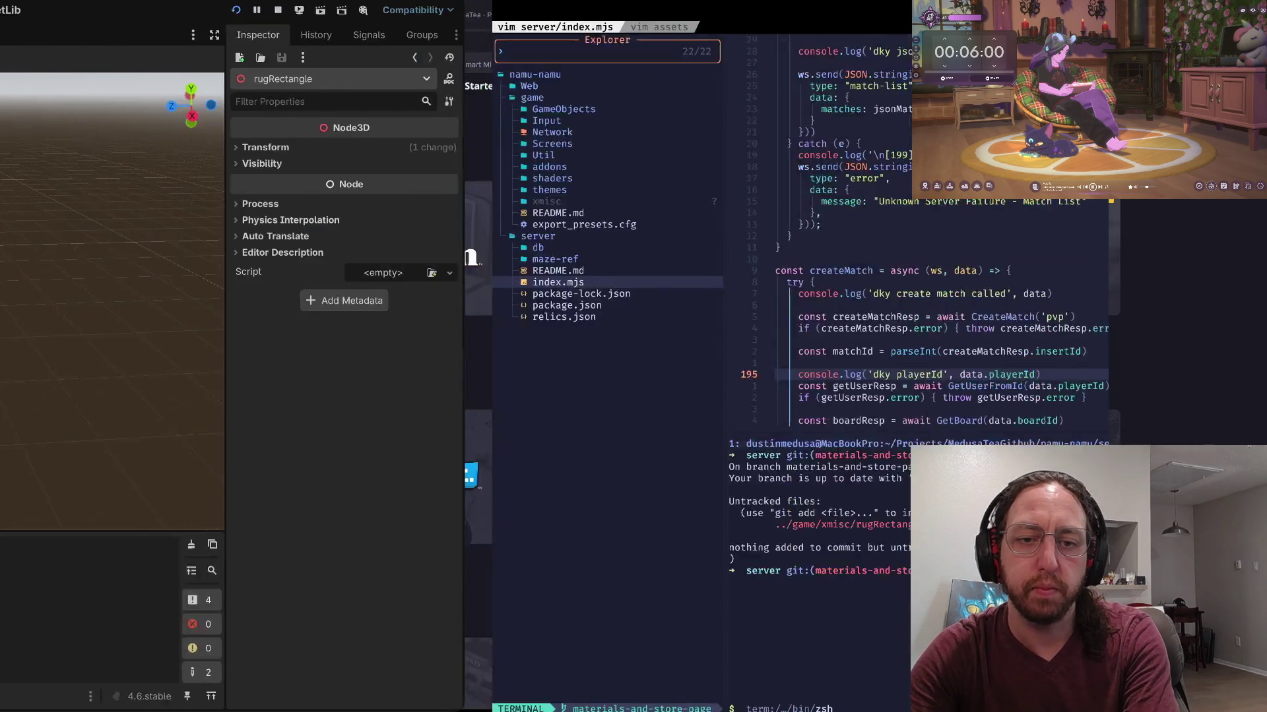
pyautogui.hotkey('ctrl', 'Left')
pyautogui.press('super+Tab')
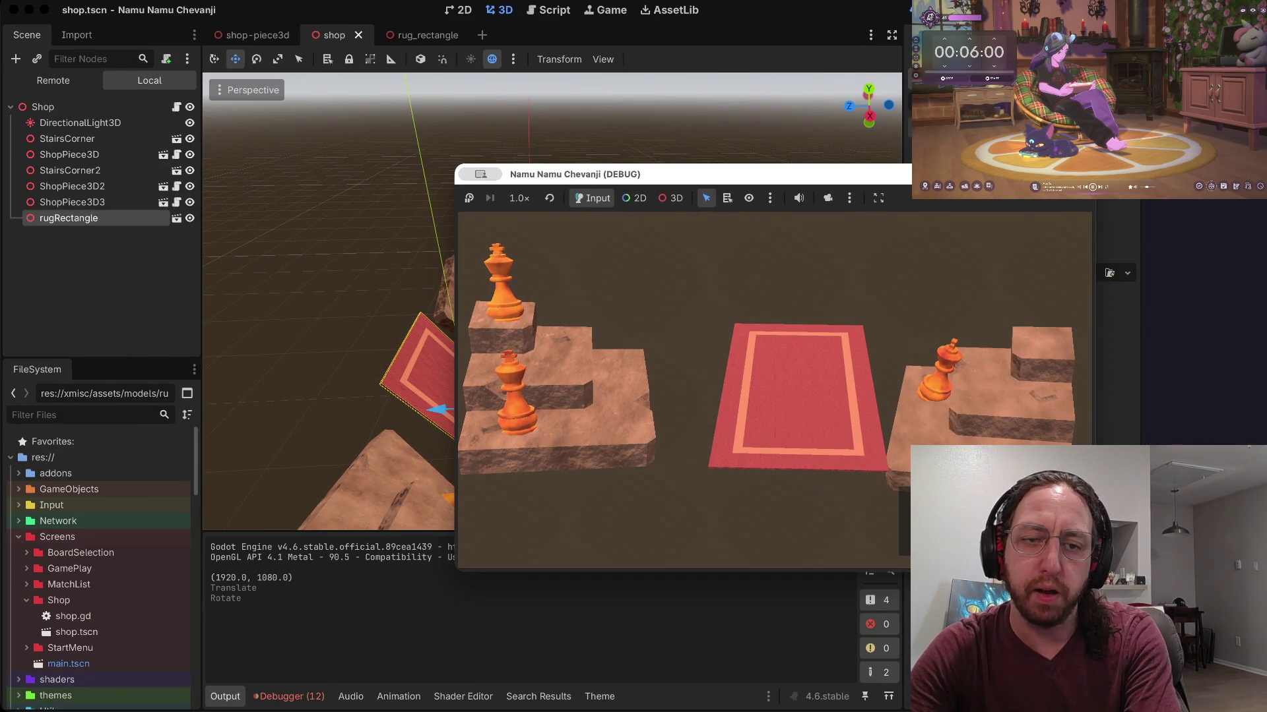
# Step: Select rugRectangle and shift it left along the X axis between the stairs
pyautogui.press('super+Tab')
pyautogui.click(69, 217)
pyautogui.moveTo(517, 491); pyautogui.dragTo(517, 501)
pyautogui.scroll(10, 553, 301)
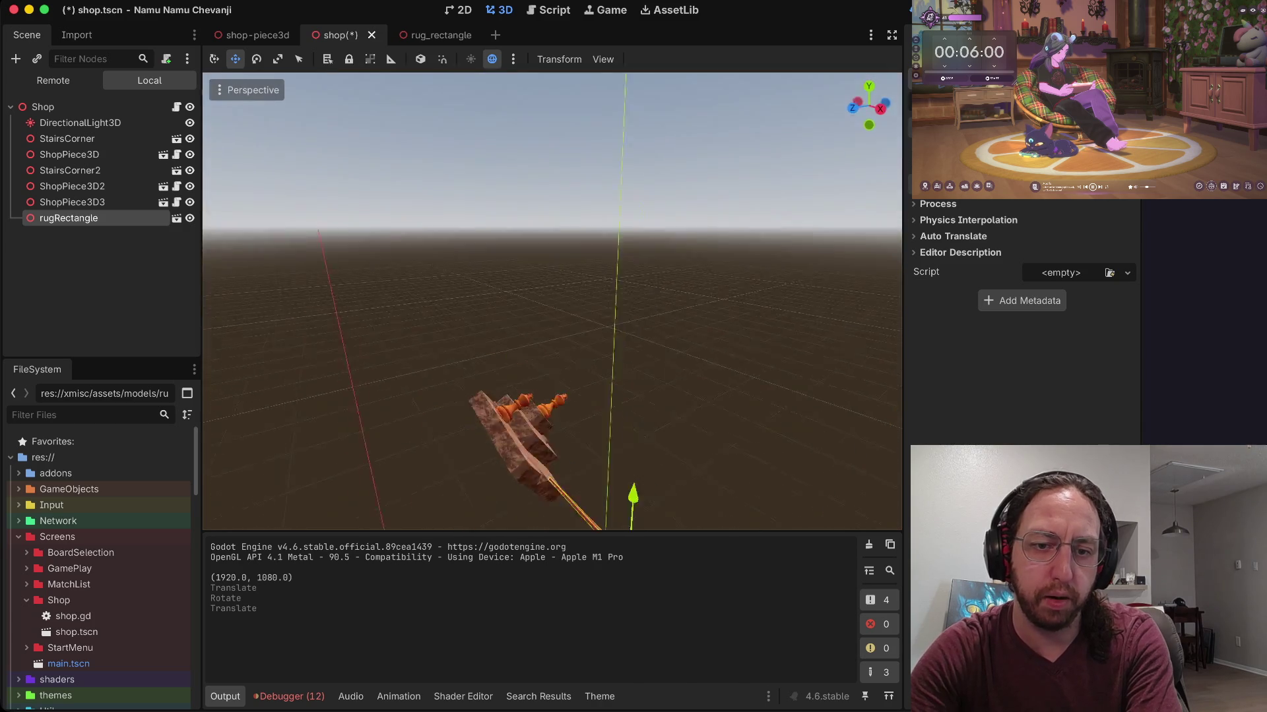
pyautogui.scroll(10, 552, 301)
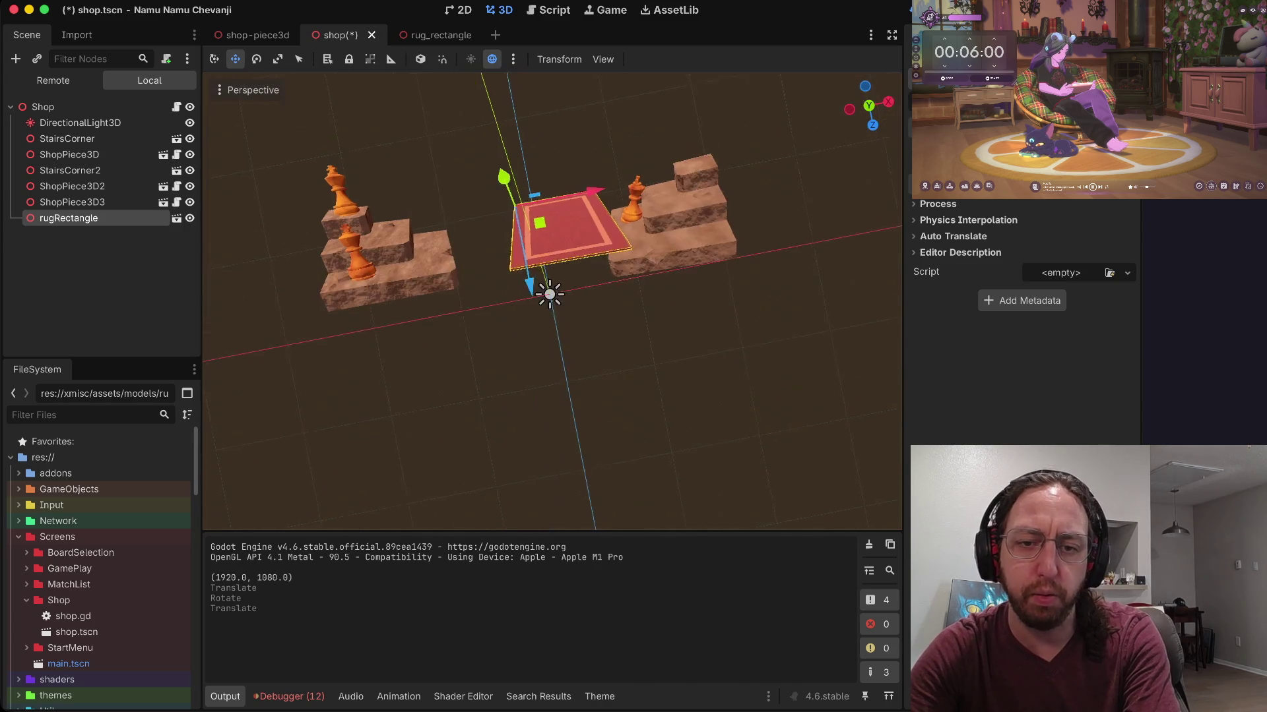
pyautogui.moveTo(603, 262); pyautogui.dragTo(586, 264)
pyautogui.hscroll(-5, 552, 301)
# Step: Scale the rug up to fill the gap between the stair pieces and save the scene
pyautogui.press('e')
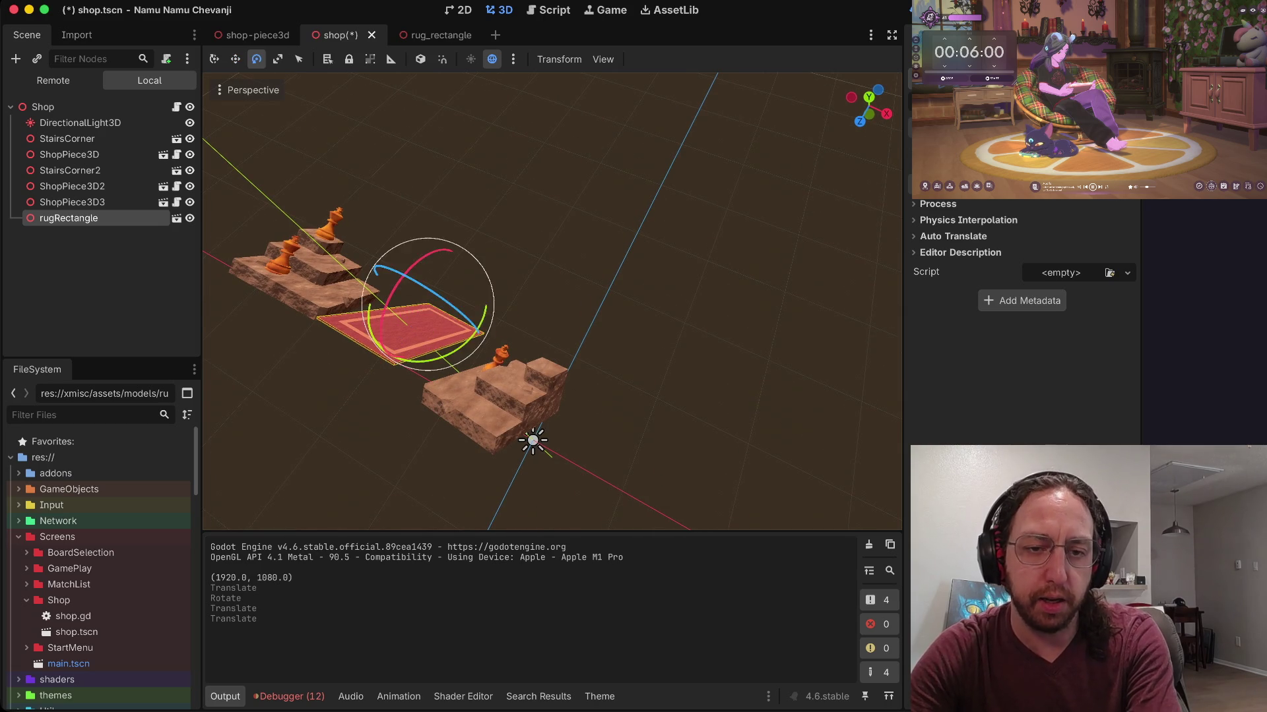
pyautogui.press('r')
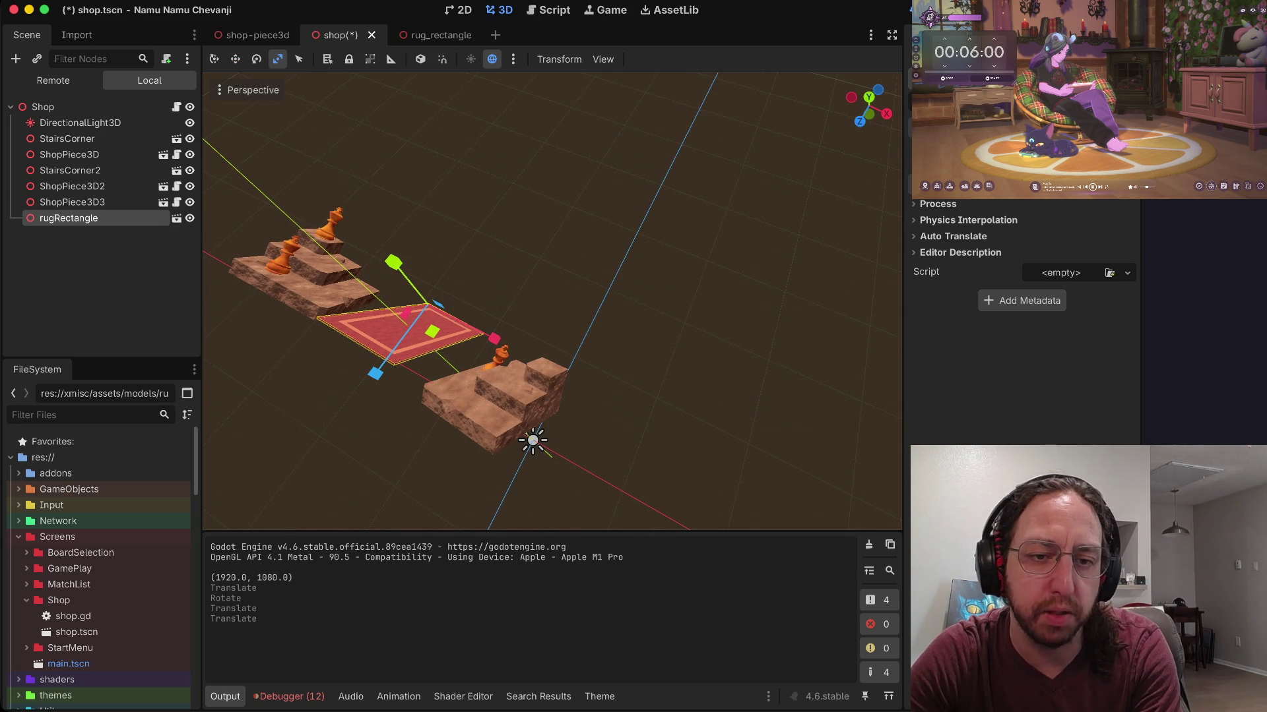
pyautogui.moveTo(422, 327); pyautogui.dragTo(501, 409)
pyautogui.press('super+z')
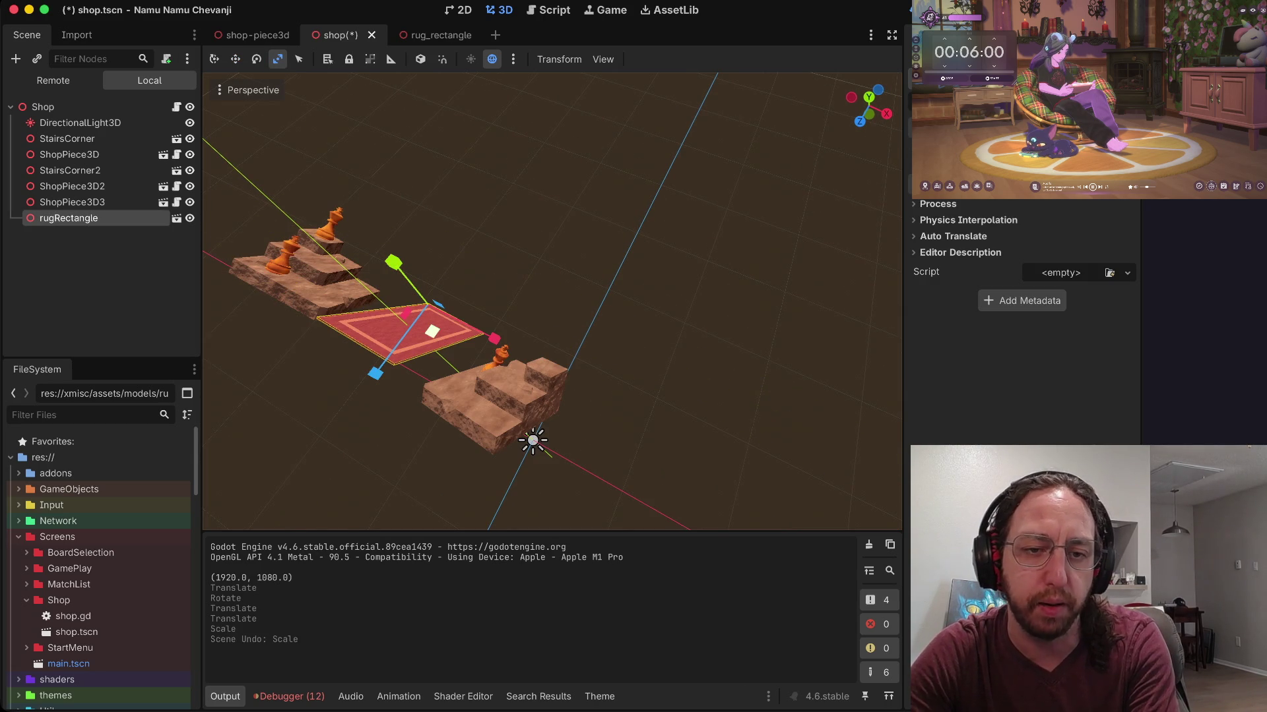
pyautogui.moveTo(423, 326); pyautogui.dragTo(501, 409)
pyautogui.press('super+z')
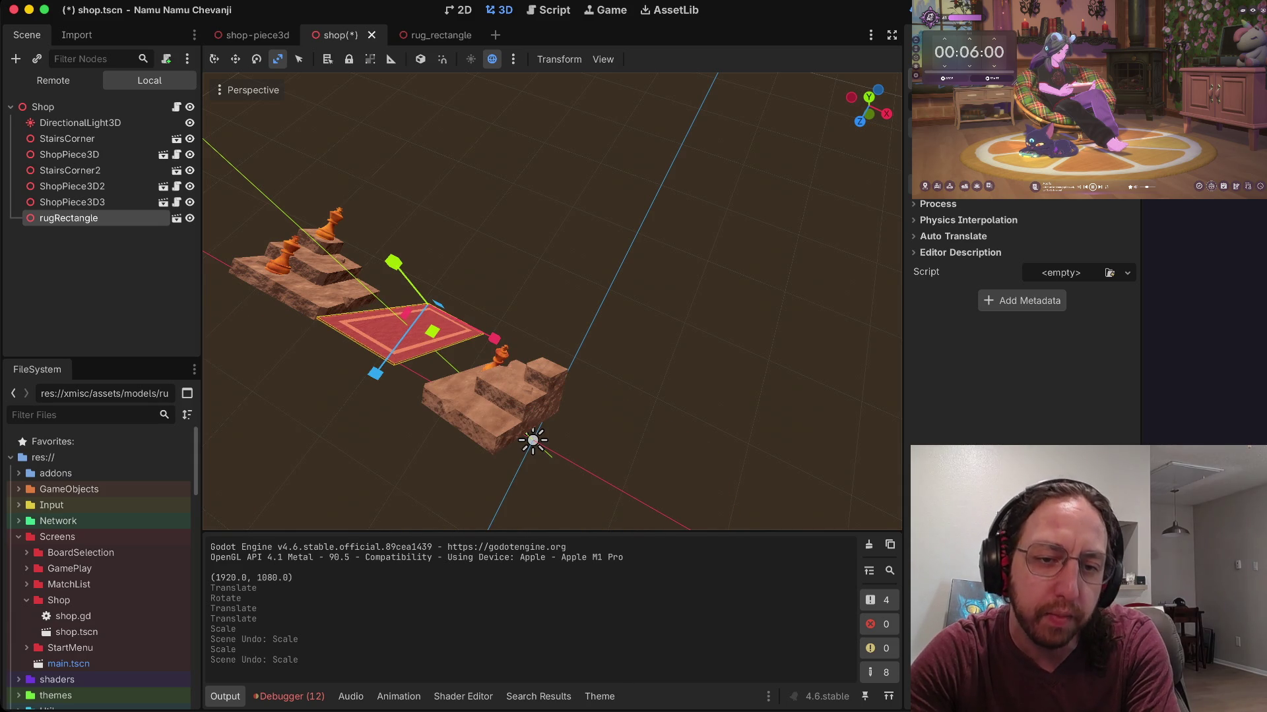
pyautogui.hscroll(-5, 552, 301)
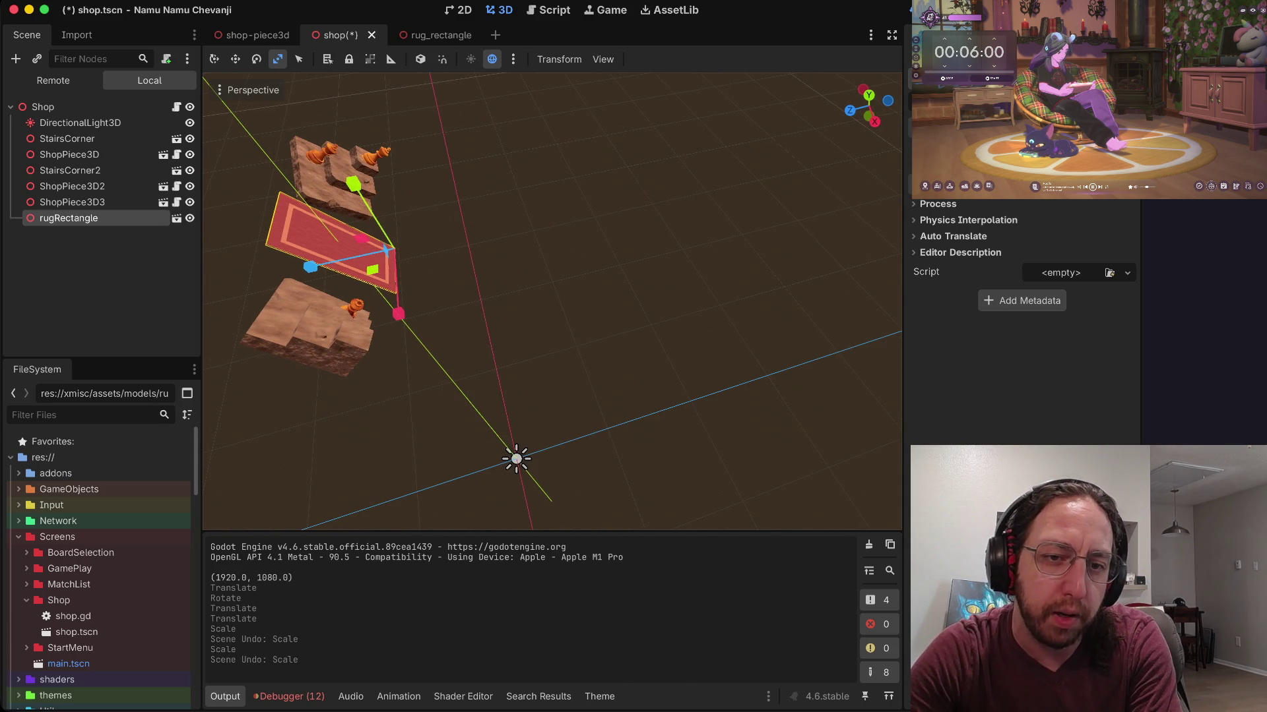
pyautogui.moveTo(386, 250)
pyautogui.mouseDown()
pyautogui.moveTo(423, 277)
pyautogui.moveTo(385, 250)
pyautogui.mouseUp()
pyautogui.hotkey('ctrl', 's')
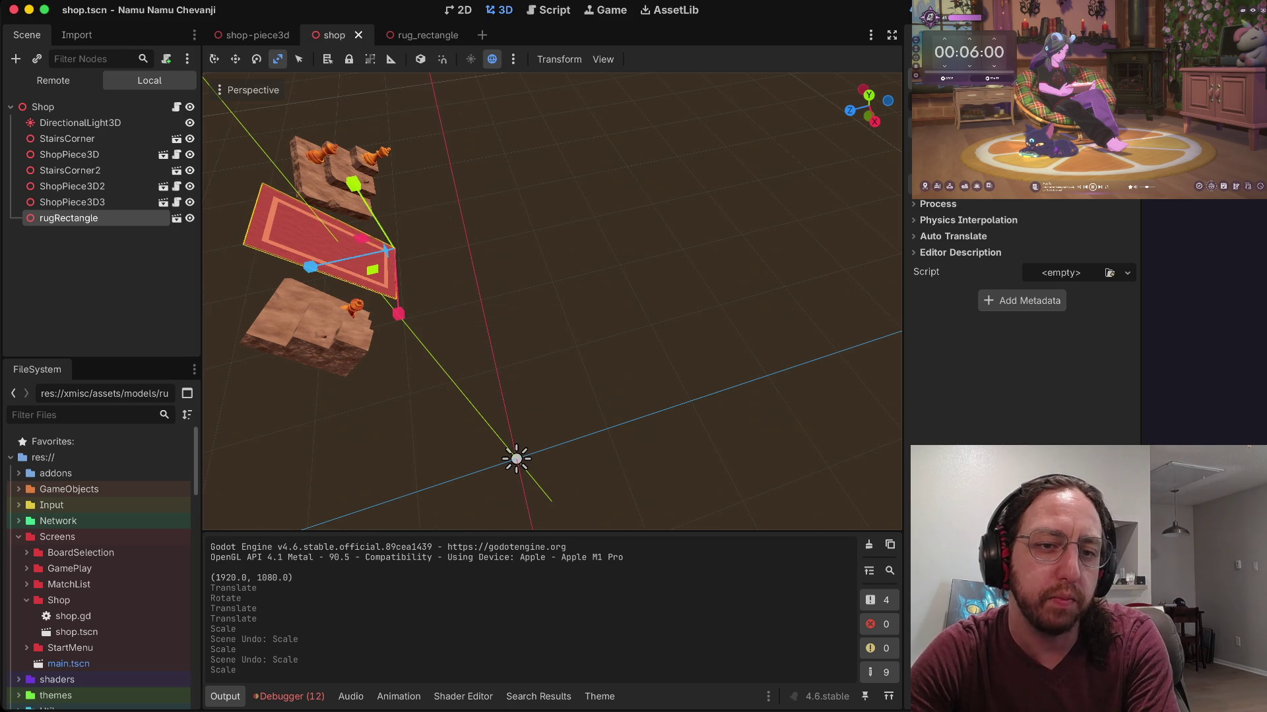
pyautogui.scroll(10, 552, 303)
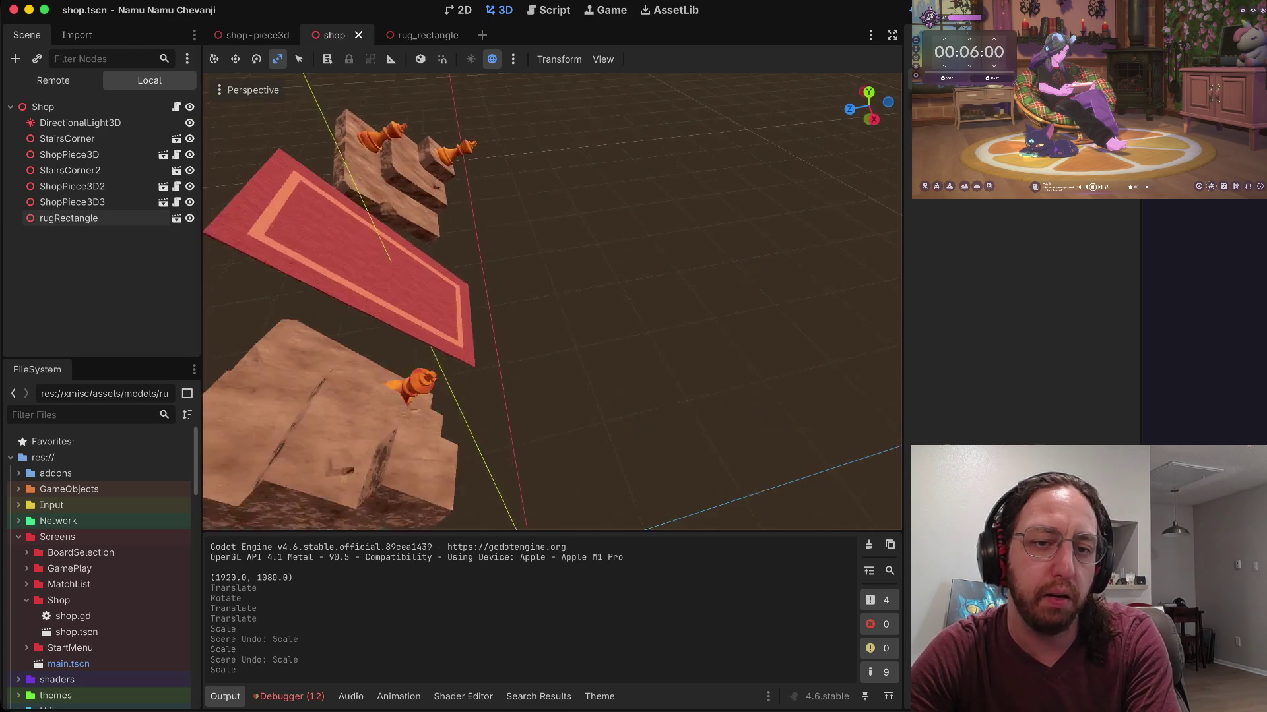
pyautogui.scroll(-10, 552, 303)
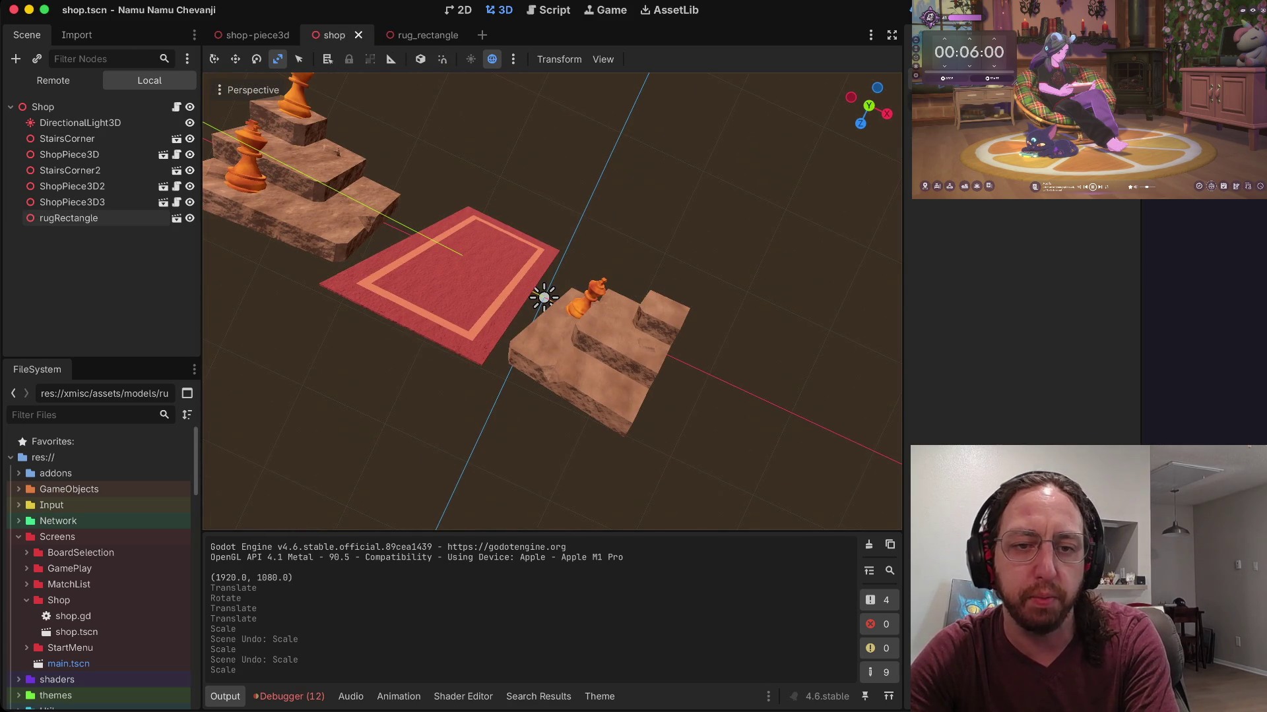
pyautogui.click(68, 217)
pyautogui.press('w')
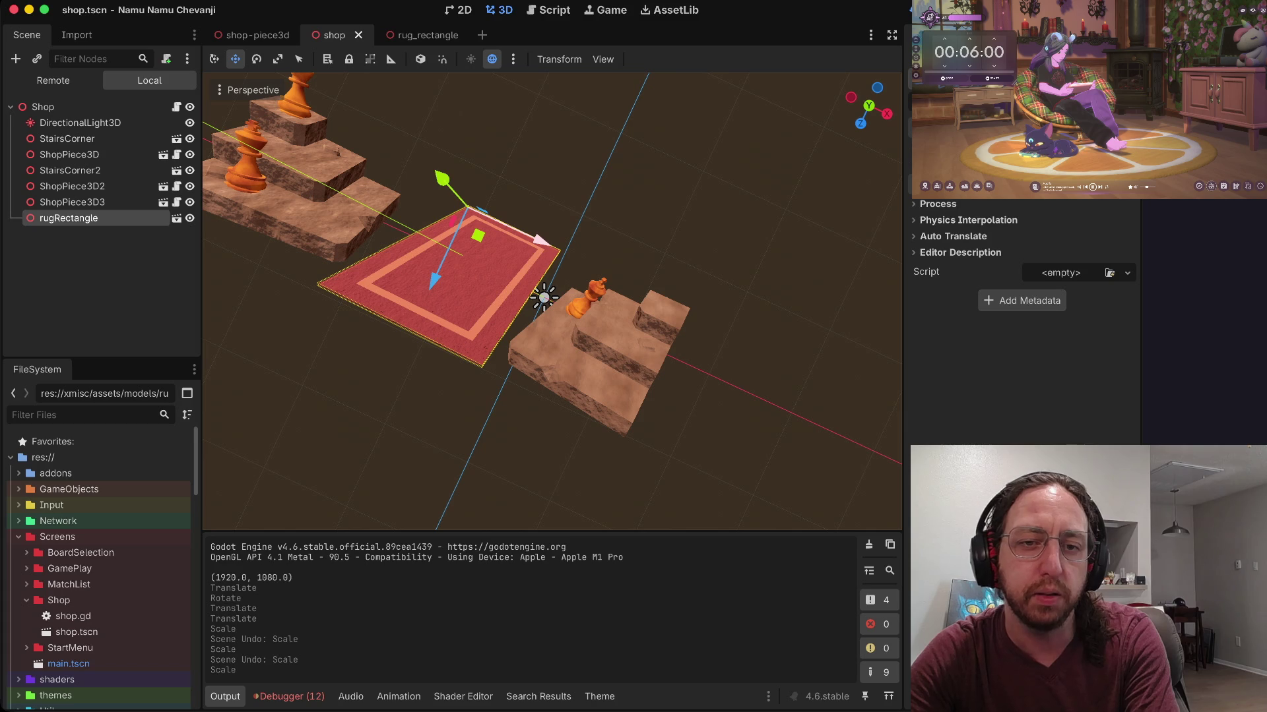
# Step: Run the game, enter a username, and proceed into the shop view
pyautogui.press('super+b')
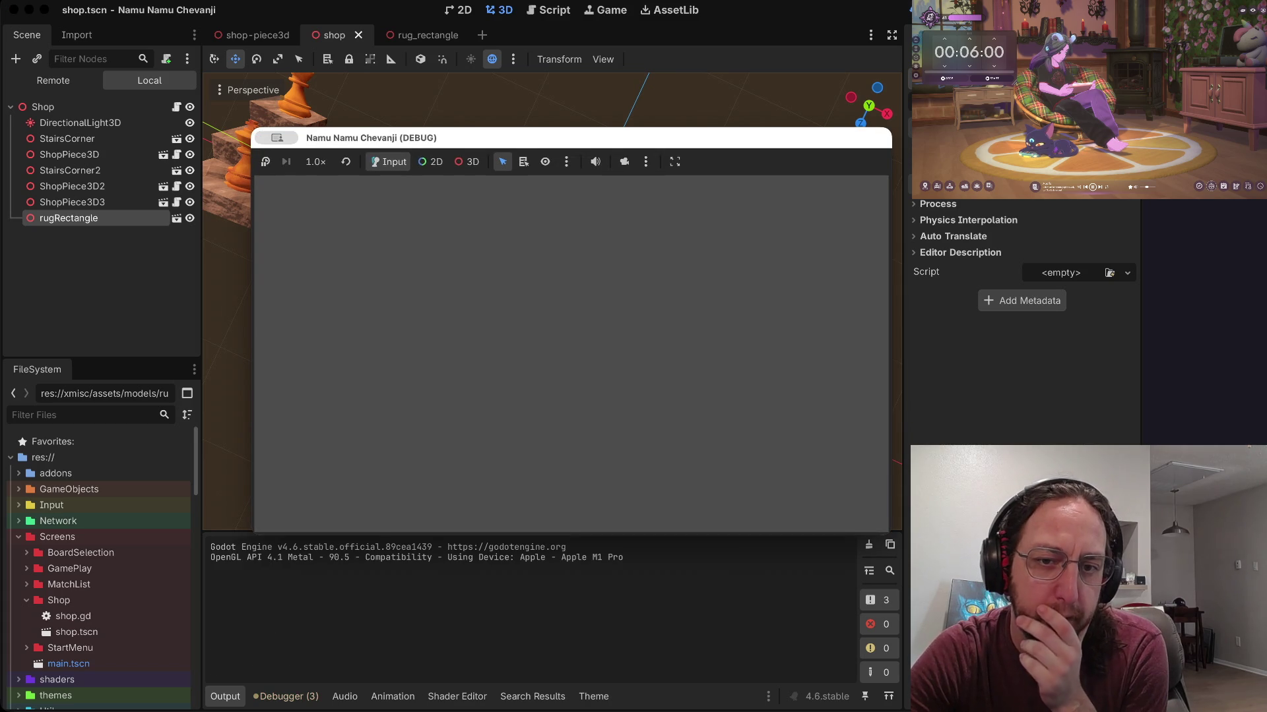
pyautogui.write('a')
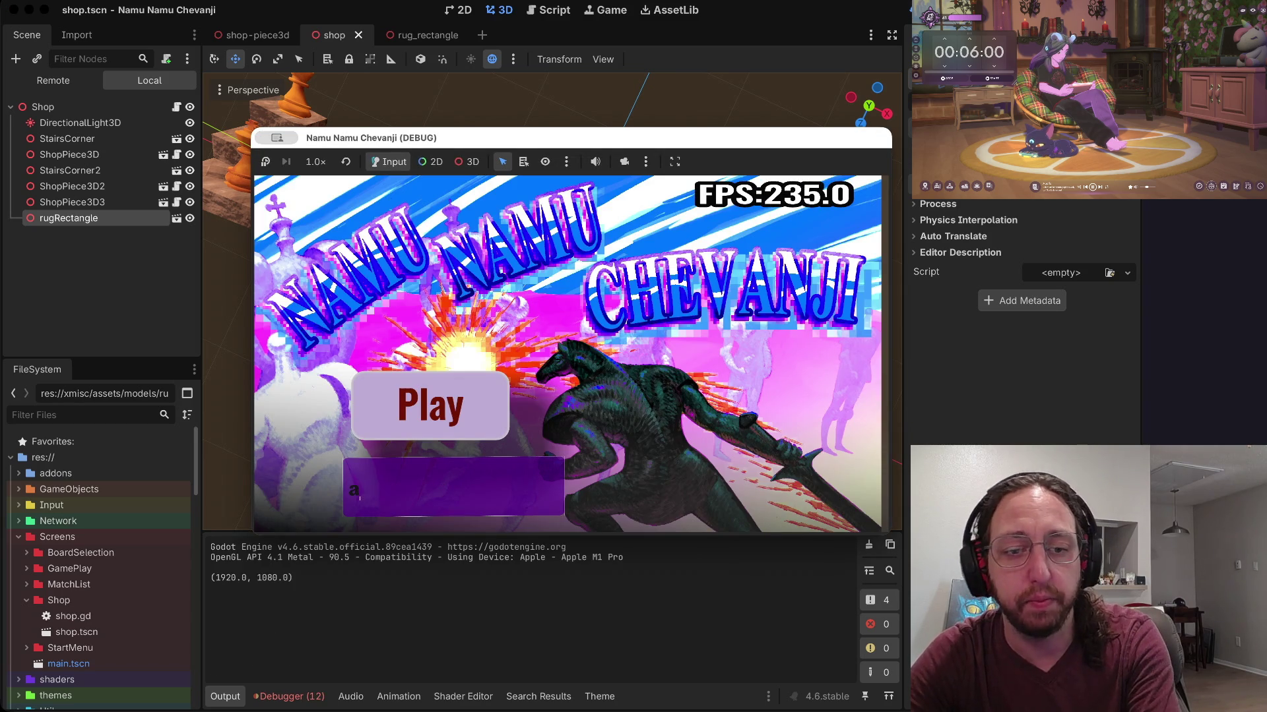
pyautogui.press('Return')
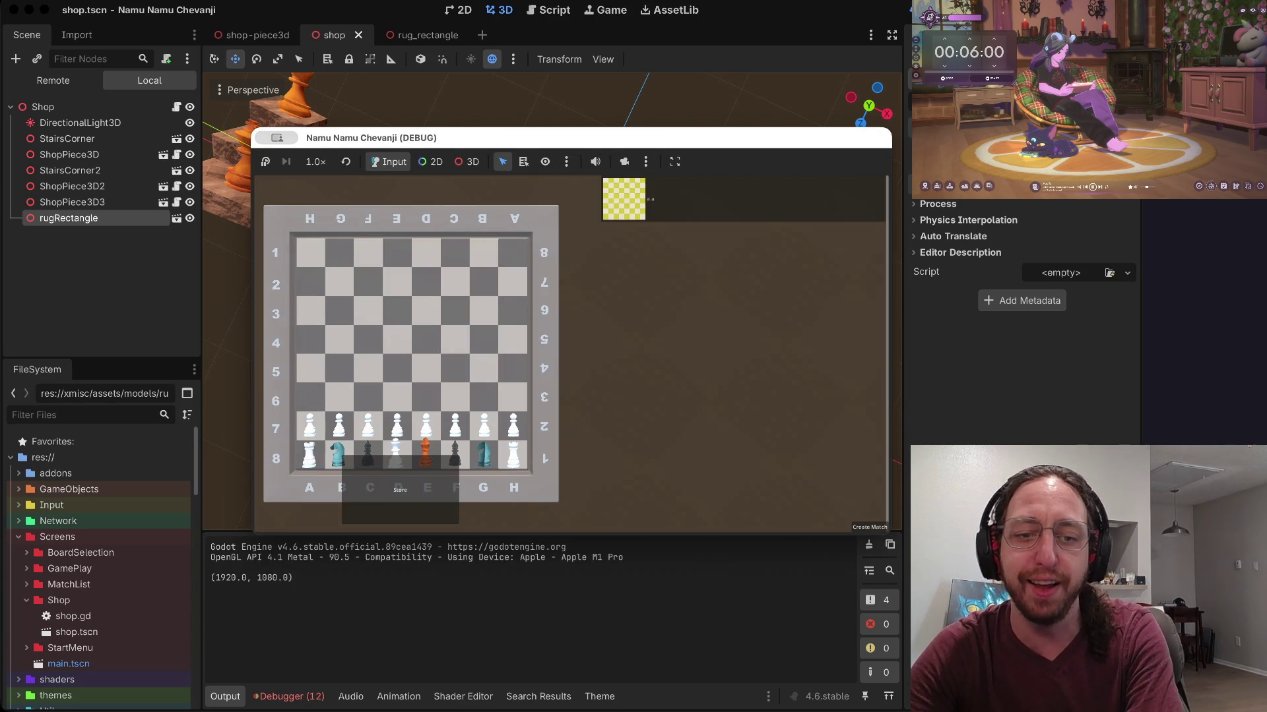